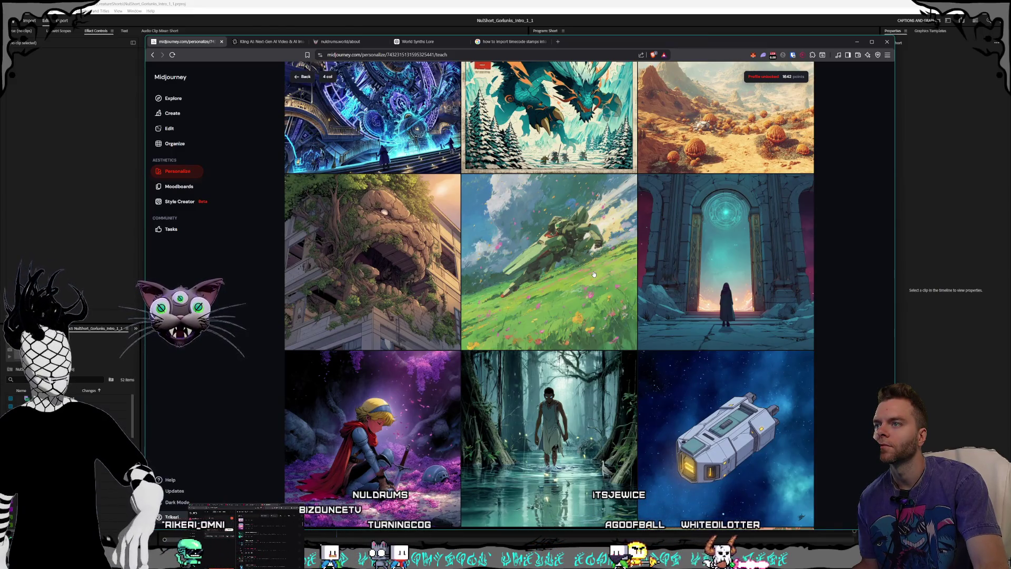
# - Like the overgrown stone building and pink-lit temple images in the personalization grid
pyautogui.click(400, 237)
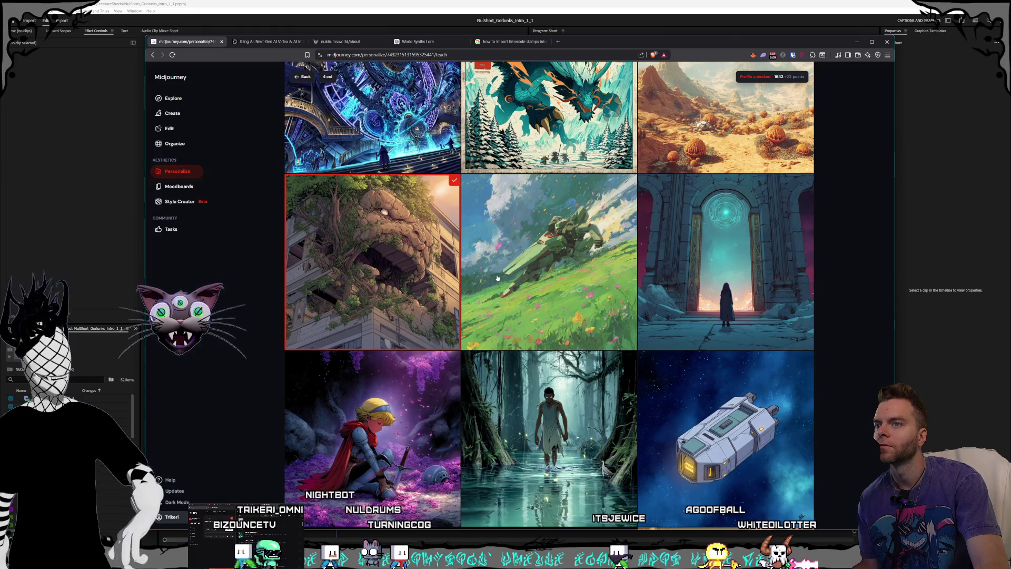
pyautogui.scroll(-1, 682, 260)
pyautogui.scroll(-3, 560, 265)
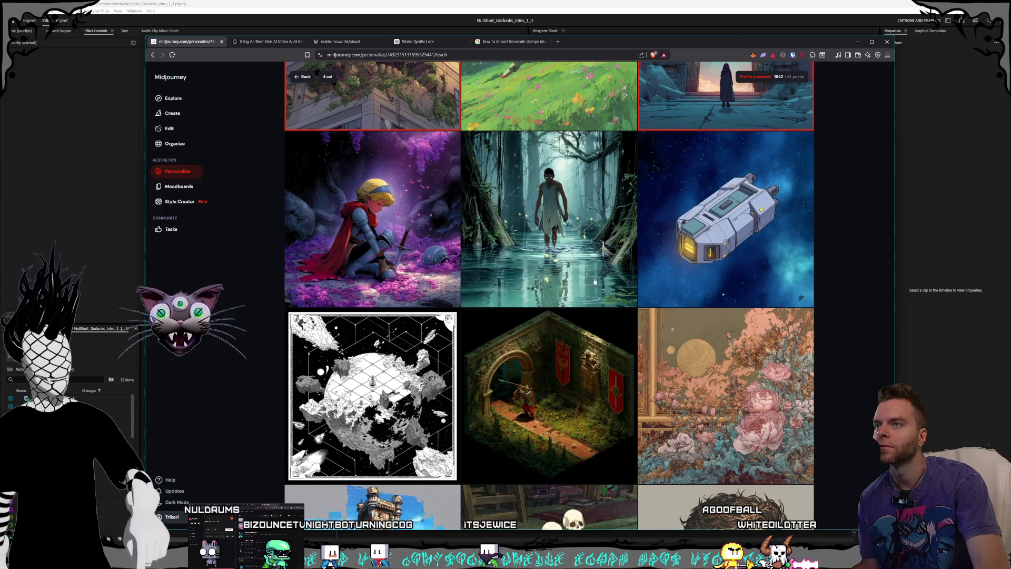
pyautogui.scroll(-2, 594, 277)
pyautogui.scroll(-3, 594, 277)
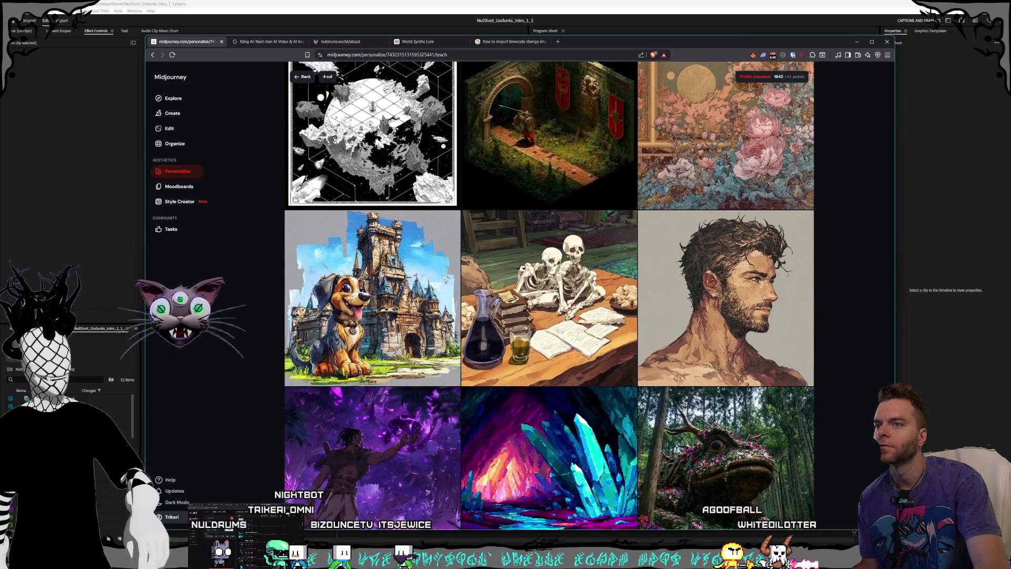
pyautogui.scroll(-7, 594, 277)
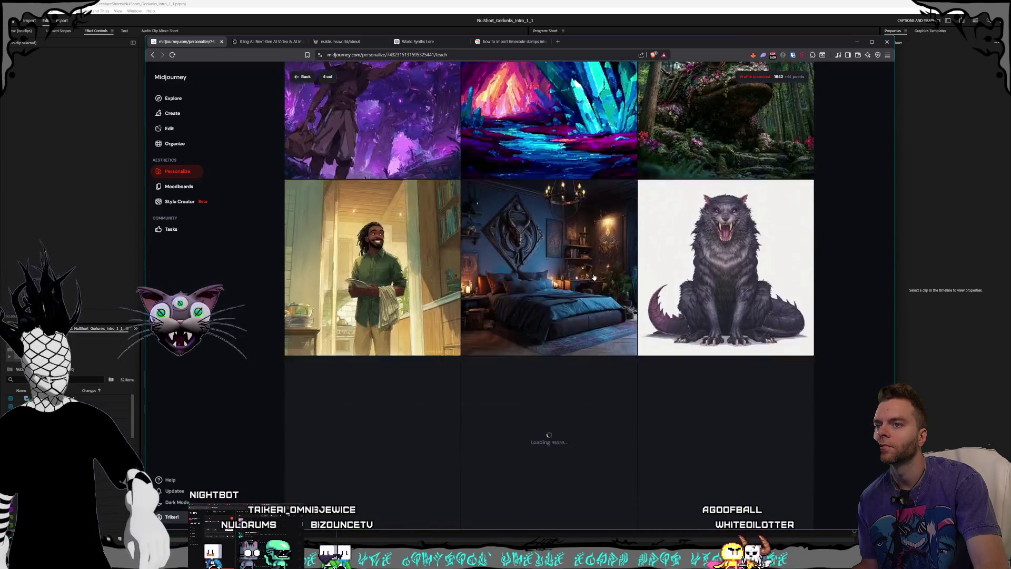
pyautogui.scroll(-3, 593, 278)
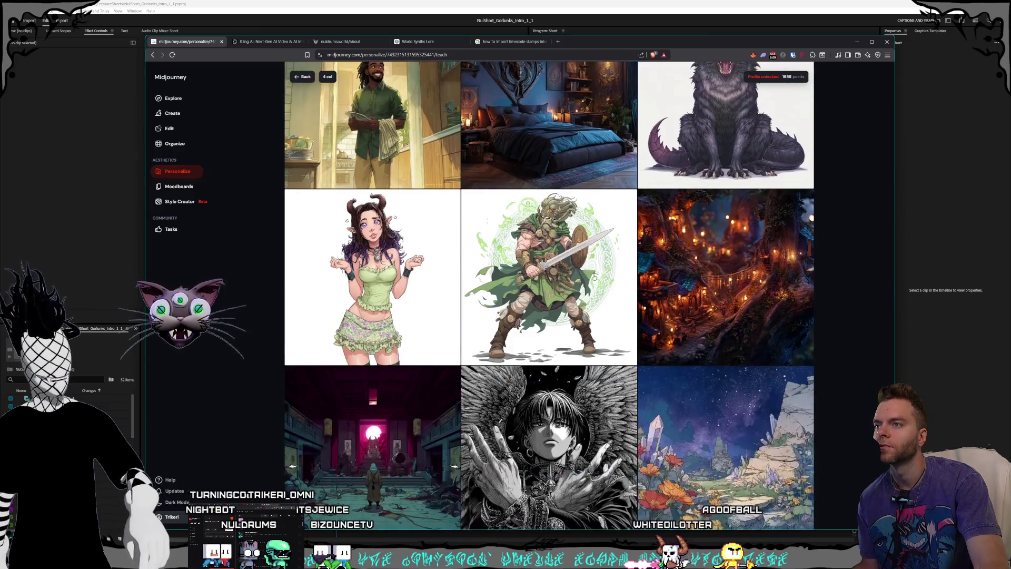
pyautogui.scroll(-1, 593, 277)
pyautogui.scroll(-2, 594, 277)
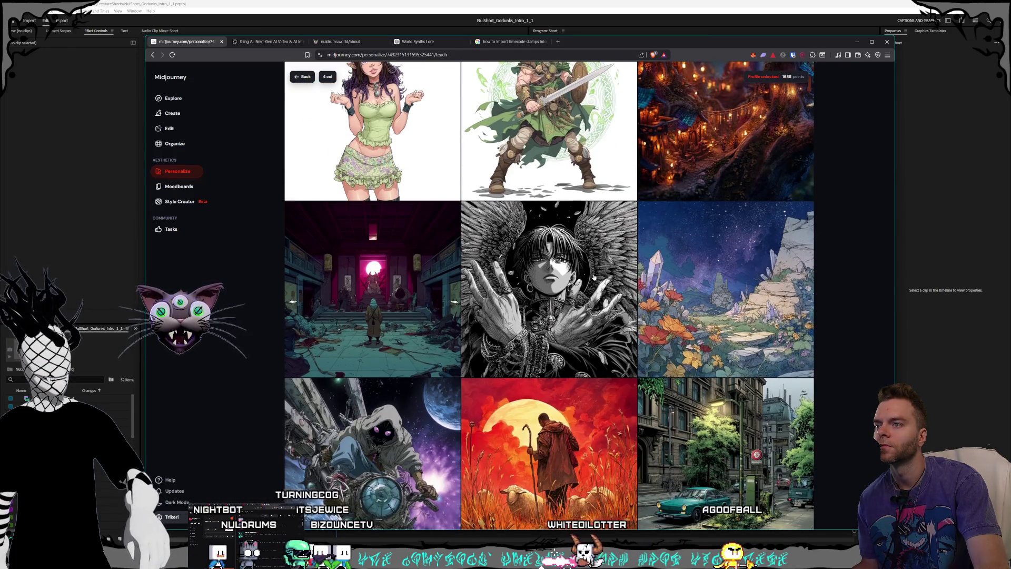
pyautogui.scroll(-2, 593, 277)
pyautogui.click(401, 223)
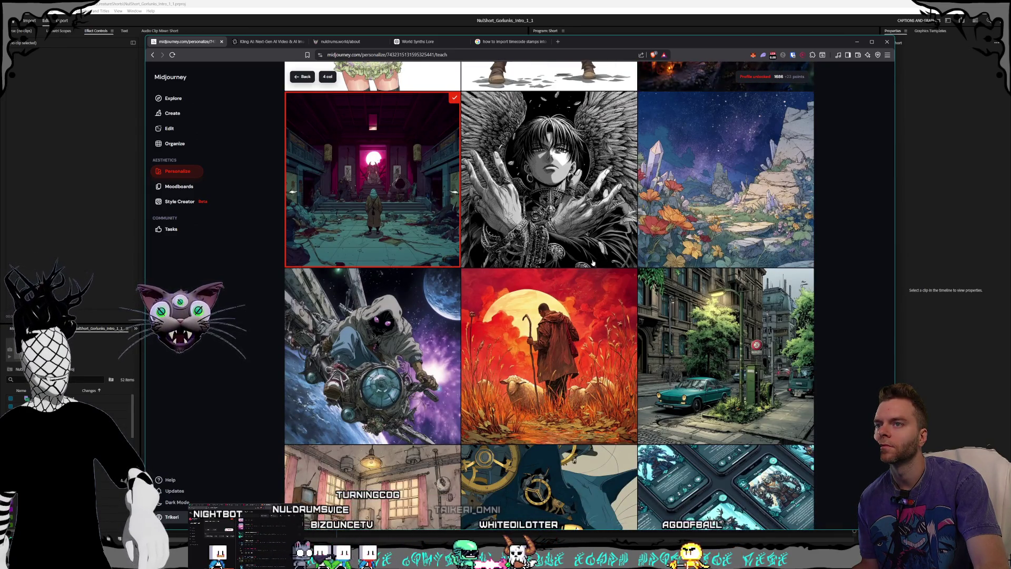
pyautogui.scroll(-2, 593, 262)
pyautogui.scroll(-3, 594, 262)
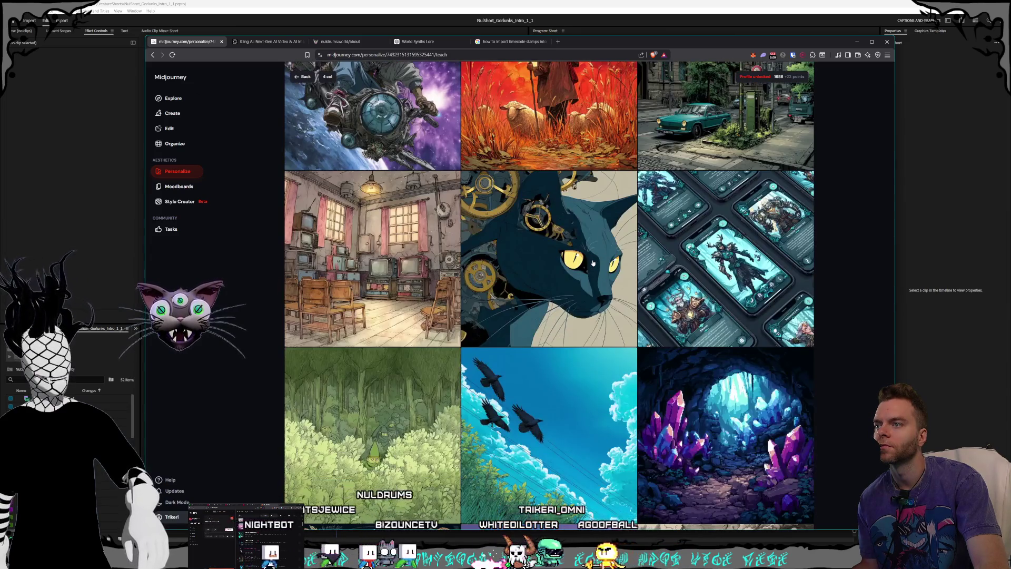
pyautogui.scroll(2, 594, 262)
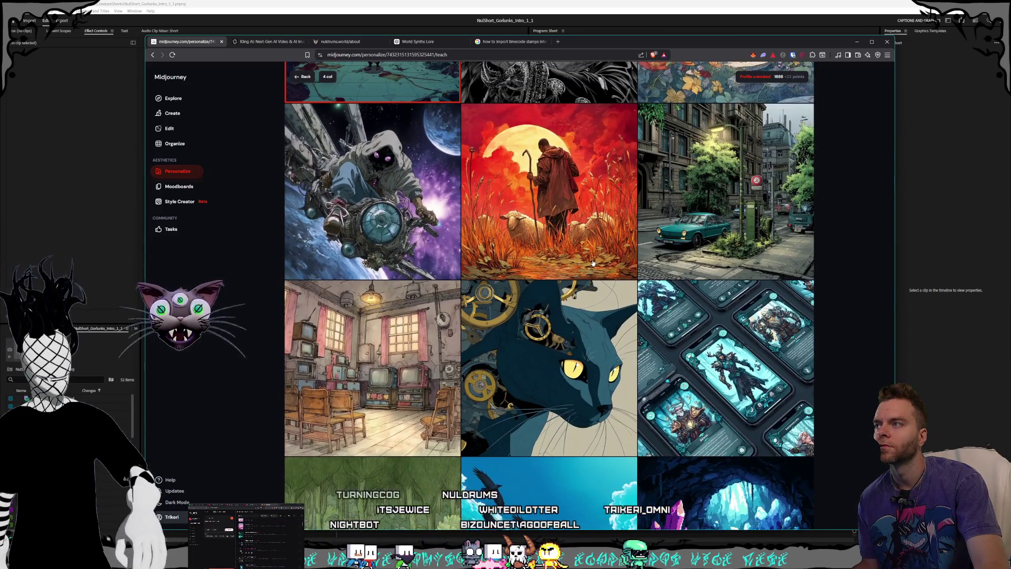
pyautogui.scroll(-1, 594, 262)
pyautogui.scroll(-1, 594, 262)
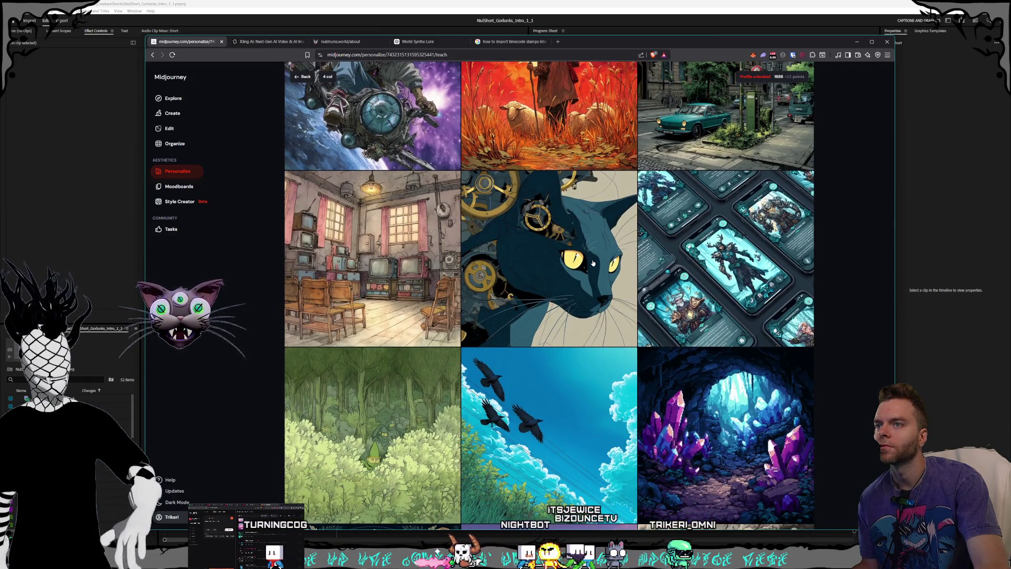
# - Like the glowing game cards and purple night scene images
pyautogui.click(696, 275)
pyautogui.scroll(-5, 561, 258)
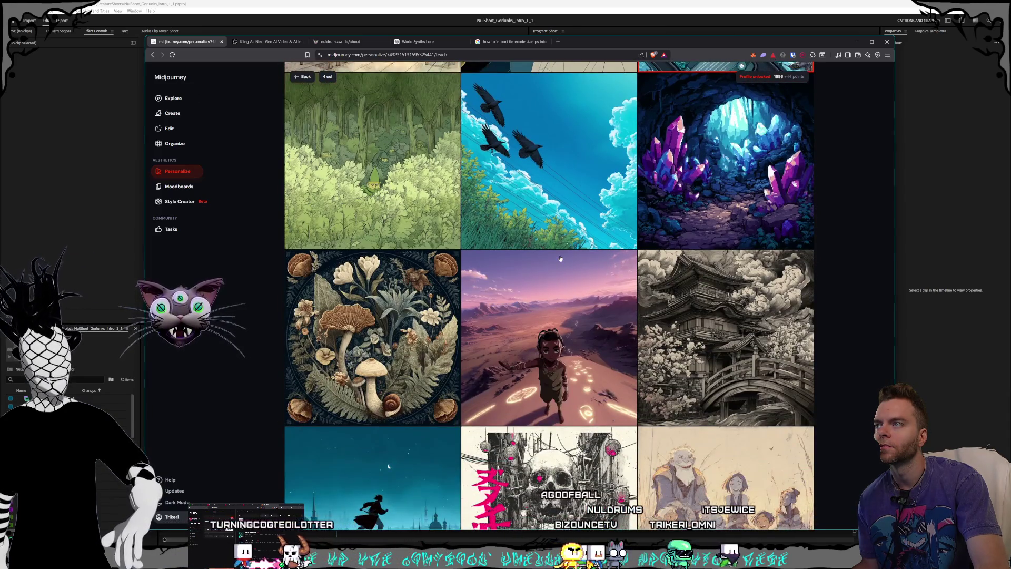
pyautogui.scroll(-2, 561, 258)
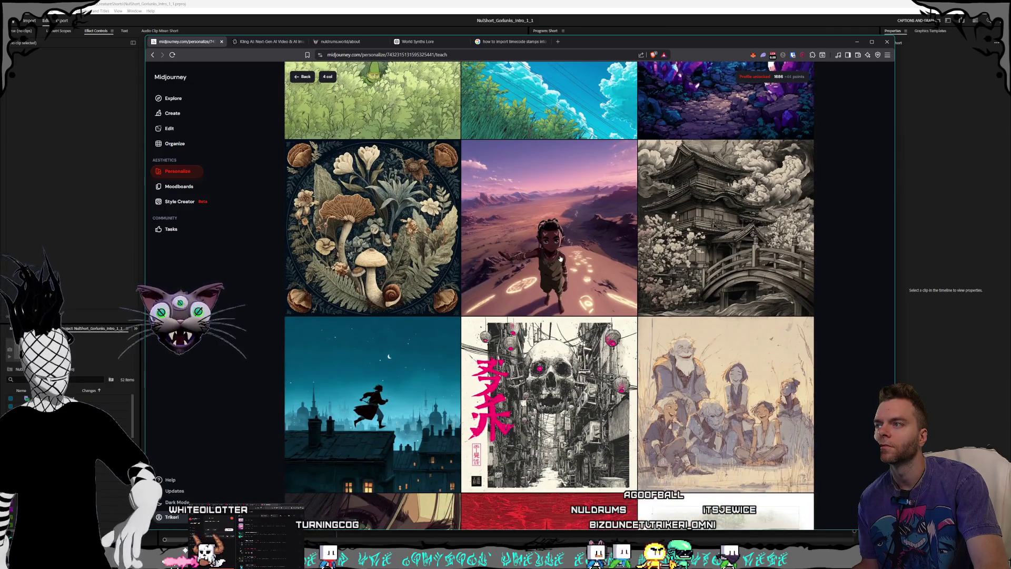
pyautogui.scroll(-4, 561, 258)
pyautogui.scroll(-13, 561, 258)
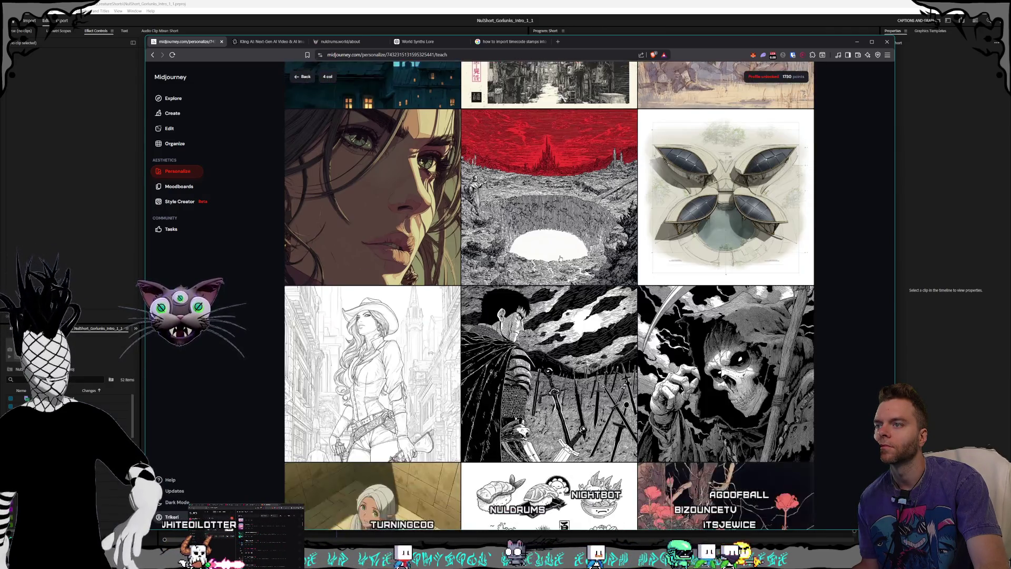
pyautogui.scroll(-1, 561, 260)
pyautogui.scroll(-2, 562, 259)
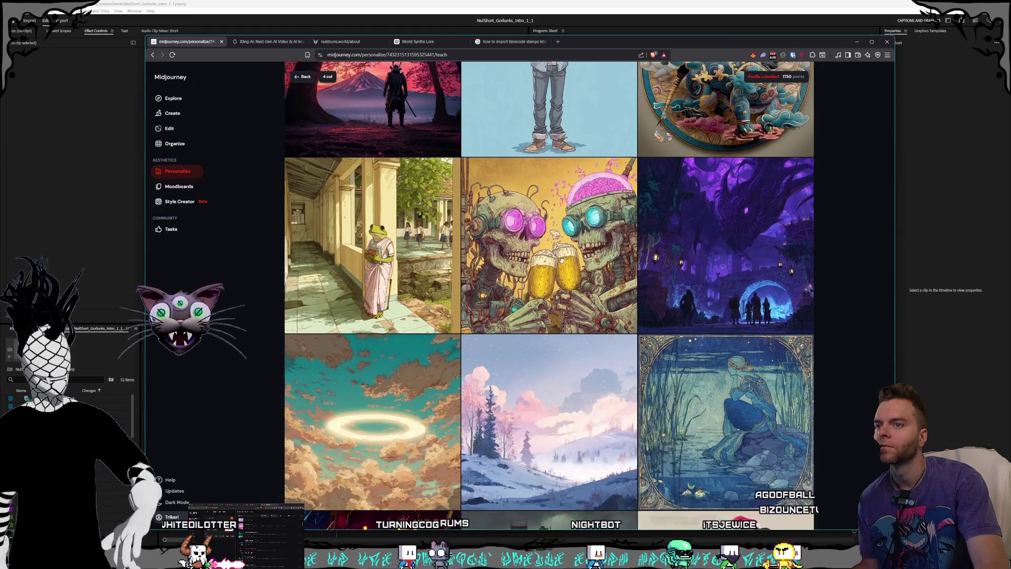
pyautogui.click(788, 289)
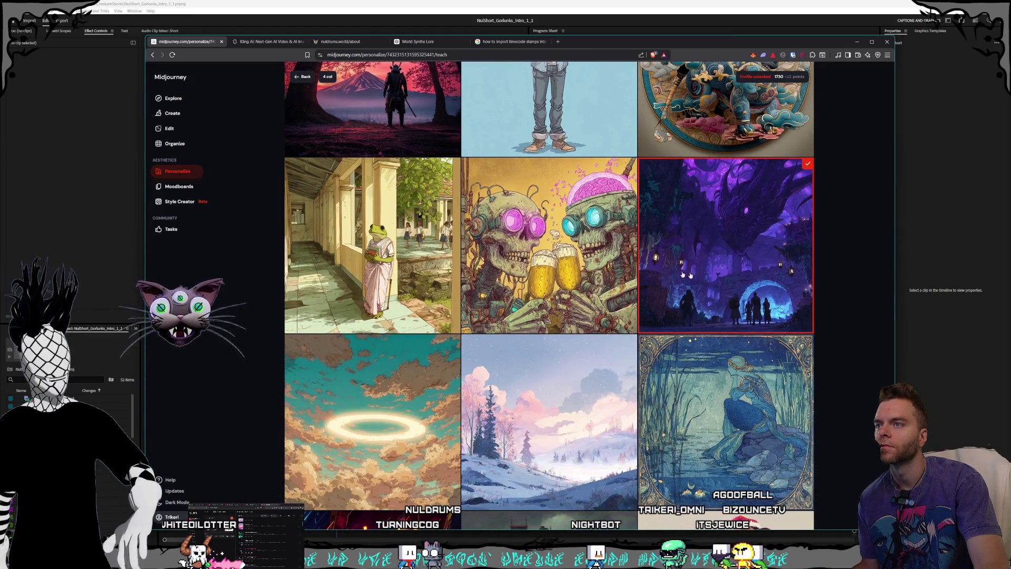
pyautogui.scroll(-3, 592, 253)
pyautogui.scroll(-3, 583, 252)
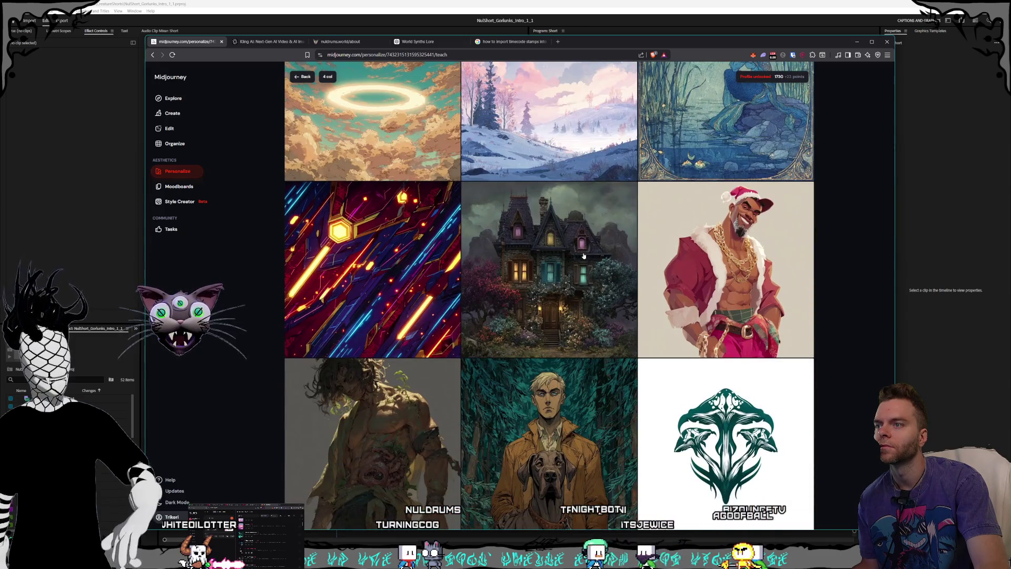
pyautogui.scroll(-4, 585, 256)
# - Like the man-with-dog image and keep browsing further down the grid
pyautogui.click(585, 256)
pyautogui.scroll(-6, 585, 256)
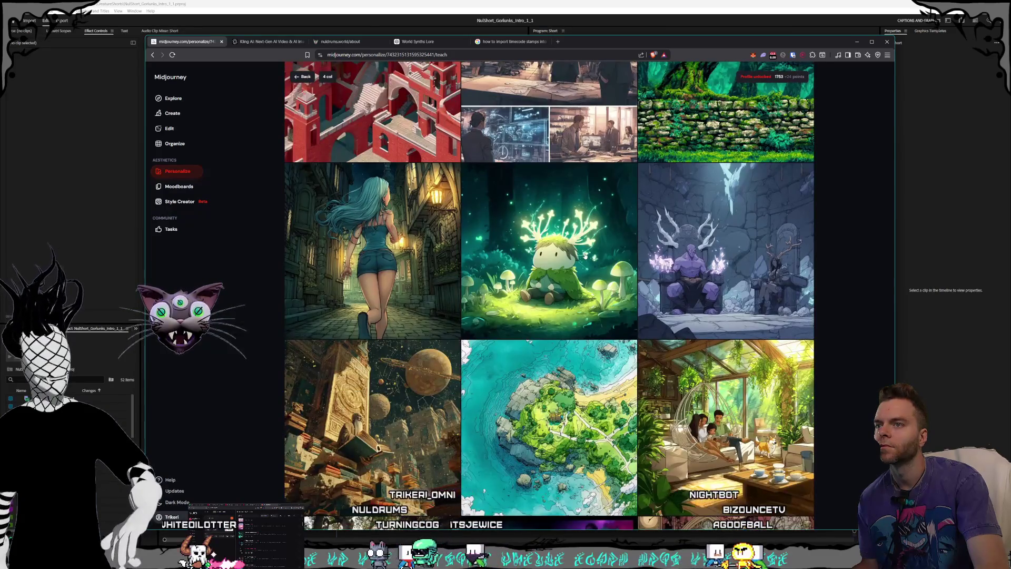
pyautogui.scroll(-5, 584, 256)
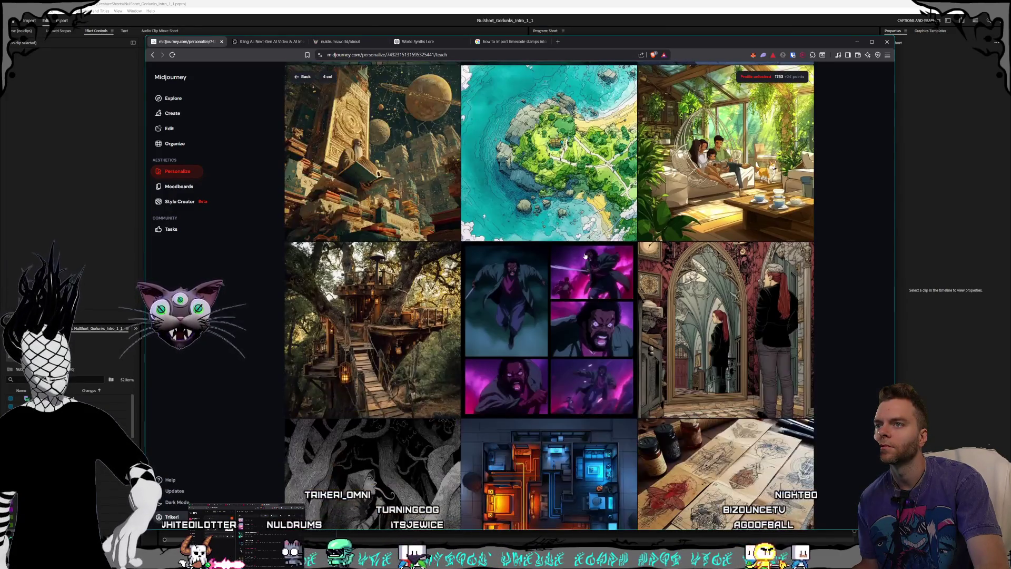
pyautogui.scroll(-4, 585, 256)
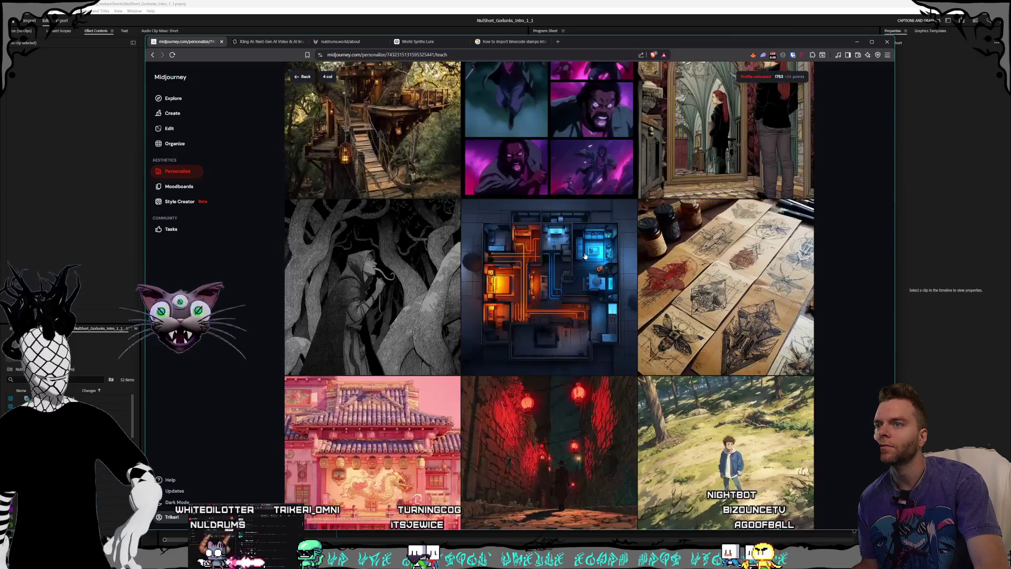
pyautogui.scroll(-9, 585, 256)
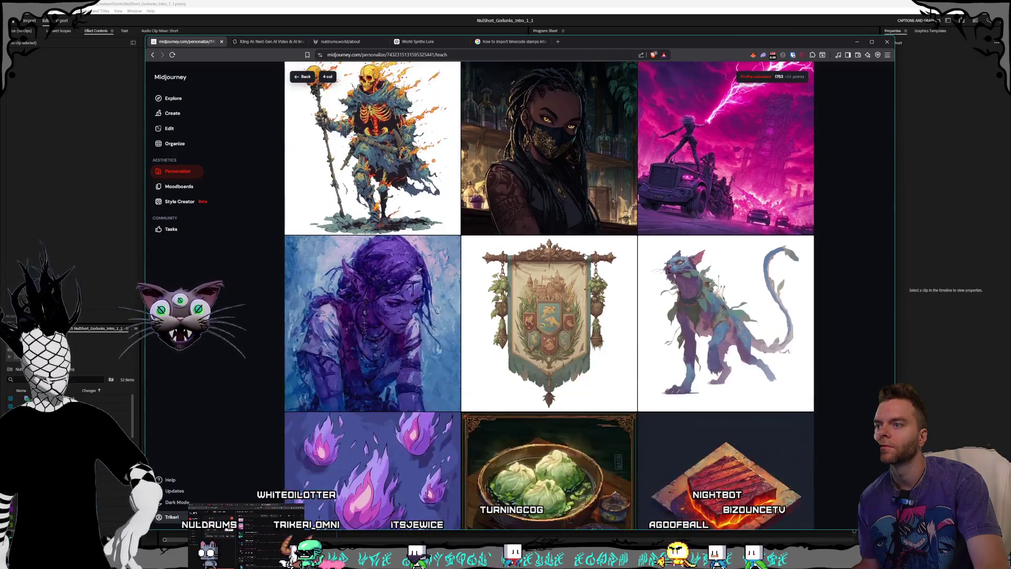
pyautogui.scroll(-8, 584, 256)
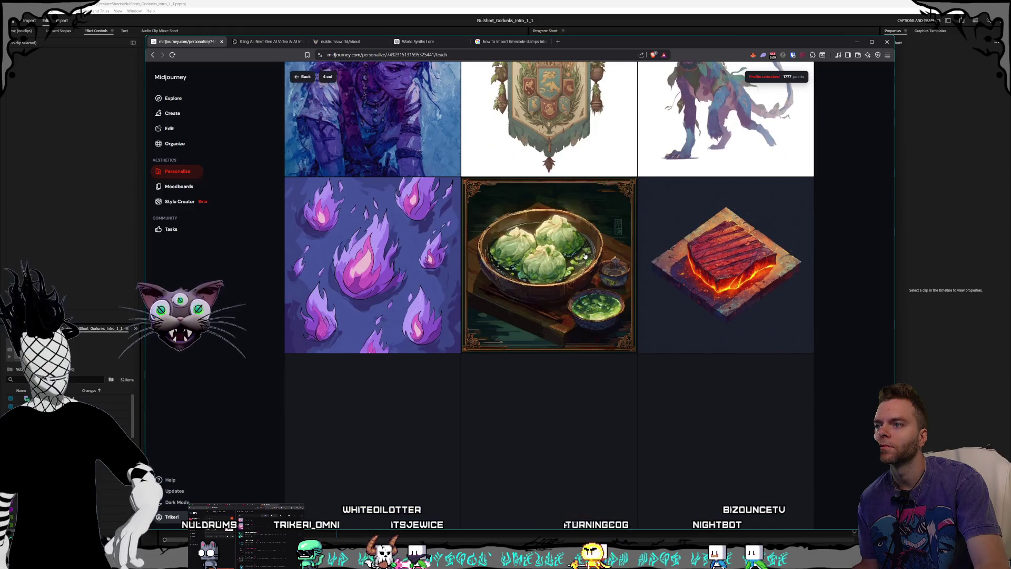
pyautogui.scroll(-6, 585, 256)
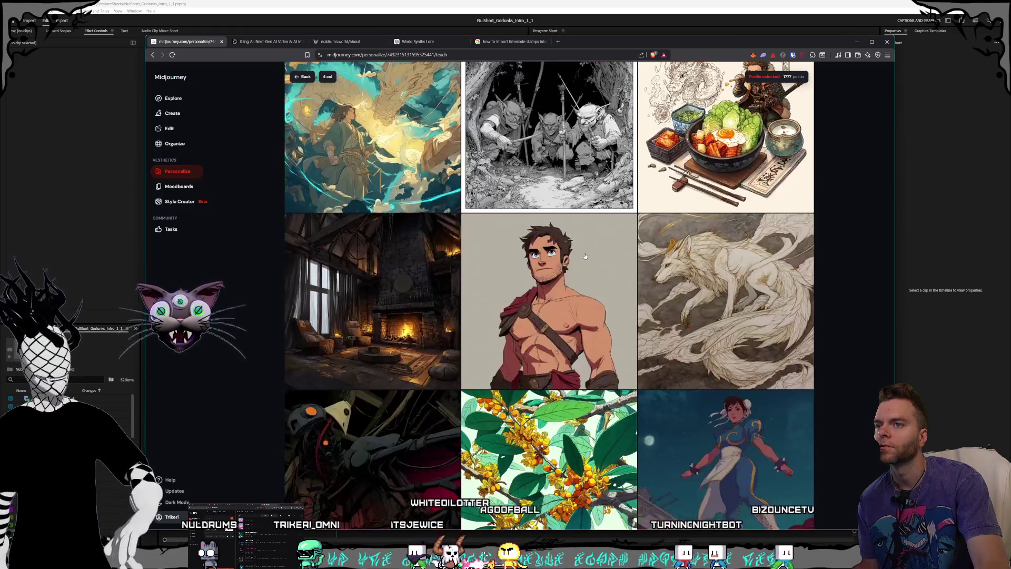
pyautogui.scroll(-3, 585, 256)
pyautogui.scroll(-3, 585, 256)
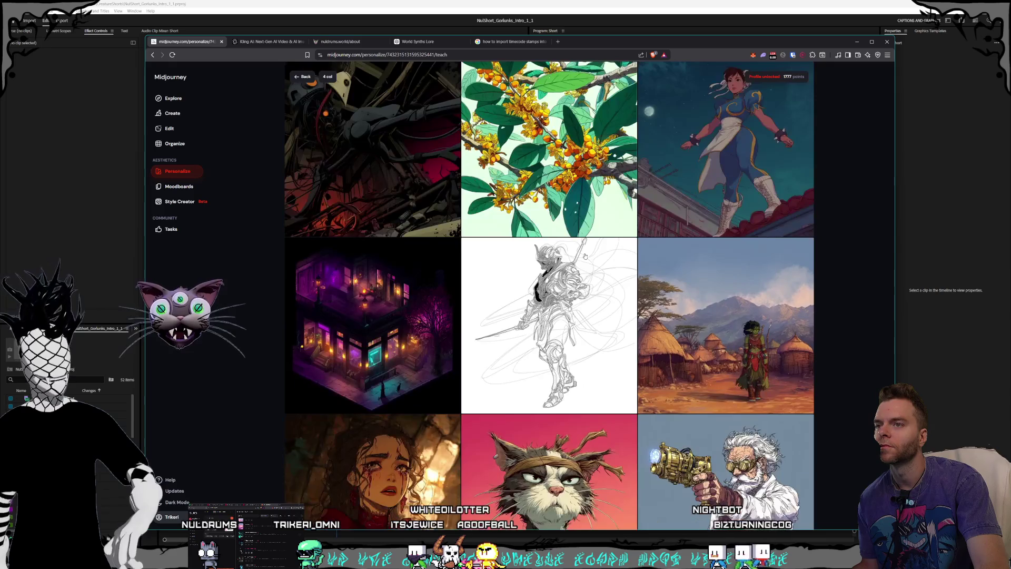
pyautogui.scroll(2, 584, 256)
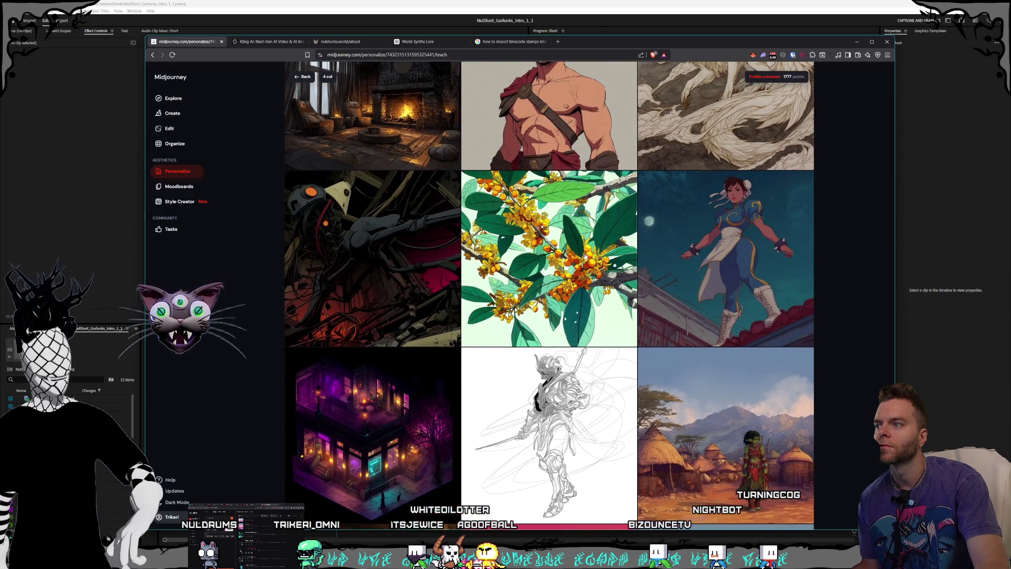
pyautogui.scroll(-11, 585, 256)
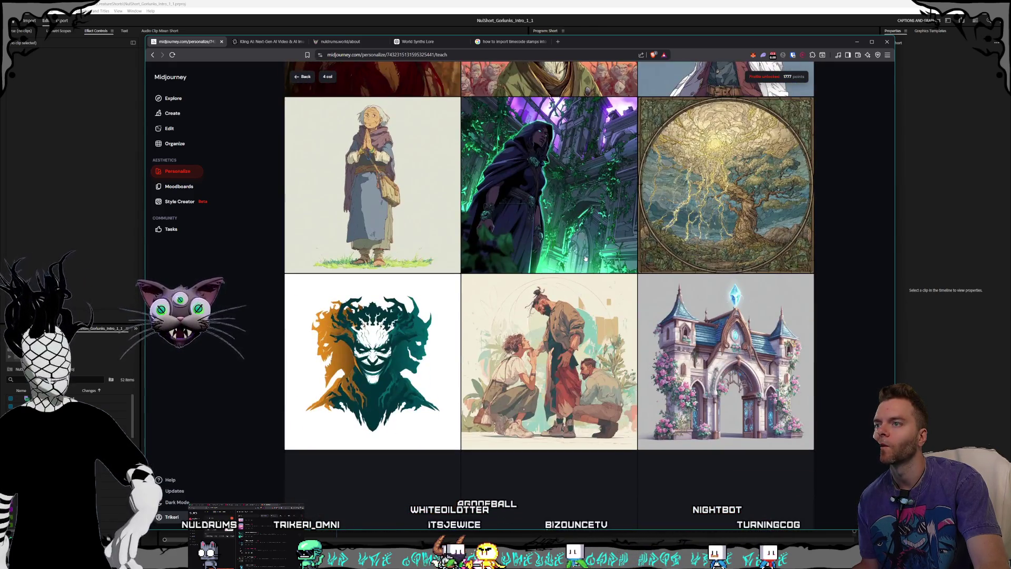
pyautogui.scroll(-2, 585, 259)
pyautogui.scroll(-4, 585, 258)
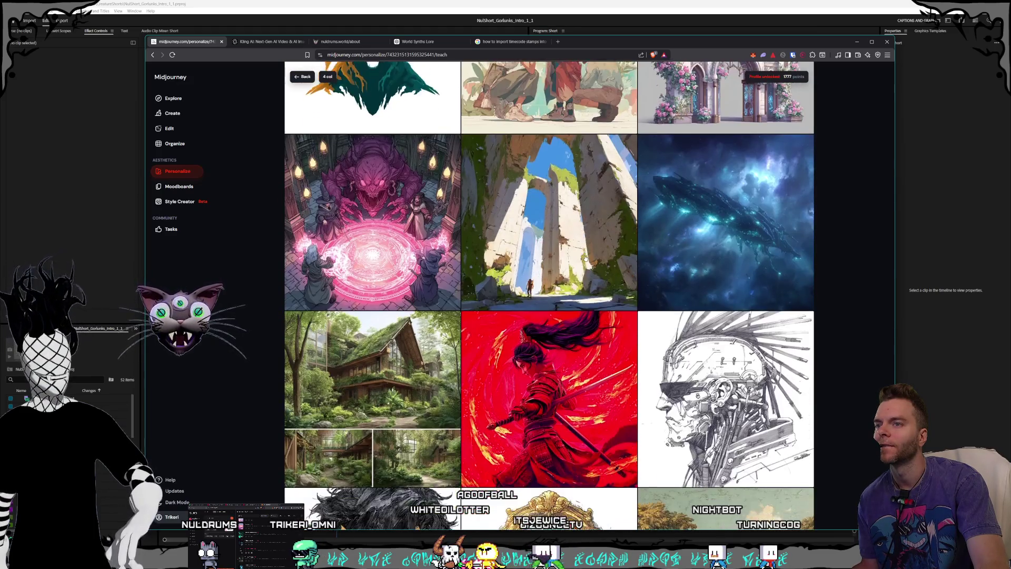
pyautogui.scroll(-4, 585, 259)
pyautogui.scroll(-9, 586, 258)
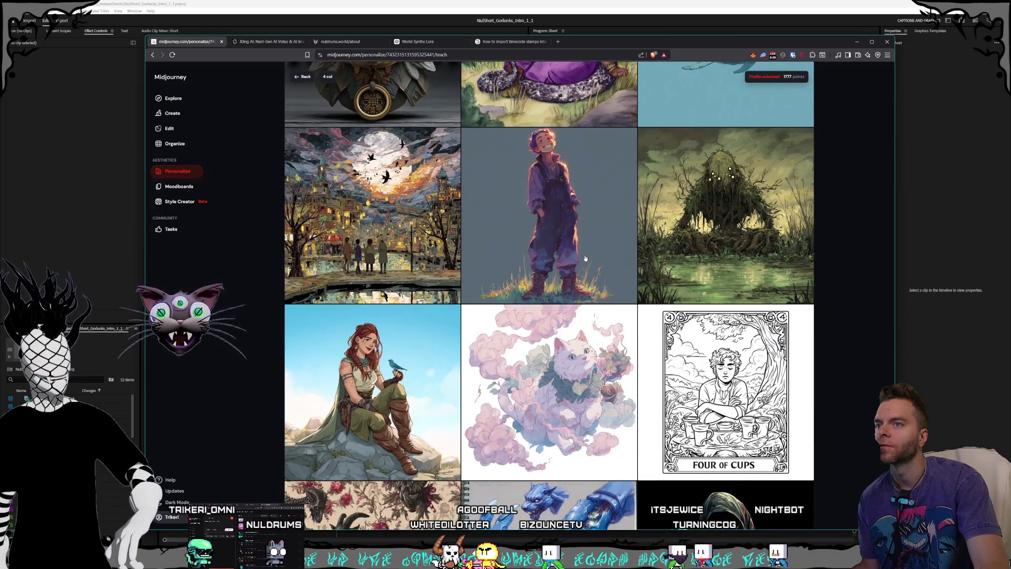
pyautogui.scroll(-4, 585, 259)
pyautogui.scroll(-4, 586, 258)
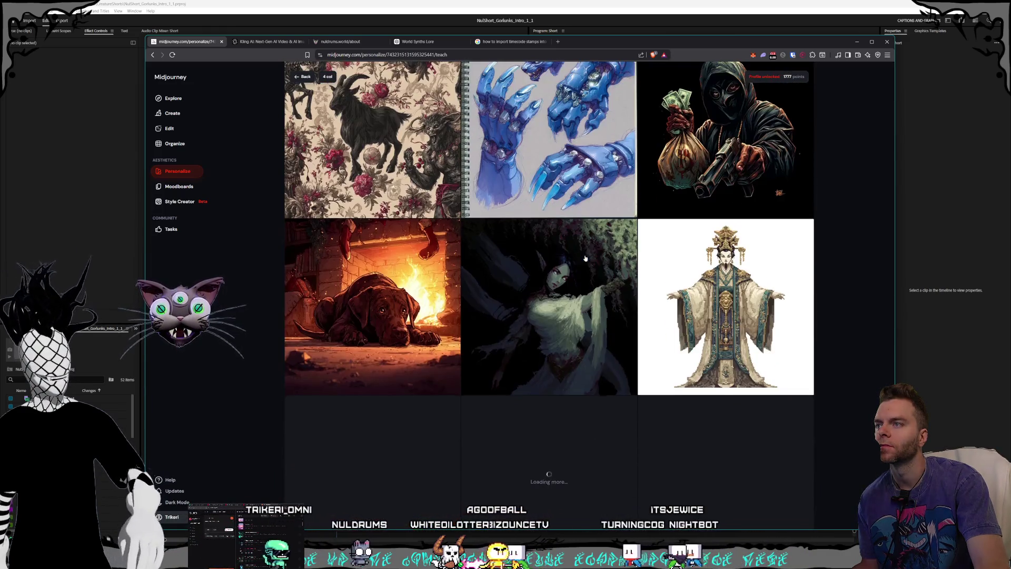
# - Mark the blue claws and grey forest images as favourites
pyautogui.scroll(2, 585, 258)
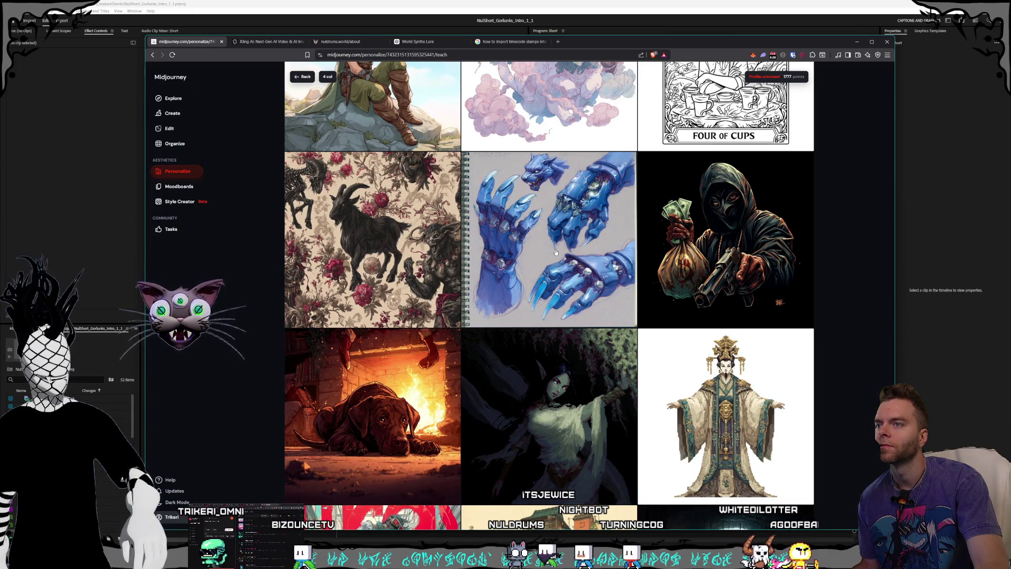
pyautogui.scroll(-3, 556, 254)
pyautogui.scroll(3, 559, 254)
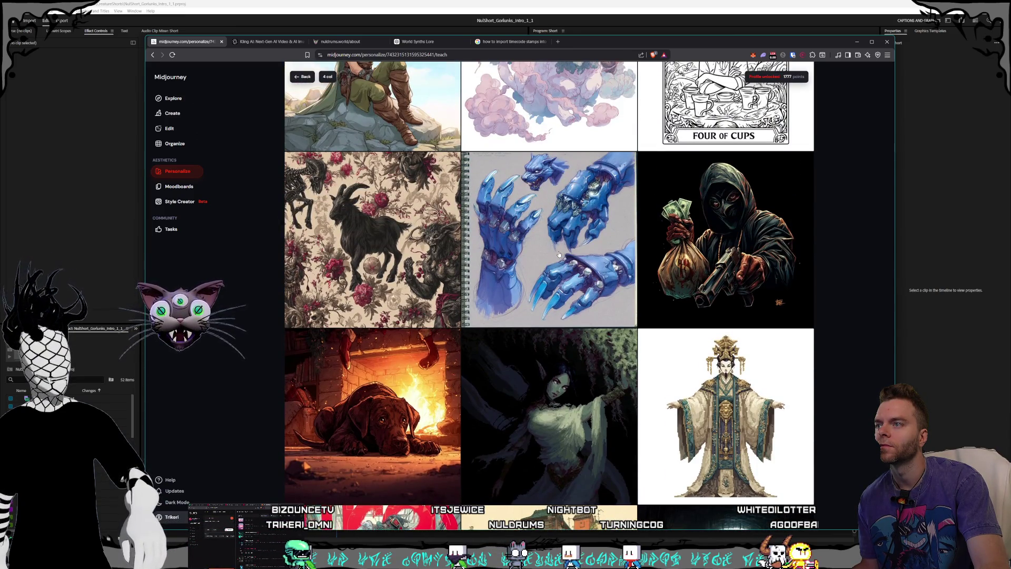
pyautogui.scroll(2, 559, 255)
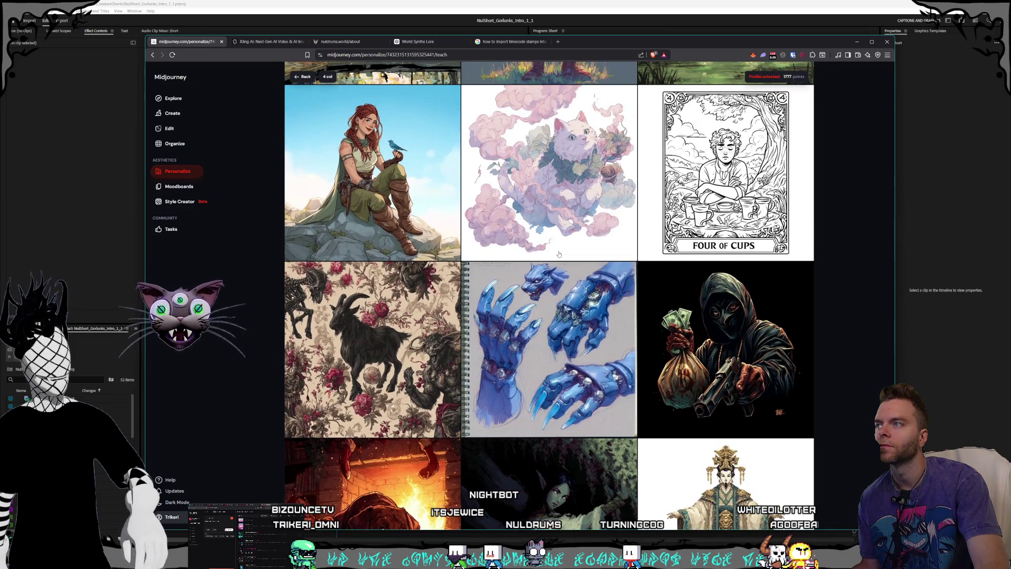
pyautogui.scroll(2, 559, 255)
pyautogui.scroll(-6, 561, 256)
pyautogui.scroll(8, 565, 259)
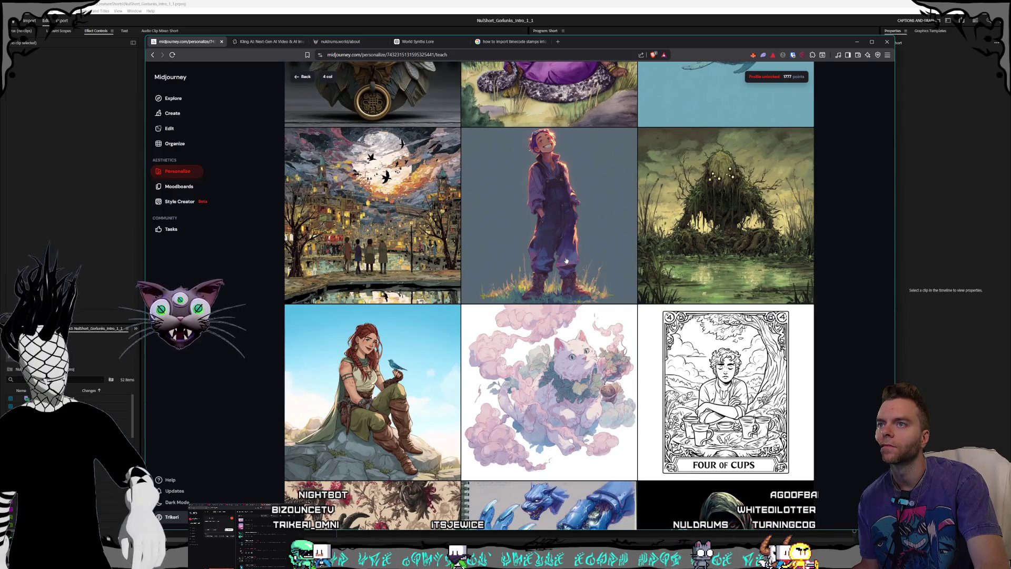
pyautogui.scroll(-7, 685, 248)
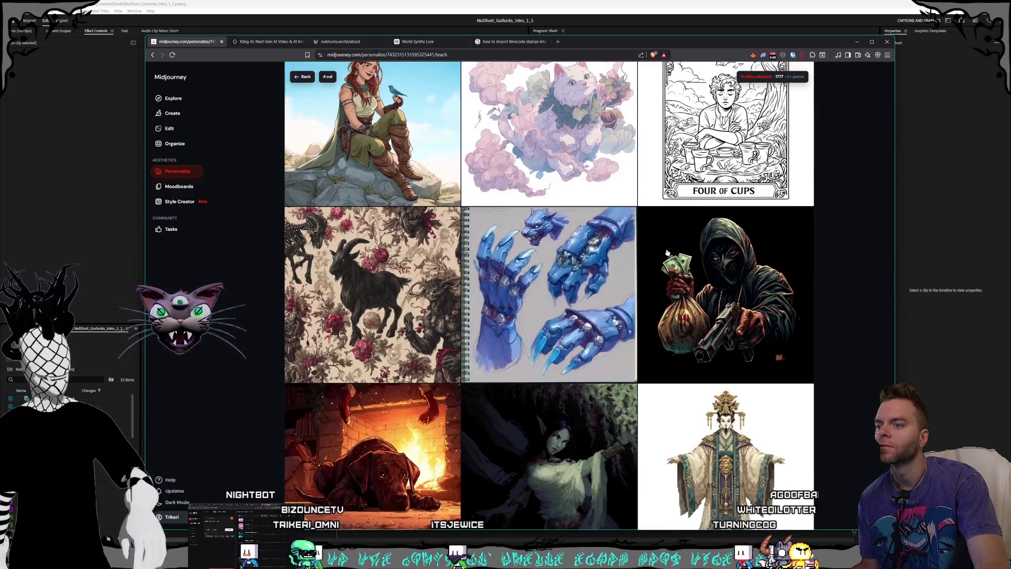
pyautogui.click(599, 238)
pyautogui.scroll(-5, 600, 239)
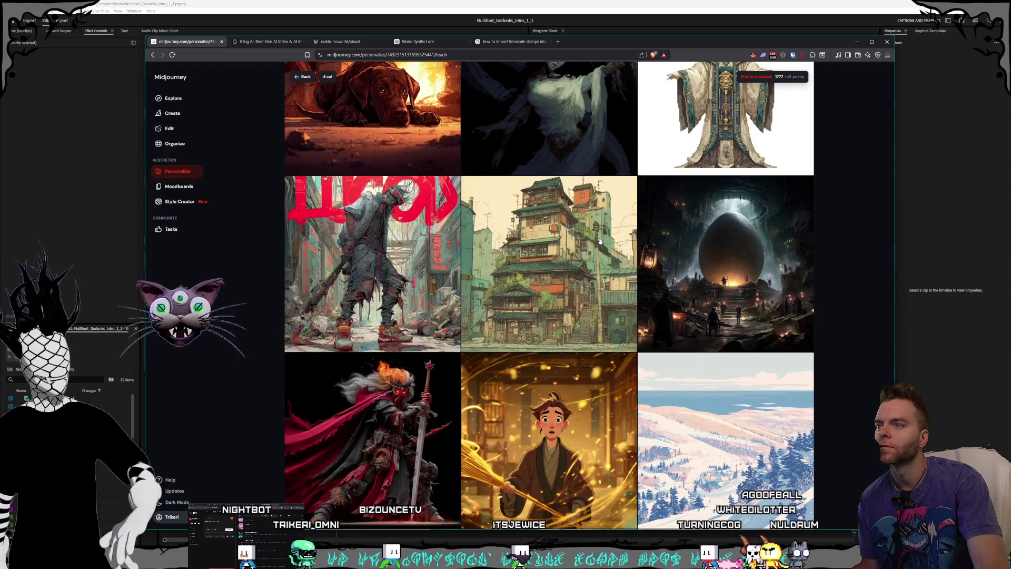
pyautogui.scroll(3, 600, 242)
pyautogui.scroll(-3, 584, 237)
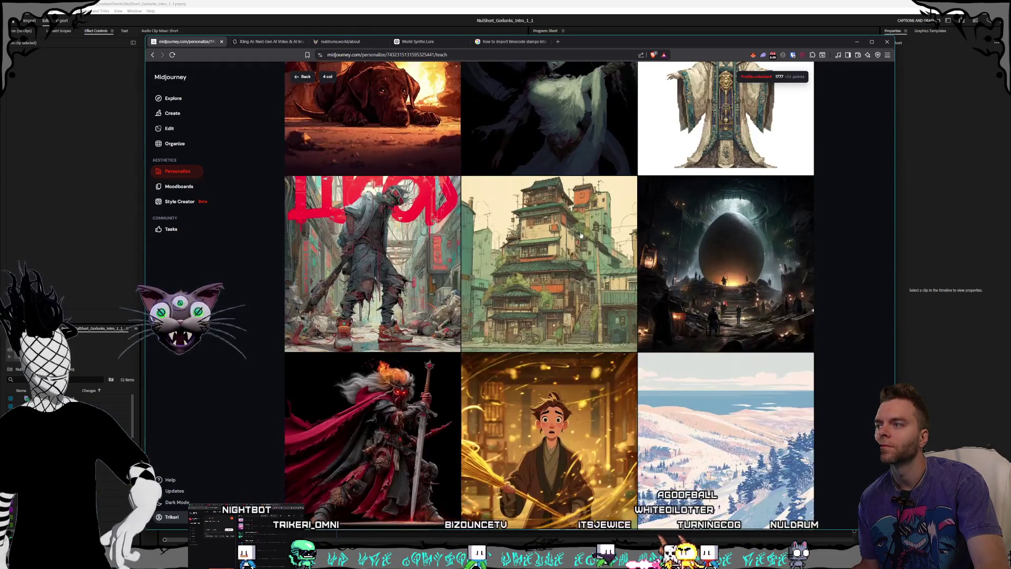
pyautogui.scroll(-7, 581, 235)
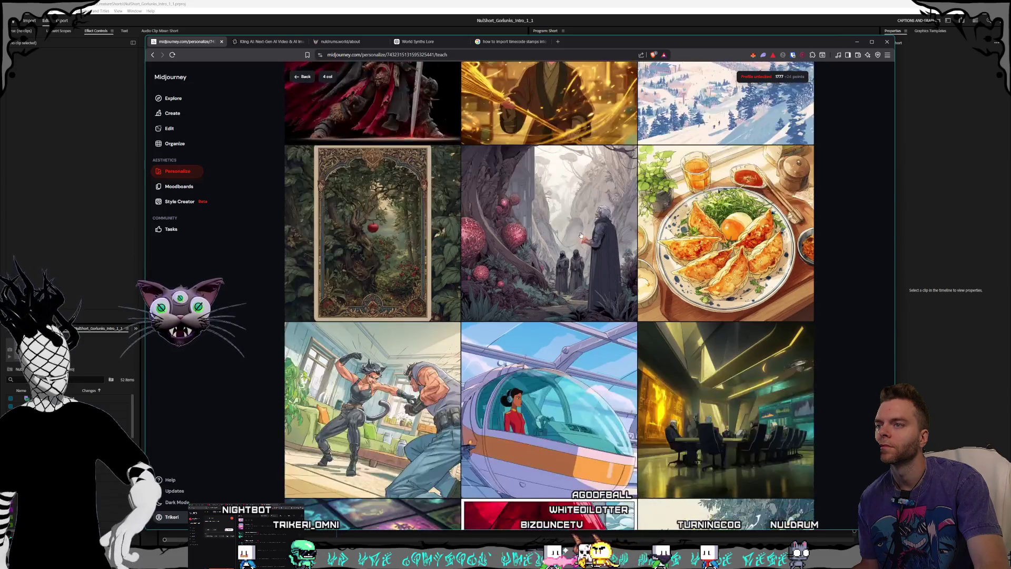
pyautogui.scroll(-2, 571, 236)
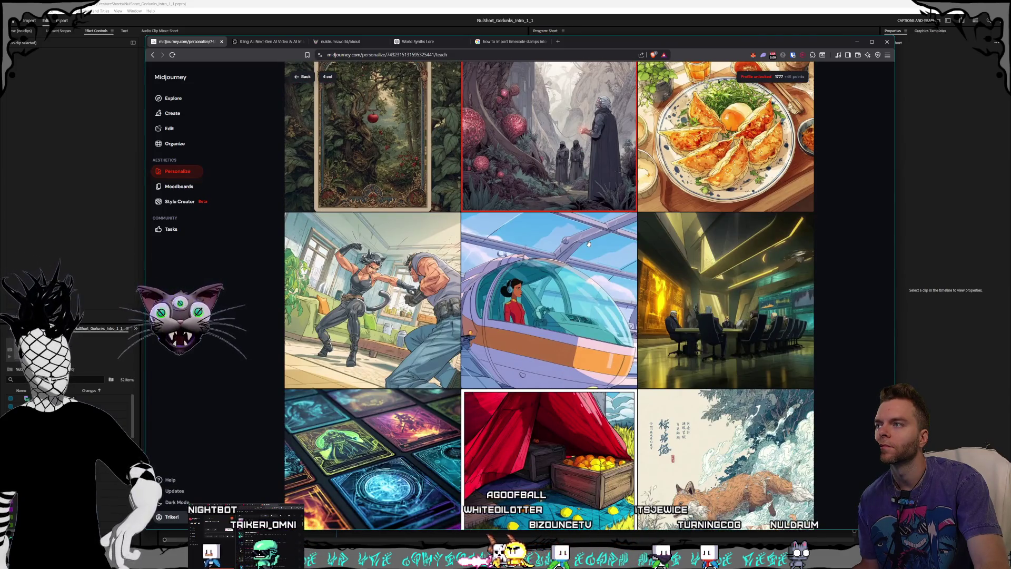
pyautogui.scroll(1, 585, 241)
pyautogui.click(588, 244)
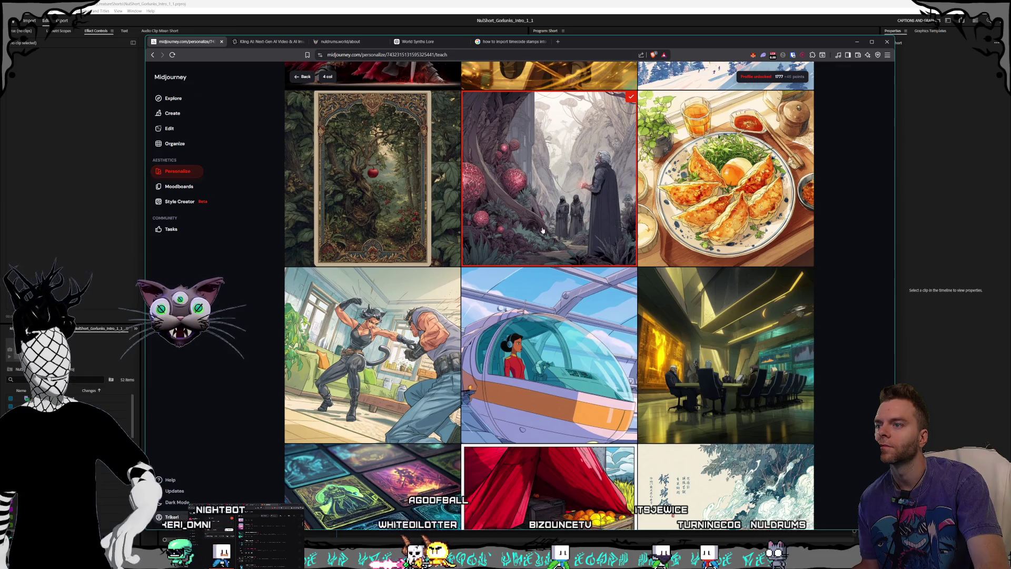
# - Mark the minotaur, floating dice and glowing forest portal images as favourites
pyautogui.scroll(-4, 546, 232)
pyautogui.scroll(-3, 546, 232)
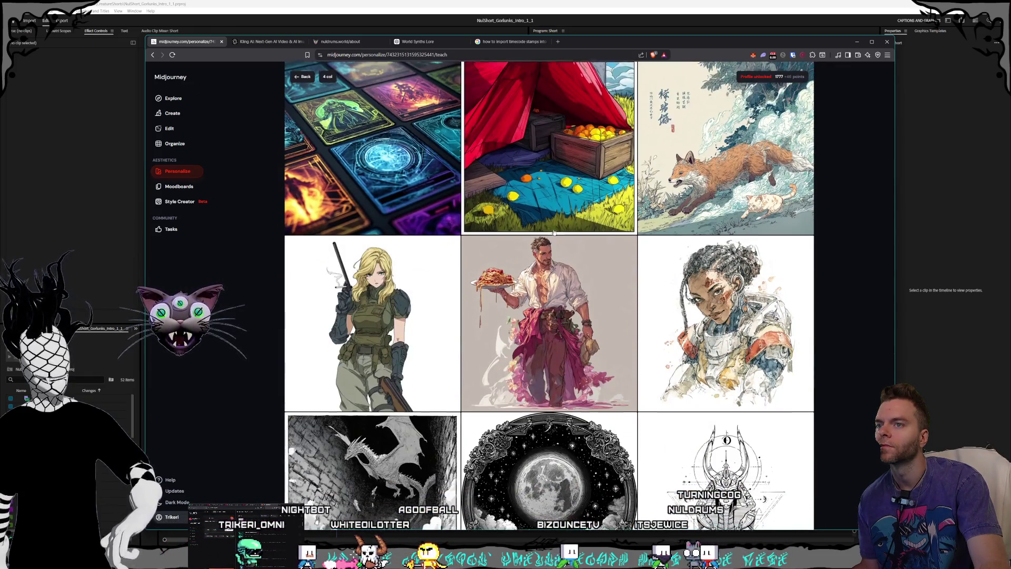
pyautogui.scroll(-3, 554, 232)
pyautogui.scroll(-5, 555, 232)
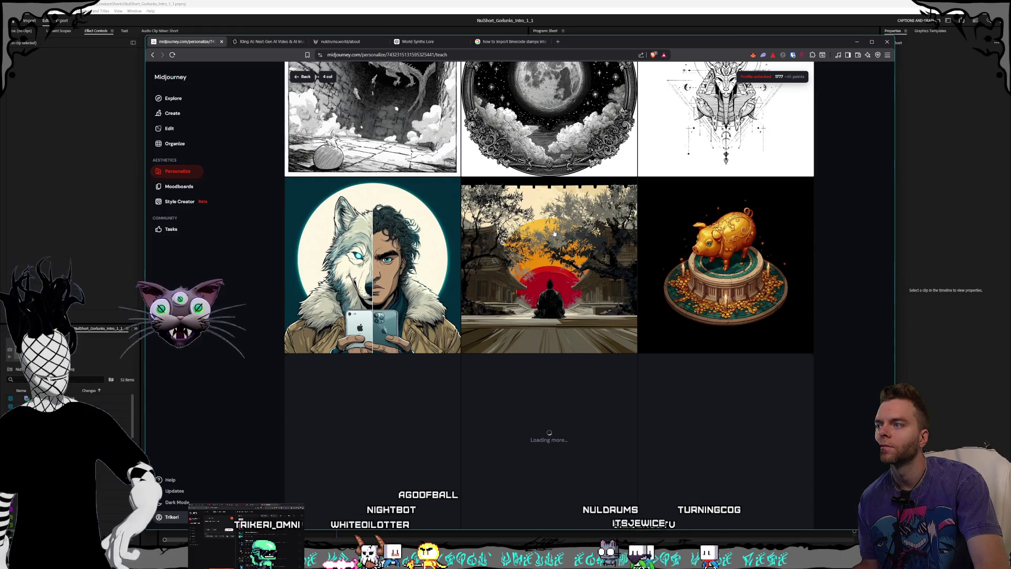
pyautogui.scroll(-5, 554, 232)
pyautogui.scroll(-4, 554, 233)
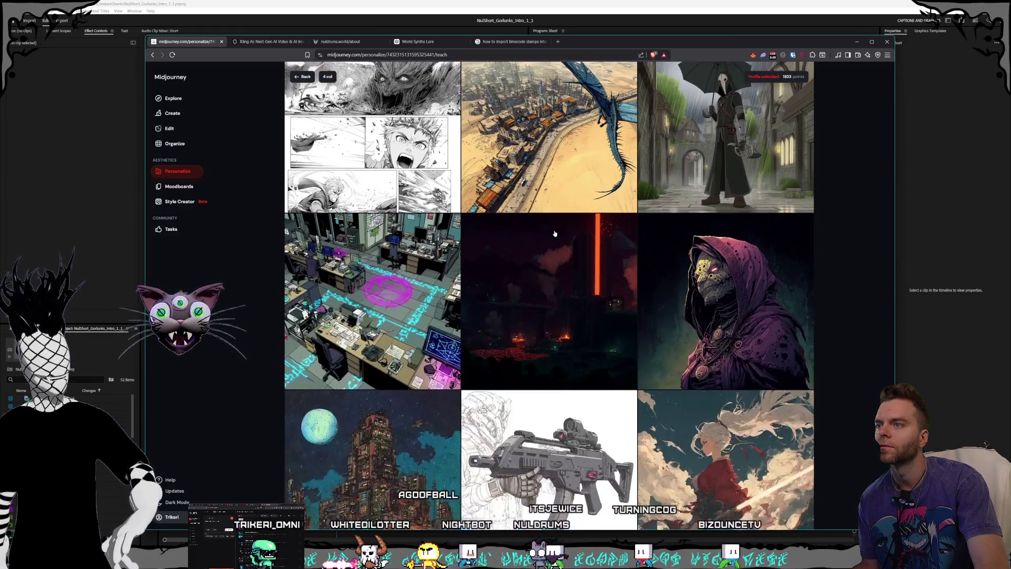
pyautogui.scroll(-10, 555, 234)
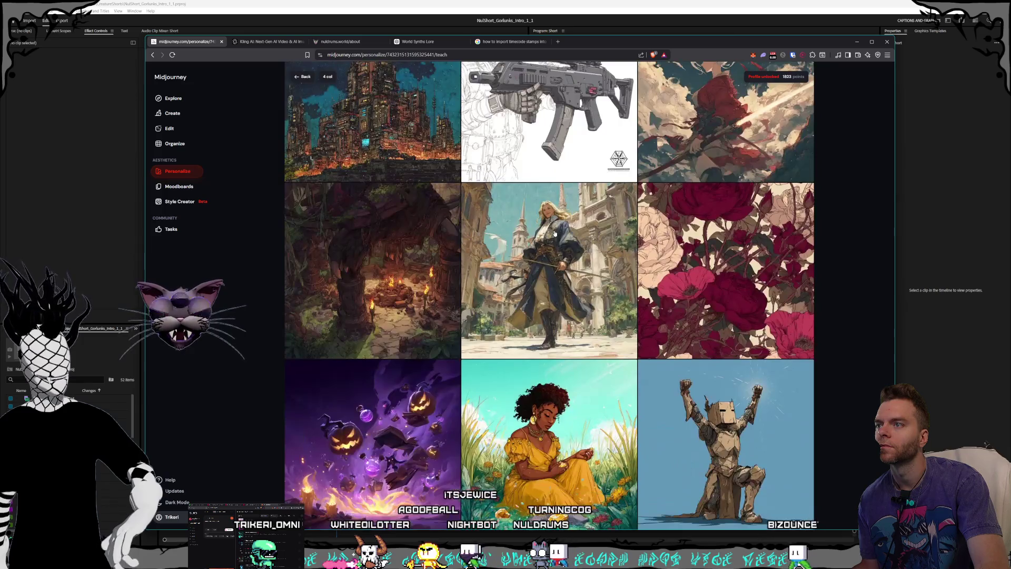
pyautogui.scroll(2, 555, 234)
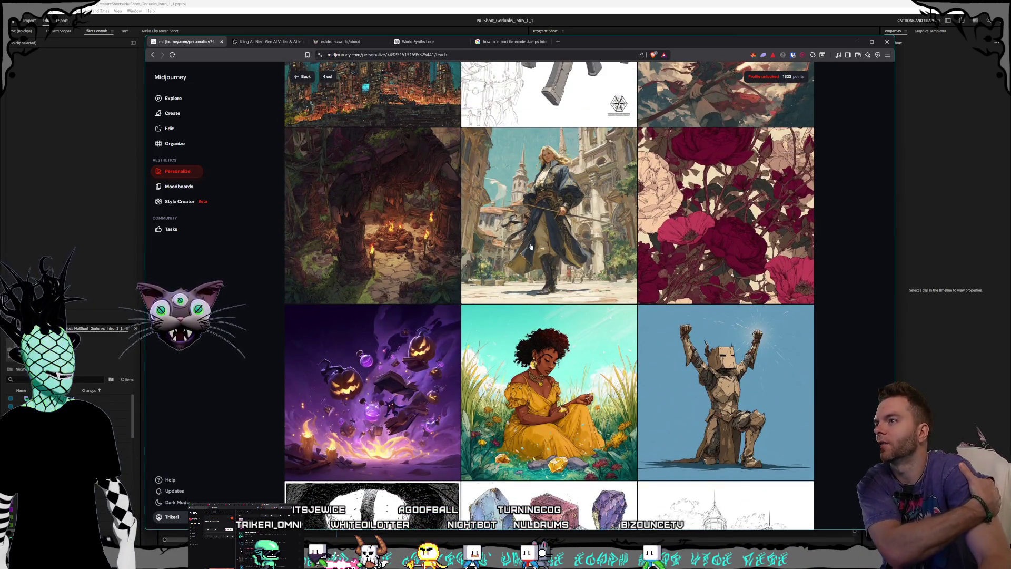
pyautogui.scroll(-8, 575, 233)
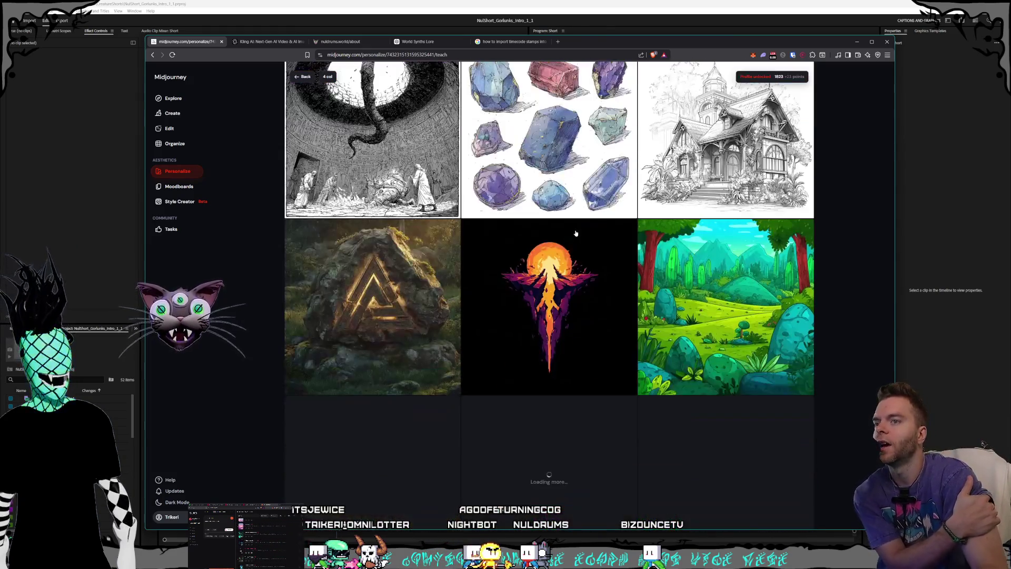
pyautogui.scroll(-1, 576, 234)
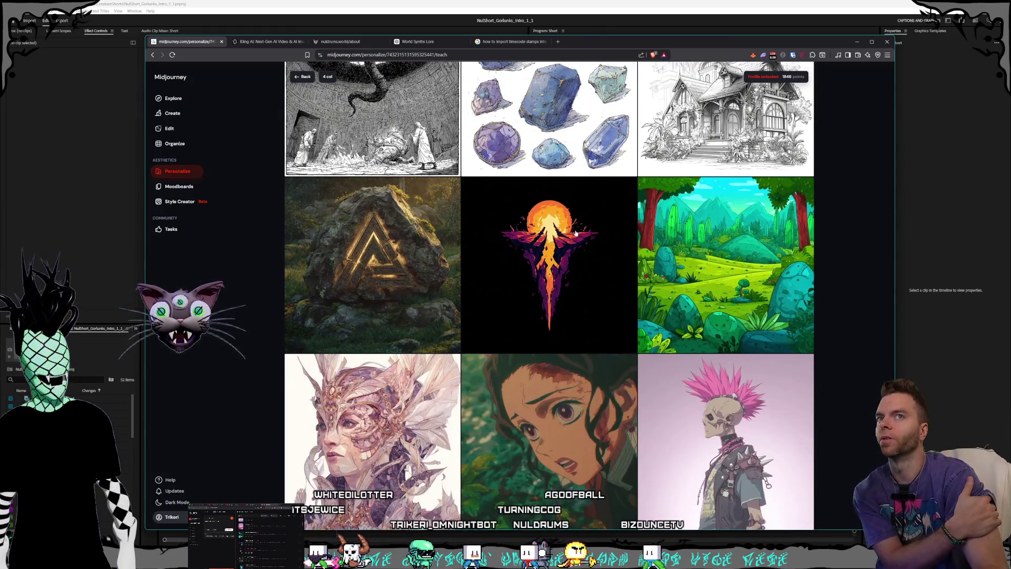
pyautogui.scroll(-5, 580, 239)
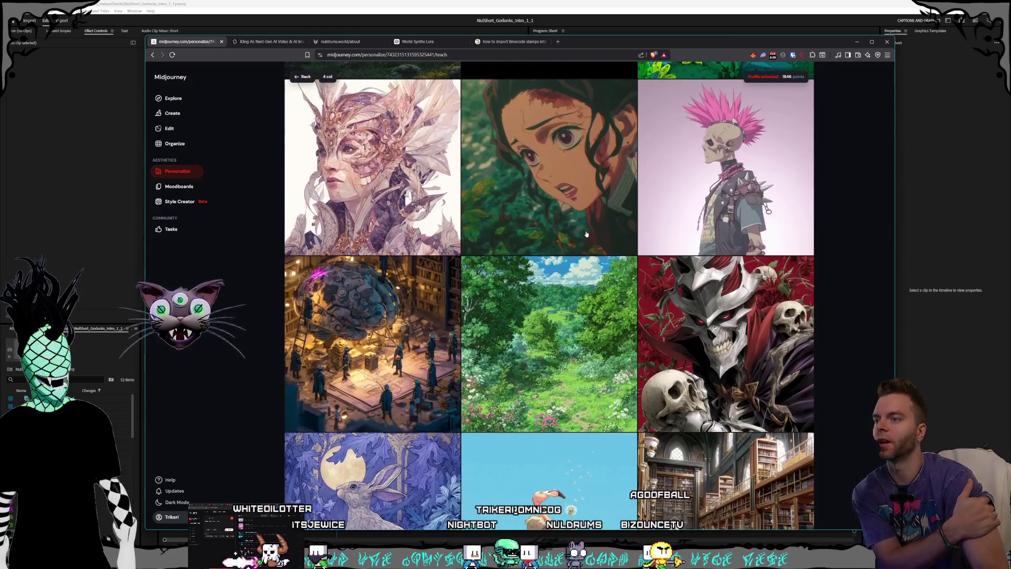
pyautogui.scroll(-3, 586, 233)
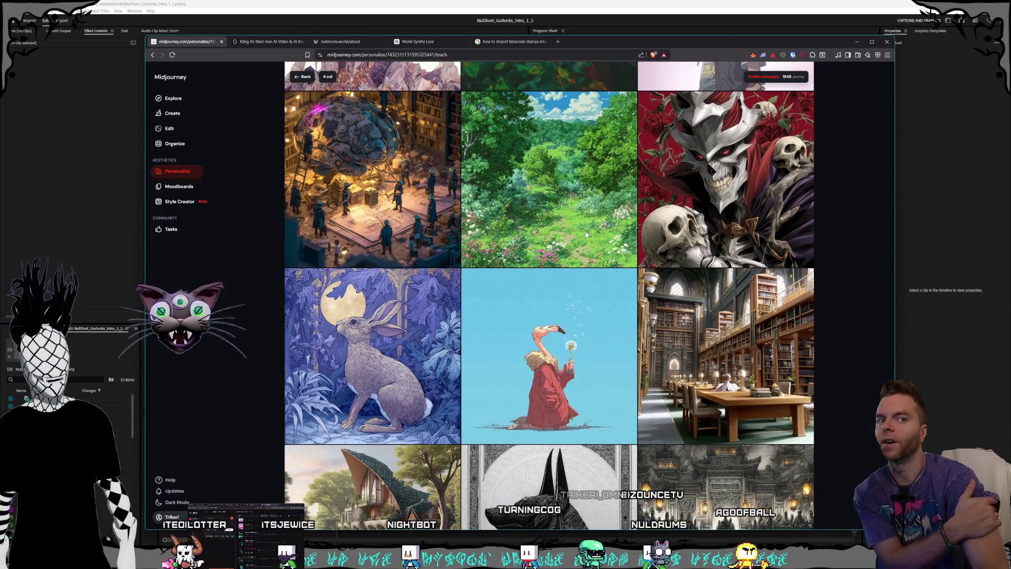
pyautogui.scroll(-8, 587, 234)
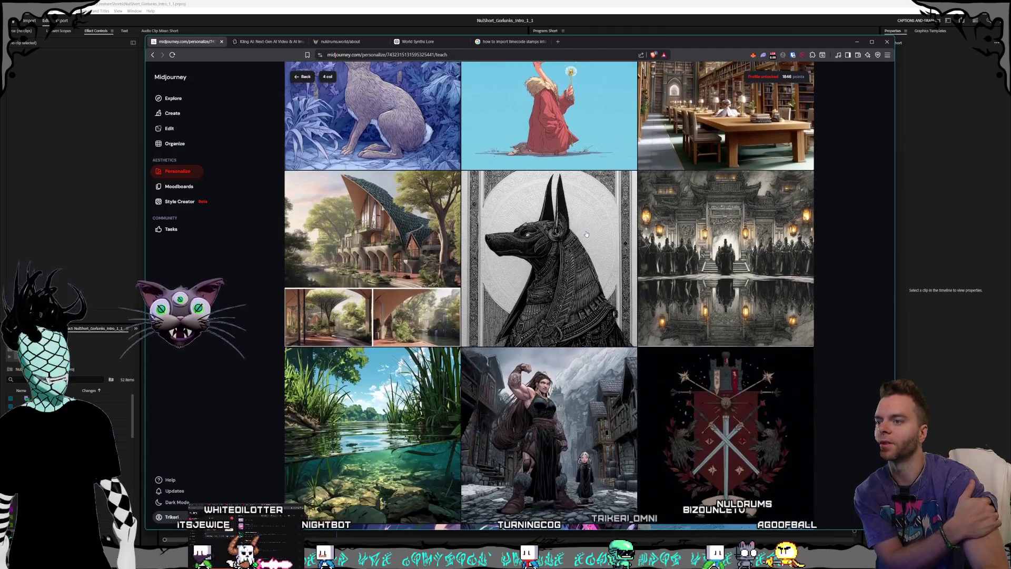
pyautogui.scroll(-4, 586, 233)
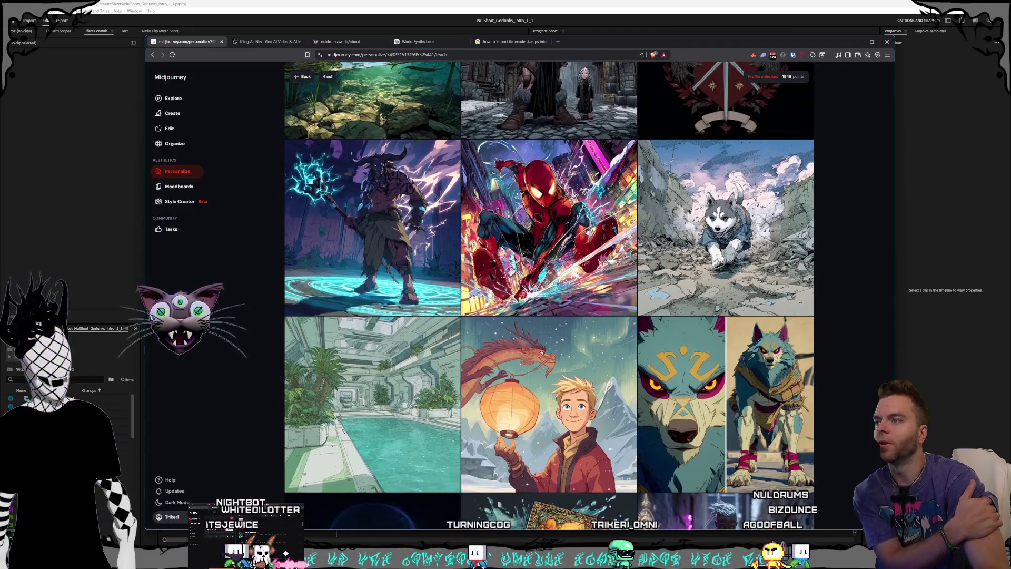
pyautogui.click(398, 239)
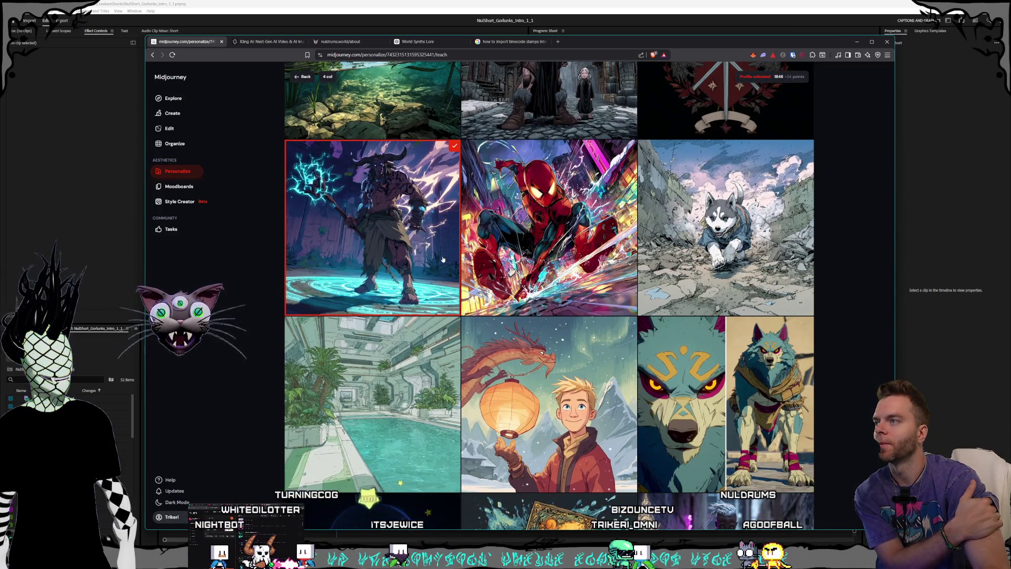
pyautogui.scroll(-5, 595, 249)
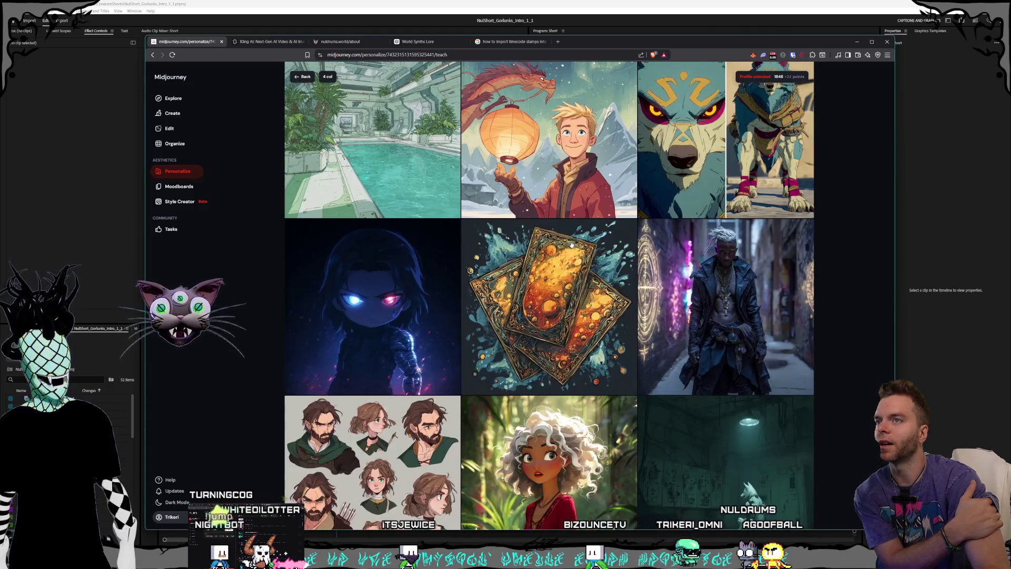
pyautogui.scroll(-5, 571, 245)
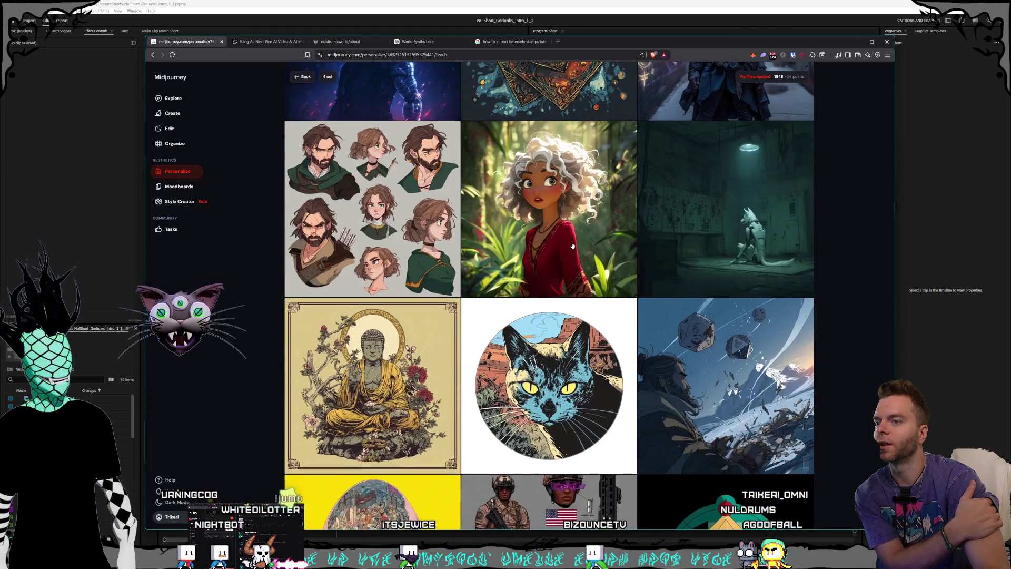
pyautogui.scroll(-1, 573, 246)
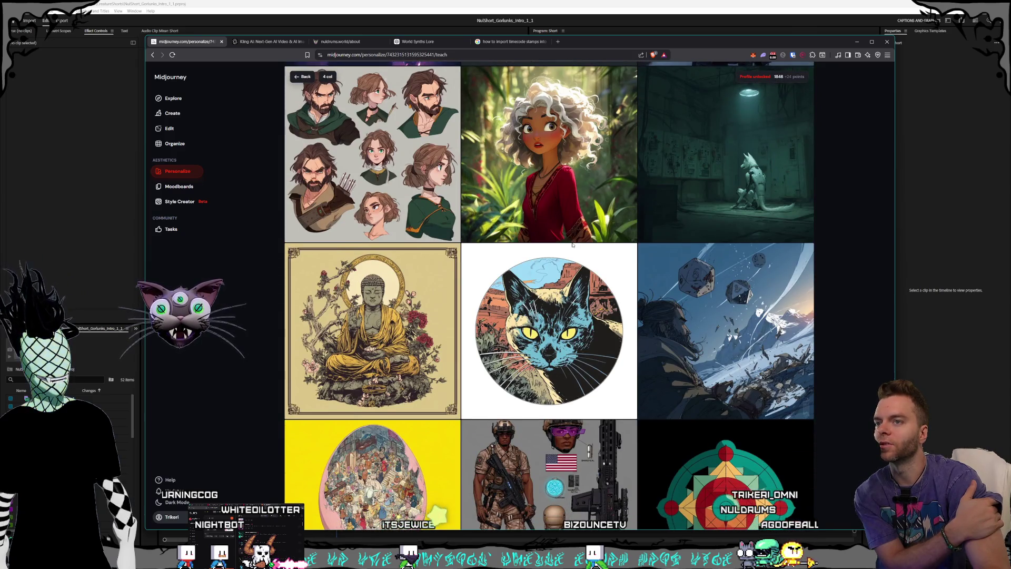
pyautogui.scroll(-2, 573, 245)
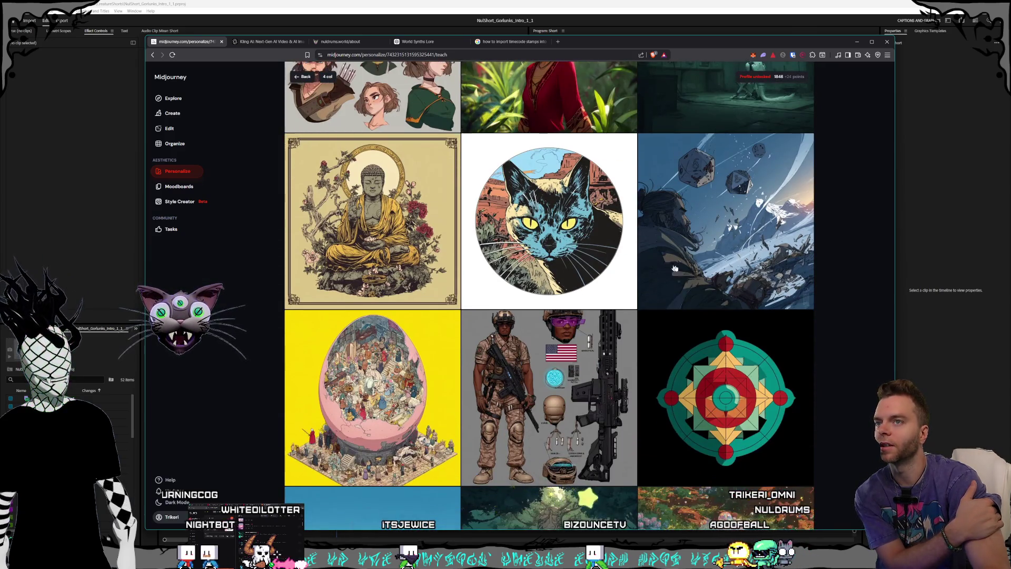
pyautogui.scroll(3, 702, 273)
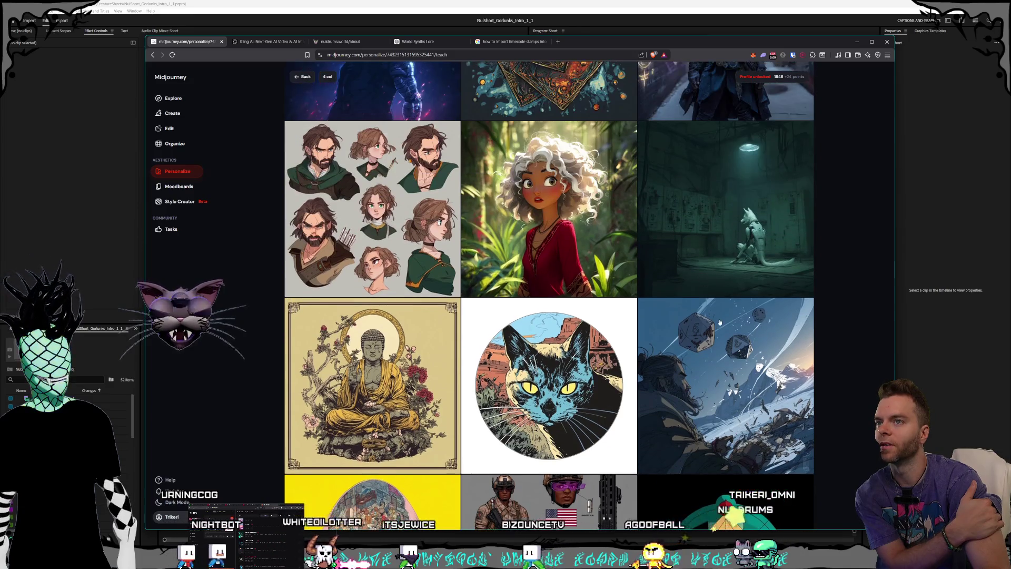
pyautogui.scroll(-2, 702, 274)
pyautogui.click(701, 273)
pyautogui.scroll(-6, 585, 252)
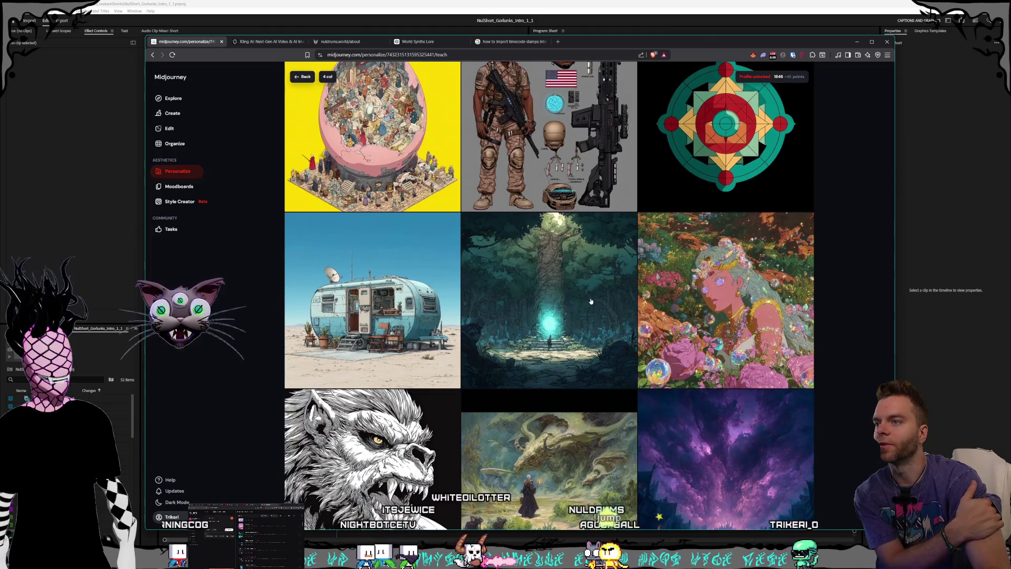
pyautogui.click(578, 248)
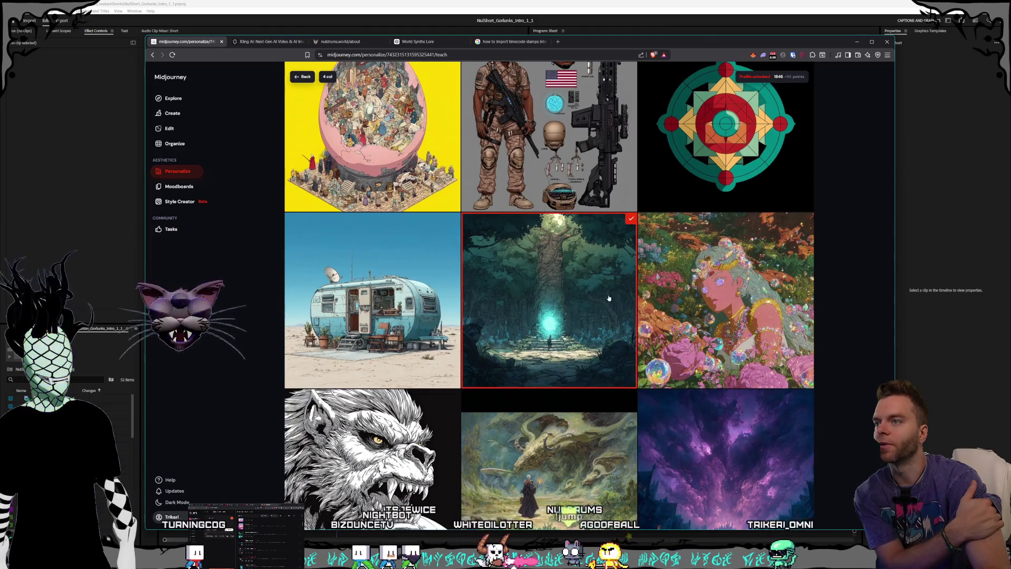
pyautogui.scroll(-3, 596, 292)
pyautogui.scroll(-12, 596, 293)
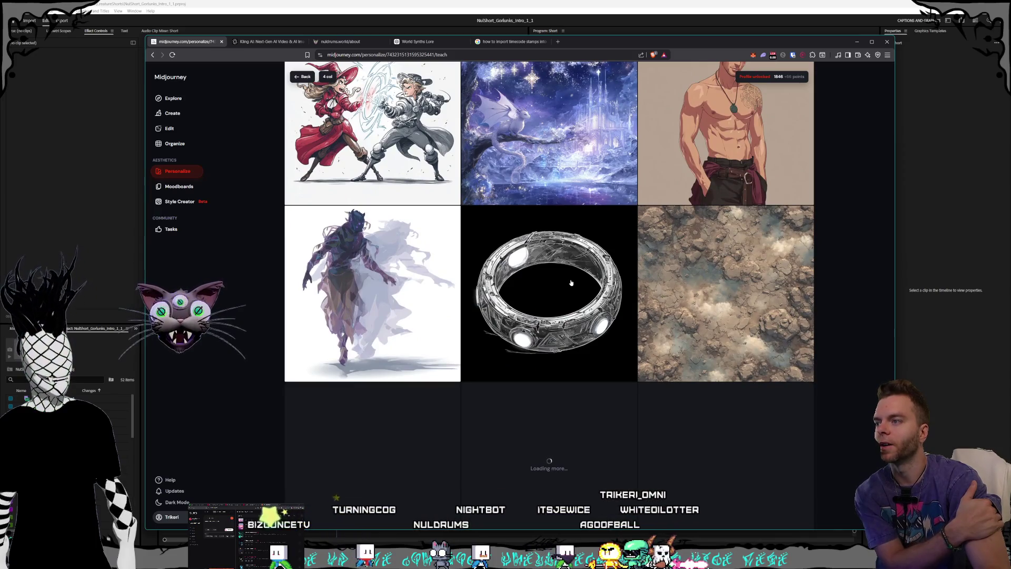
# - Scroll the Personalize grid down to the 'Loading more...' spinner, then open a new browser window
pyautogui.scroll(-5, 571, 283)
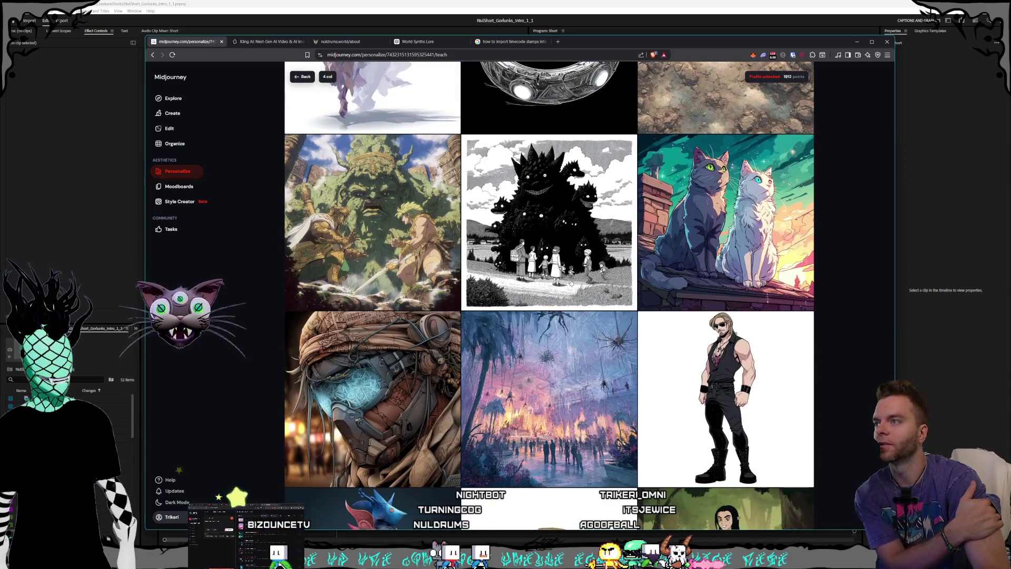
pyautogui.scroll(-4, 571, 283)
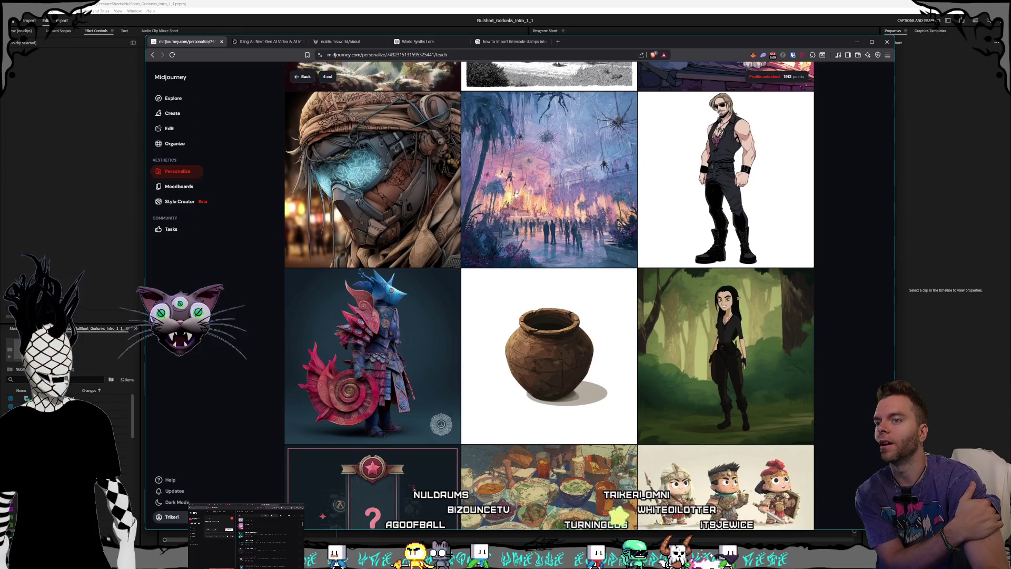
pyautogui.scroll(-8, 516, 195)
pyautogui.scroll(-10, 533, 198)
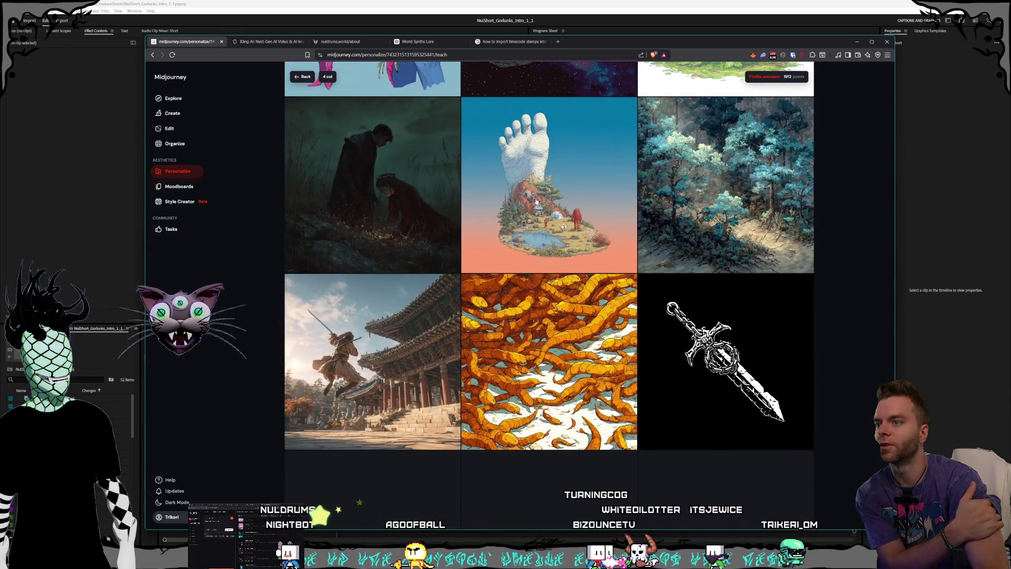
pyautogui.scroll(-5, 537, 201)
pyautogui.scroll(-4, 543, 201)
pyautogui.scroll(-1, 545, 201)
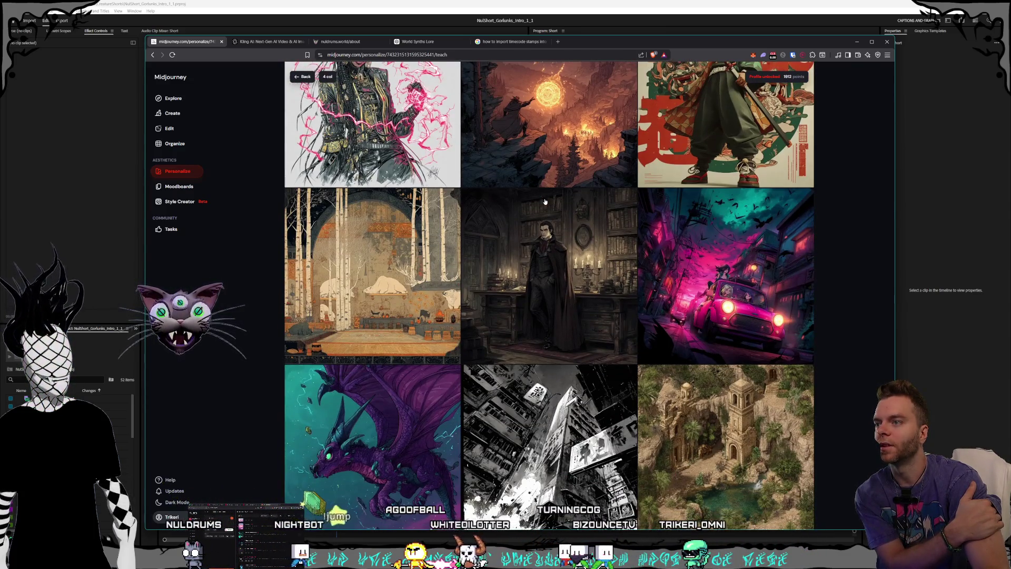
pyautogui.scroll(-1, 546, 202)
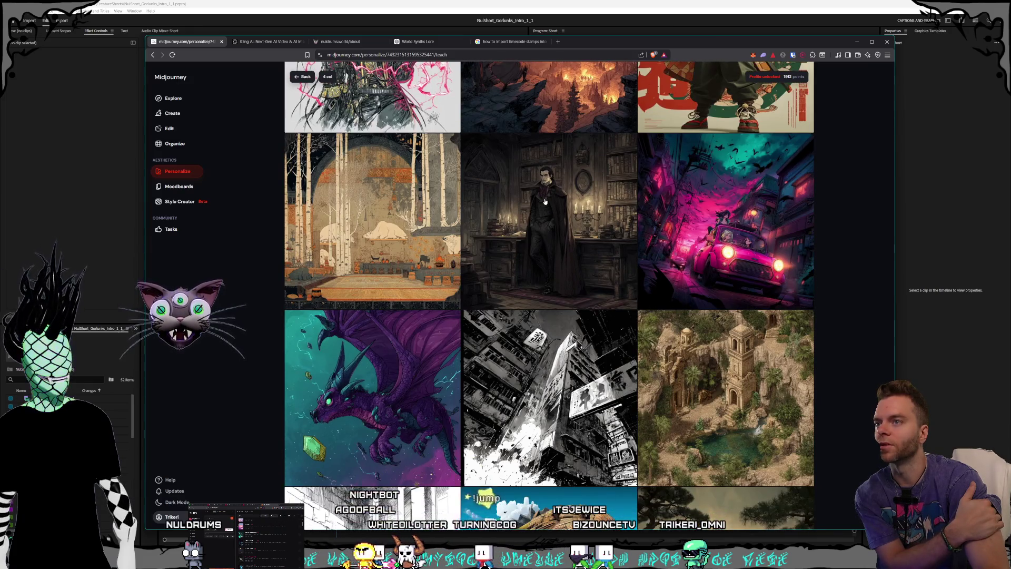
pyautogui.scroll(-6, 546, 202)
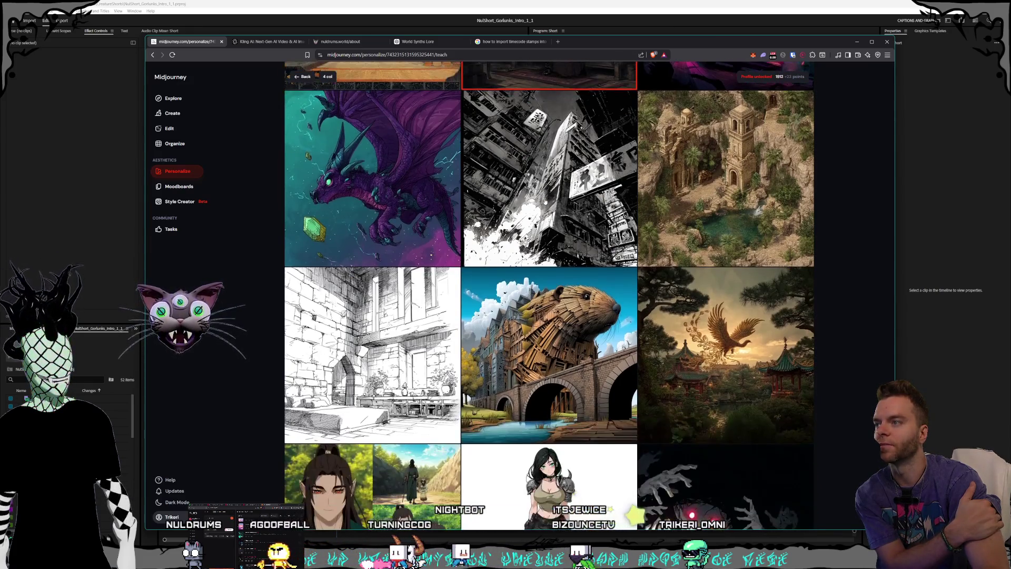
pyautogui.scroll(-6, 545, 202)
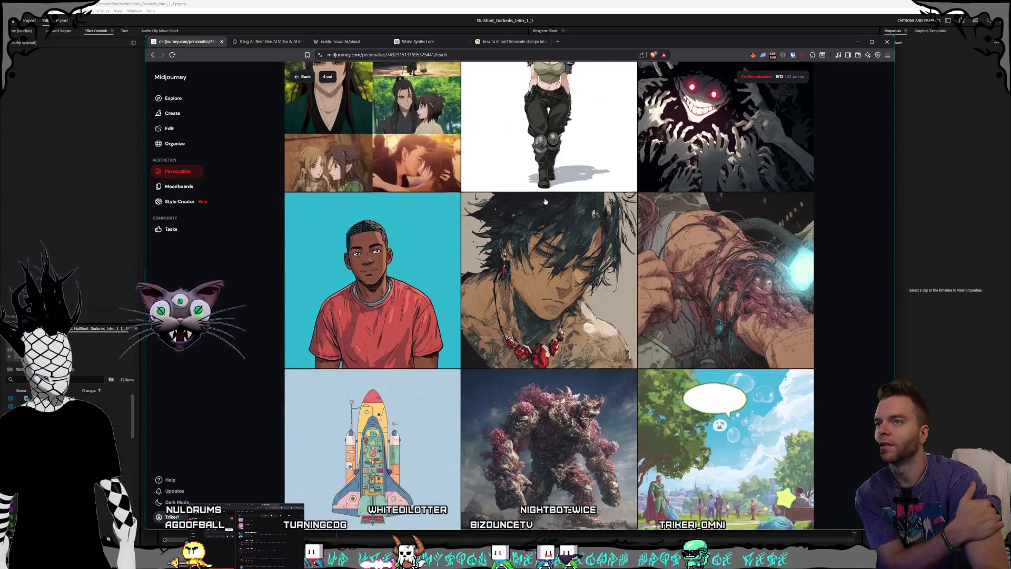
pyautogui.scroll(-3, 545, 201)
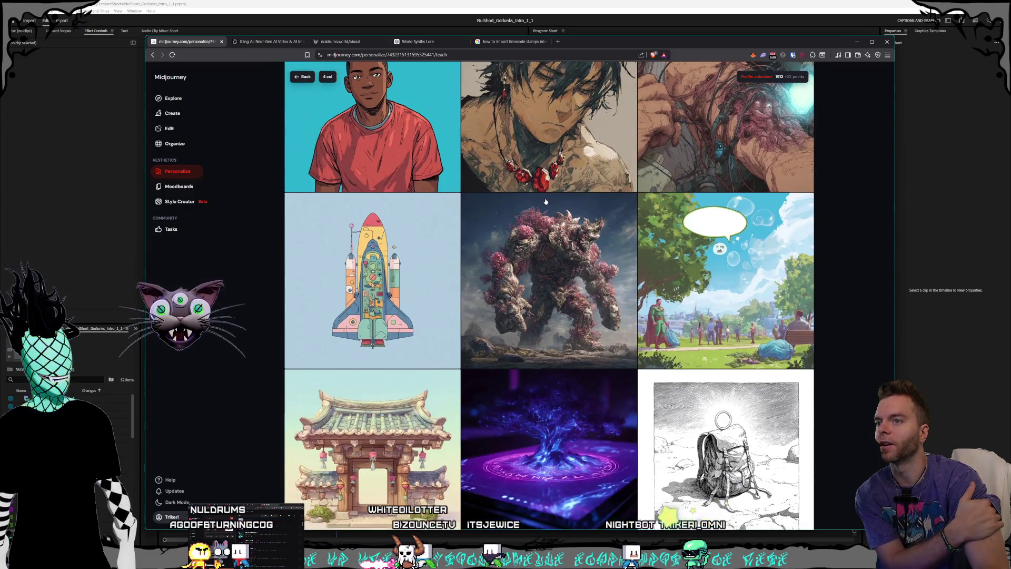
pyautogui.scroll(-4, 545, 202)
pyautogui.scroll(-3, 545, 201)
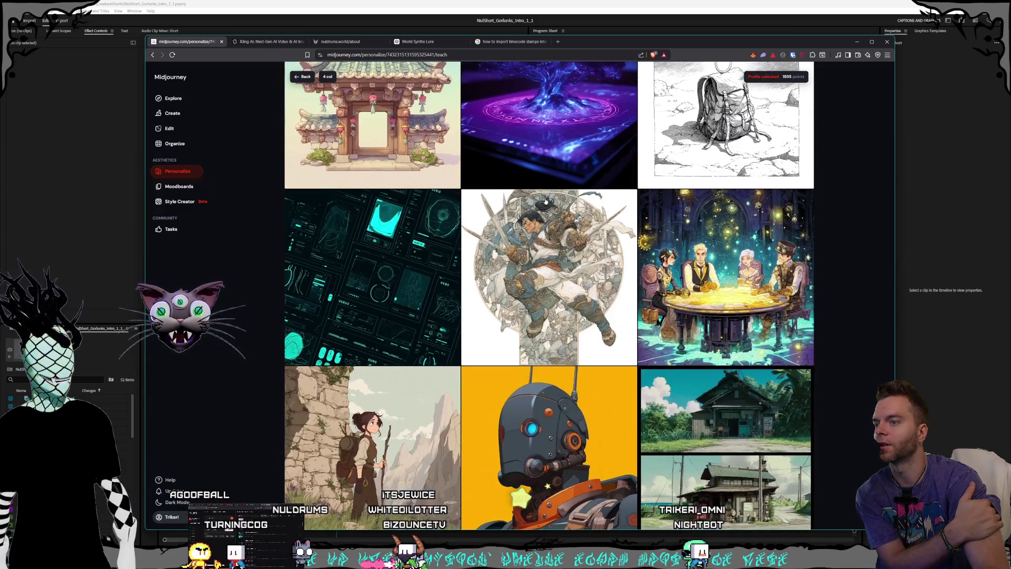
pyautogui.scroll(-7, 546, 201)
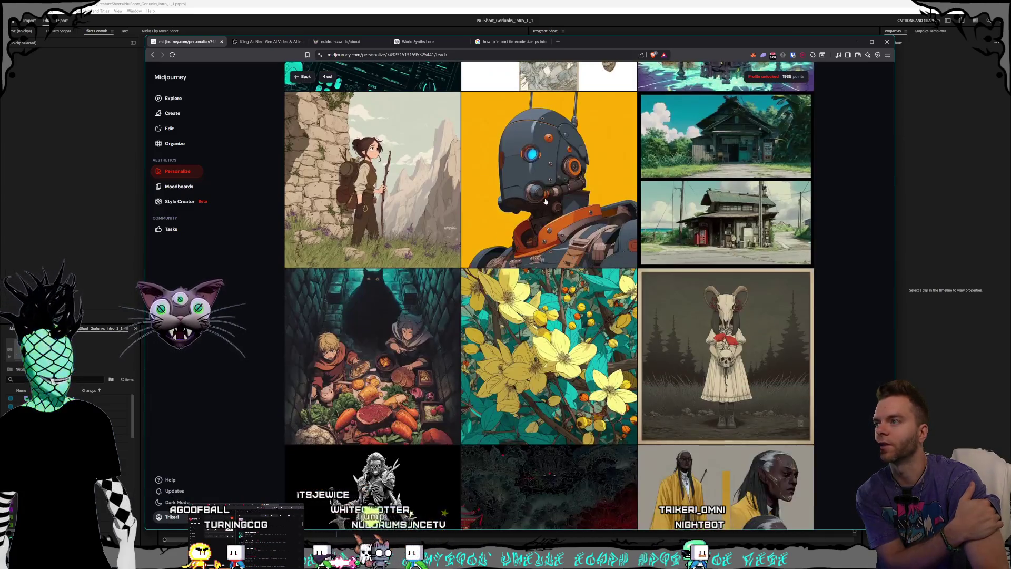
pyautogui.scroll(-2, 546, 202)
pyautogui.scroll(-4, 546, 202)
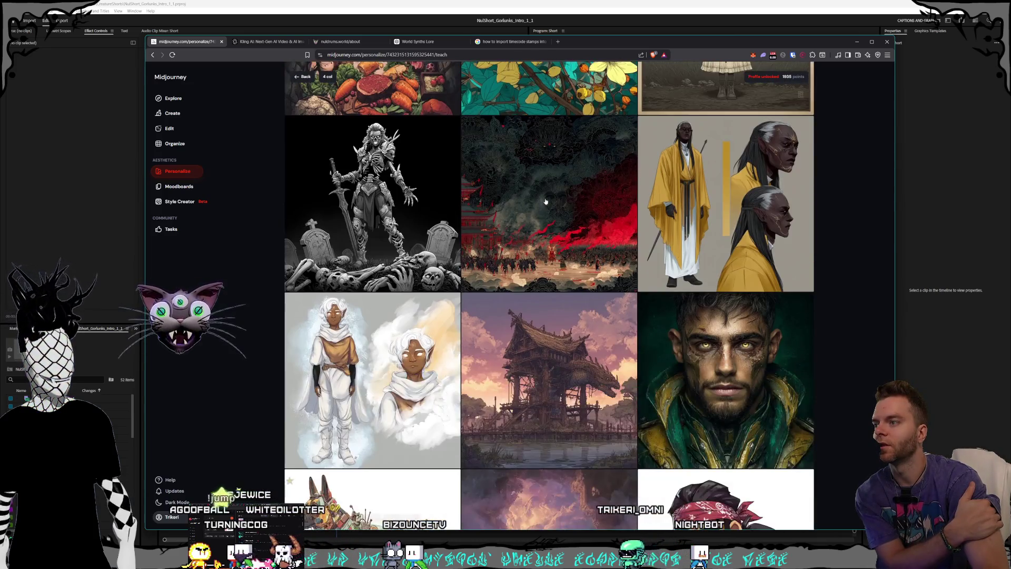
pyautogui.scroll(-12, 546, 202)
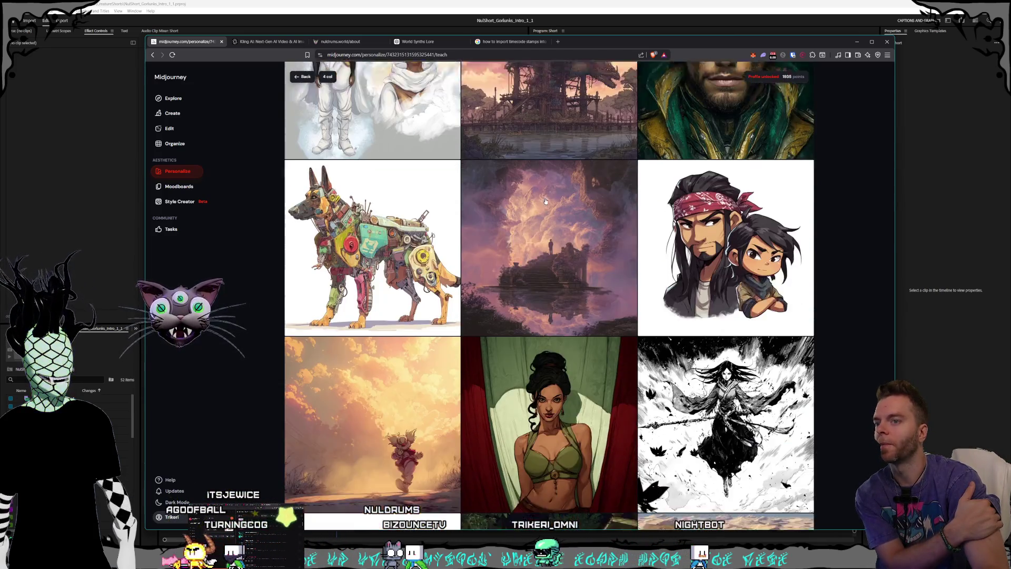
pyautogui.scroll(-4, 545, 202)
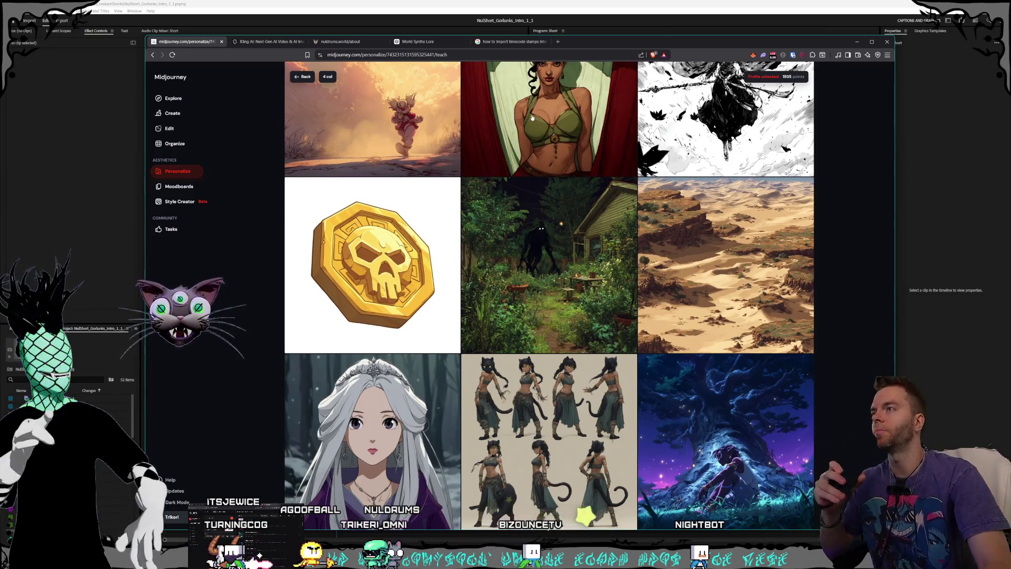
pyautogui.hotkey('ctrl', 'n')
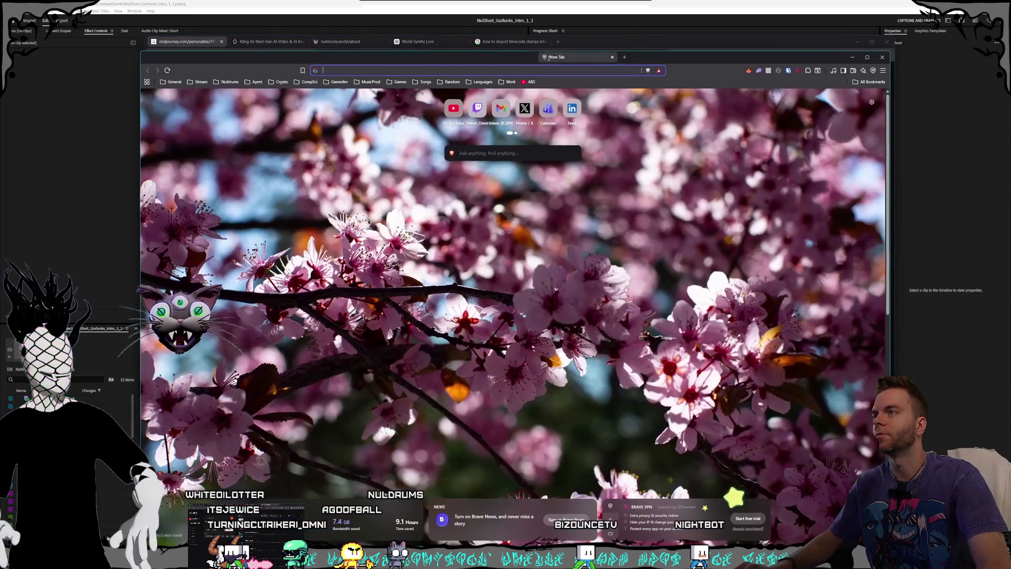
# - Search Google for 'instagram bebop' and open the artist's Instagram profile from the results
pyautogui.write('insta')
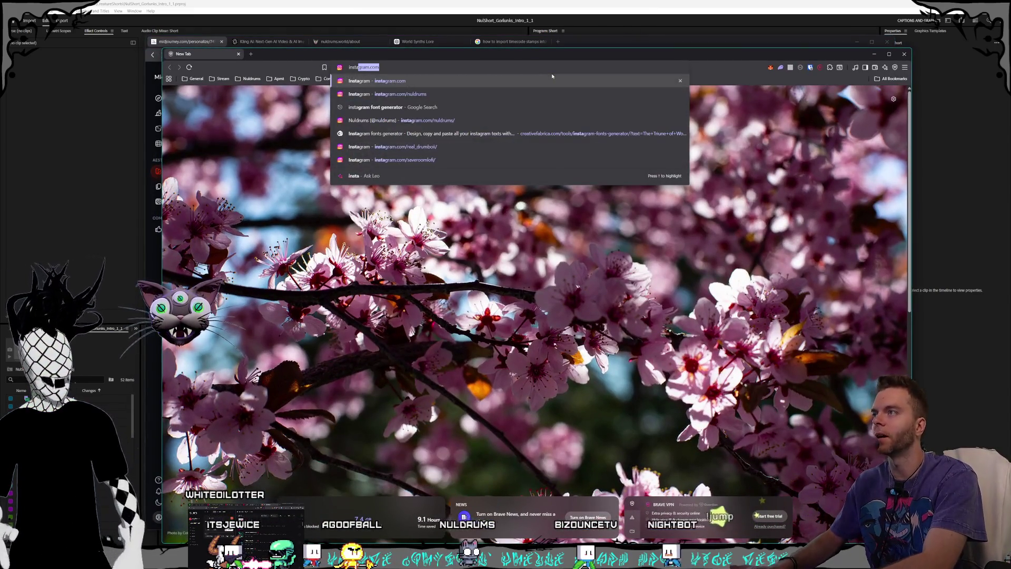
pyautogui.write('gram bebop')
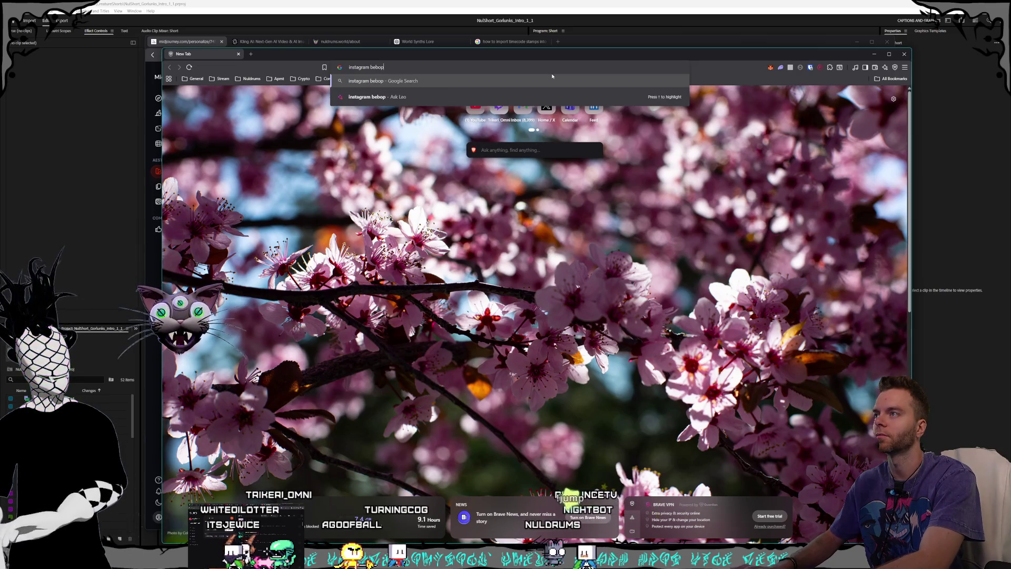
pyautogui.press('Return')
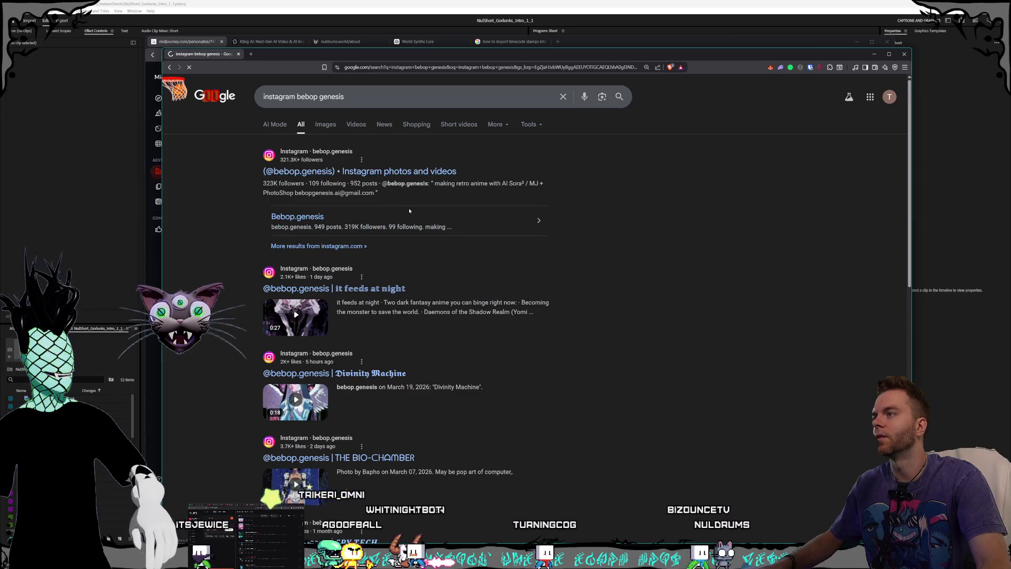
pyautogui.click(409, 209)
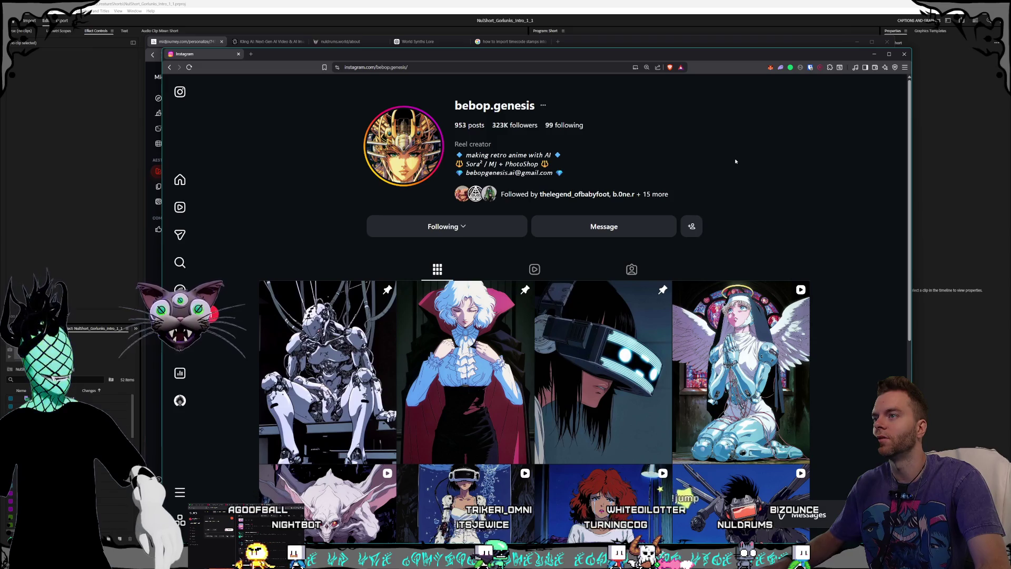
pyautogui.scroll(-3, 789, 165)
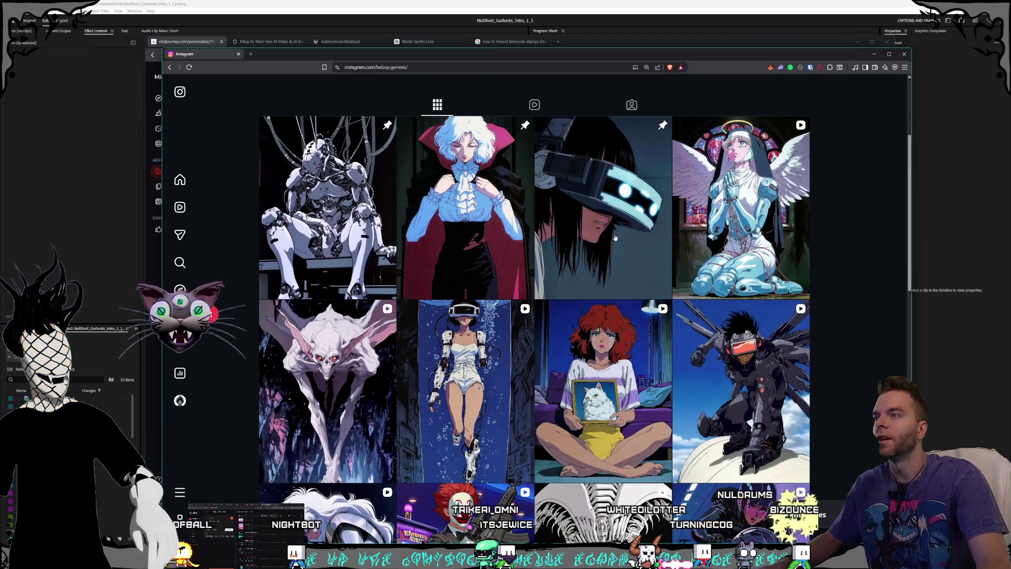
pyautogui.scroll(-2, 658, 234)
pyautogui.scroll(2, 646, 241)
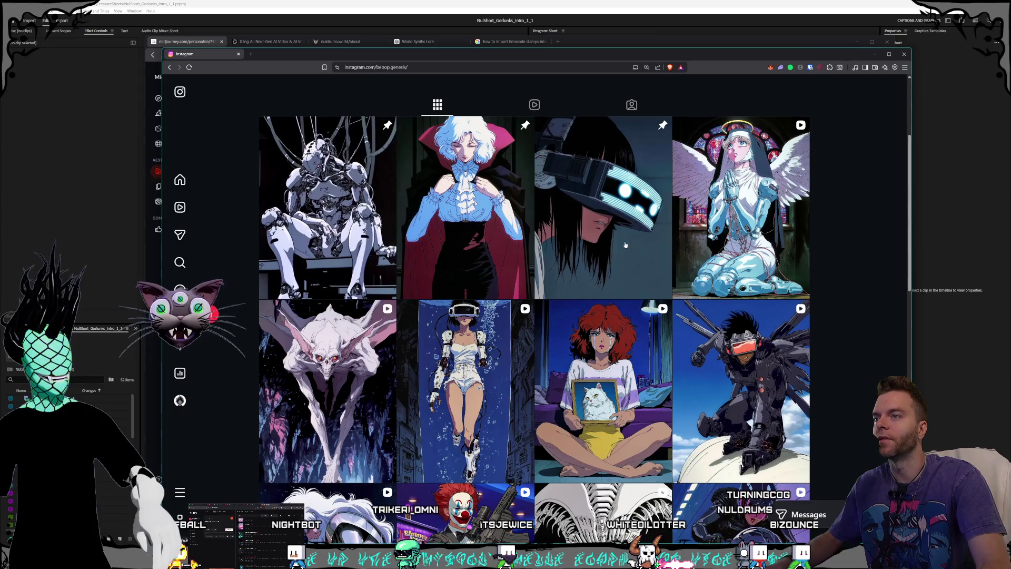
pyautogui.scroll(-5, 626, 245)
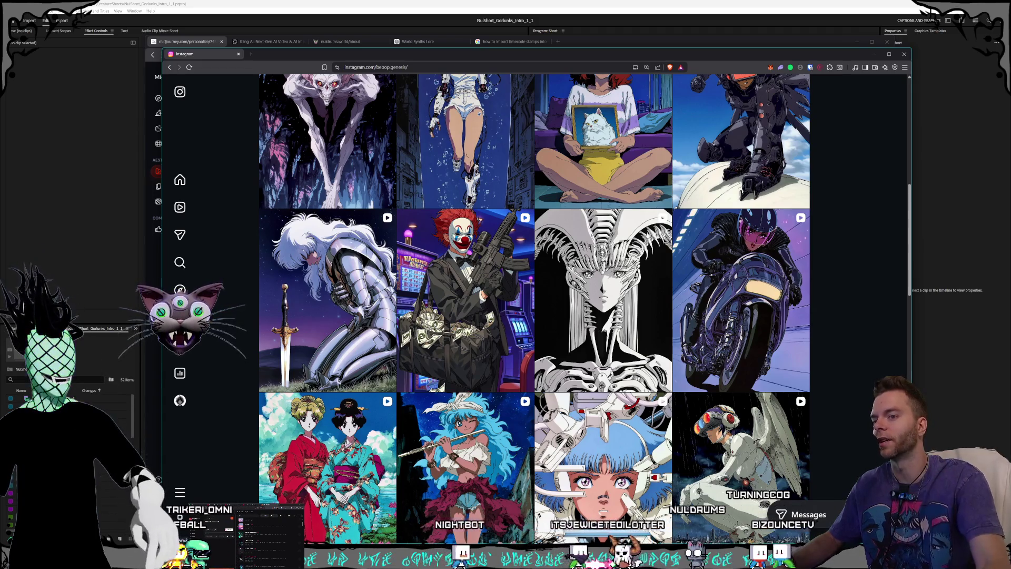
pyautogui.scroll(-3, 625, 232)
pyautogui.scroll(-2, 625, 232)
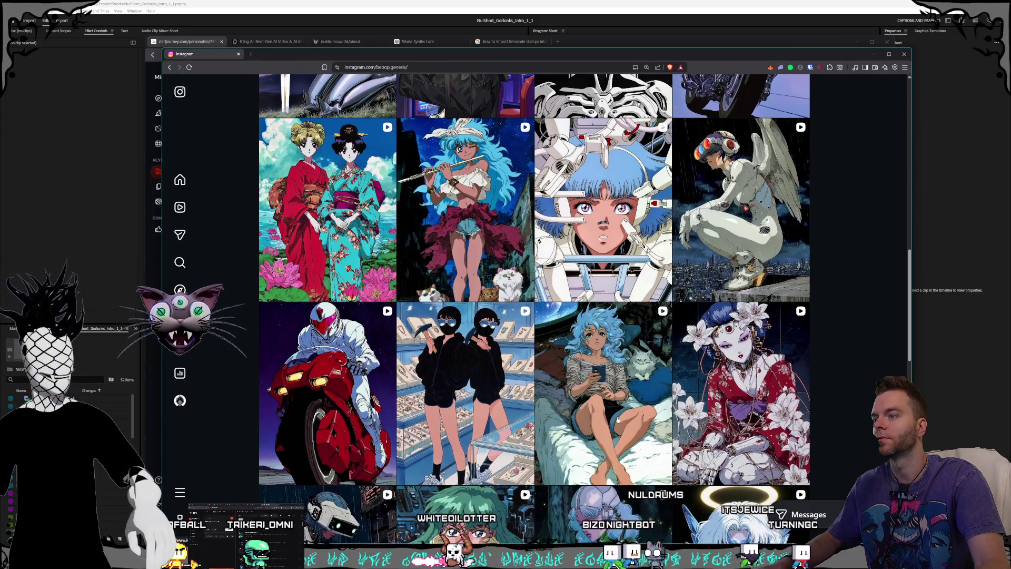
pyautogui.scroll(9, 618, 418)
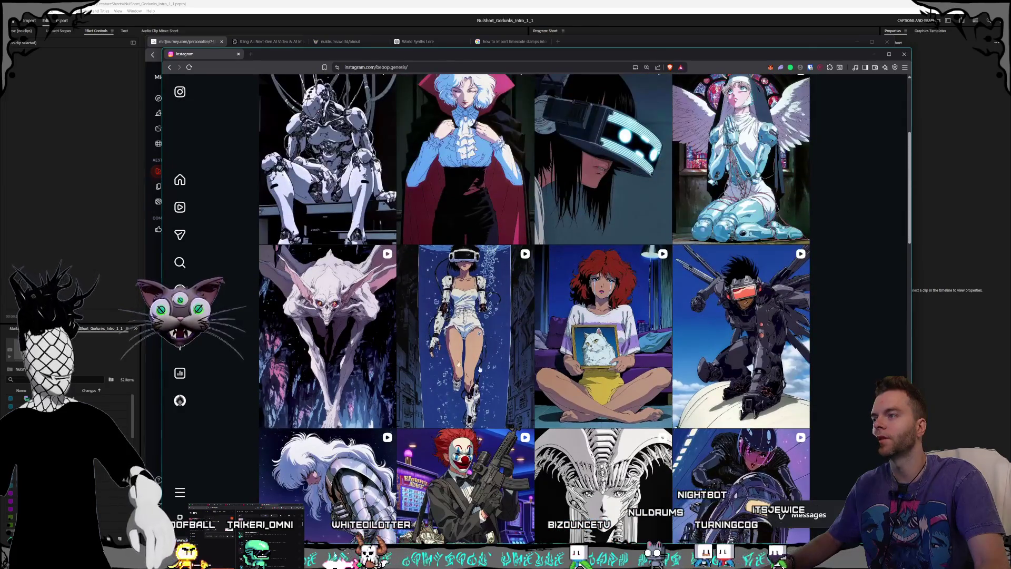
pyautogui.click(348, 359)
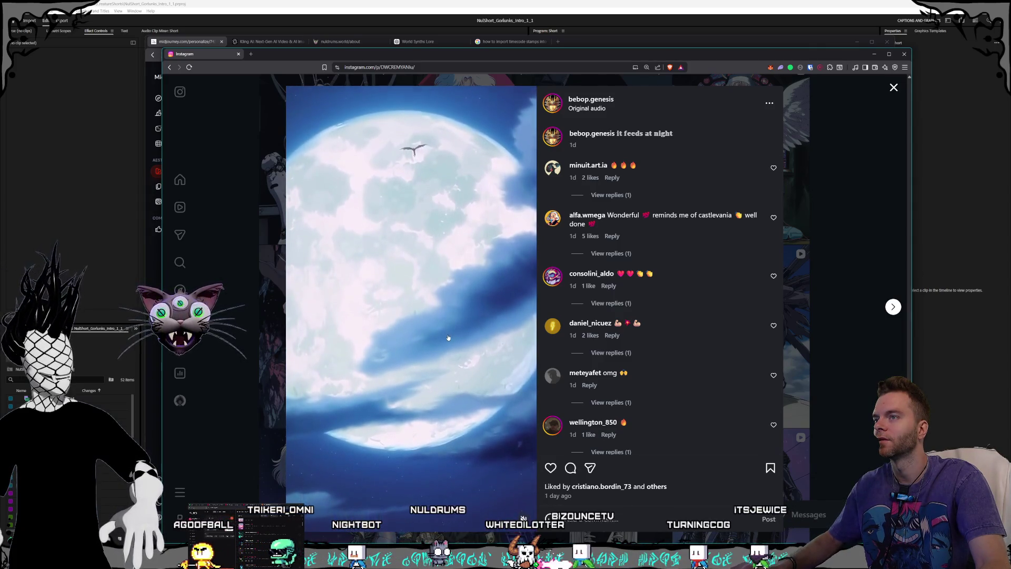
# - View the angel nun and seated robot video posts, closing each afterwards
pyautogui.click(857, 325)
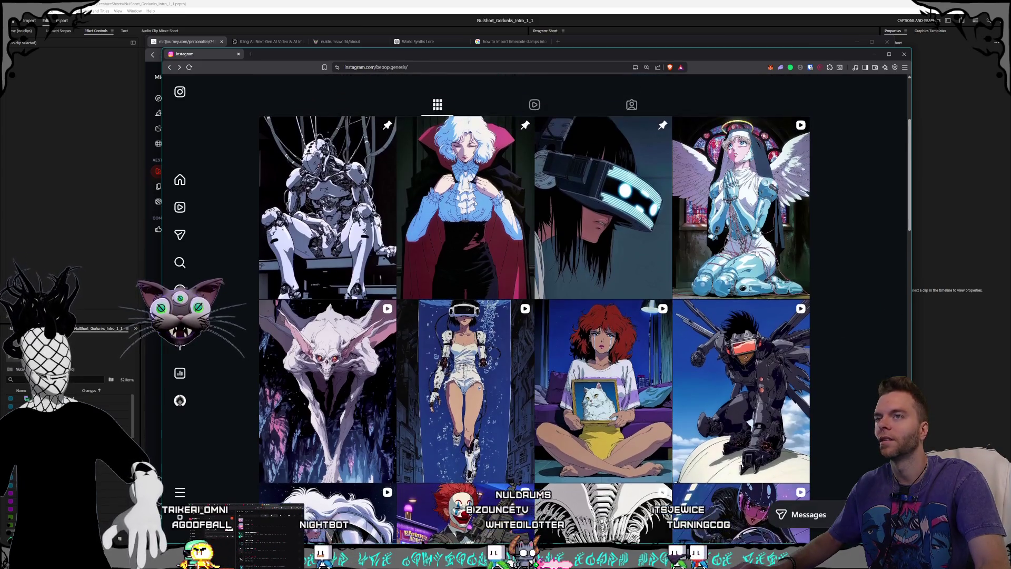
pyautogui.click(457, 306)
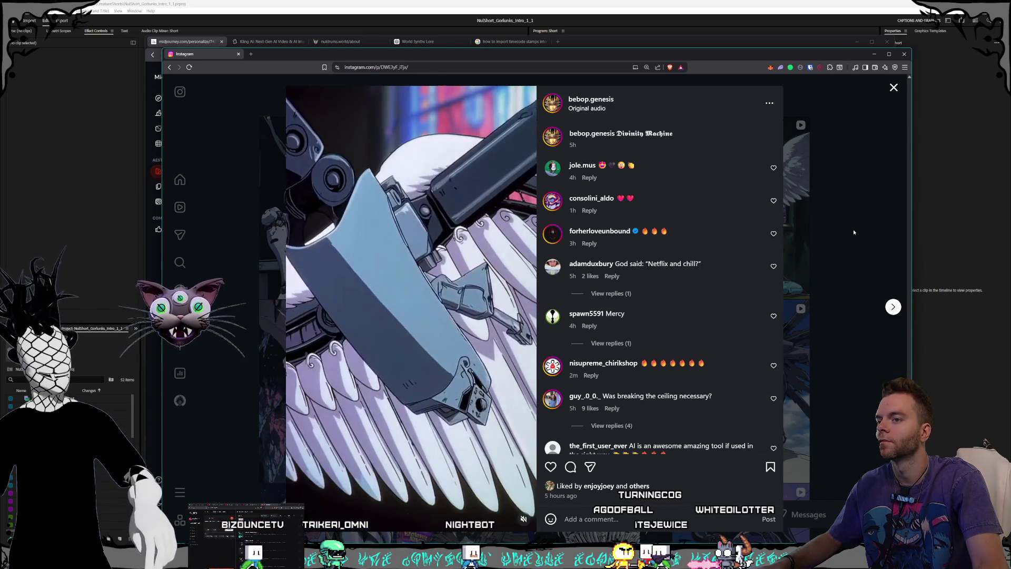
pyautogui.click(854, 232)
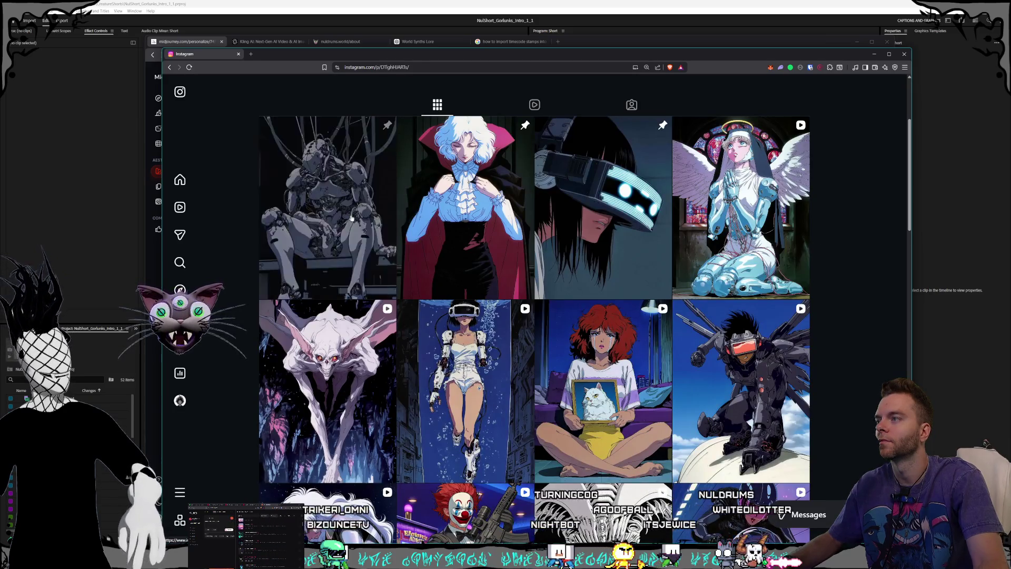
pyautogui.click(351, 218)
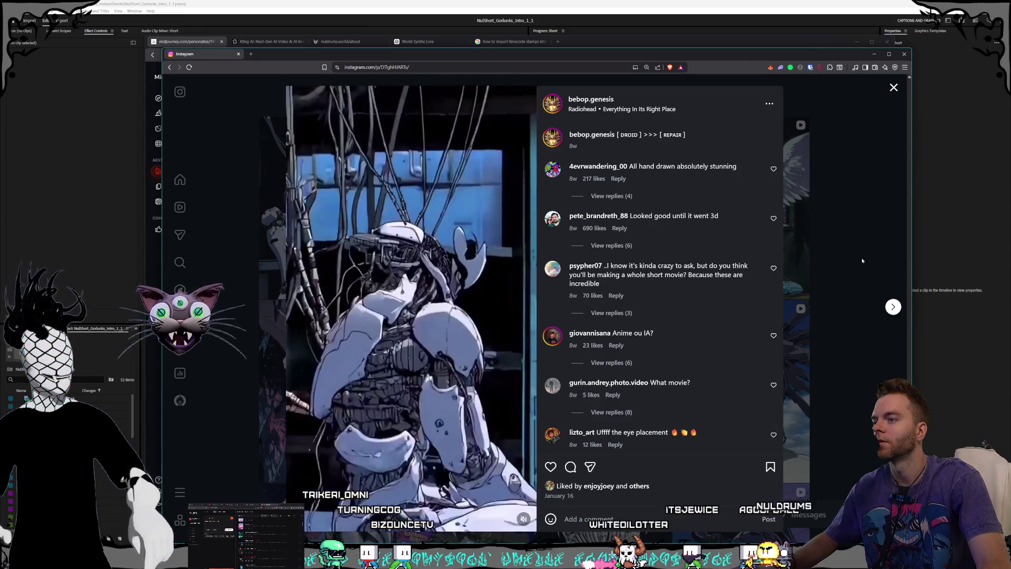
pyautogui.click(845, 263)
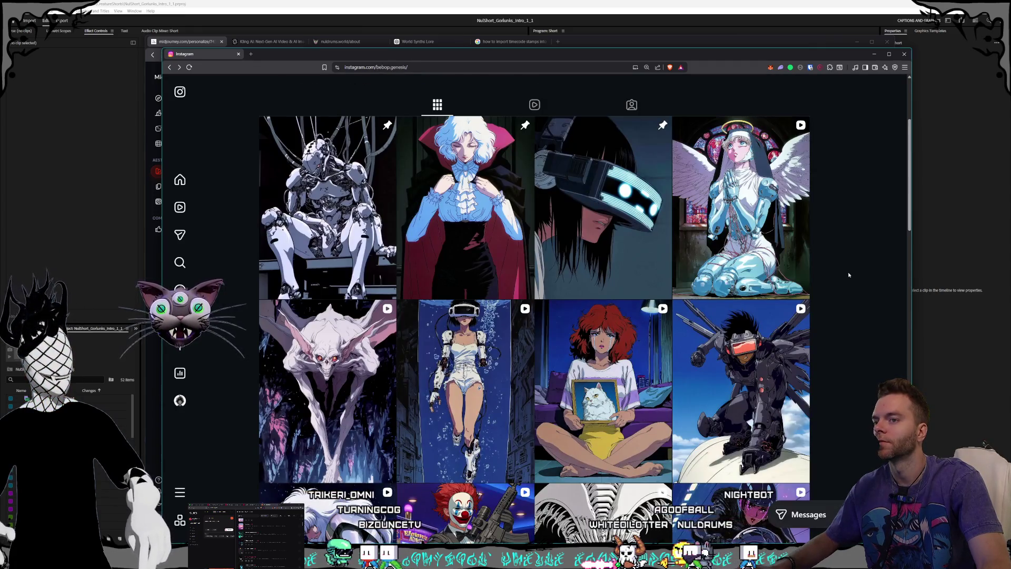
# - Merge the Instagram window into the main browser's tabs and return to the Midjourney personalization page
pyautogui.scroll(3, 848, 274)
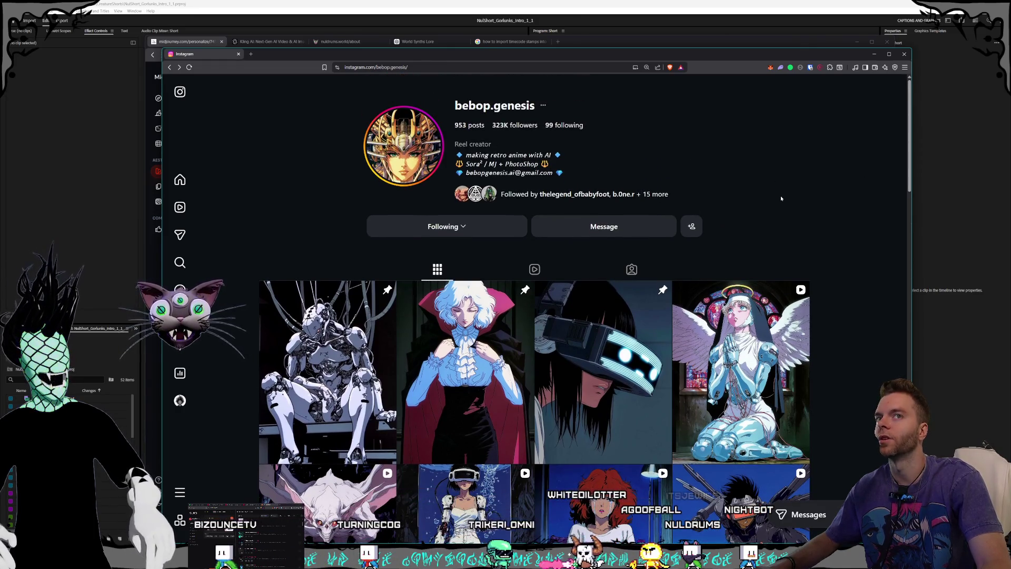
pyautogui.moveTo(205, 54); pyautogui.dragTo(614, 48)
pyautogui.click(263, 41)
pyautogui.click(190, 45)
# - Browse the personalization grid and like the stone-pattern image
pyautogui.scroll(-5, 641, 256)
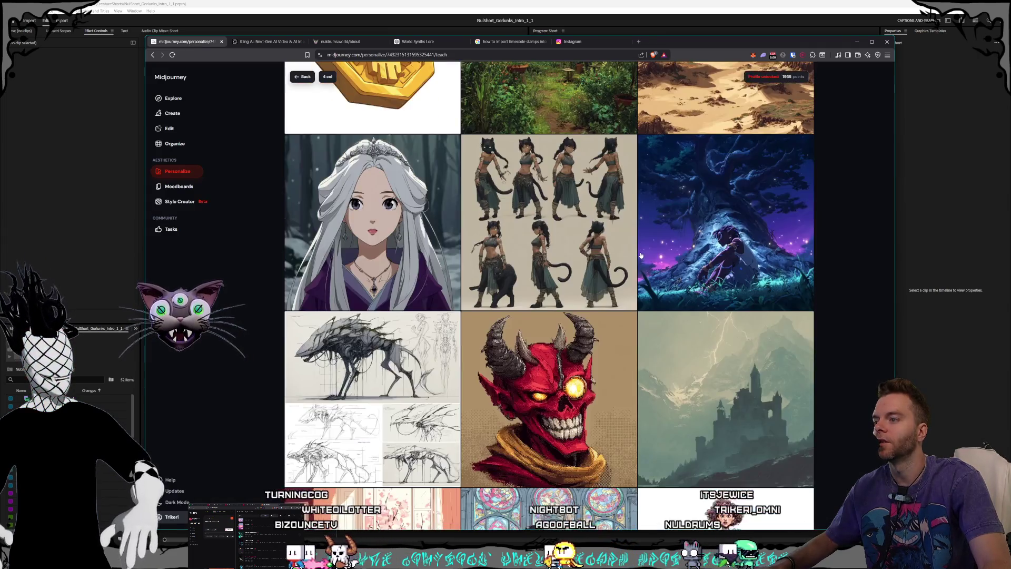
pyautogui.scroll(-8, 641, 255)
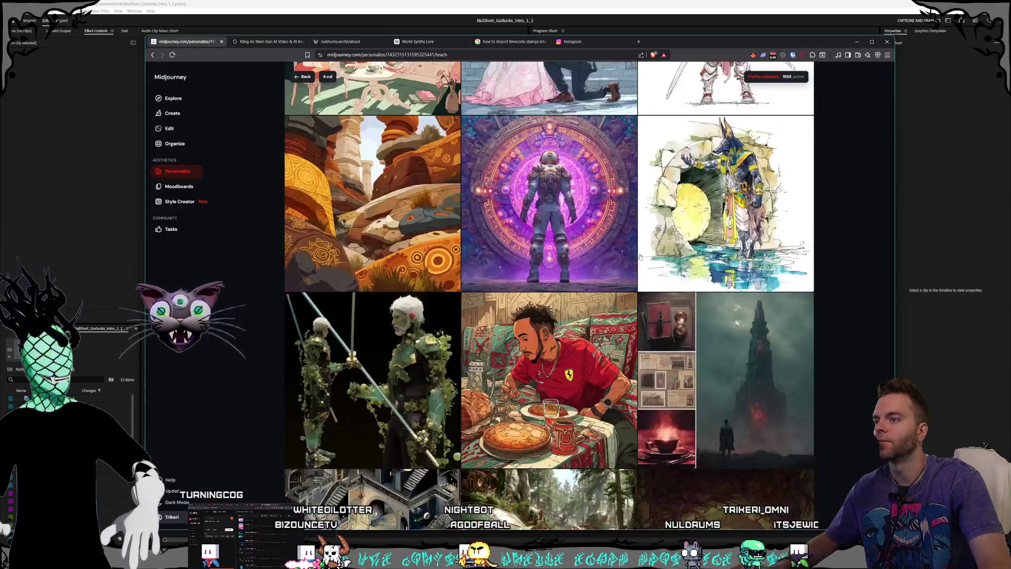
pyautogui.scroll(-8, 542, 241)
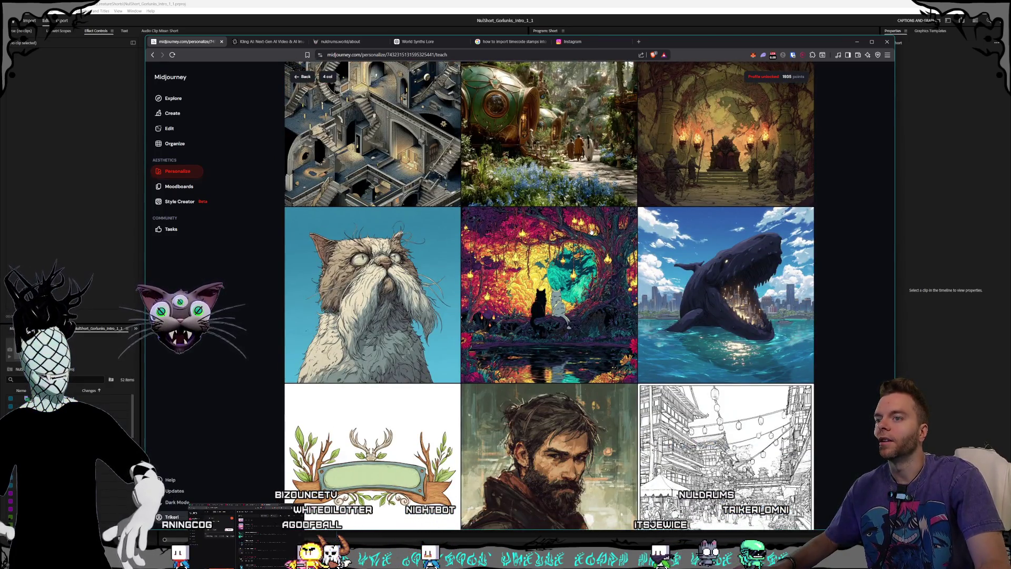
pyautogui.scroll(2, 588, 233)
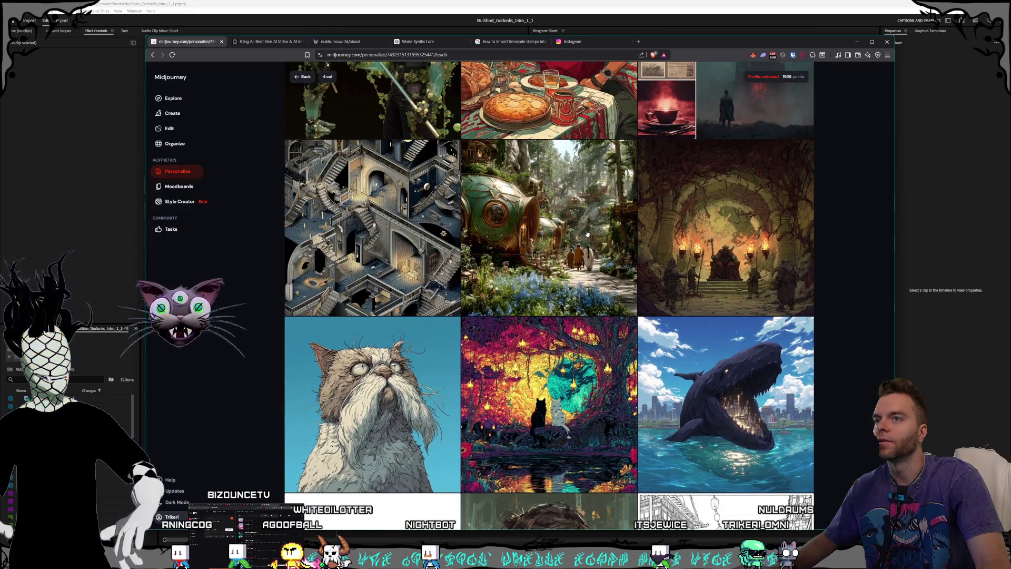
pyautogui.scroll(-11, 588, 233)
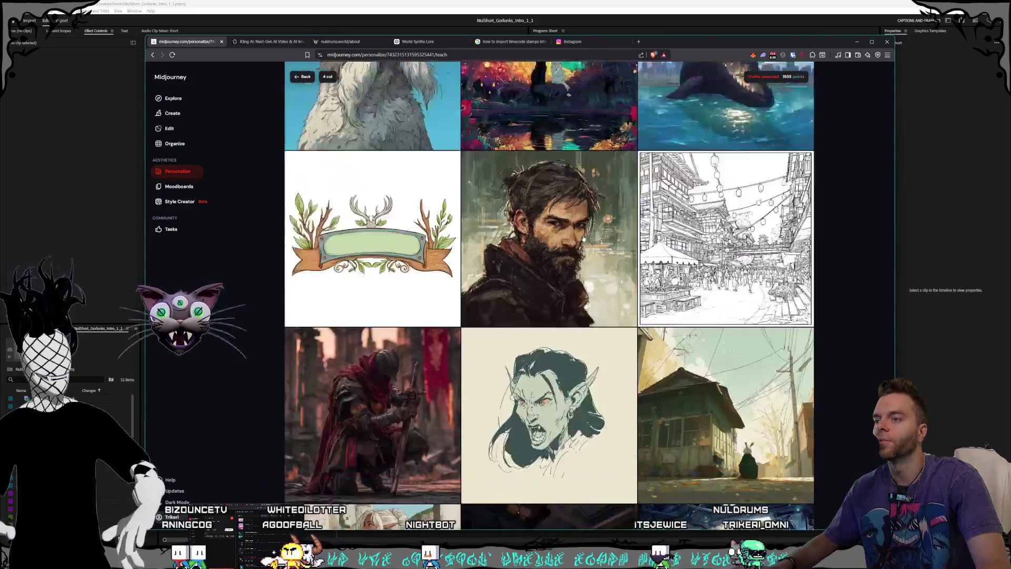
pyautogui.scroll(-10, 580, 238)
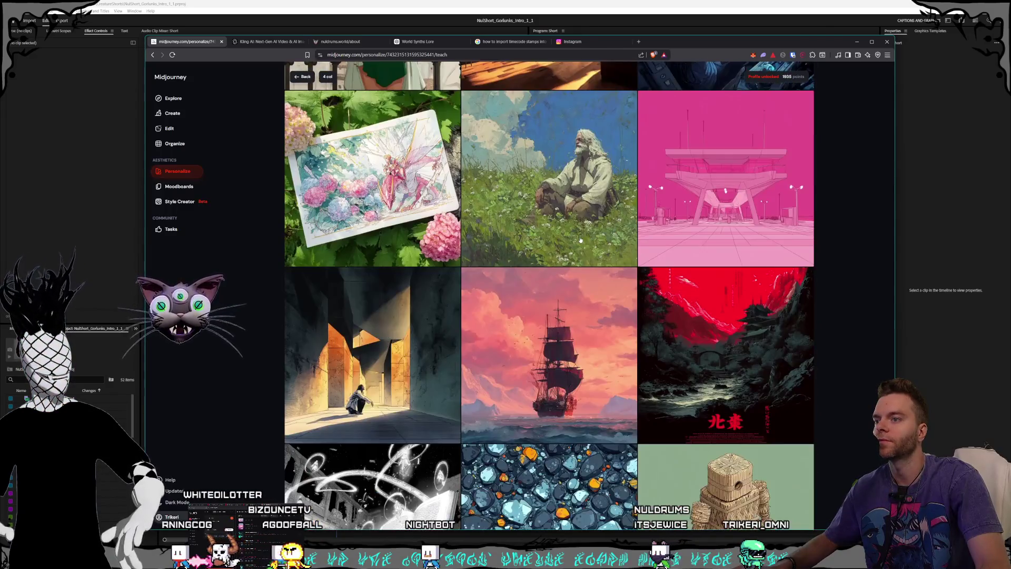
pyautogui.scroll(-3, 581, 239)
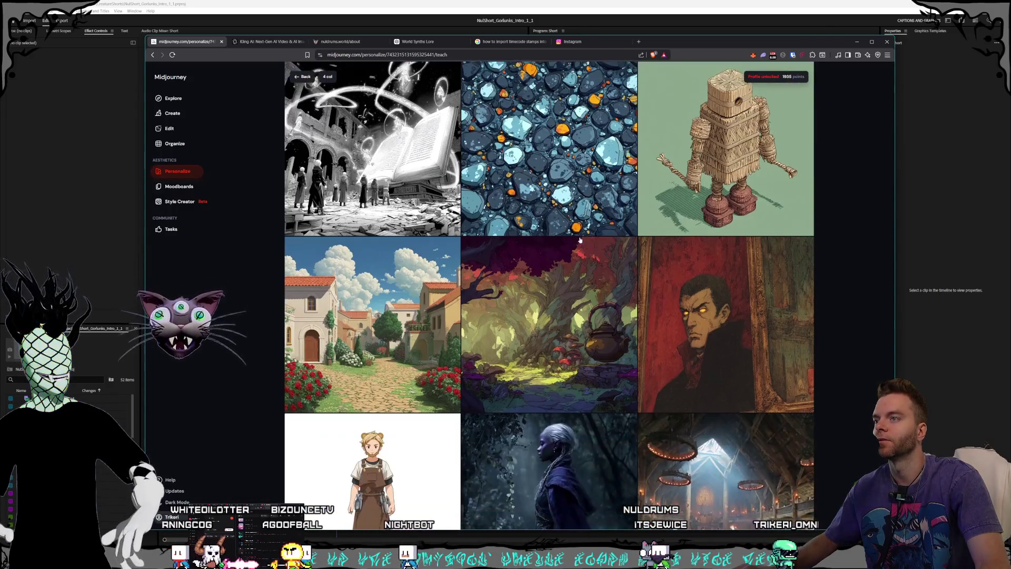
pyautogui.scroll(1, 580, 240)
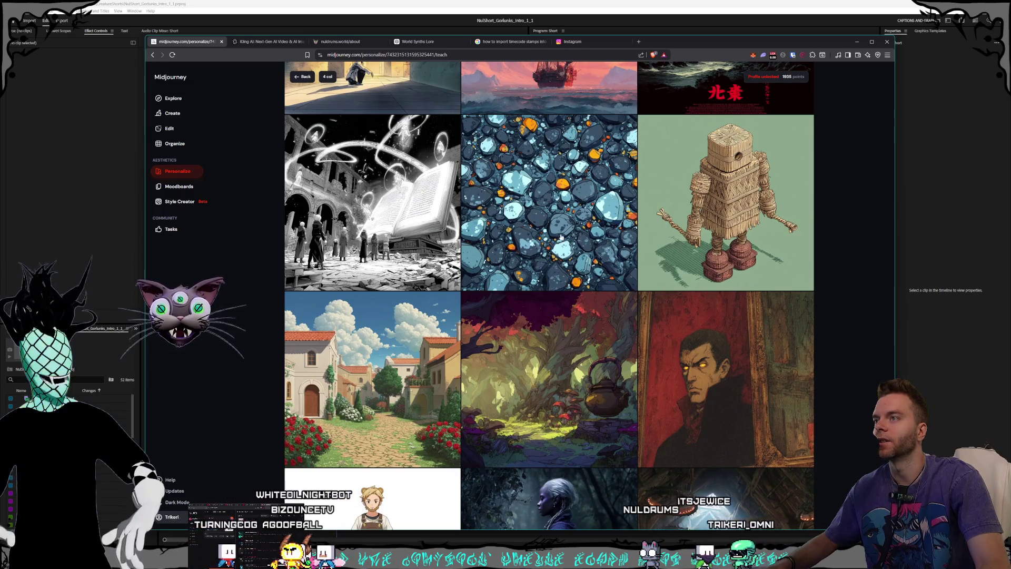
pyautogui.click(580, 240)
# - Scroll further down the personalization grid, looking over more sample images to rate
pyautogui.scroll(-2, 579, 241)
pyautogui.scroll(-4, 579, 243)
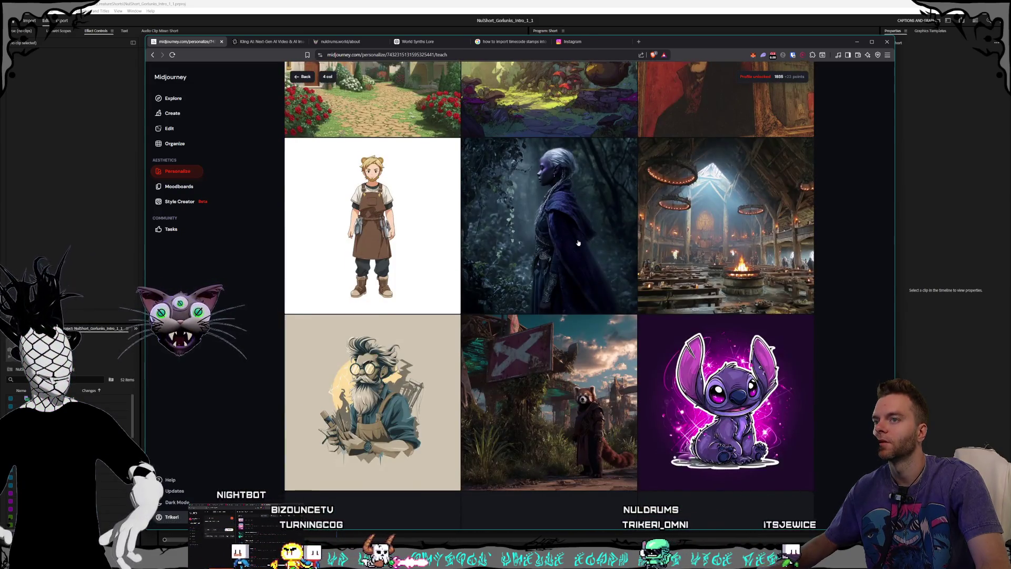
pyautogui.scroll(-3, 578, 243)
pyautogui.scroll(-4, 579, 243)
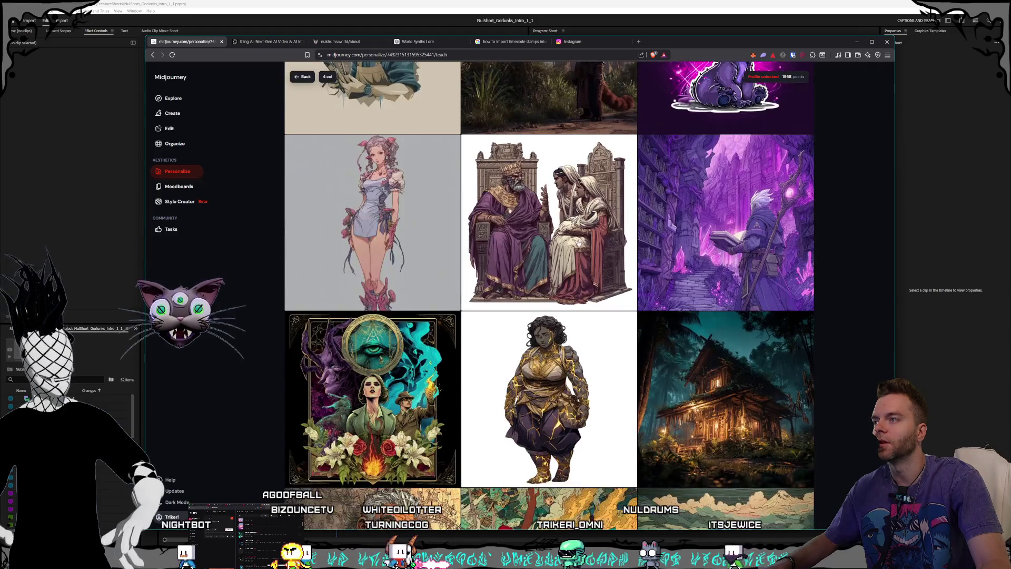
pyautogui.scroll(-2, 578, 243)
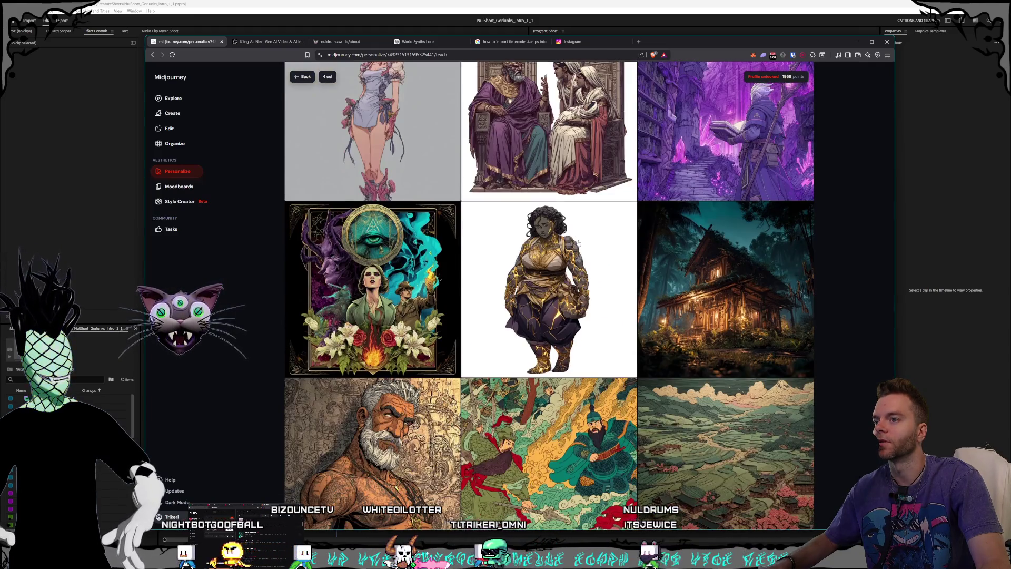
pyautogui.scroll(-1, 578, 243)
pyautogui.scroll(1, 579, 243)
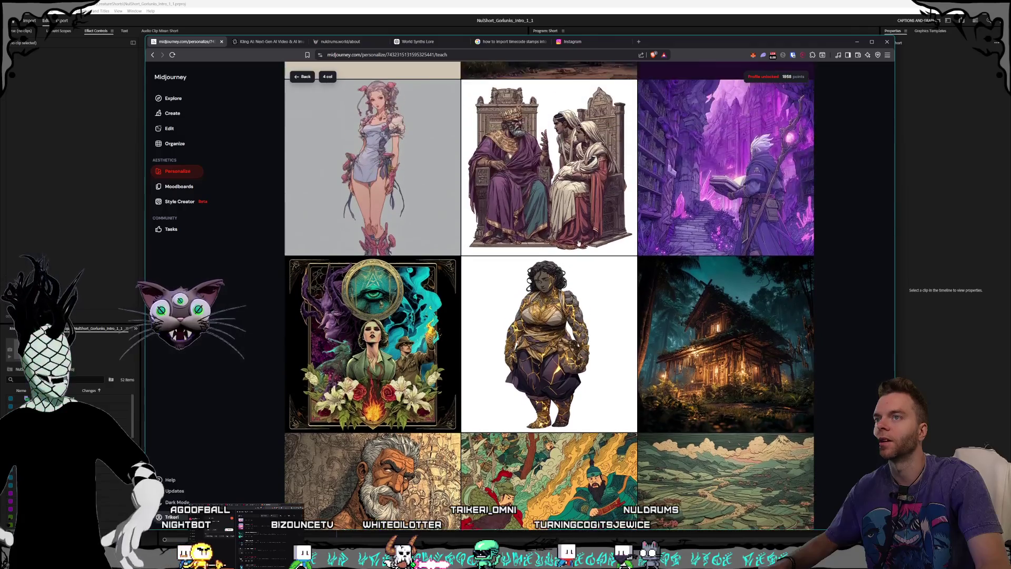
pyautogui.scroll(-1, 572, 244)
pyautogui.scroll(-4, 571, 244)
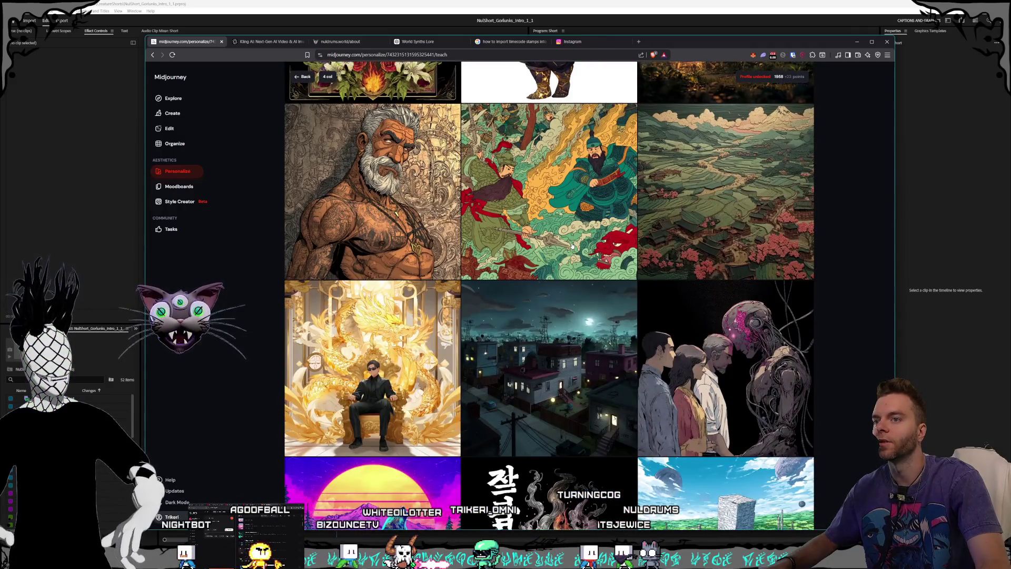
pyautogui.scroll(-7, 572, 245)
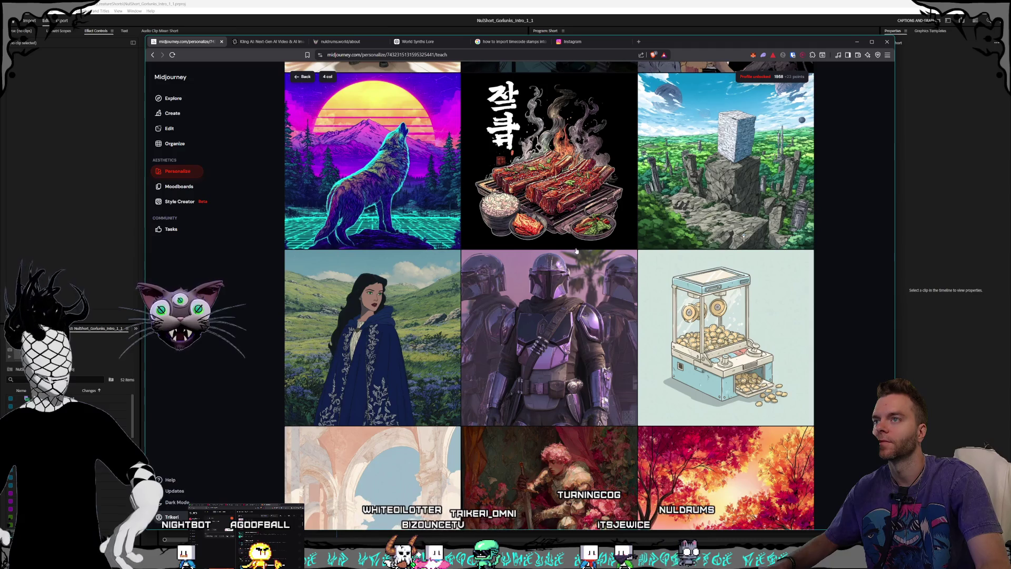
pyautogui.scroll(-5, 576, 251)
pyautogui.scroll(-3, 578, 252)
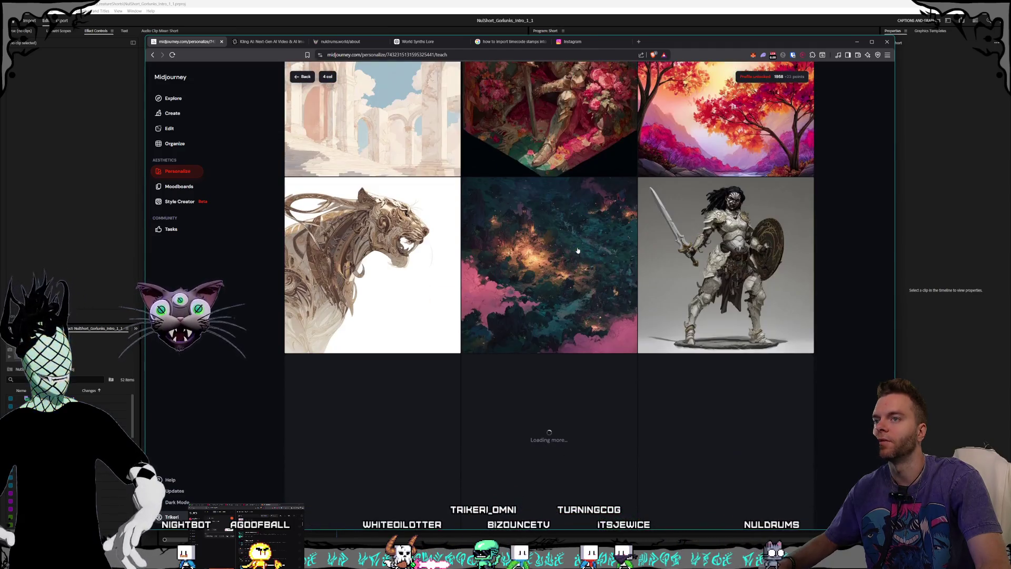
pyautogui.scroll(-5, 578, 252)
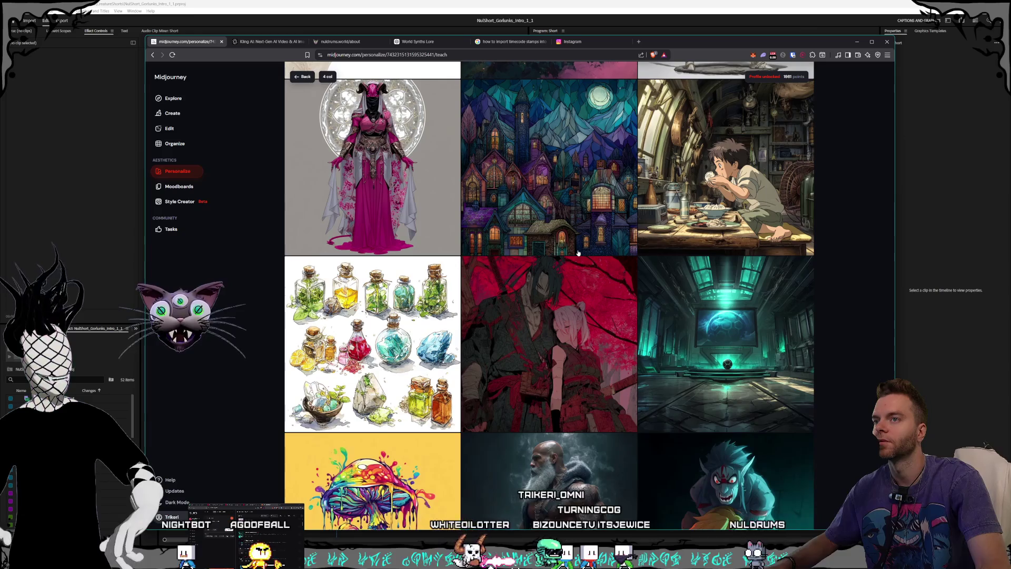
pyautogui.scroll(-4, 578, 254)
pyautogui.scroll(-3, 578, 254)
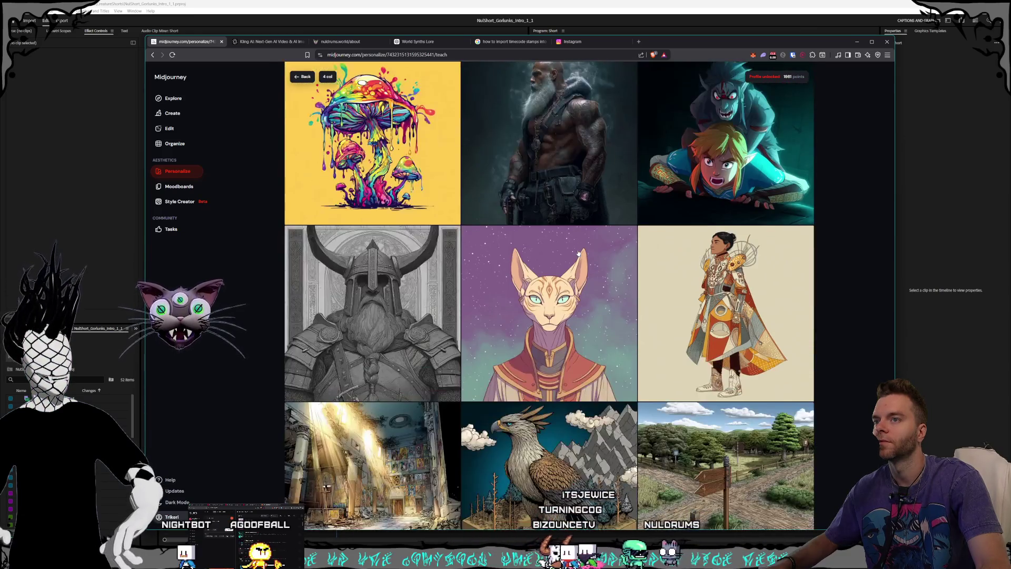
pyautogui.scroll(2, 578, 253)
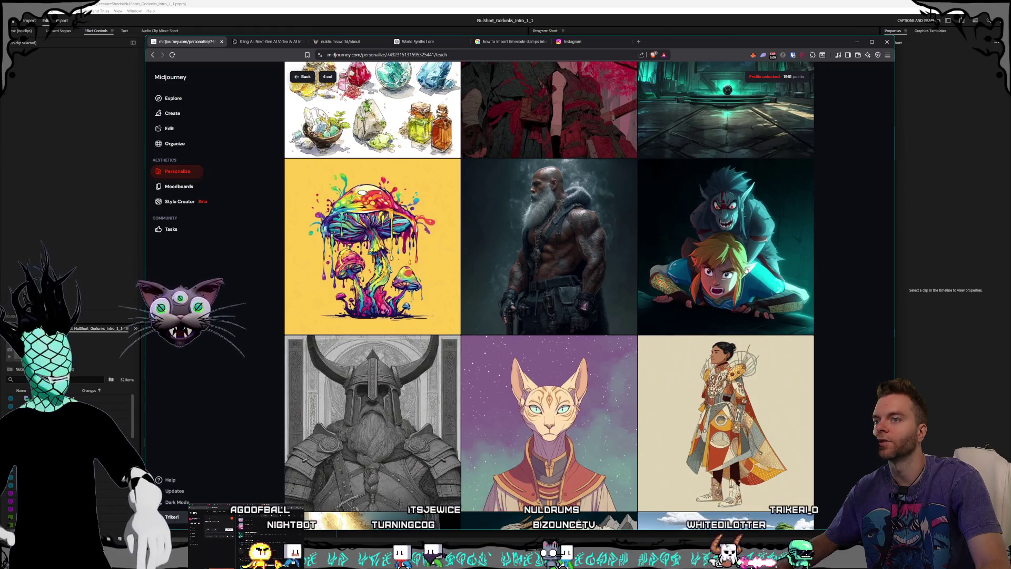
pyautogui.scroll(-5, 541, 232)
pyautogui.scroll(-4, 540, 232)
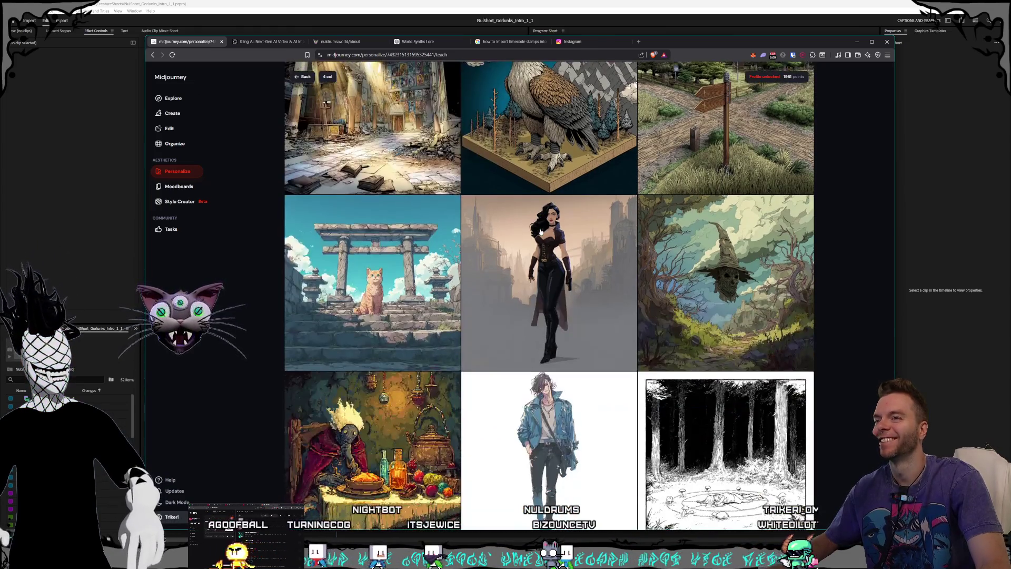
pyautogui.scroll(1, 544, 231)
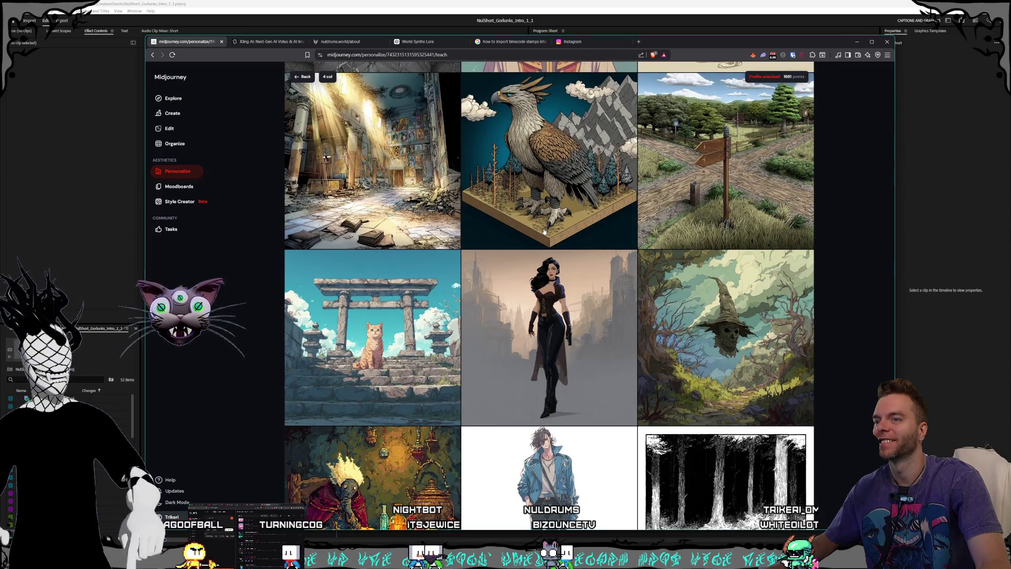
pyautogui.scroll(-2, 545, 232)
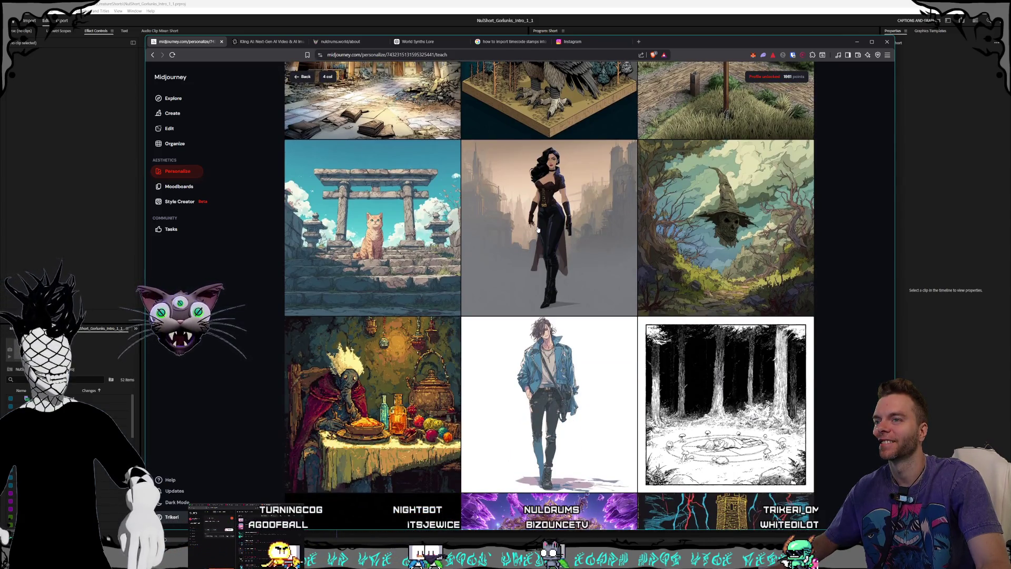
pyautogui.scroll(-6, 569, 230)
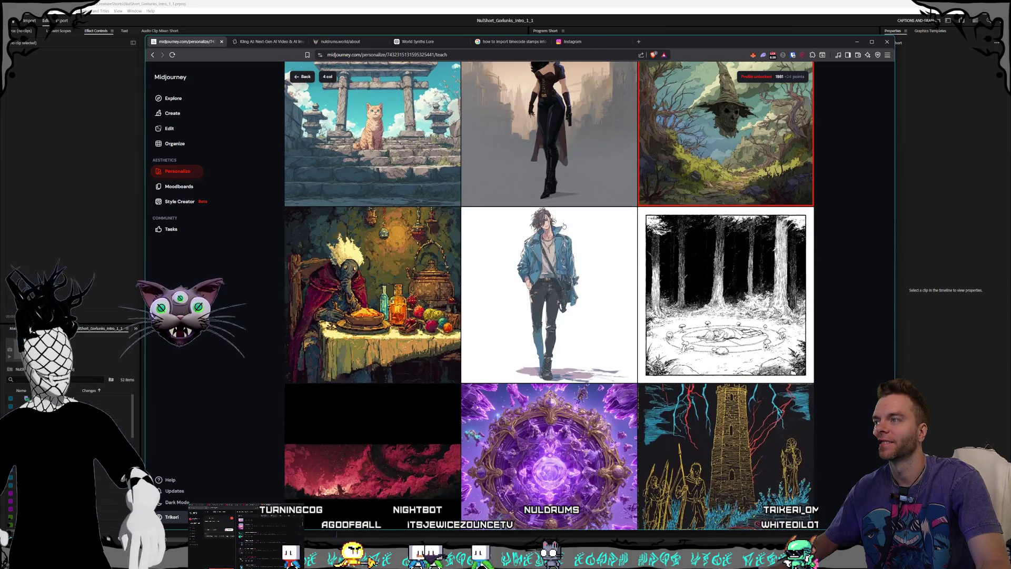
# - Like the goblin image and the dark cave image in the personalization grid
pyautogui.scroll(-11, 569, 230)
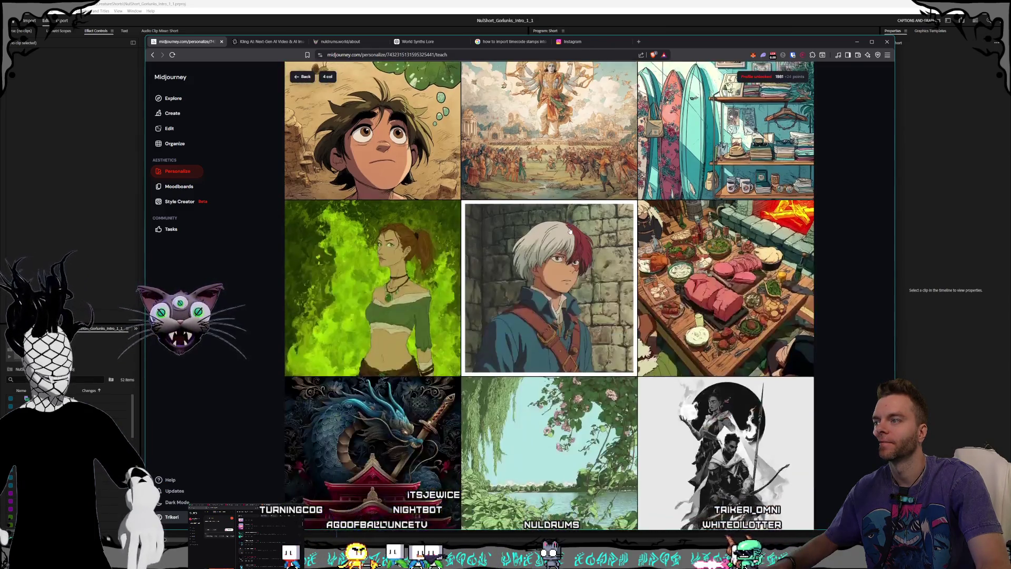
pyautogui.scroll(1, 569, 231)
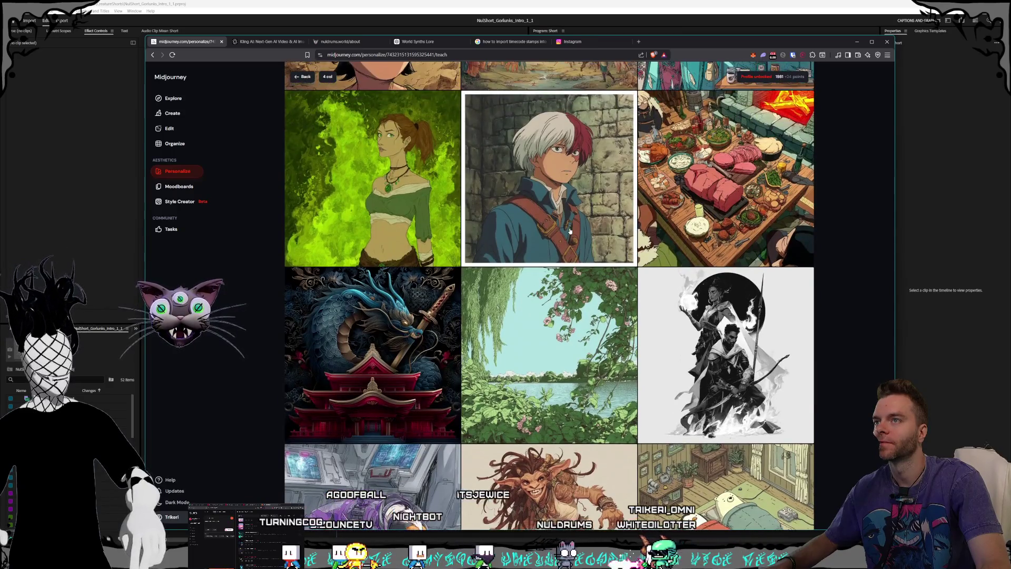
pyautogui.scroll(-2, 570, 231)
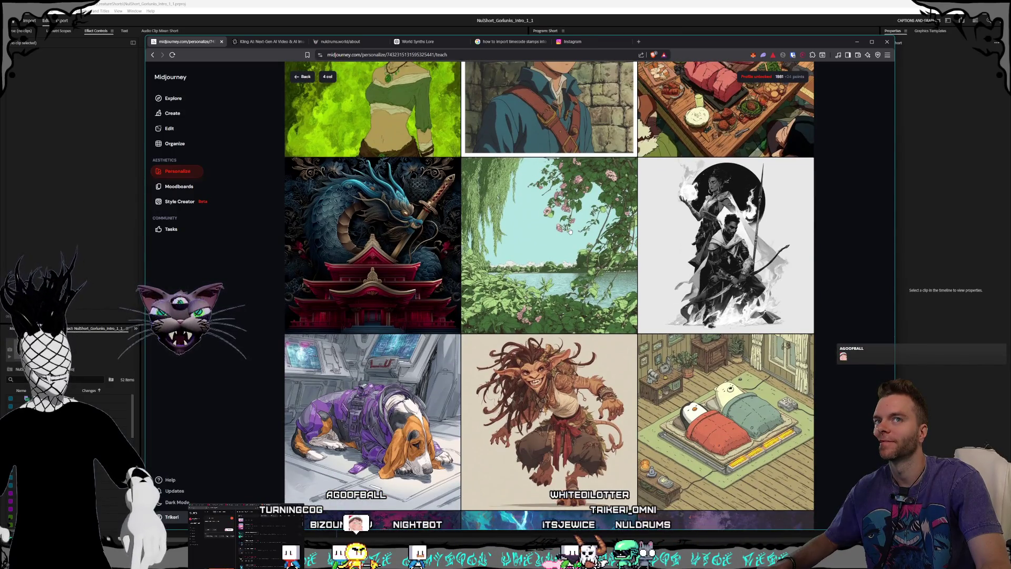
pyautogui.scroll(-2, 570, 231)
pyautogui.scroll(1, 571, 232)
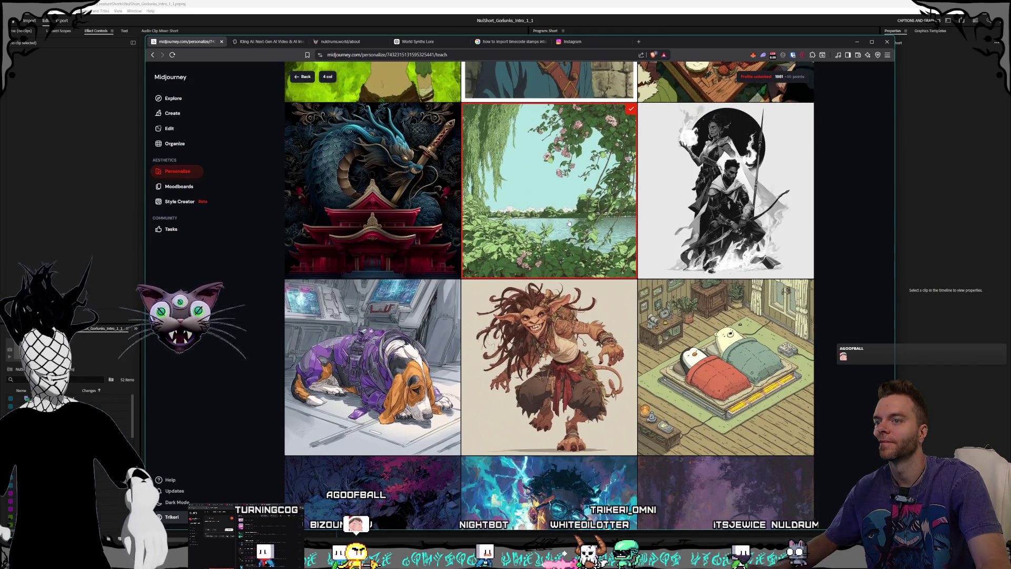
pyautogui.scroll(-2, 570, 224)
pyautogui.click(564, 232)
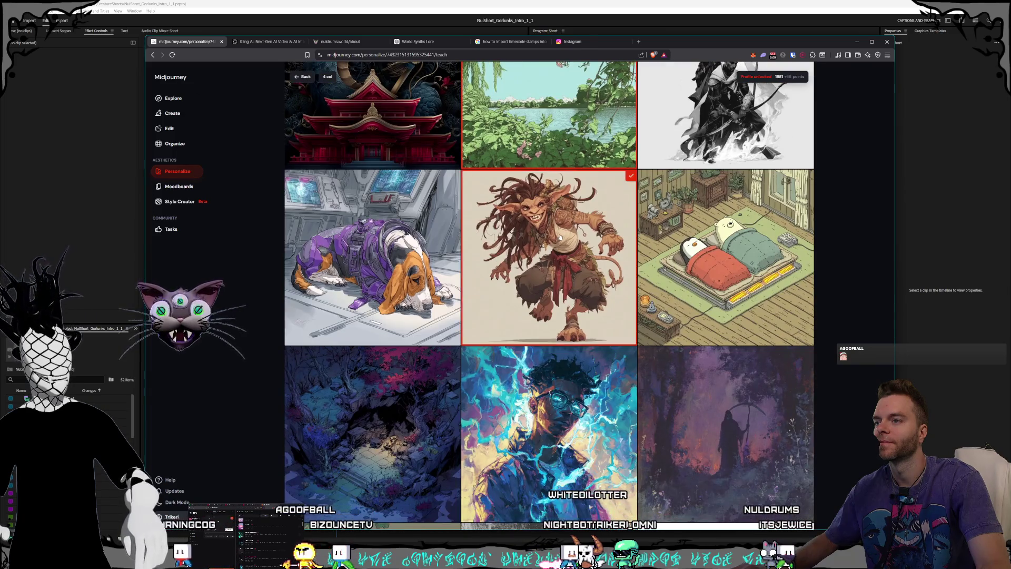
pyautogui.scroll(-4, 560, 237)
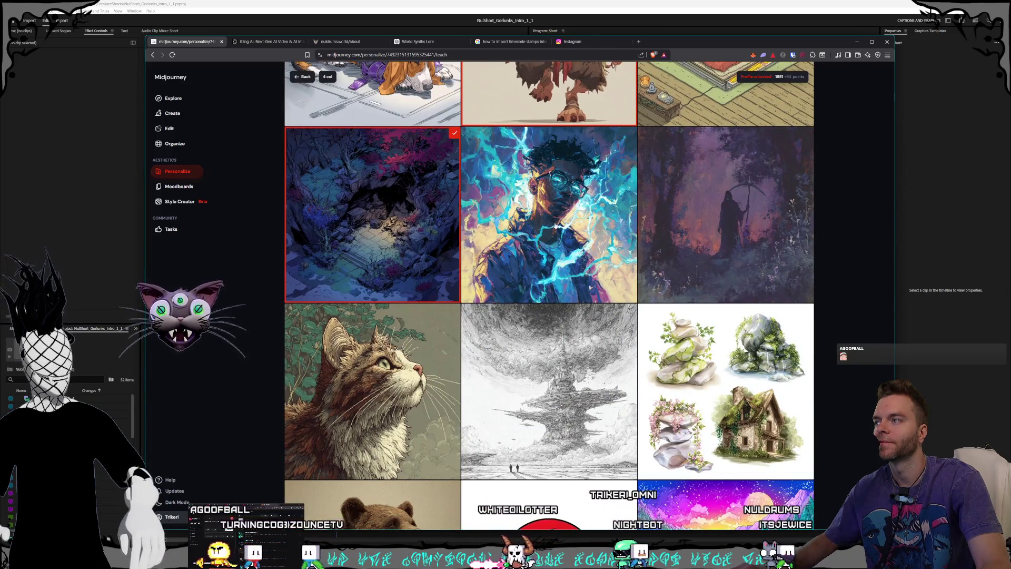
pyautogui.click(400, 221)
# - Work down through the newly loaded samples, such as the tempura bowl and sketched zombies
pyautogui.scroll(-4, 548, 229)
pyautogui.scroll(-11, 555, 225)
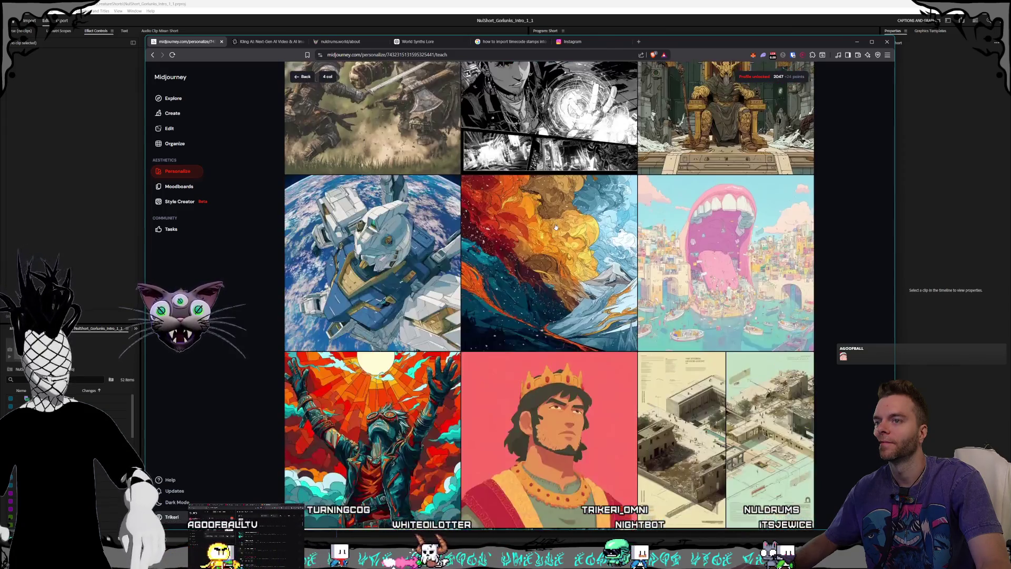
pyautogui.scroll(-10, 555, 227)
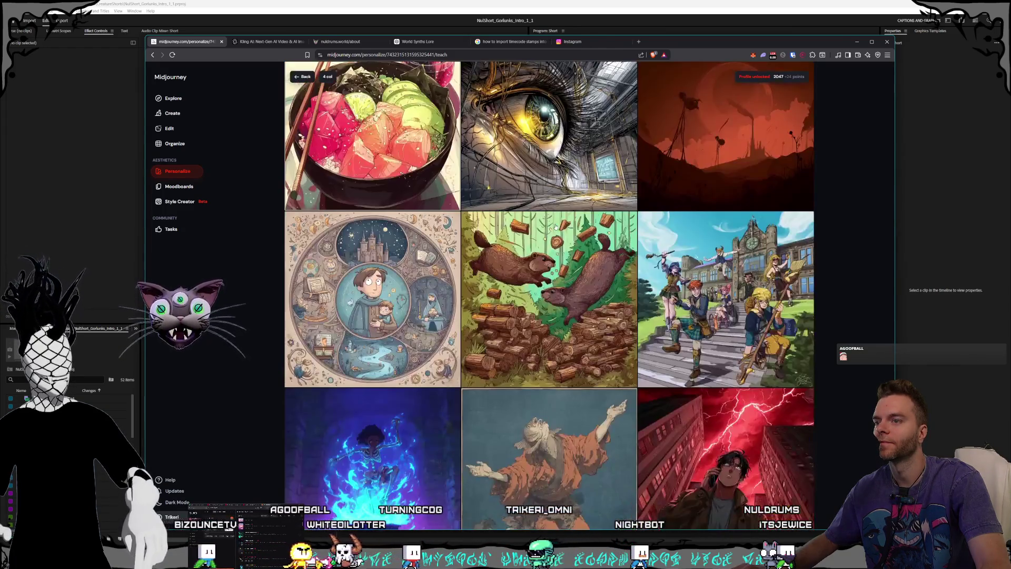
pyautogui.scroll(-2, 555, 227)
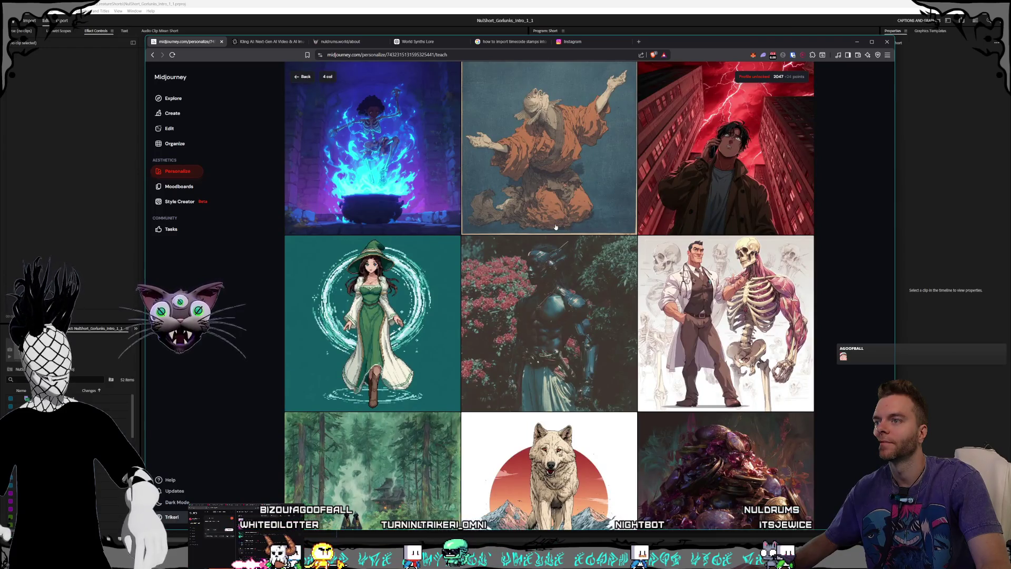
pyautogui.scroll(-2, 556, 226)
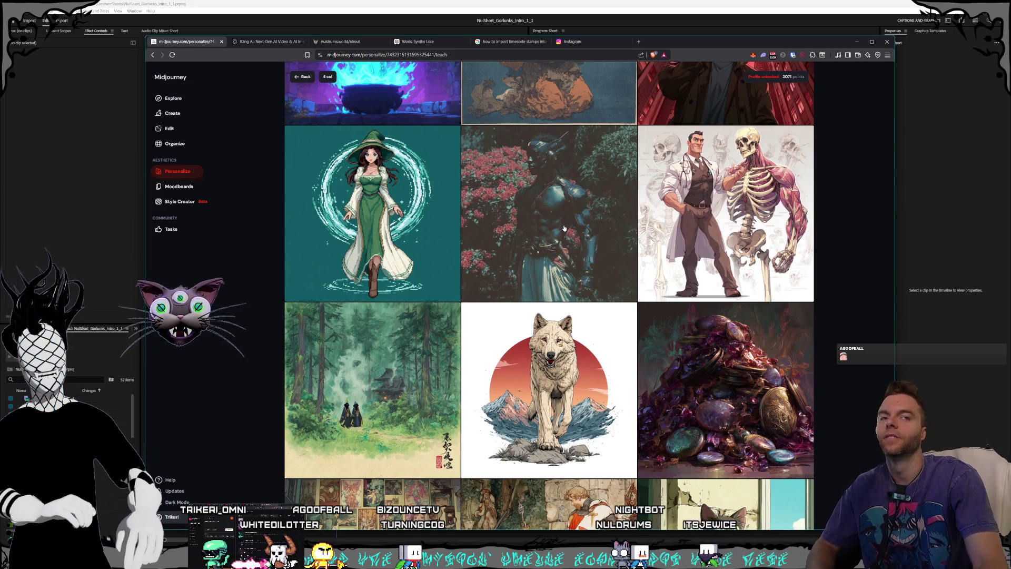
pyautogui.scroll(-1, 547, 221)
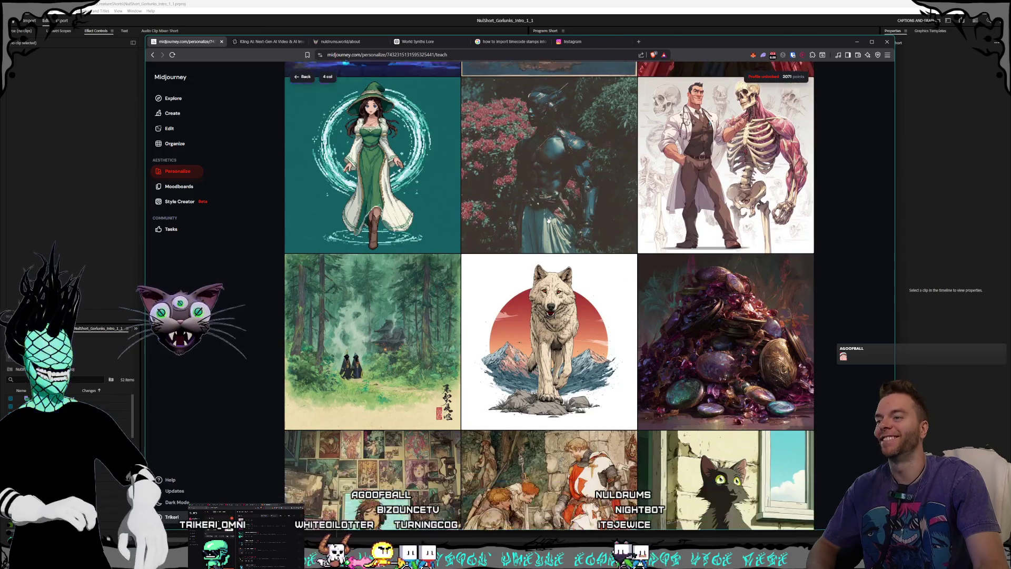
pyautogui.scroll(-4, 548, 221)
pyautogui.scroll(-2, 550, 222)
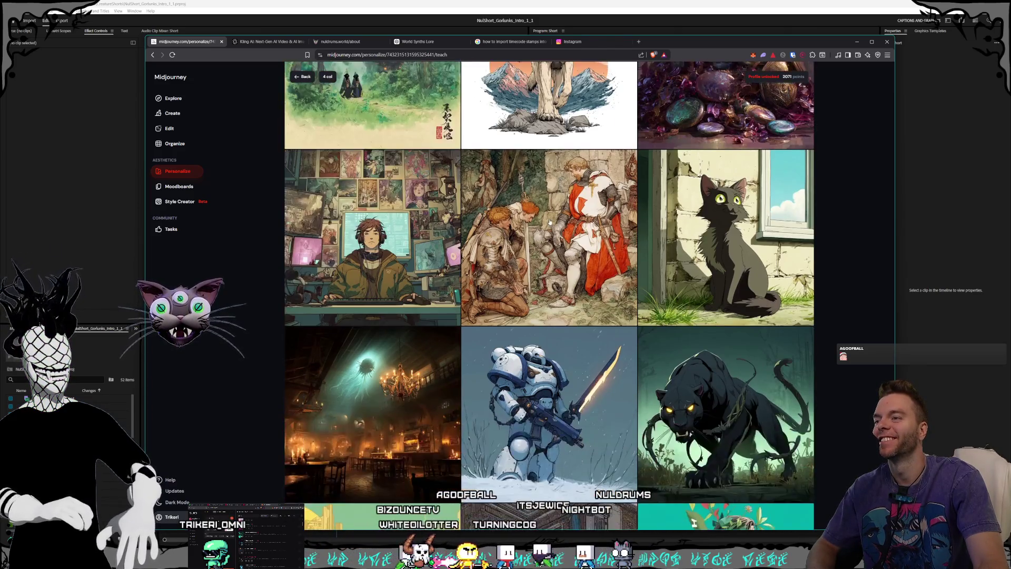
pyautogui.scroll(-2, 550, 222)
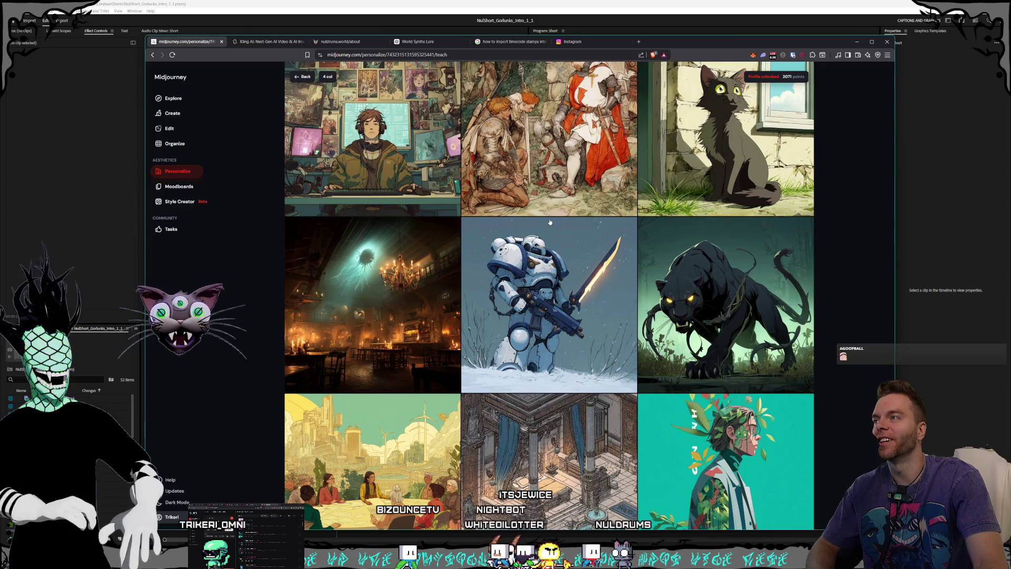
pyautogui.scroll(-3, 550, 222)
pyautogui.scroll(-4, 550, 222)
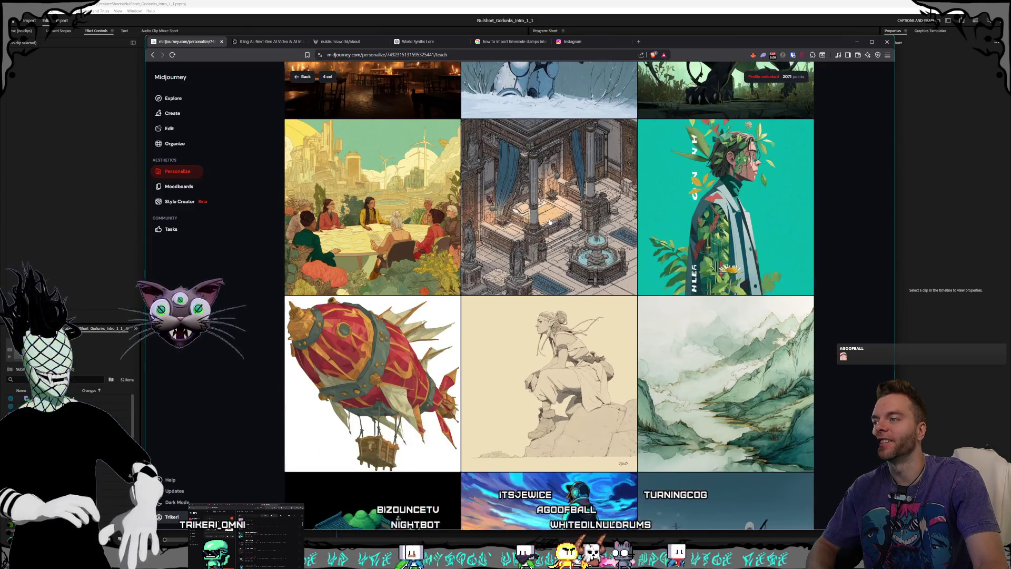
pyautogui.scroll(-1, 550, 222)
pyautogui.scroll(-3, 549, 222)
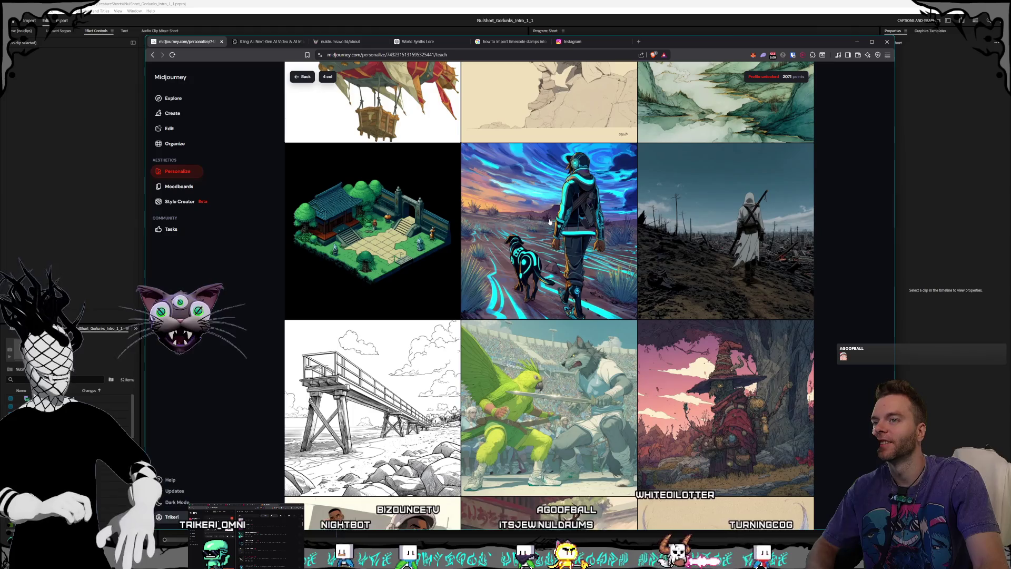
pyautogui.scroll(-3, 550, 221)
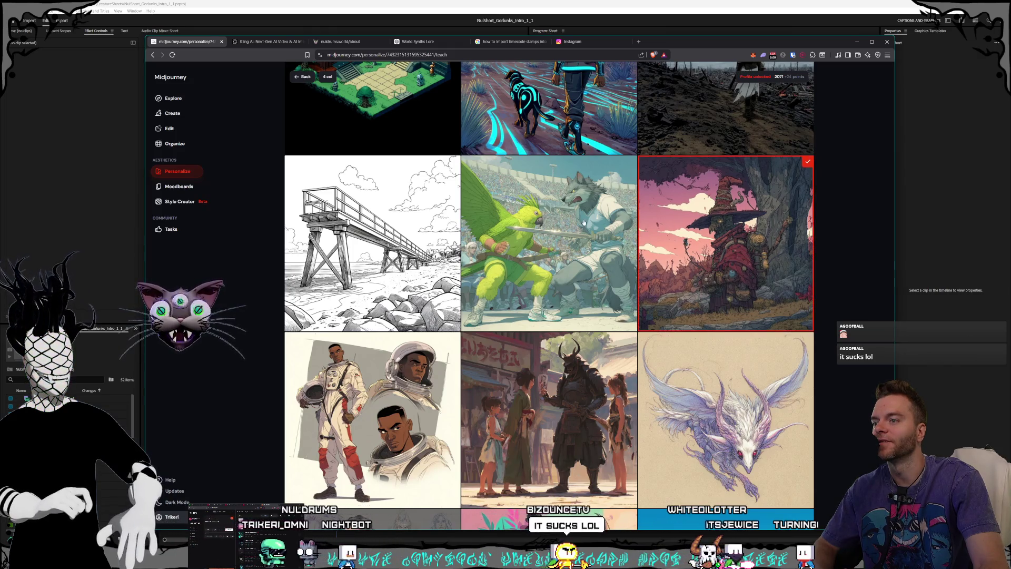
pyautogui.scroll(-4, 579, 223)
pyautogui.scroll(-3, 584, 222)
pyautogui.scroll(-6, 585, 224)
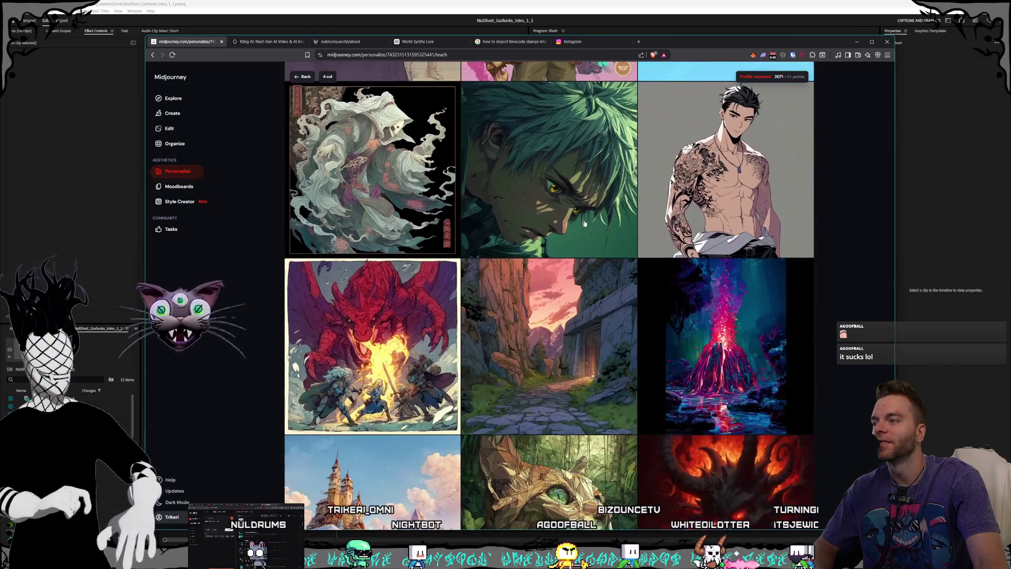
pyautogui.scroll(-7, 584, 224)
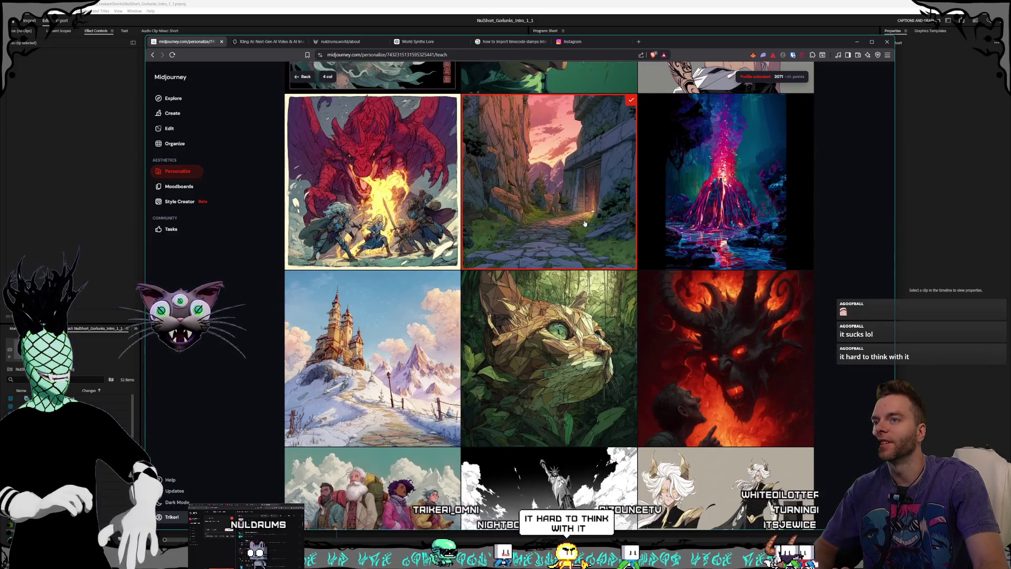
pyautogui.scroll(-3, 585, 224)
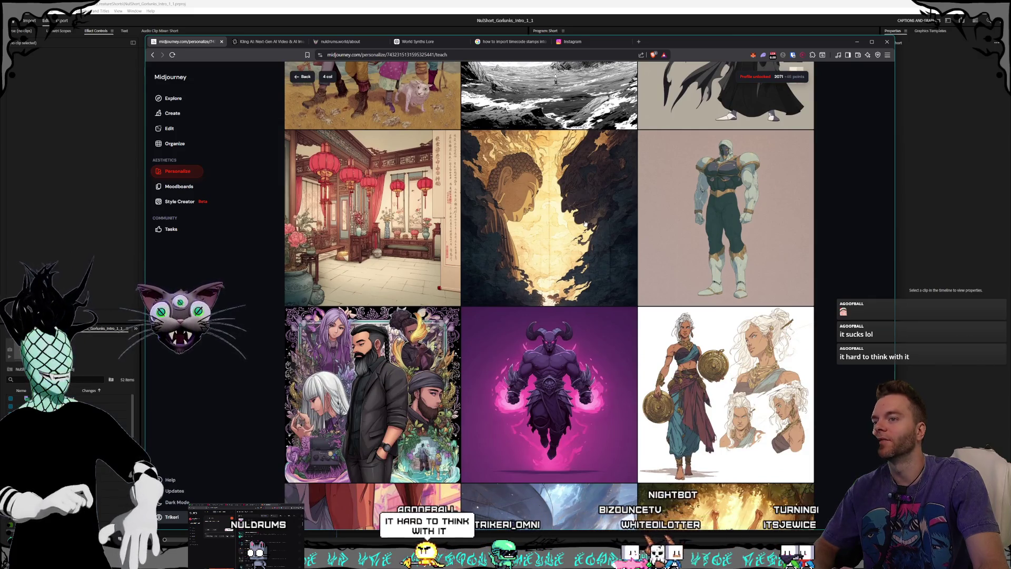
pyautogui.scroll(-3, 584, 224)
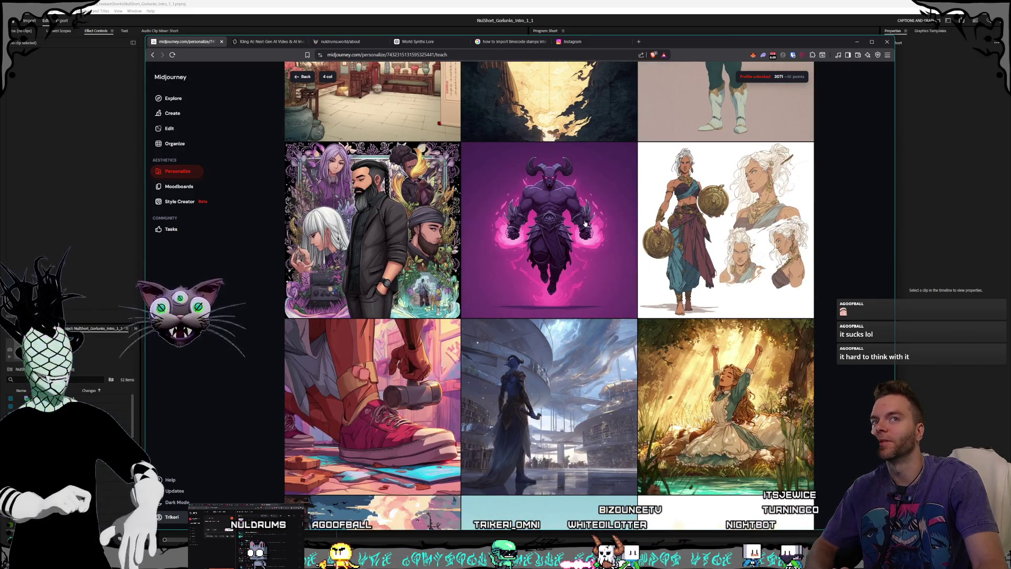
pyautogui.scroll(-3, 585, 224)
pyautogui.scroll(-3, 585, 223)
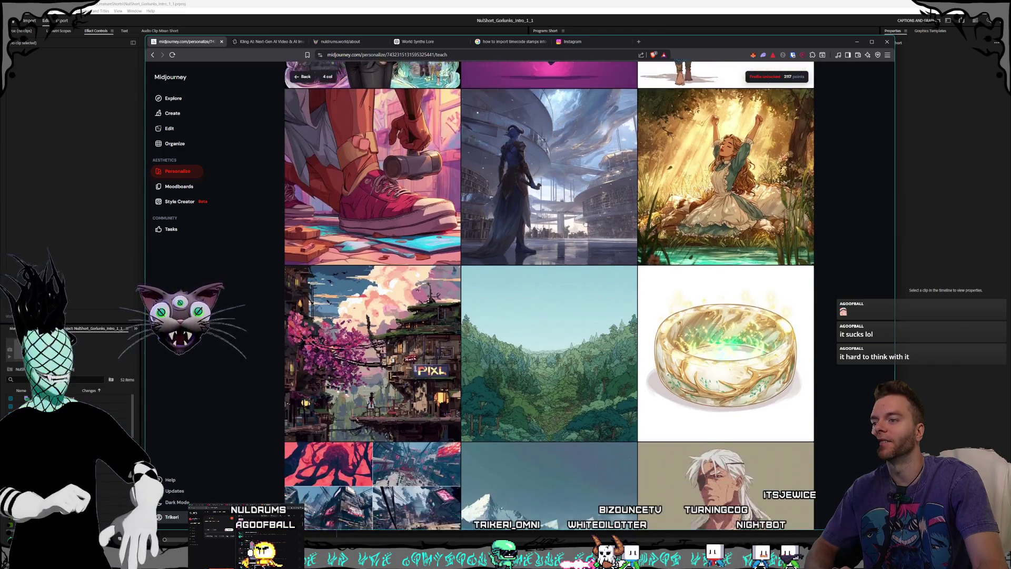
pyautogui.scroll(-3, 585, 224)
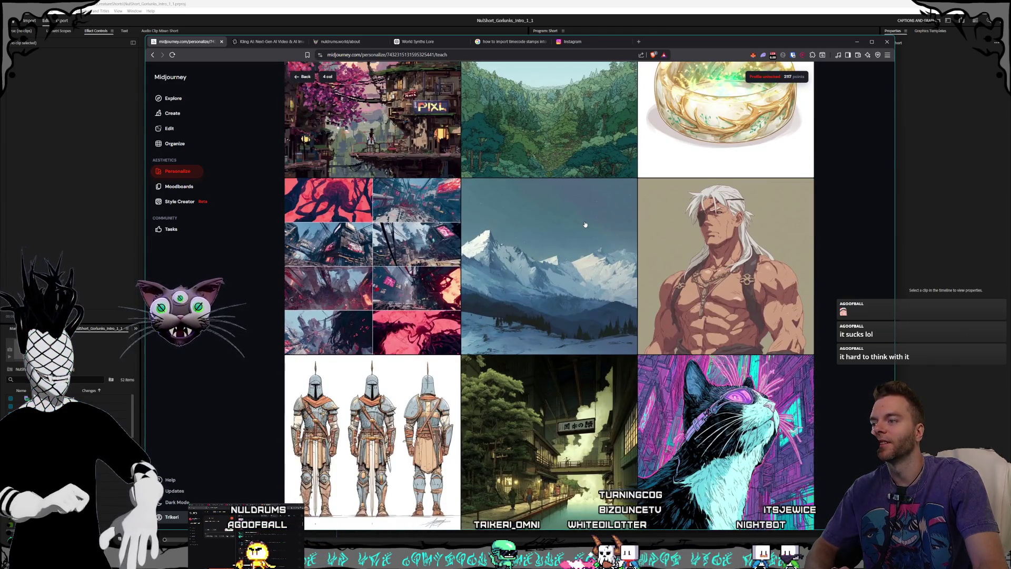
pyautogui.scroll(-2, 585, 225)
pyautogui.scroll(-2, 585, 226)
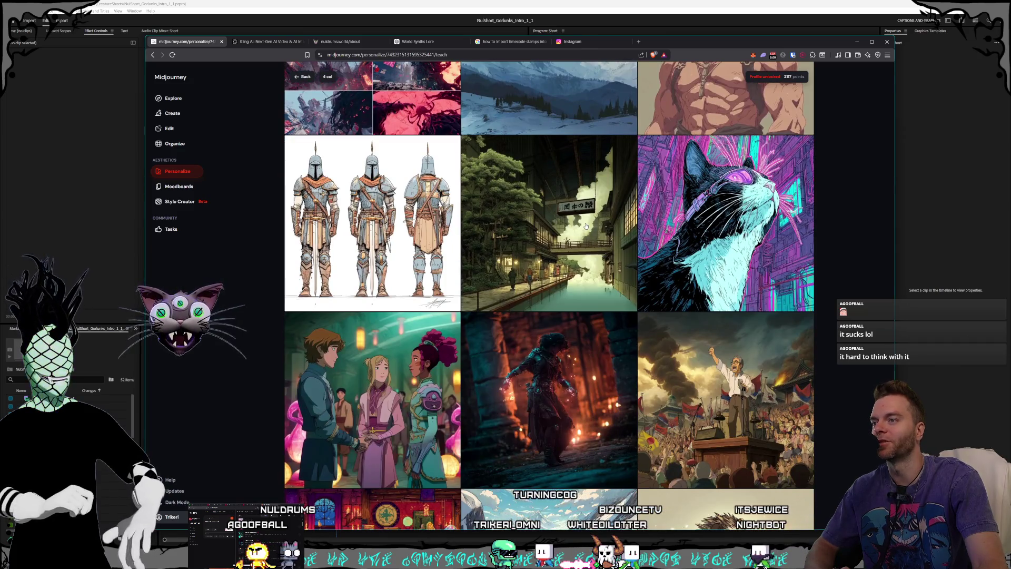
pyautogui.scroll(-3, 586, 226)
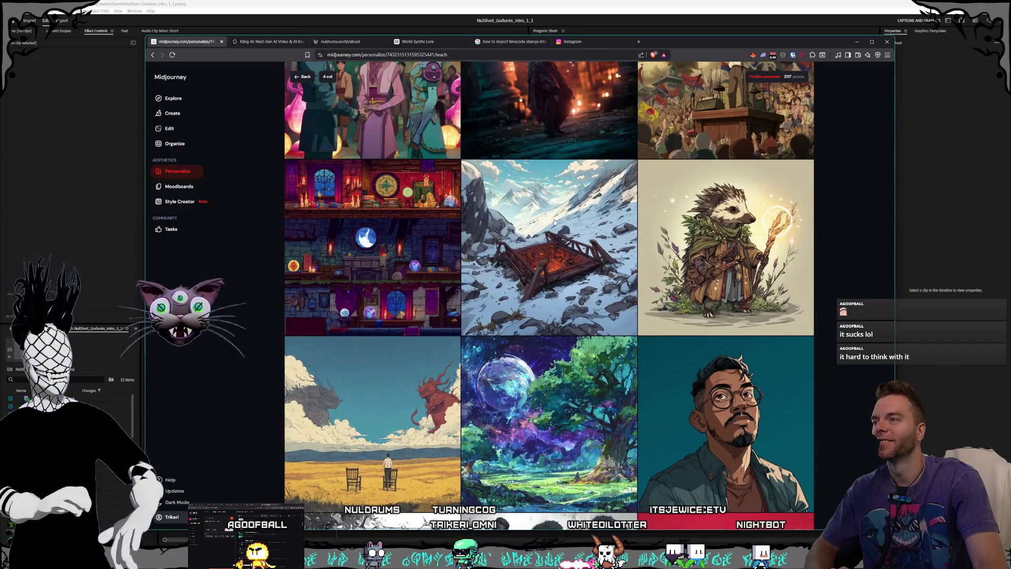
pyautogui.scroll(-10, 558, 224)
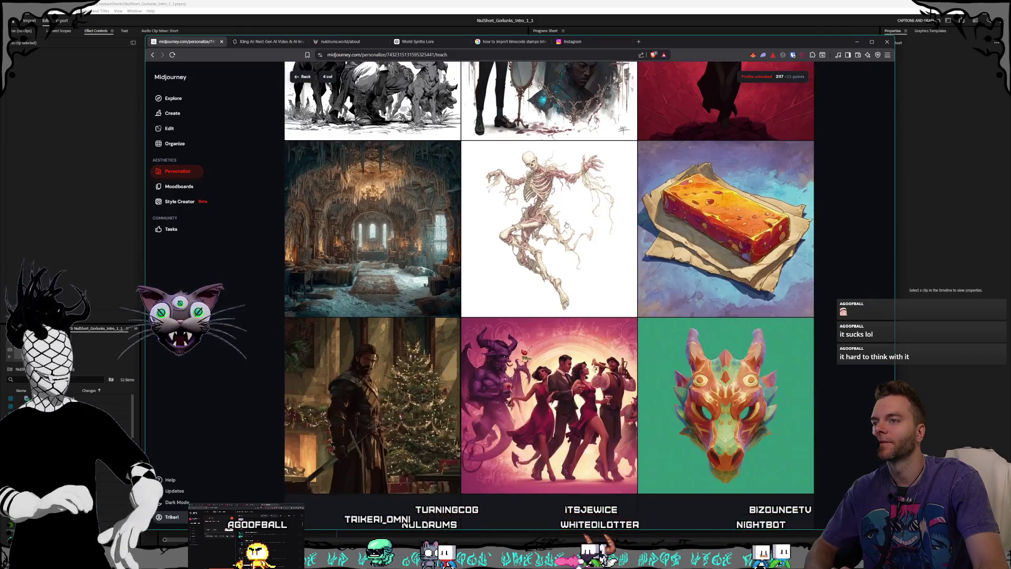
pyautogui.scroll(-6, 566, 225)
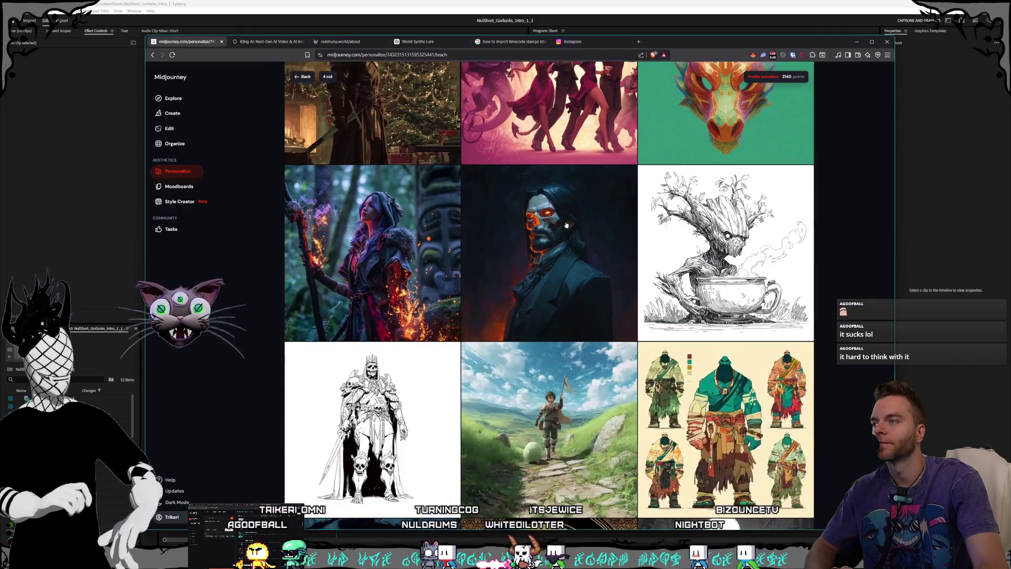
pyautogui.scroll(-6, 566, 225)
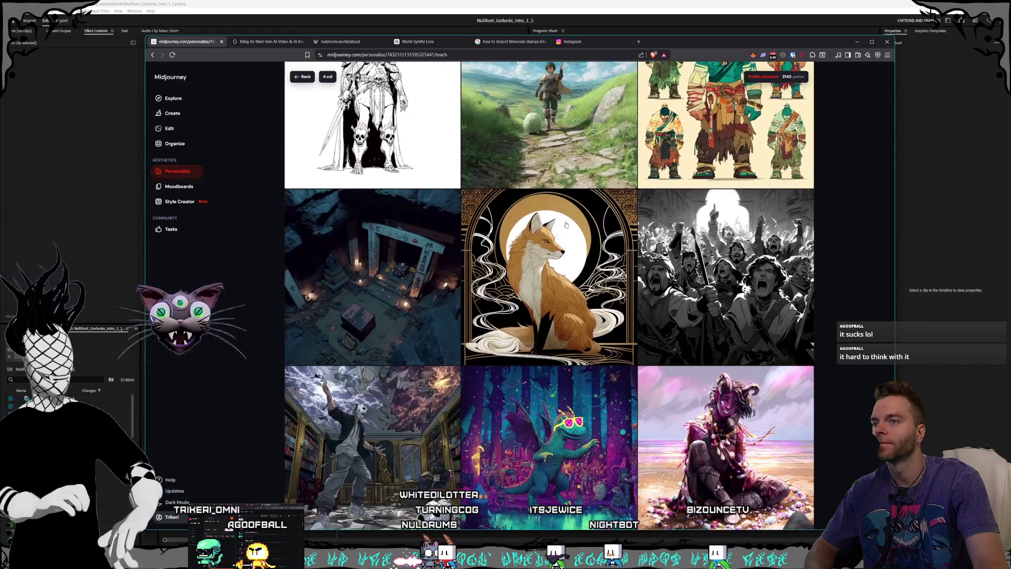
pyautogui.scroll(-5, 567, 225)
pyautogui.scroll(-5, 566, 225)
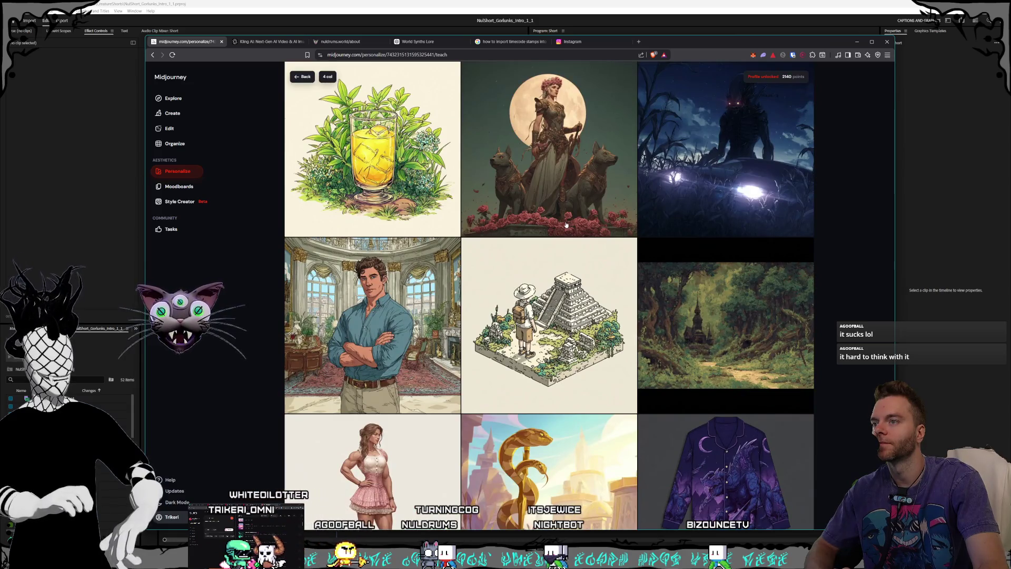
pyautogui.scroll(-4, 566, 225)
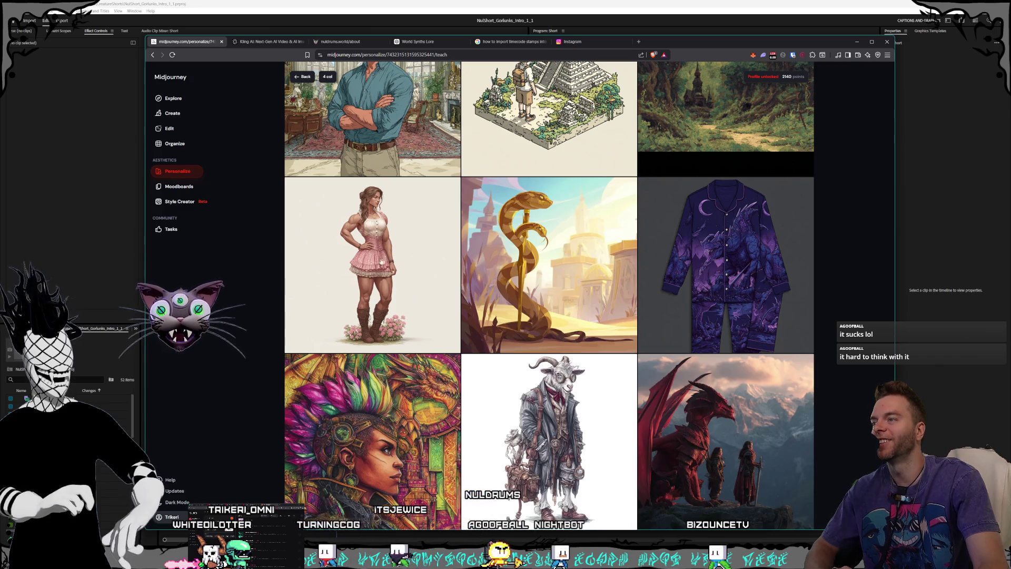
pyautogui.scroll(-2, 397, 245)
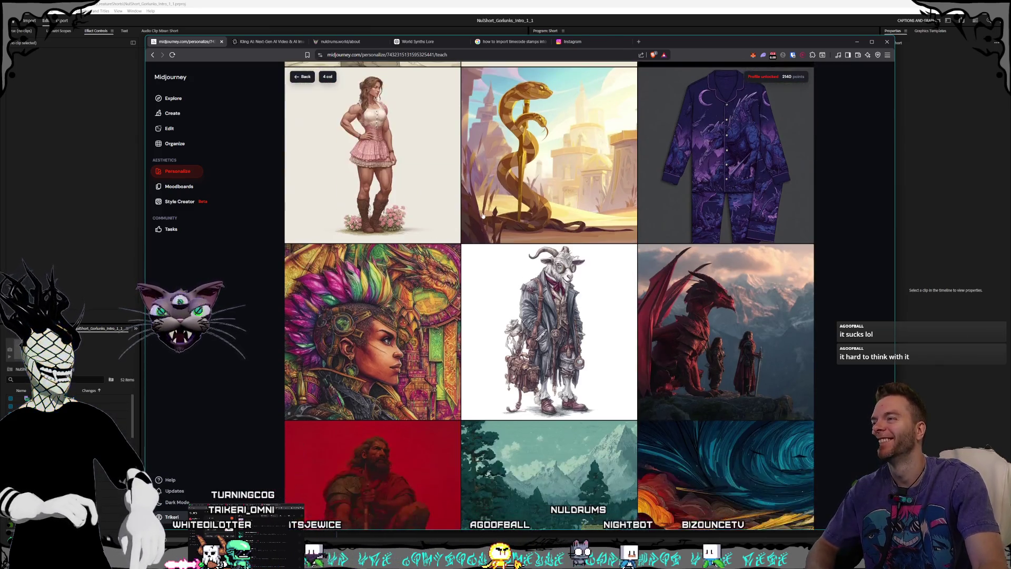
pyautogui.scroll(1, 451, 220)
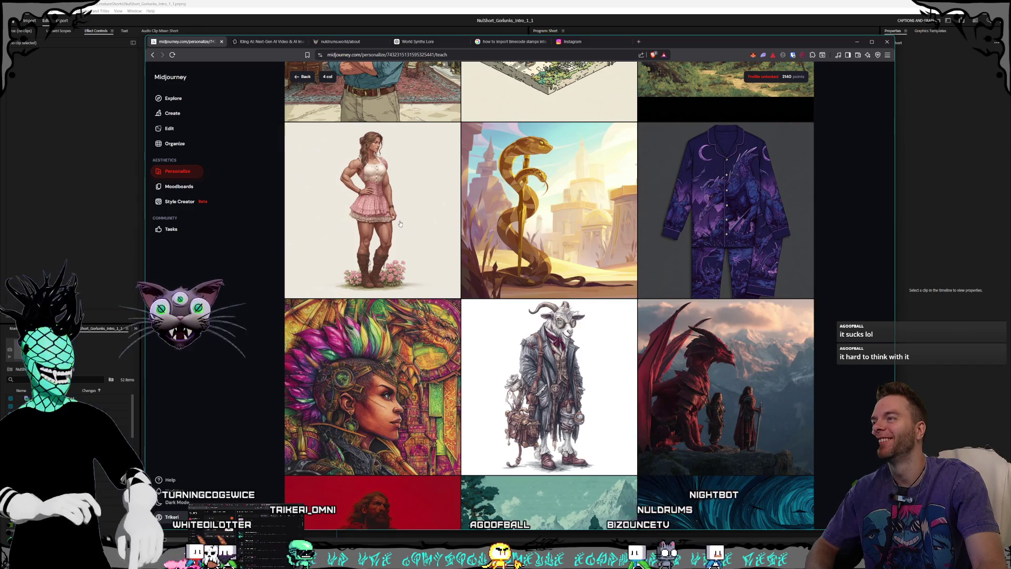
pyautogui.scroll(-6, 550, 213)
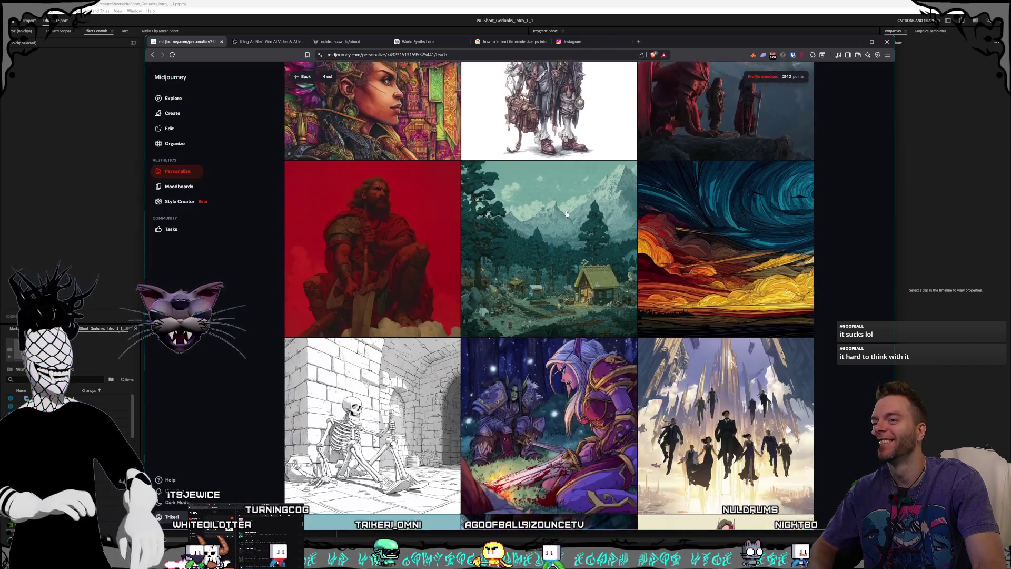
pyautogui.scroll(-3, 551, 213)
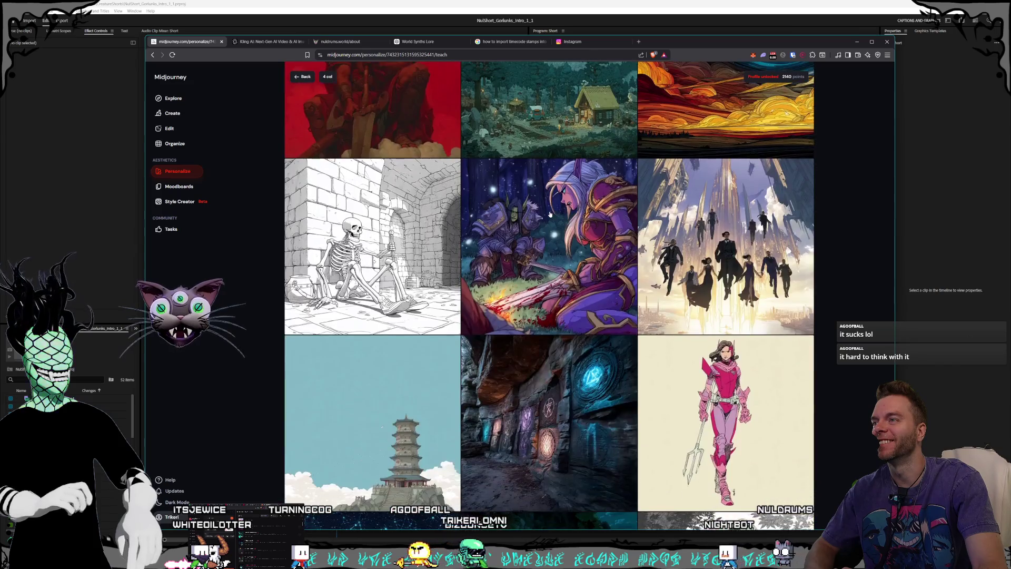
pyautogui.scroll(-1, 550, 213)
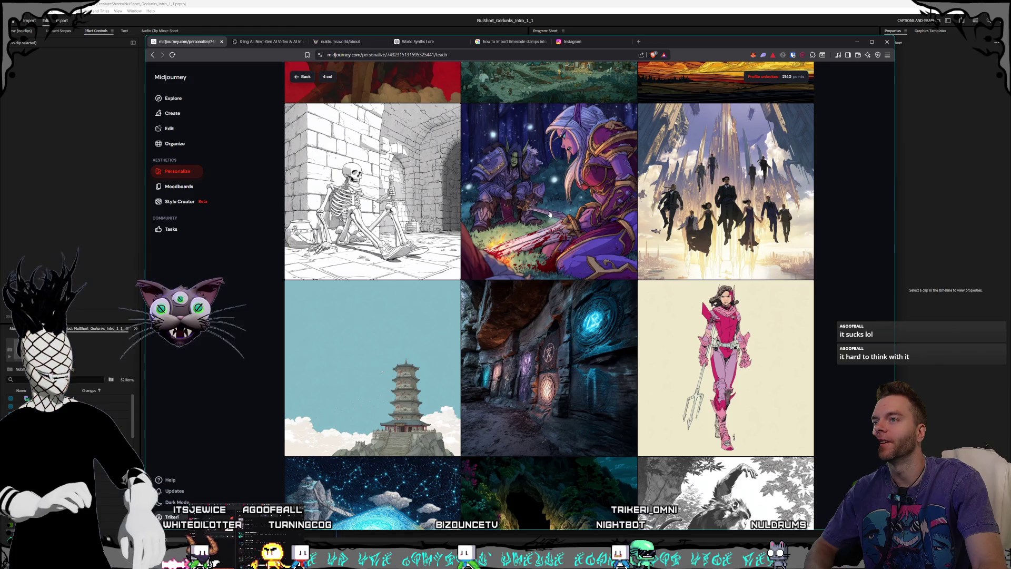
pyautogui.scroll(-7, 550, 213)
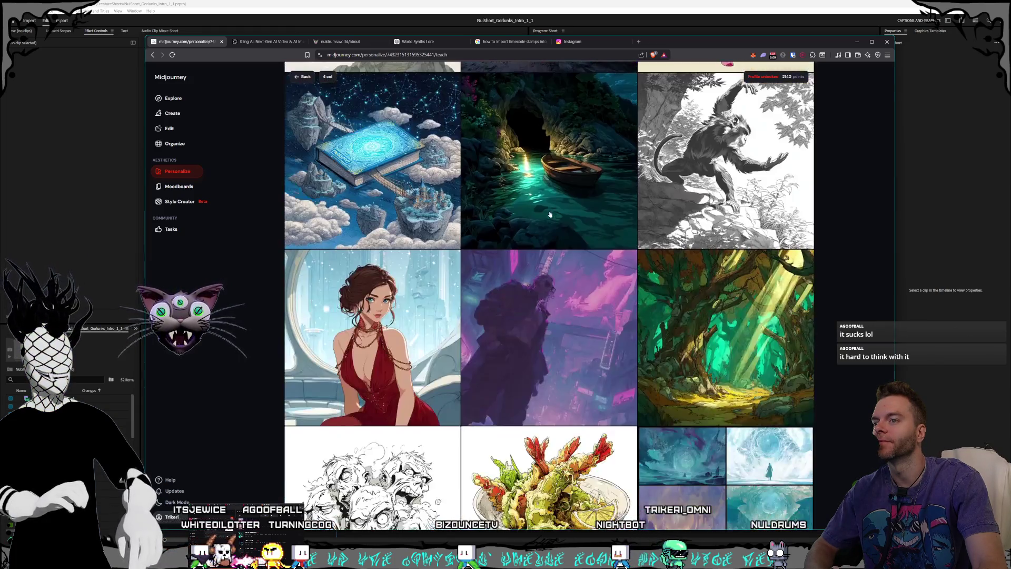
pyautogui.scroll(-2, 550, 214)
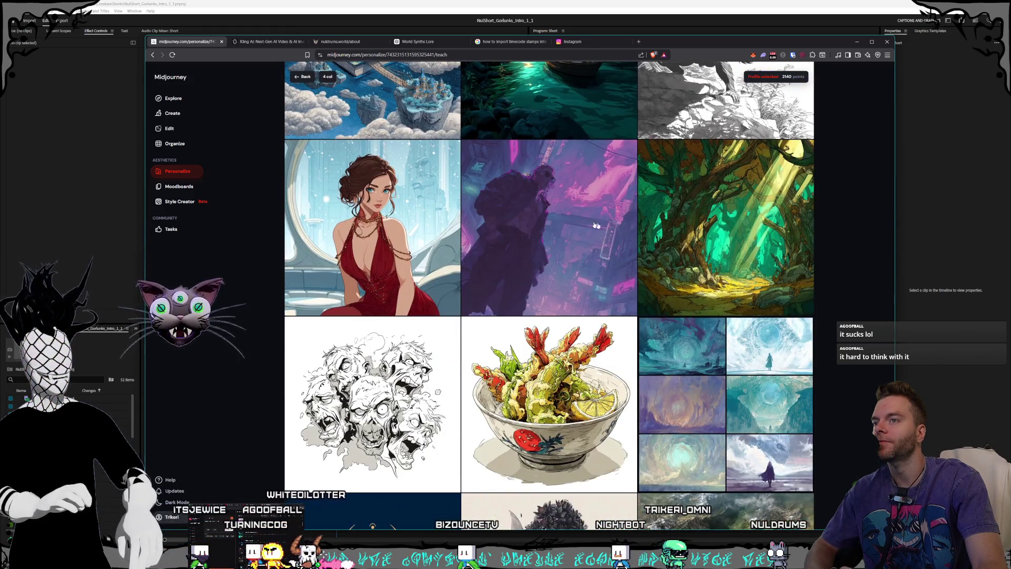
# - Like the sunlit green forest image, then browse further down the grid
pyautogui.click(668, 236)
pyautogui.scroll(-1, 563, 219)
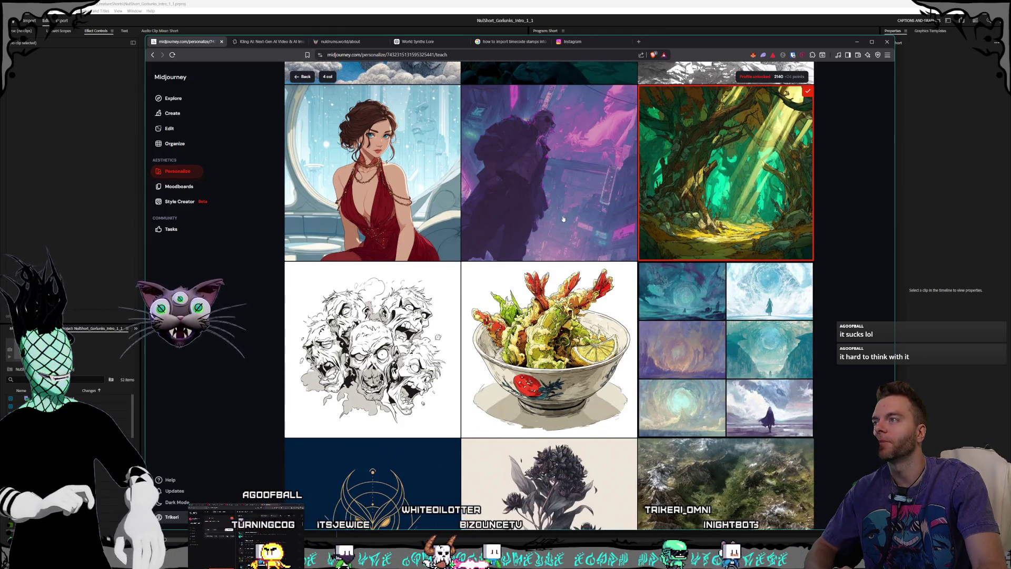
pyautogui.scroll(-4, 563, 219)
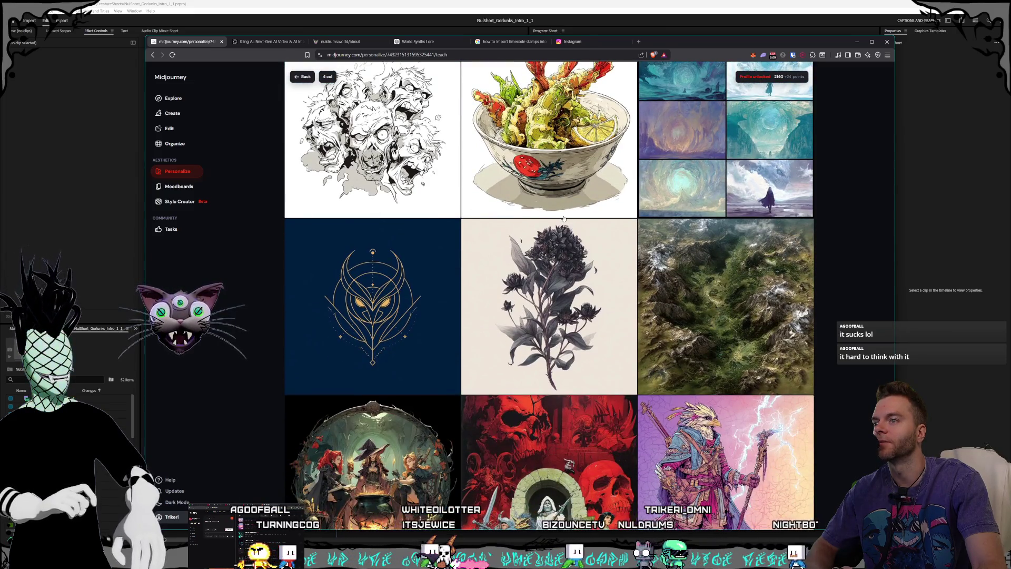
pyautogui.scroll(-1, 563, 219)
pyautogui.scroll(-1, 563, 218)
pyautogui.scroll(-2, 563, 219)
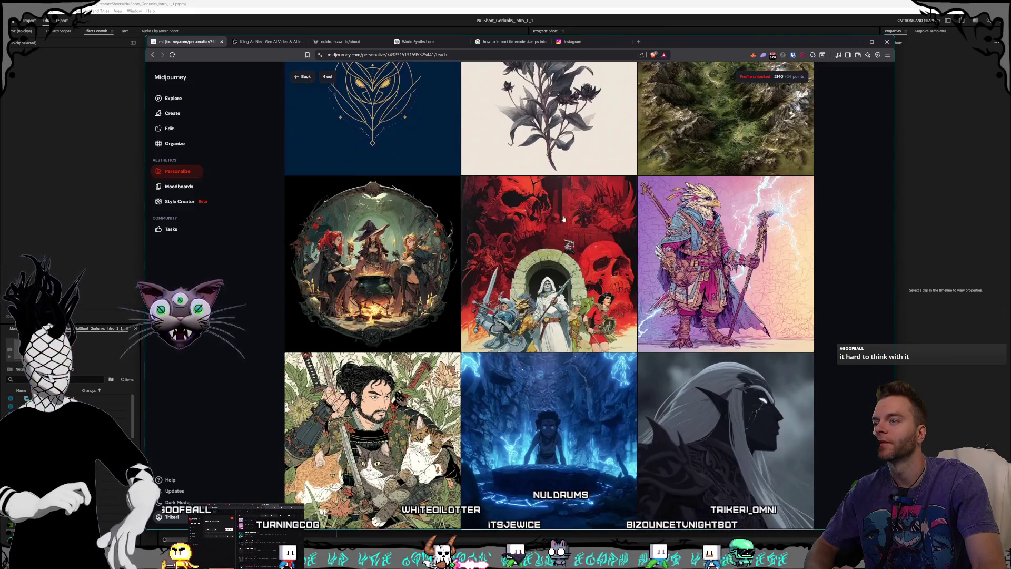
pyautogui.scroll(-5, 563, 218)
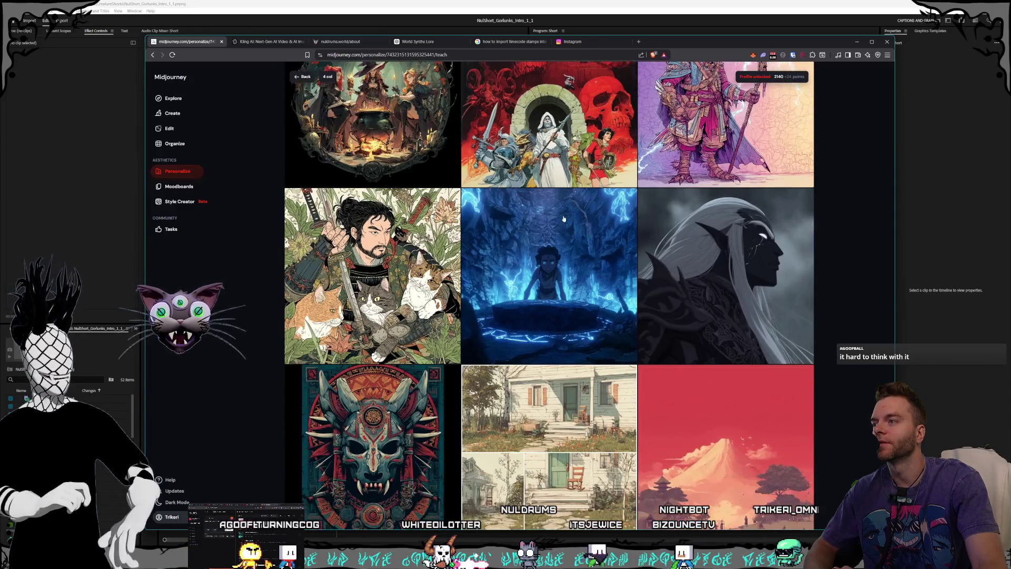
pyautogui.scroll(-3, 563, 218)
pyautogui.scroll(-2, 563, 219)
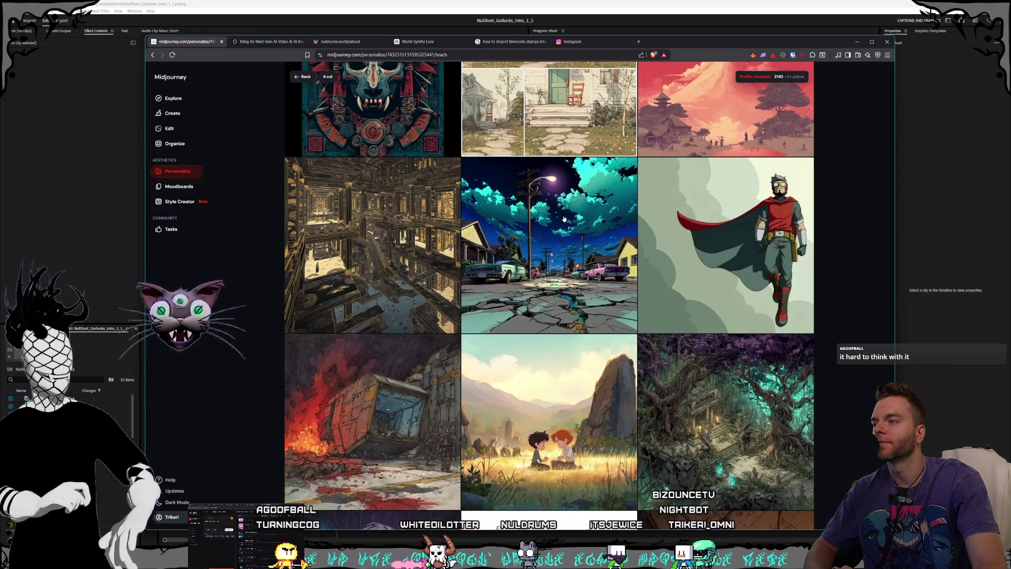
pyautogui.scroll(-3, 563, 219)
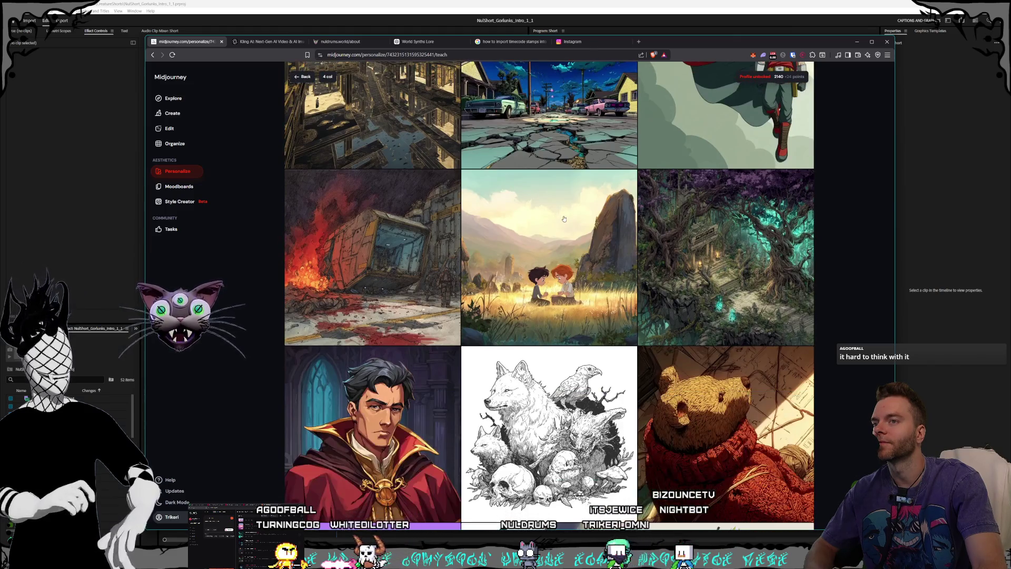
# - Like the teal-glowing forest ruins image and continue through newer samples
pyautogui.click(757, 271)
pyautogui.scroll(-5, 757, 270)
pyautogui.scroll(3, 599, 225)
pyautogui.scroll(-3, 599, 224)
pyautogui.scroll(1, 599, 224)
pyautogui.scroll(-3, 599, 225)
pyautogui.scroll(-2, 601, 223)
pyautogui.scroll(-2, 602, 222)
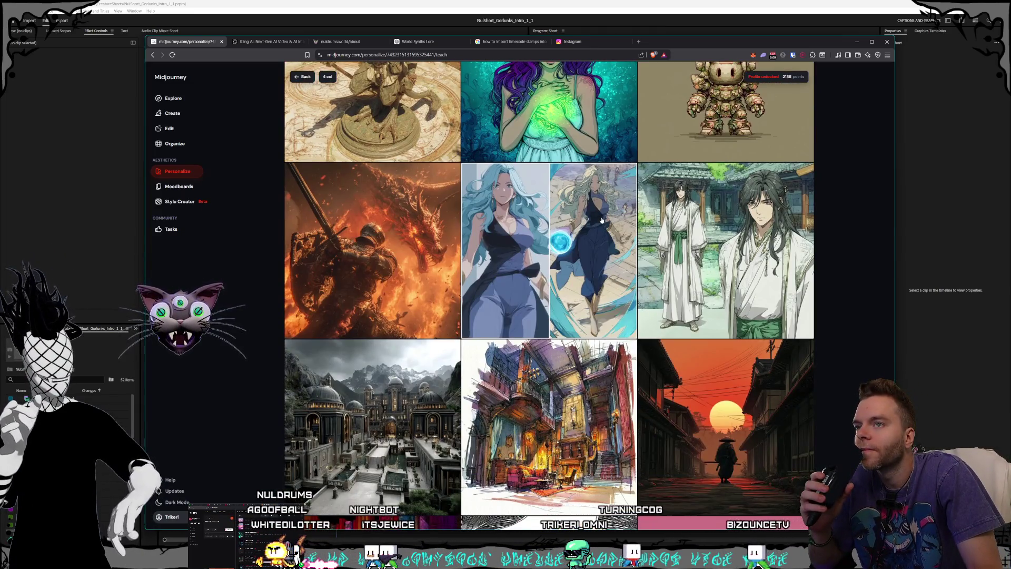
pyautogui.scroll(-3, 602, 220)
pyautogui.scroll(-4, 602, 220)
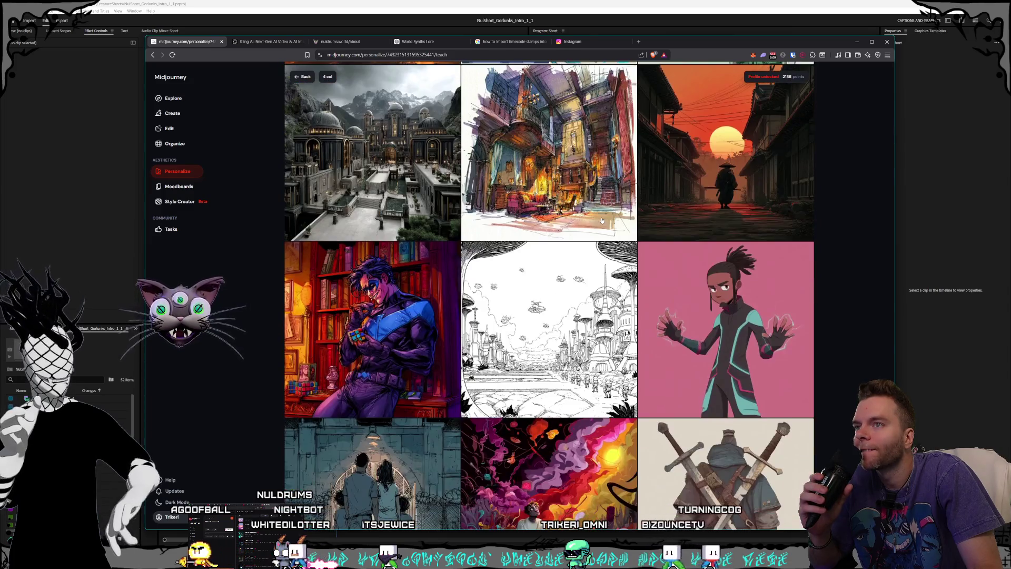
pyautogui.scroll(-8, 602, 220)
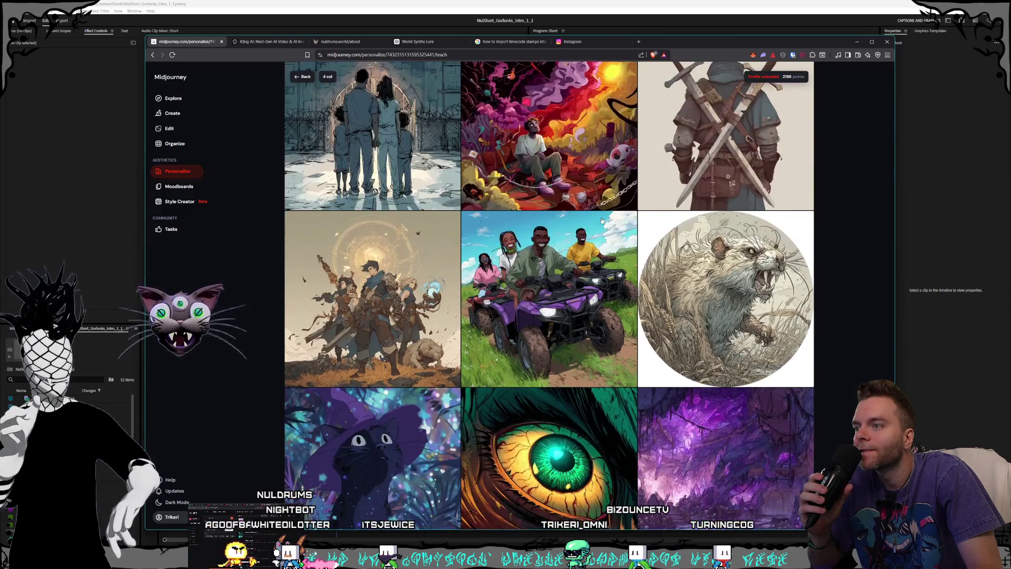
pyautogui.scroll(-8, 602, 220)
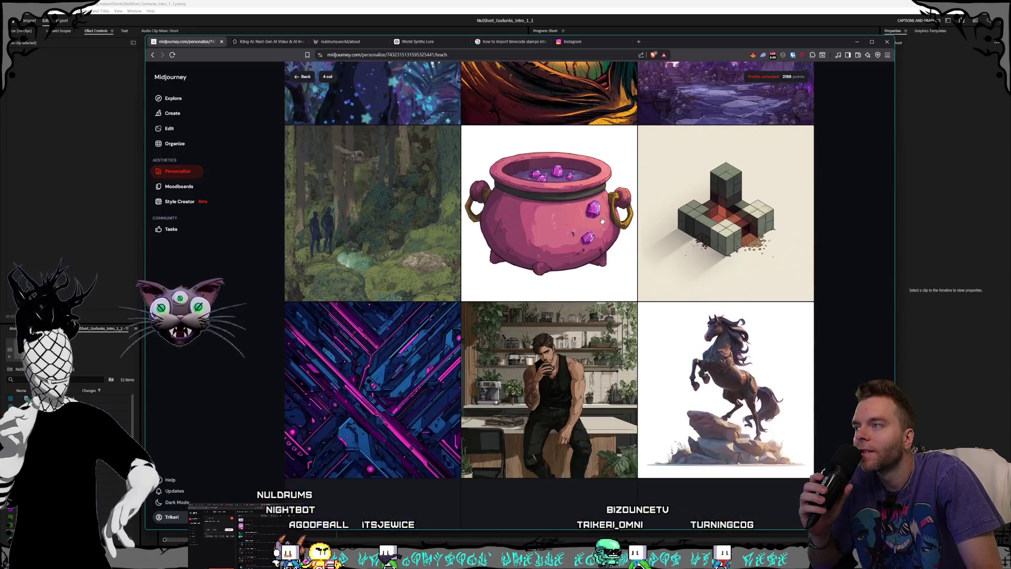
pyautogui.scroll(-6, 602, 220)
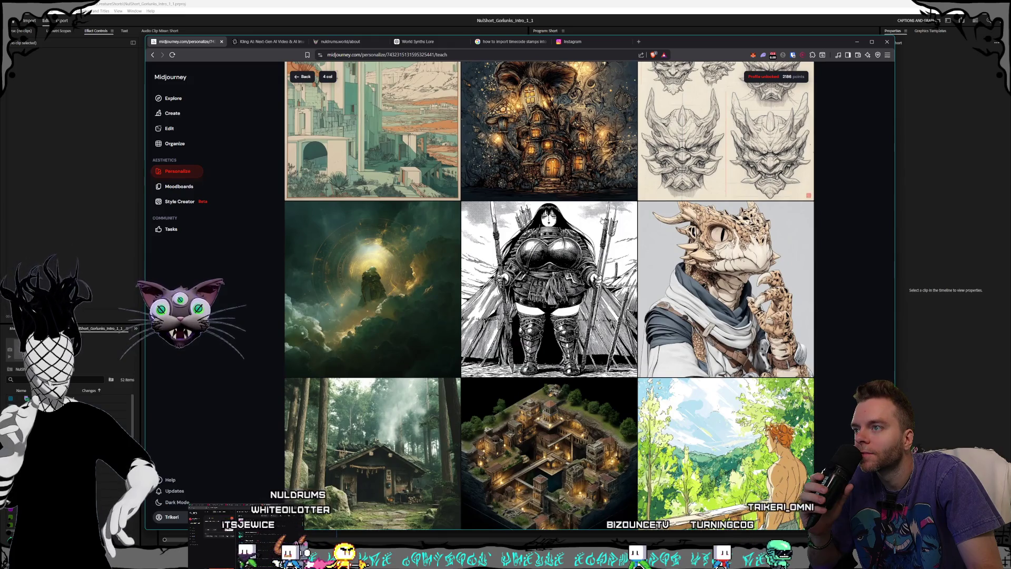
pyautogui.scroll(-2, 599, 278)
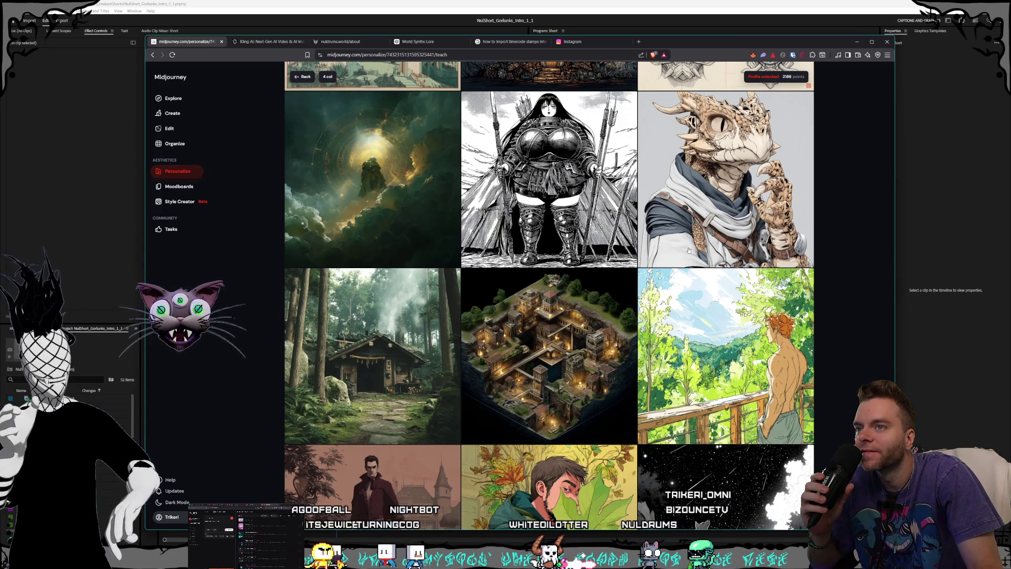
# - Find and like the dragon-man portrait in the personalization grid
pyautogui.scroll(-5, 688, 250)
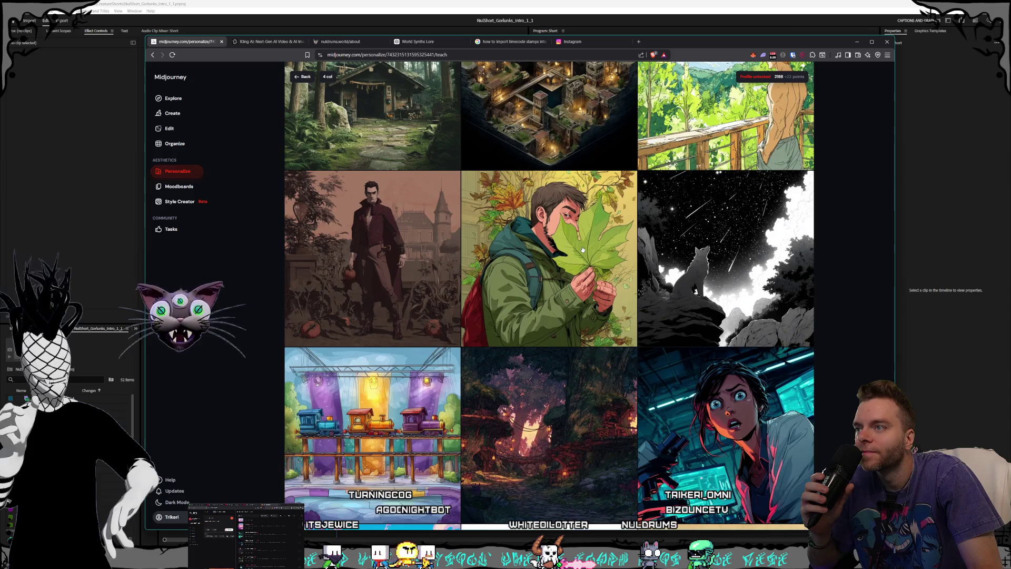
pyautogui.scroll(-5, 583, 249)
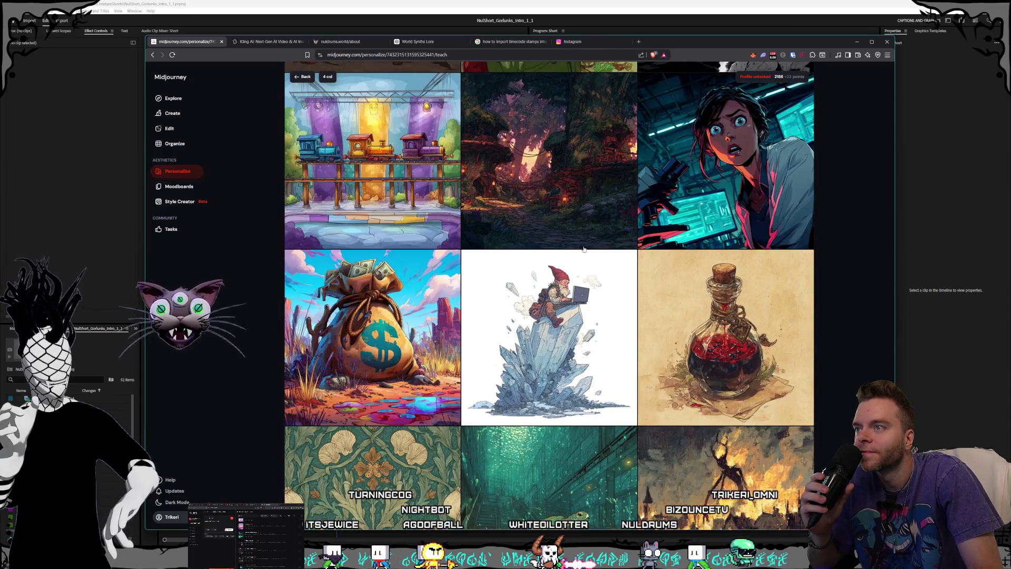
pyautogui.scroll(-5, 585, 249)
pyautogui.scroll(9, 589, 250)
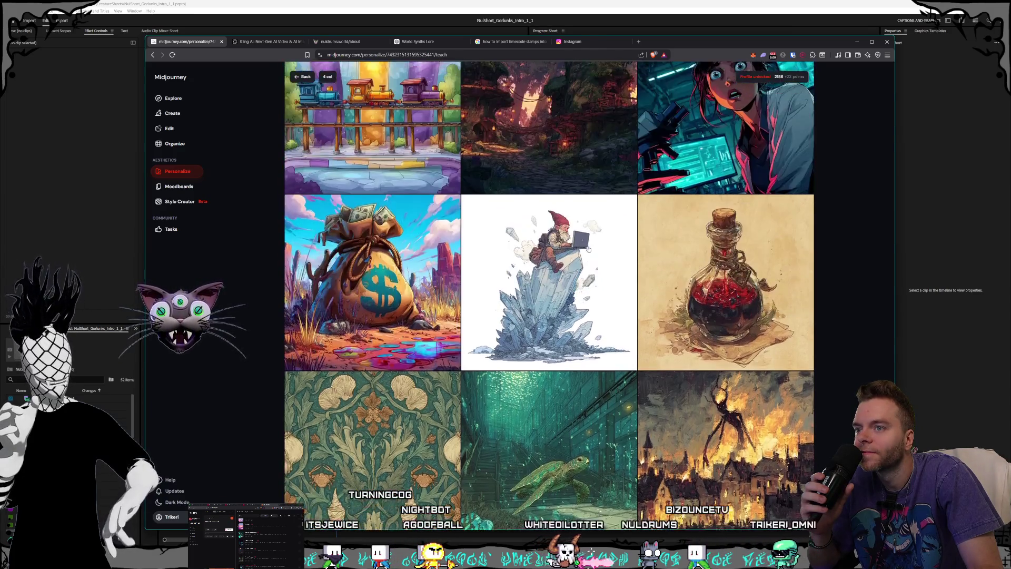
pyautogui.scroll(6, 590, 250)
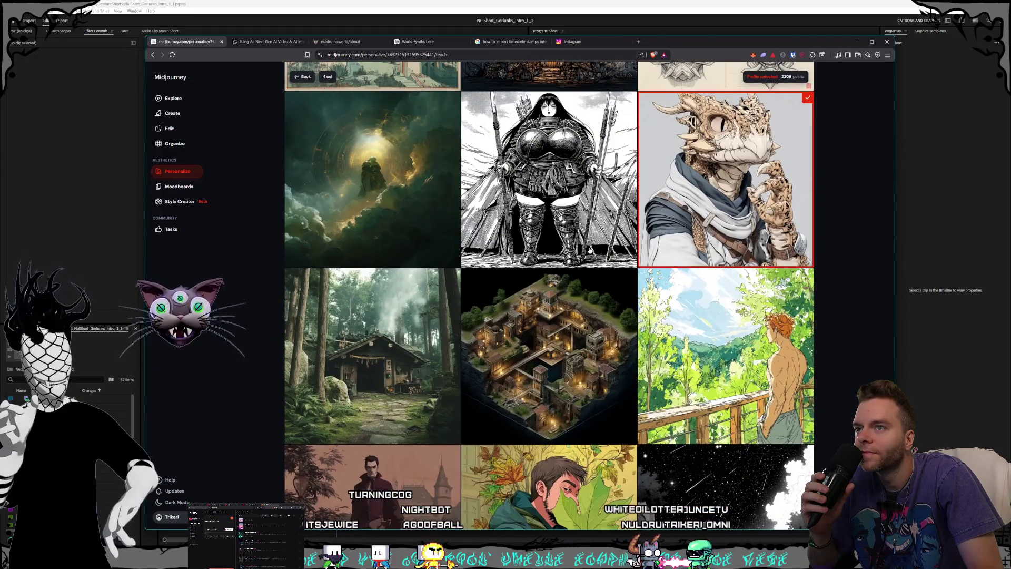
pyautogui.scroll(-8, 593, 246)
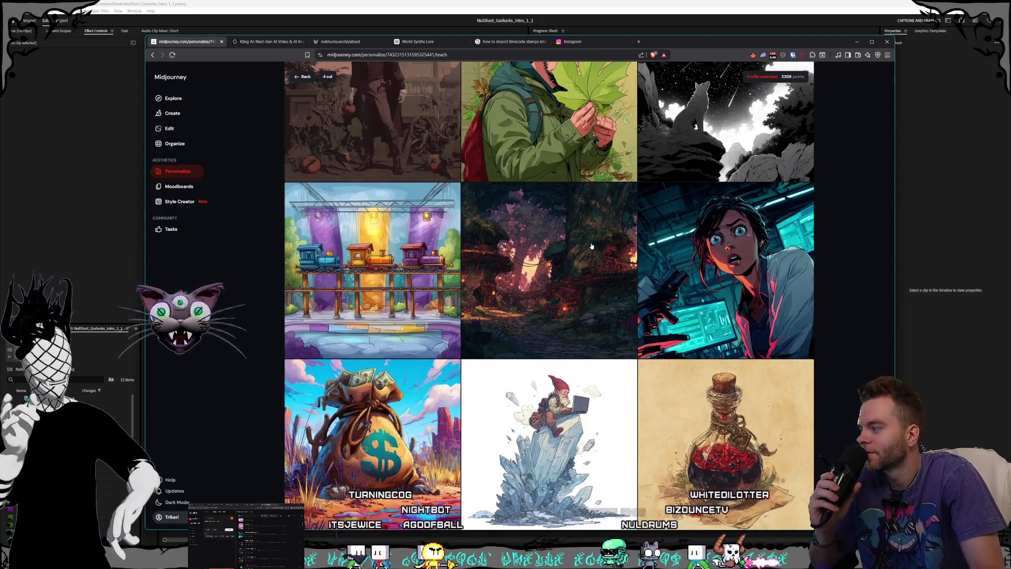
pyautogui.scroll(-3, 593, 246)
pyautogui.scroll(-9, 592, 246)
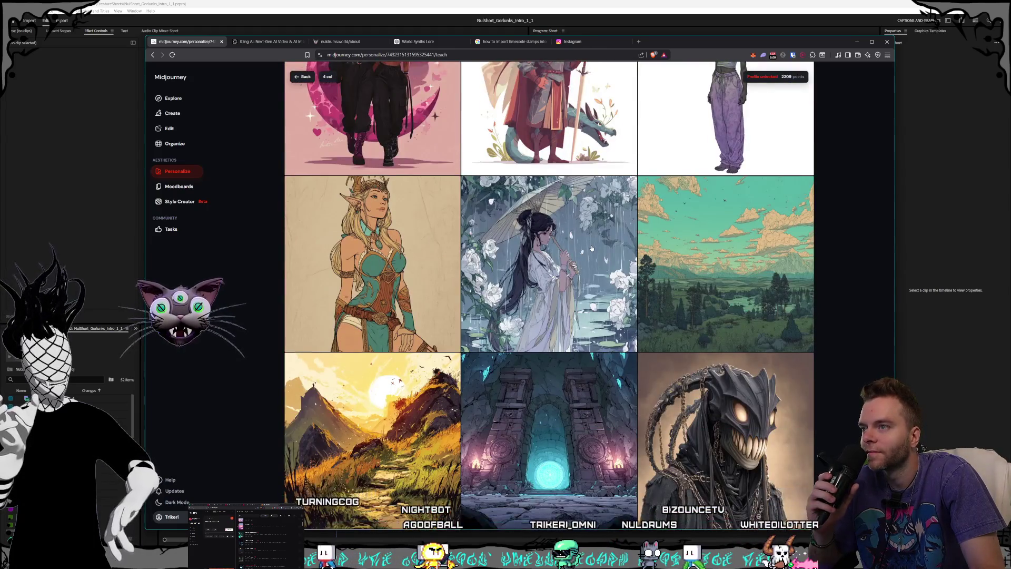
pyautogui.scroll(9, 611, 271)
pyautogui.scroll(9, 614, 276)
pyautogui.scroll(2, 709, 253)
pyautogui.click(708, 253)
# - Like the glowing stone portal image and scroll on to further samples
pyautogui.scroll(-15, 709, 252)
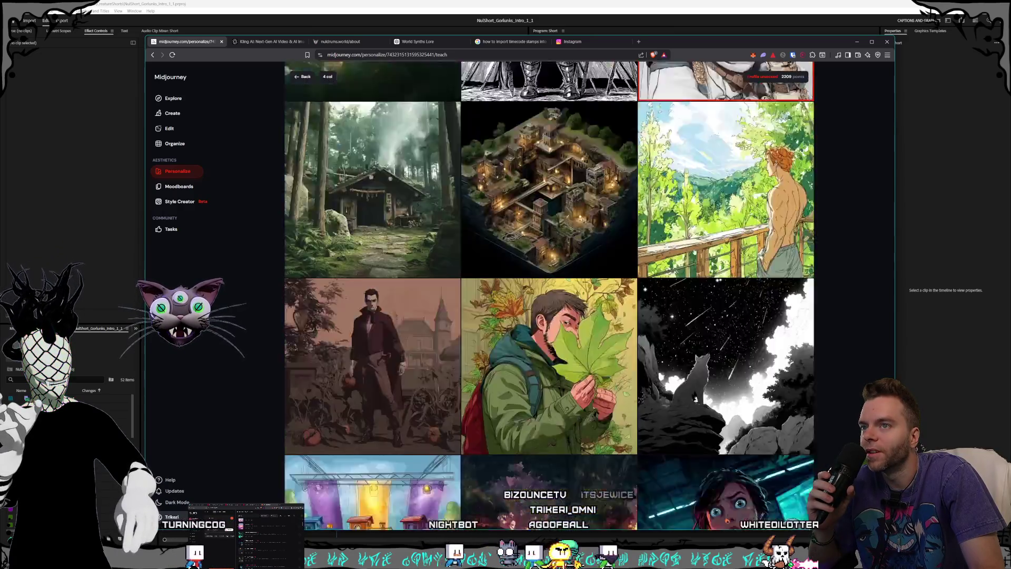
pyautogui.scroll(-4, 641, 225)
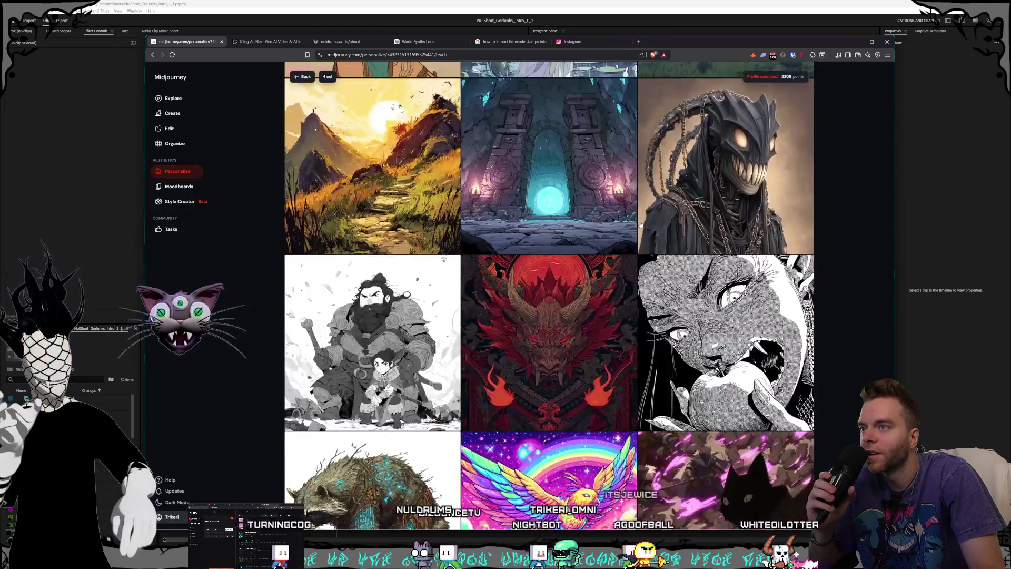
pyautogui.click(547, 202)
pyautogui.scroll(-2, 546, 201)
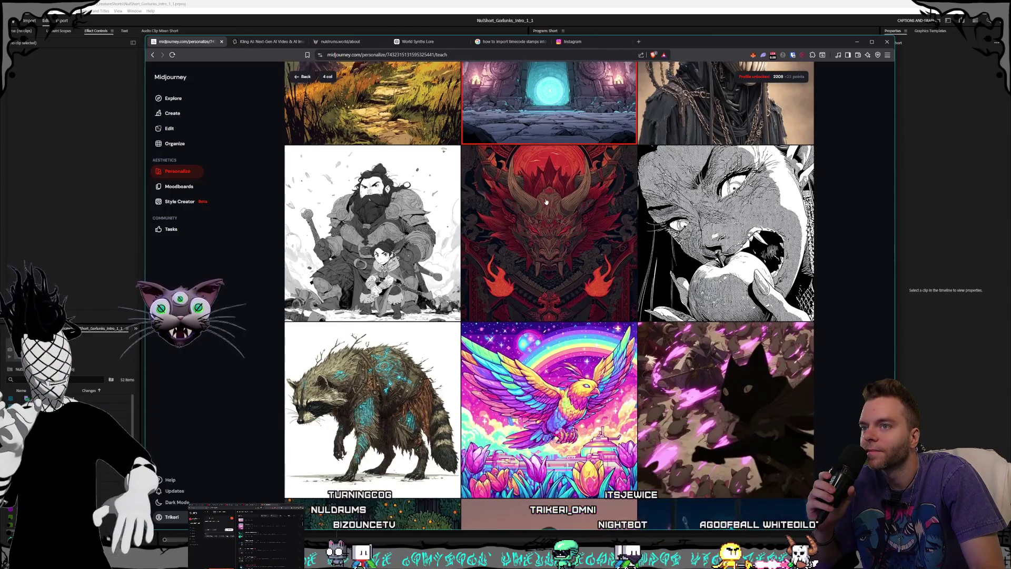
pyautogui.scroll(-3, 546, 202)
pyautogui.scroll(-3, 548, 202)
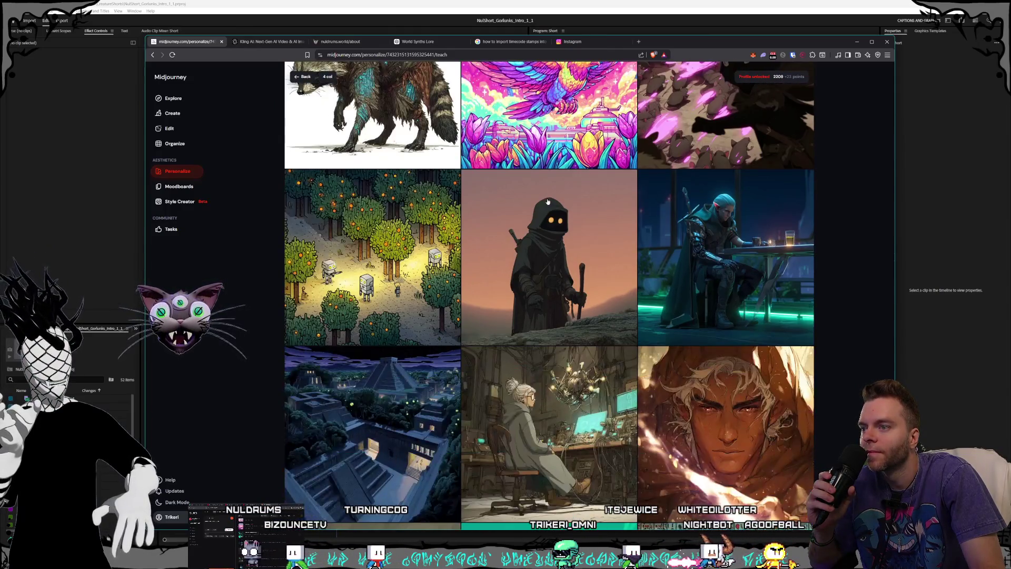
pyautogui.scroll(1, 548, 202)
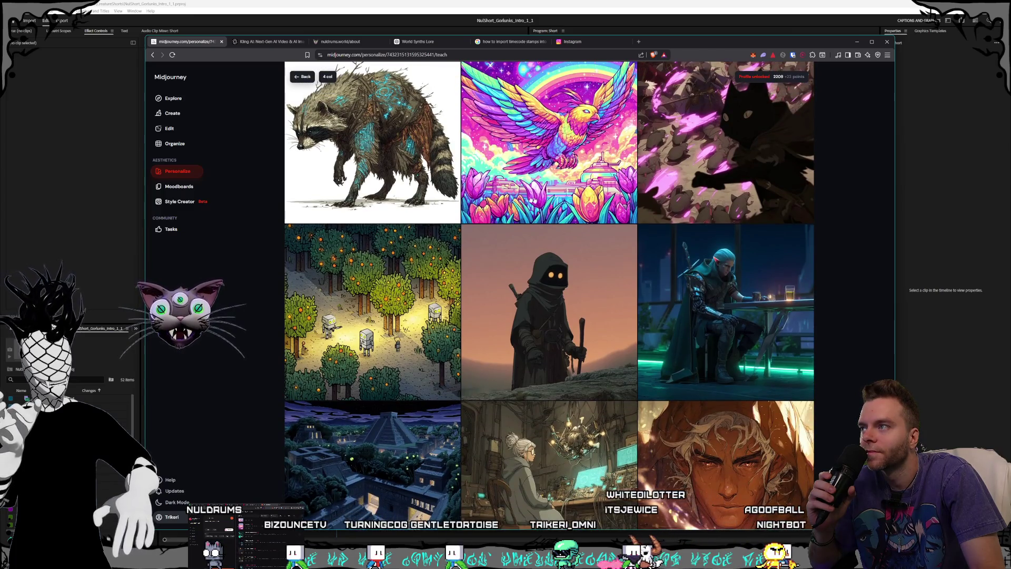
pyautogui.scroll(-4, 611, 239)
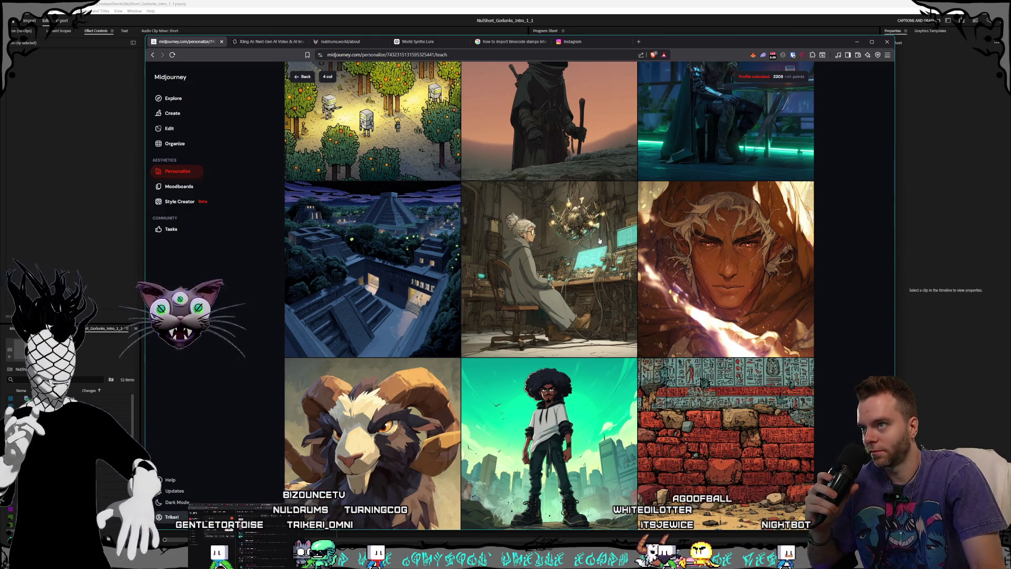
pyautogui.scroll(-5, 599, 241)
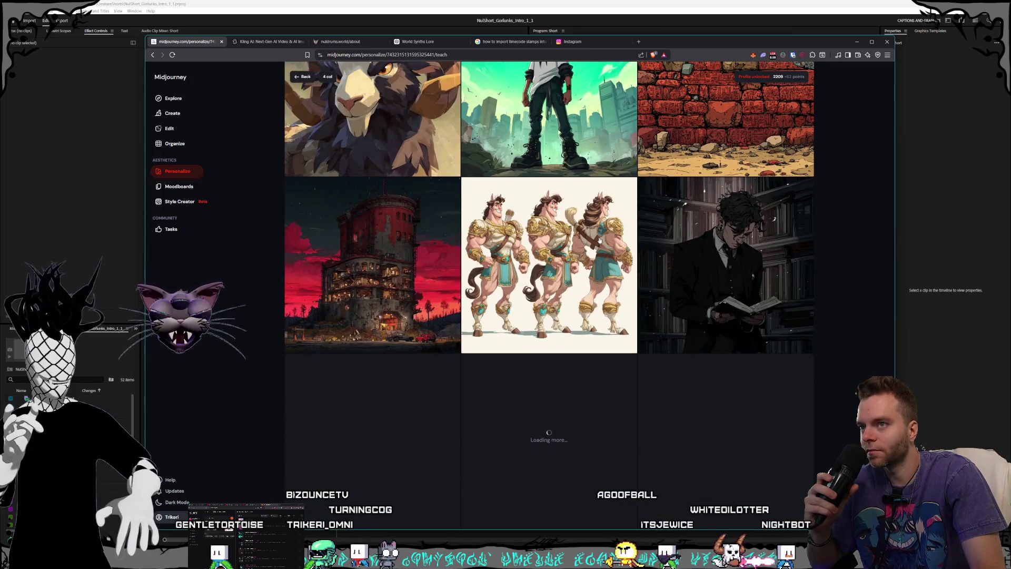
# - Browse the Personalize grid and pick the purple monster image as a favourite
pyautogui.scroll(-1, 516, 251)
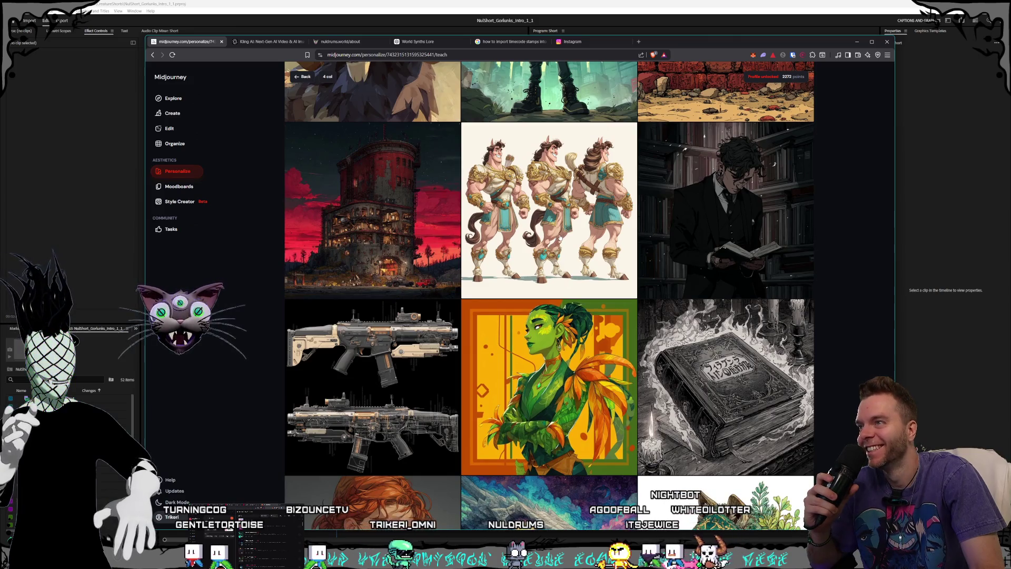
pyautogui.scroll(-5, 560, 237)
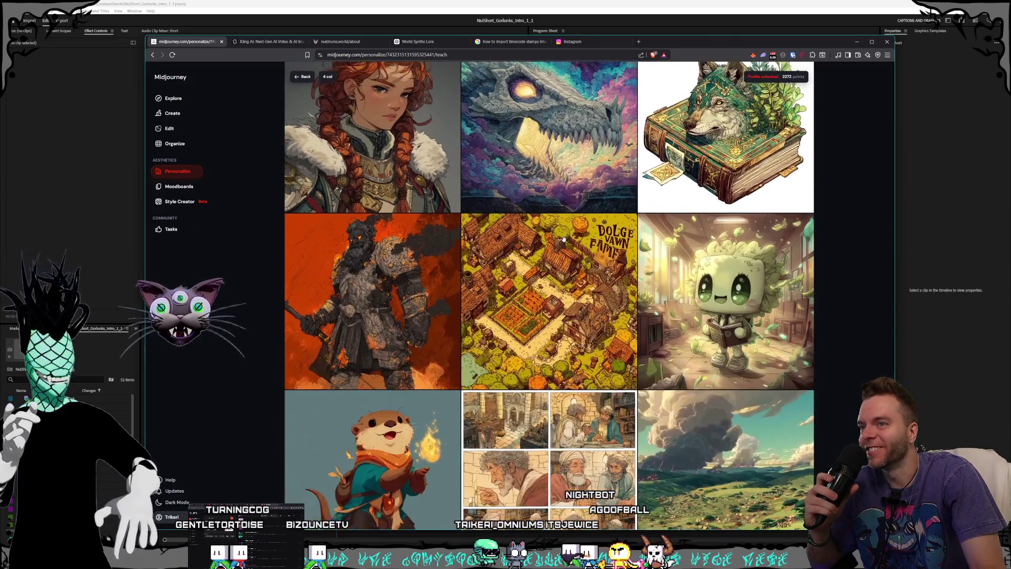
pyautogui.scroll(-4, 563, 239)
pyautogui.scroll(-5, 564, 239)
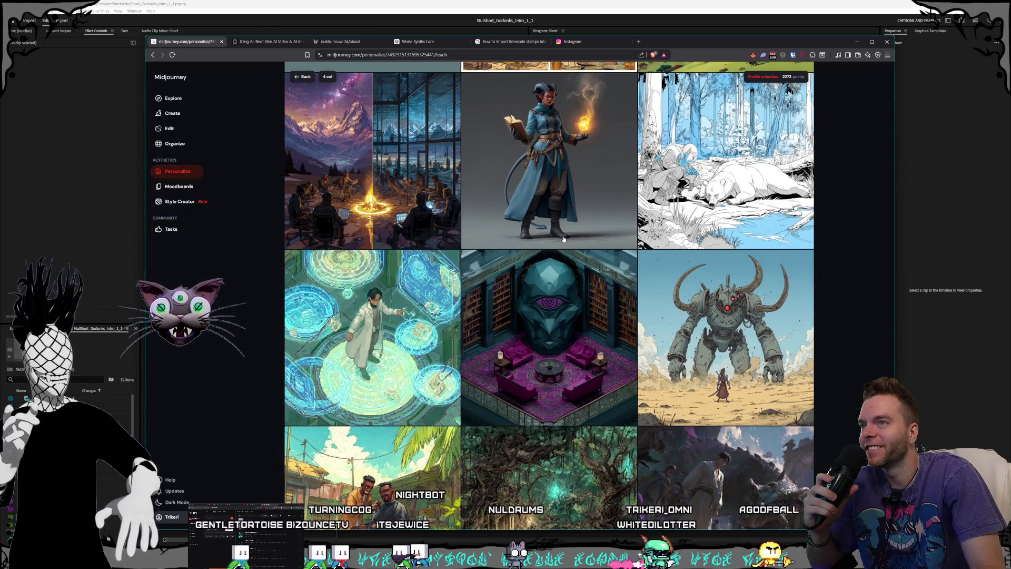
pyautogui.scroll(-3, 564, 239)
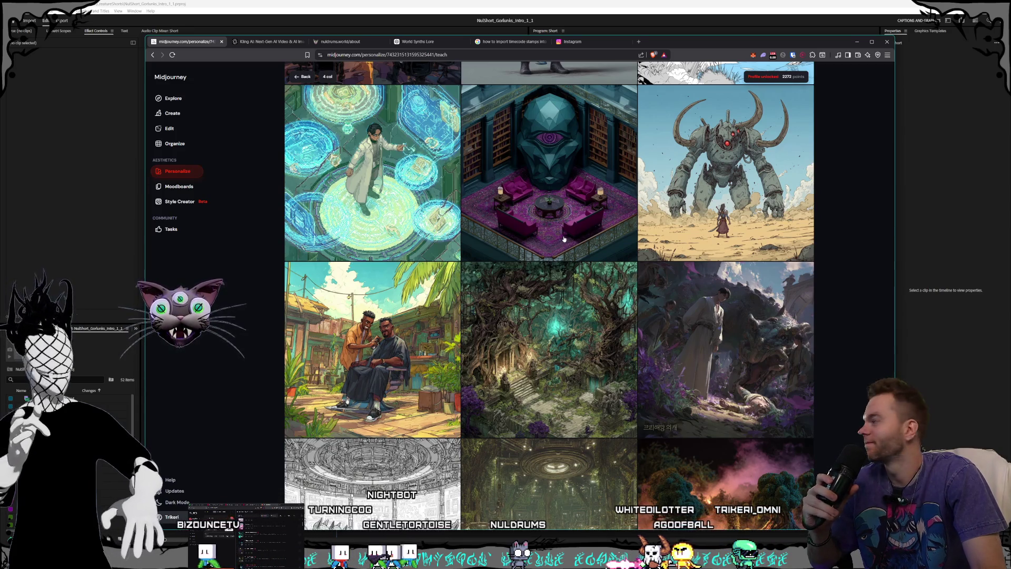
pyautogui.scroll(-12, 562, 238)
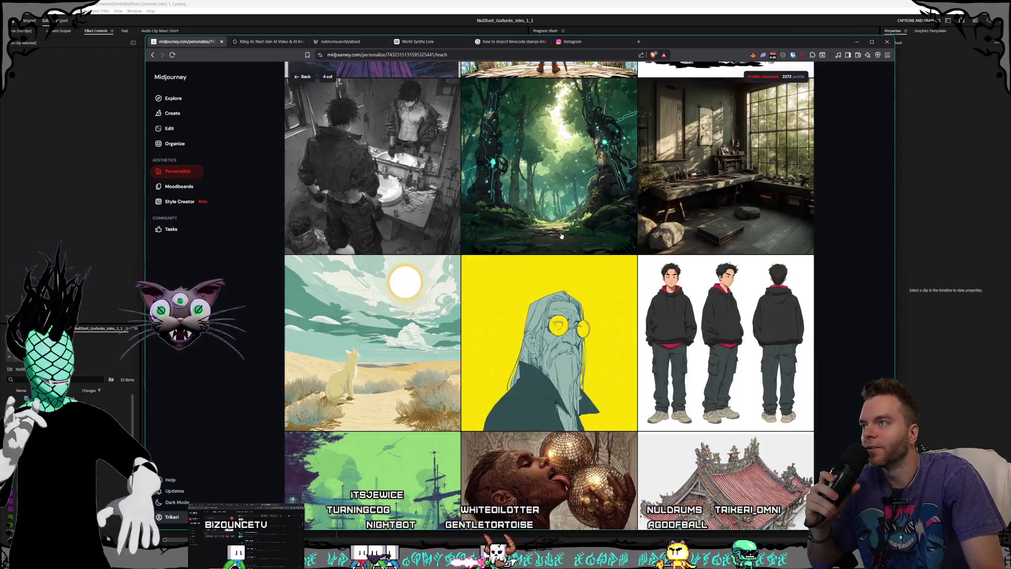
pyautogui.scroll(-3, 561, 236)
pyautogui.scroll(3, 562, 236)
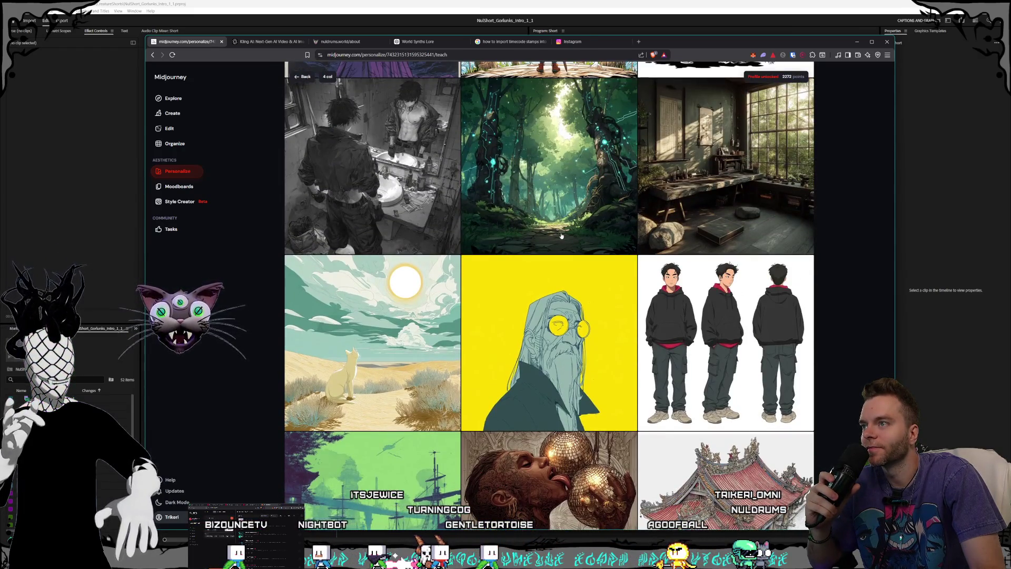
pyautogui.scroll(-15, 562, 236)
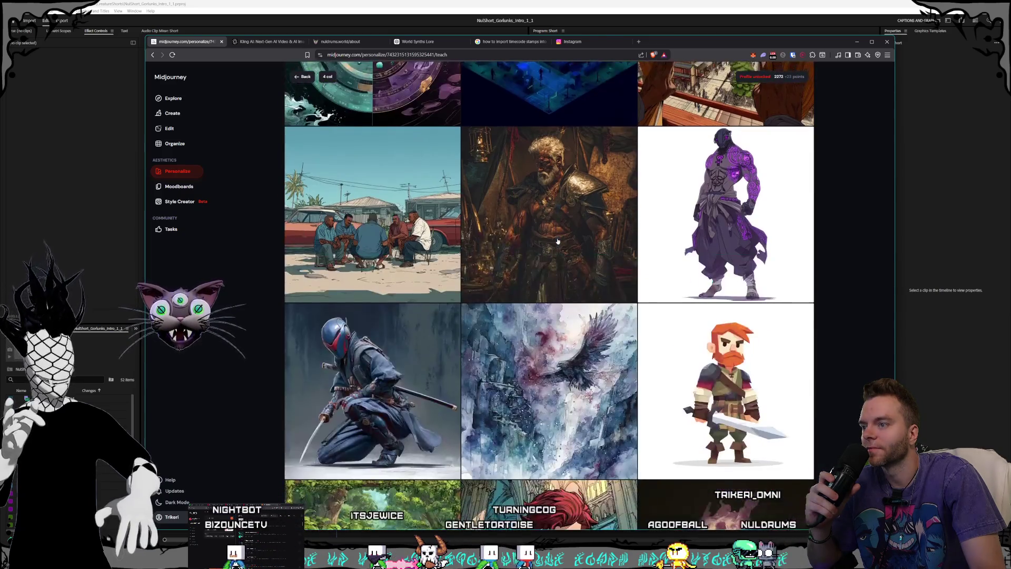
pyautogui.scroll(-5, 559, 238)
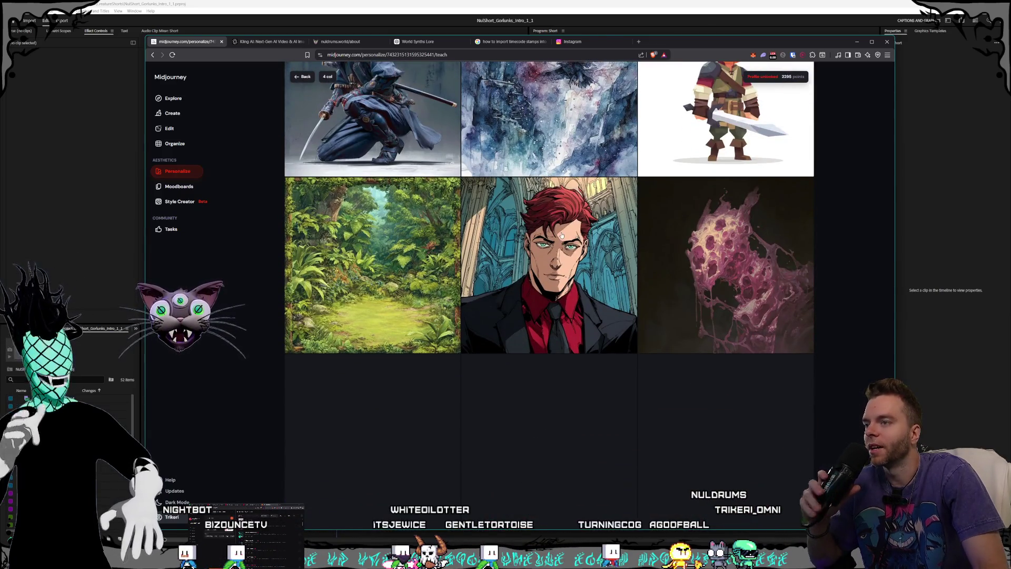
pyautogui.scroll(-3, 561, 235)
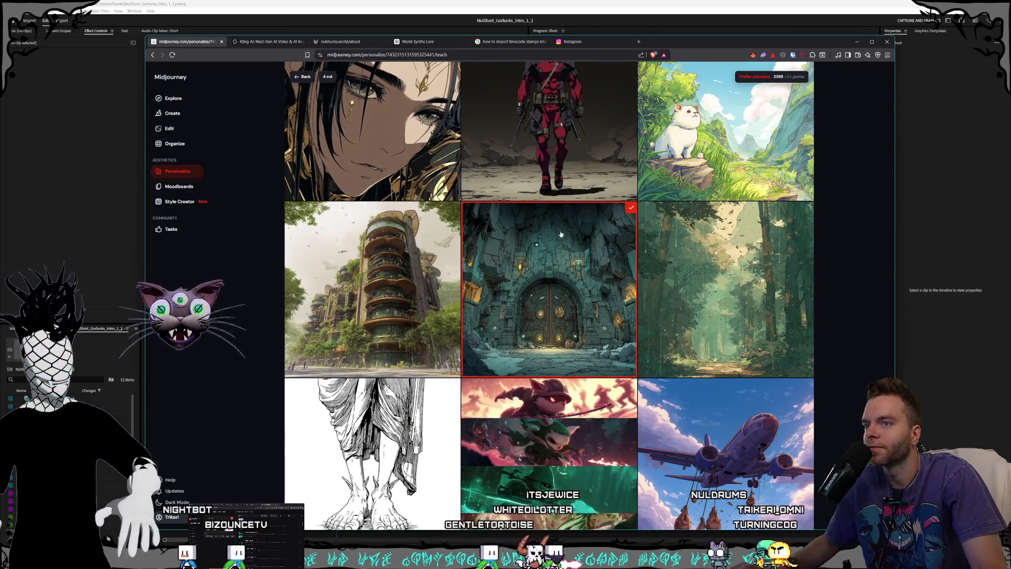
pyautogui.scroll(-6, 561, 234)
pyautogui.scroll(-12, 561, 234)
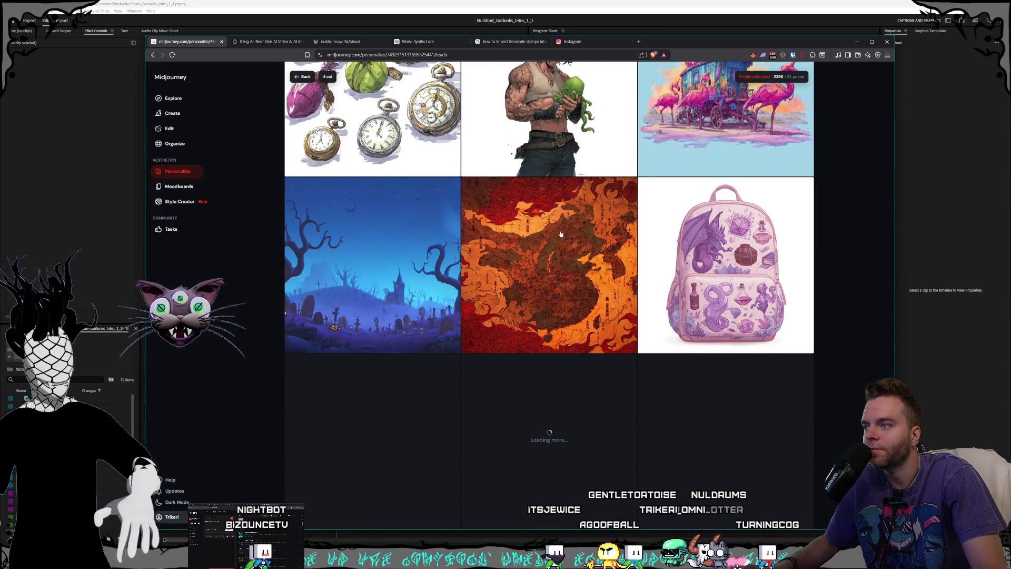
pyautogui.scroll(-4, 561, 234)
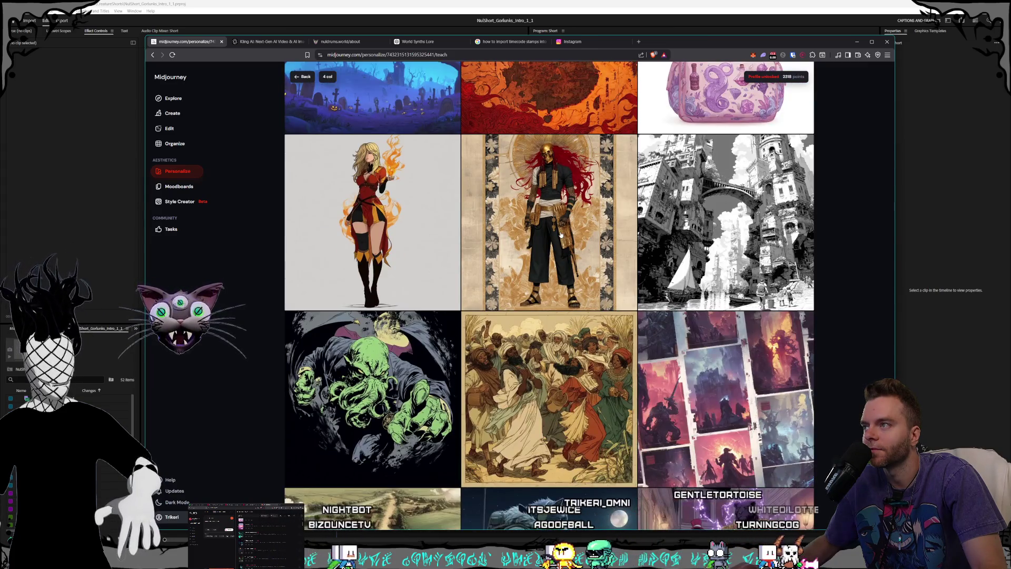
pyautogui.scroll(-6, 561, 234)
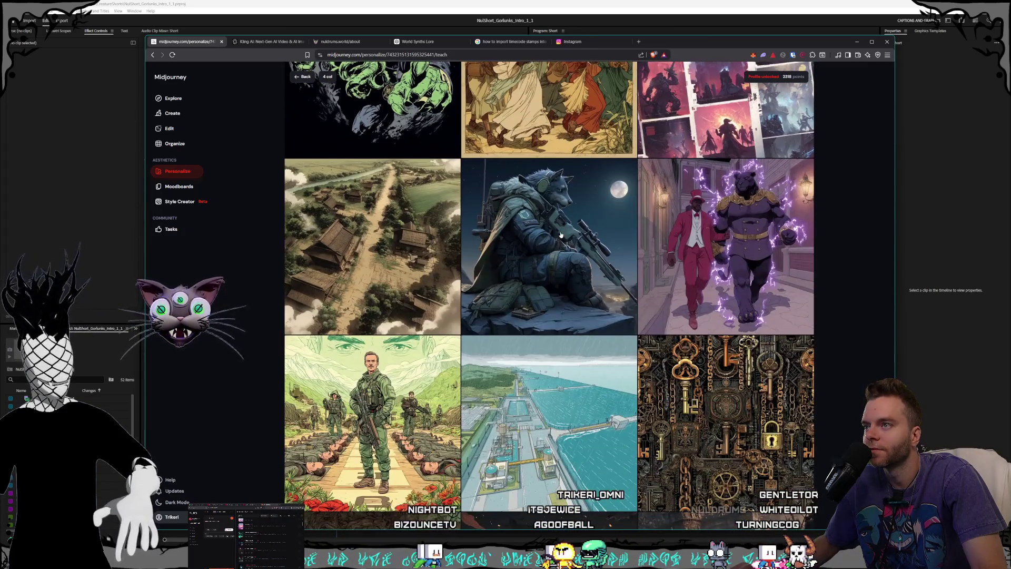
pyautogui.scroll(-3, 561, 234)
pyautogui.scroll(-5, 561, 234)
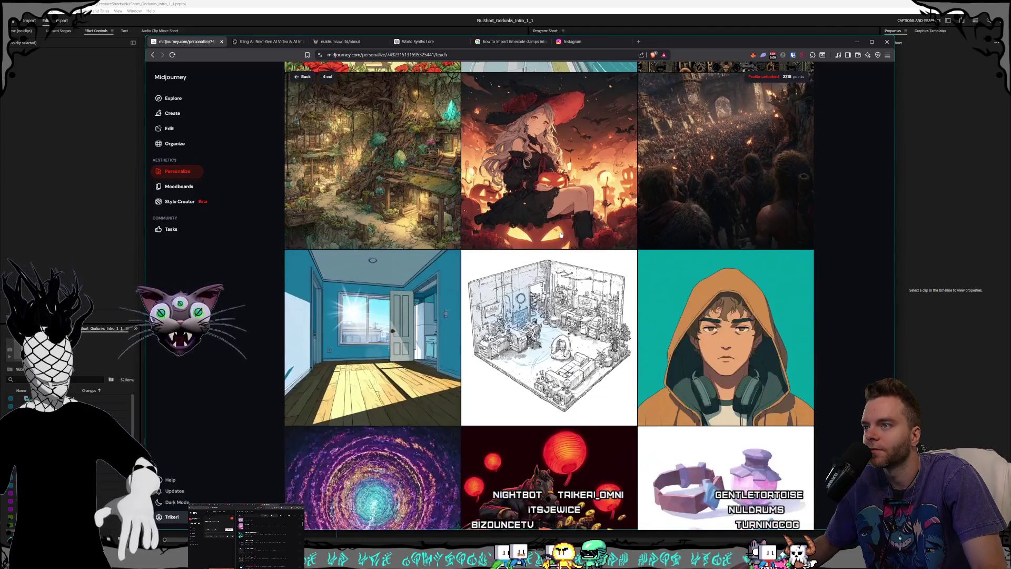
pyautogui.scroll(-8, 561, 234)
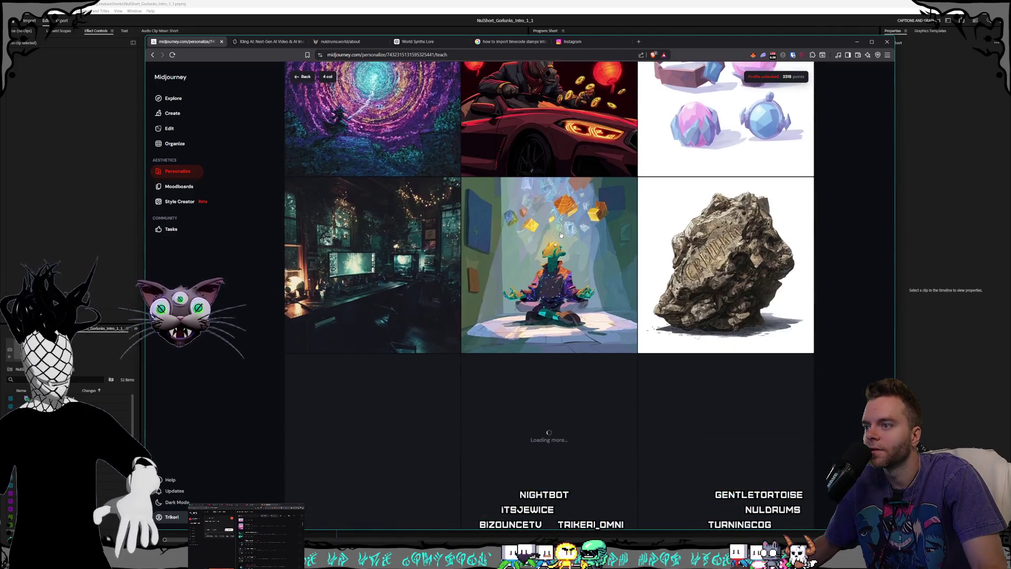
pyautogui.scroll(-6, 561, 234)
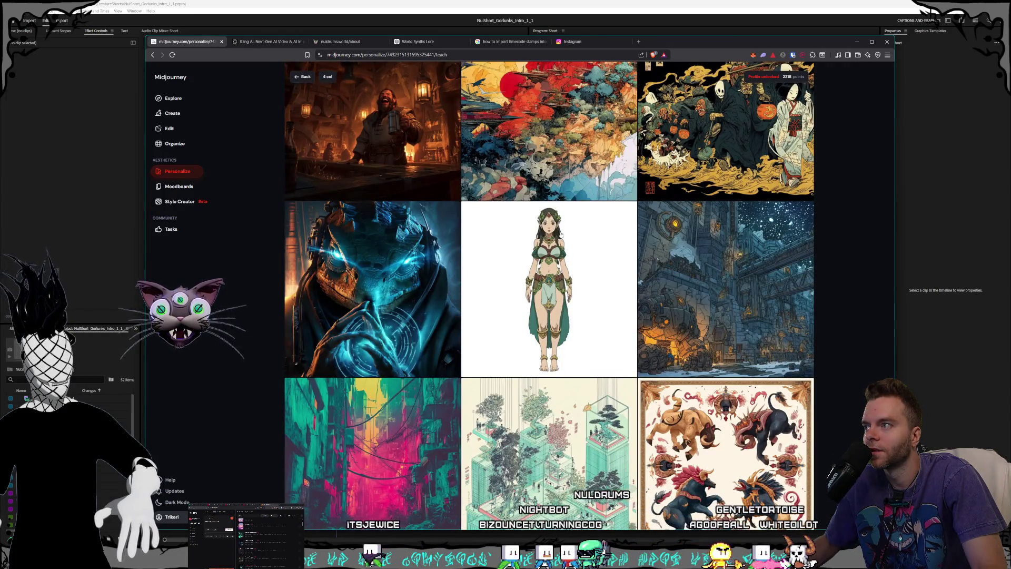
pyautogui.scroll(-10, 561, 234)
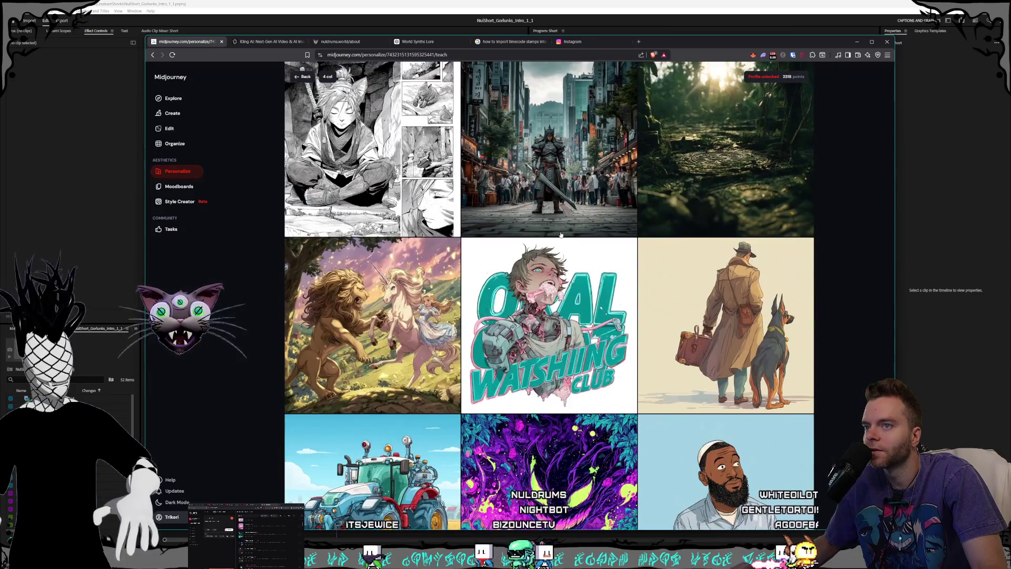
pyautogui.scroll(-3, 561, 234)
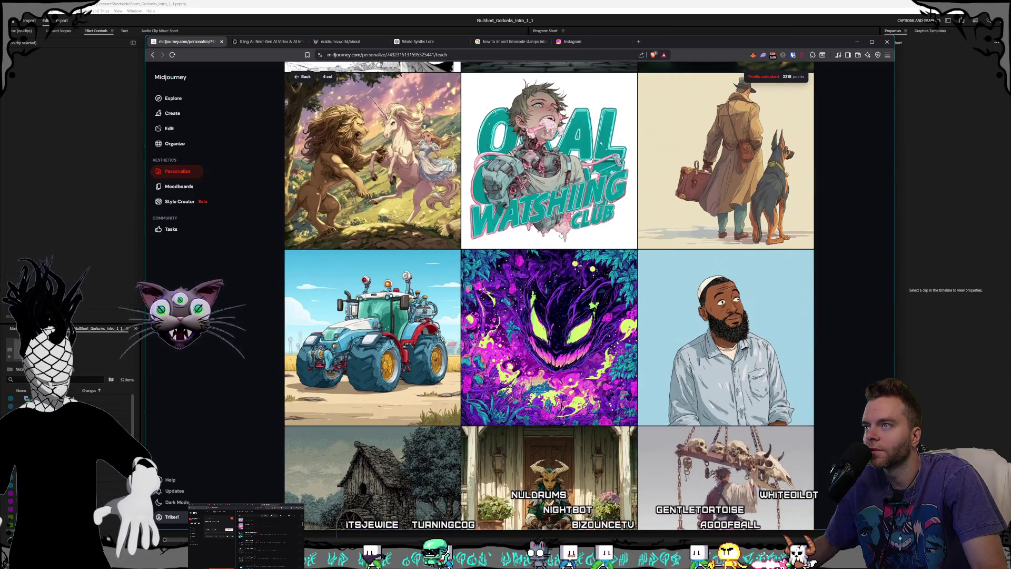
pyautogui.scroll(-4, 561, 234)
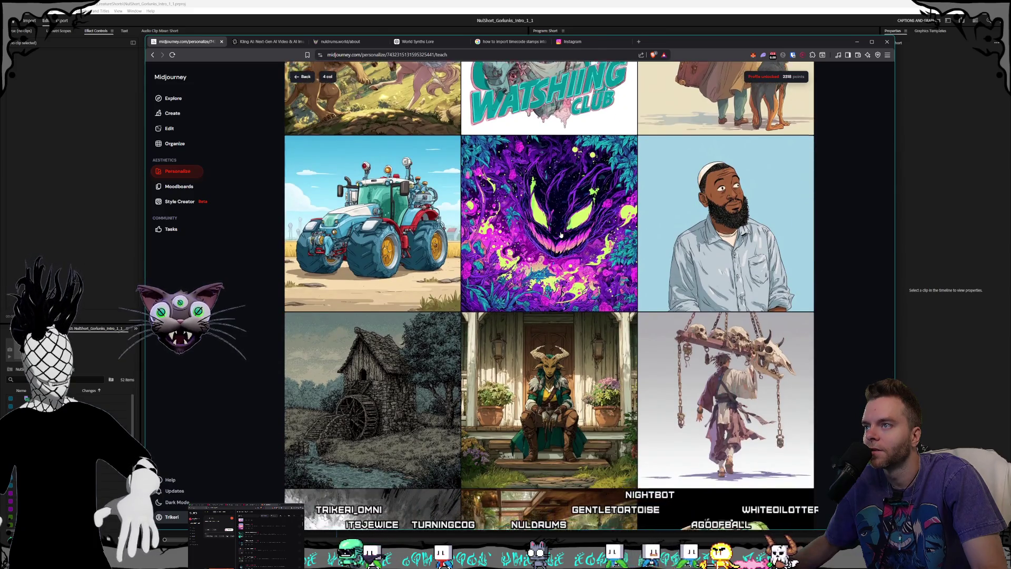
pyautogui.scroll(1, 561, 234)
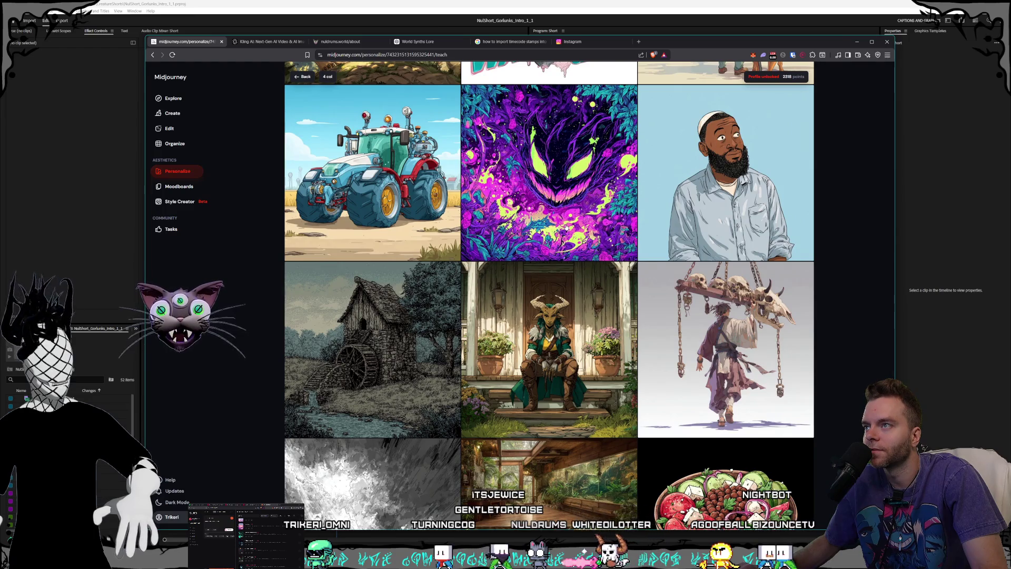
pyautogui.click(553, 236)
# - Pick the crow image to add more personalization points
pyautogui.scroll(-3, 553, 237)
pyautogui.scroll(-10, 553, 237)
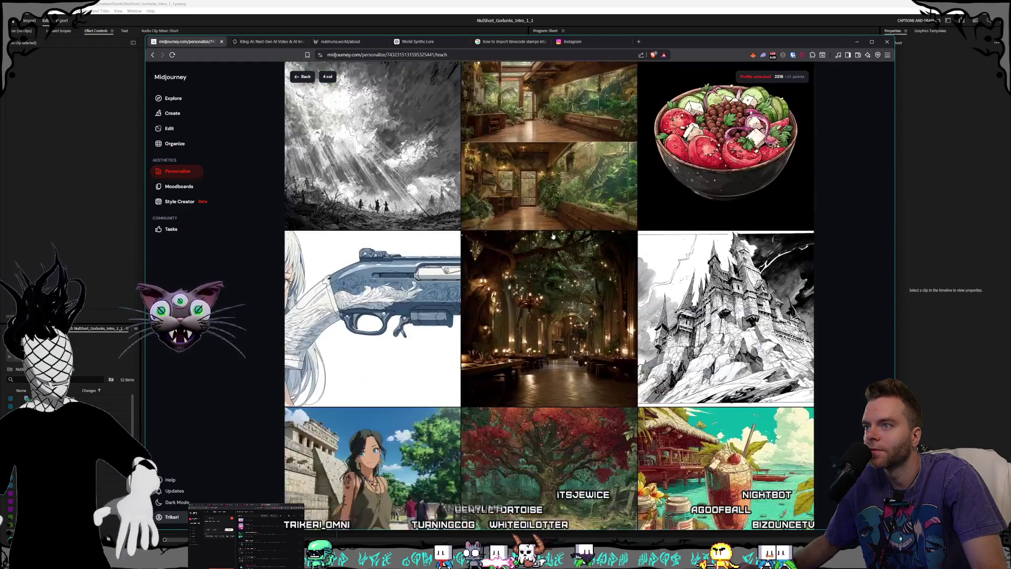
pyautogui.scroll(-5, 553, 237)
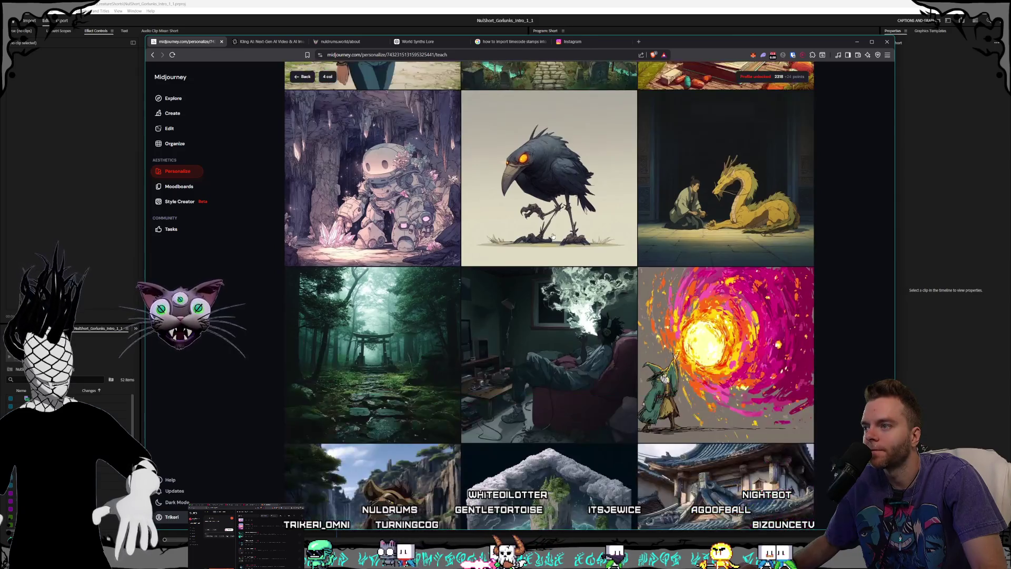
pyautogui.scroll(2, 553, 236)
pyautogui.click(553, 236)
# - Finish browsing the ranking grid and return to the Create page
pyautogui.scroll(-5, 553, 236)
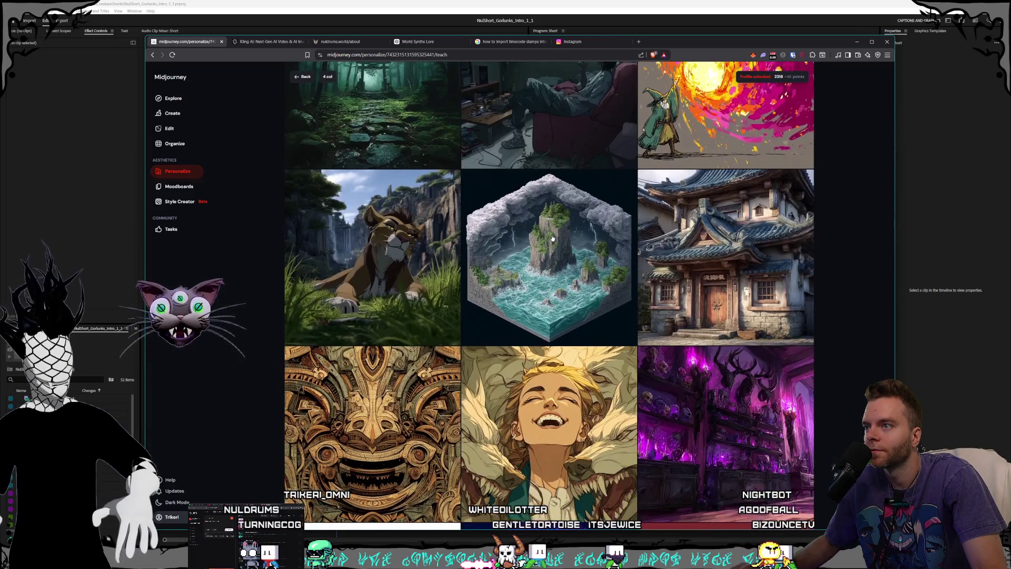
pyautogui.scroll(-4, 553, 238)
pyautogui.scroll(-2, 553, 238)
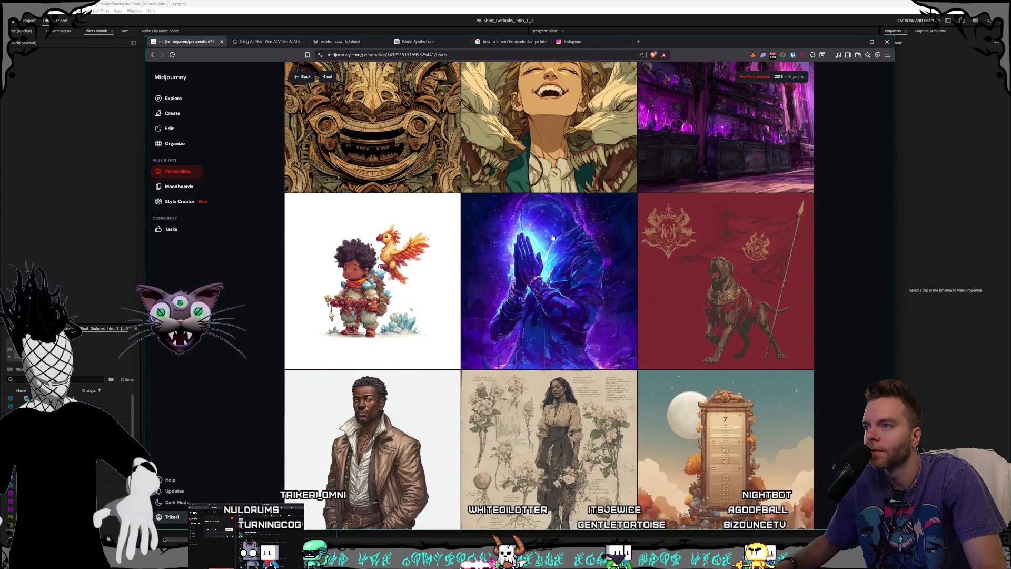
pyautogui.scroll(-6, 553, 238)
pyautogui.scroll(-6, 554, 237)
pyautogui.scroll(-2, 553, 237)
pyautogui.scroll(-3, 562, 240)
pyautogui.scroll(-4, 561, 240)
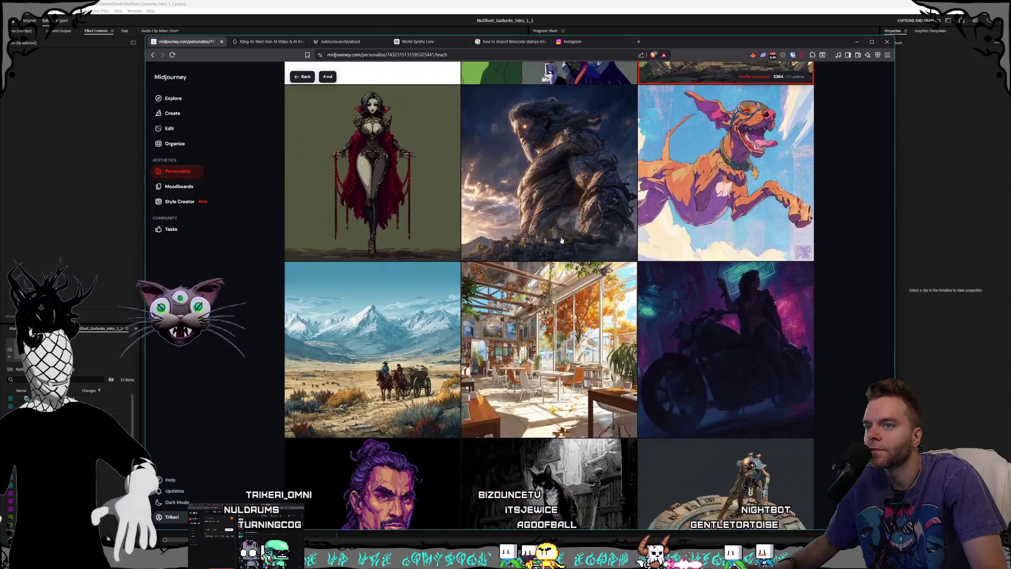
pyautogui.scroll(-8, 562, 240)
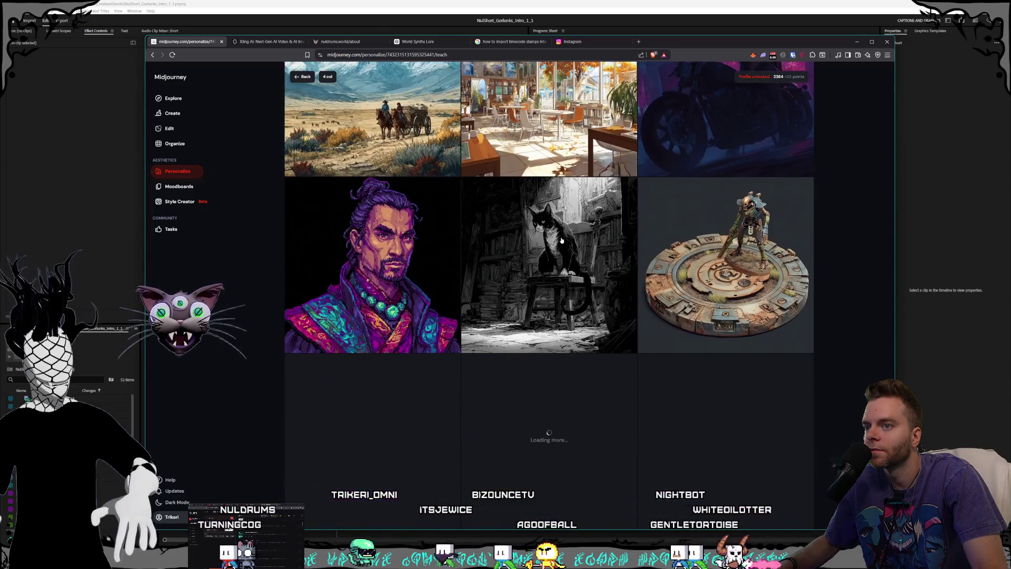
pyautogui.scroll(-2, 562, 241)
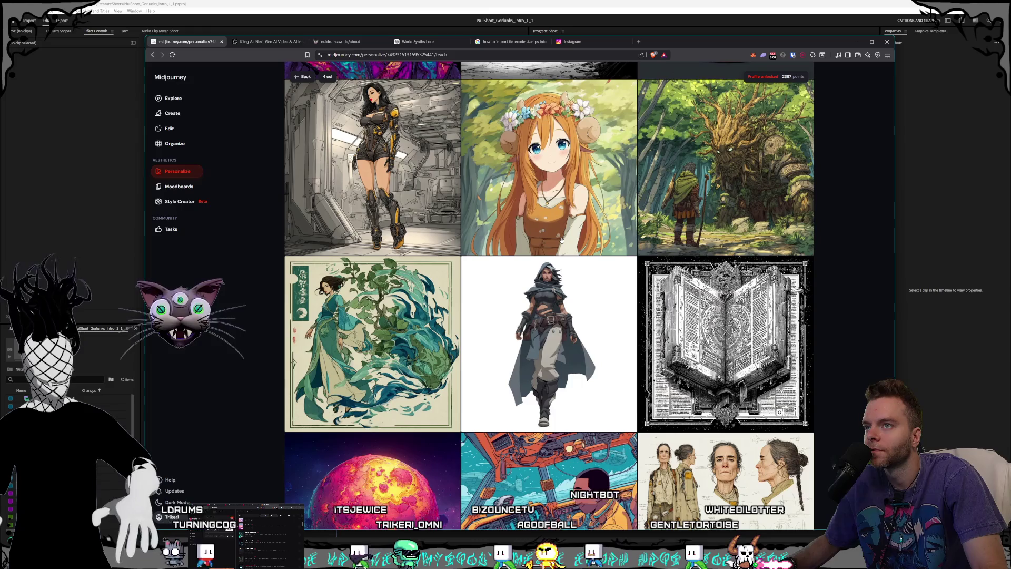
pyautogui.scroll(-3, 562, 240)
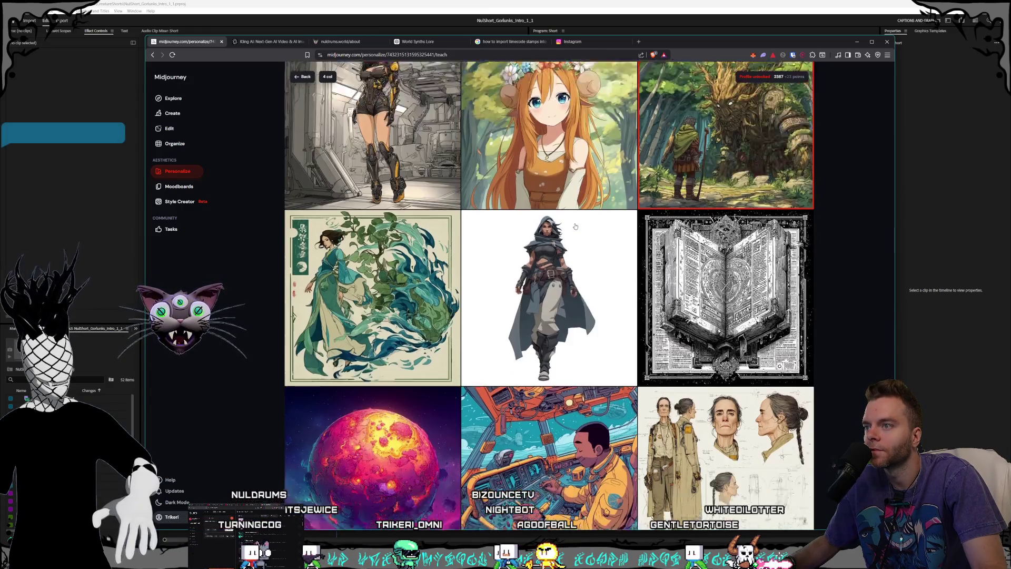
pyautogui.scroll(-8, 576, 227)
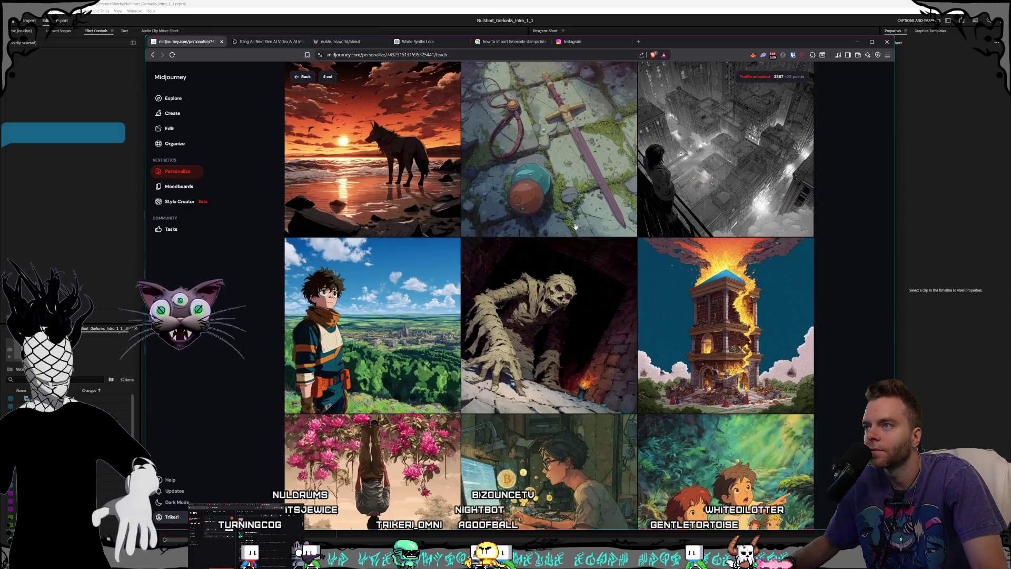
pyautogui.scroll(-4, 575, 227)
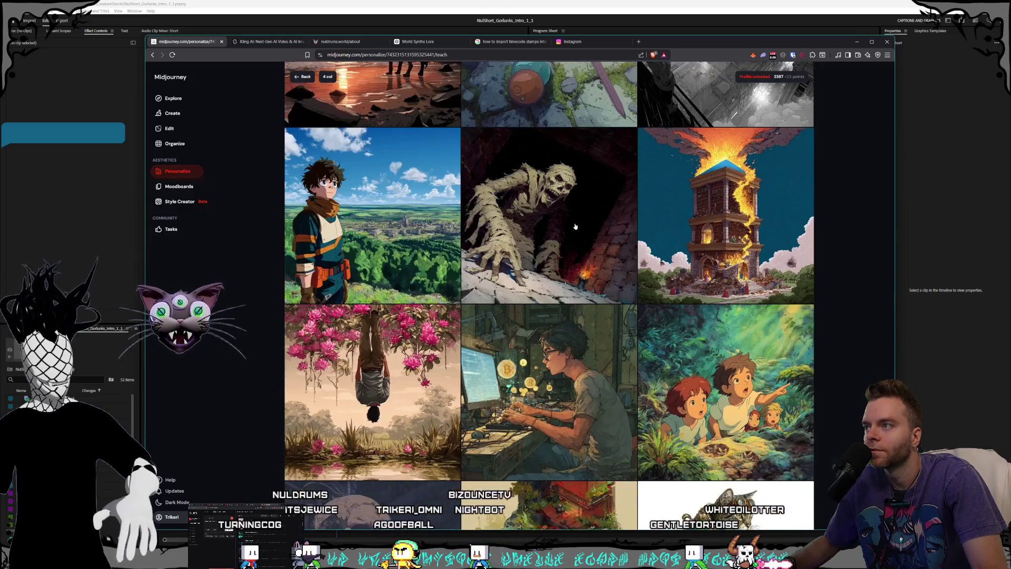
pyautogui.scroll(-4, 576, 227)
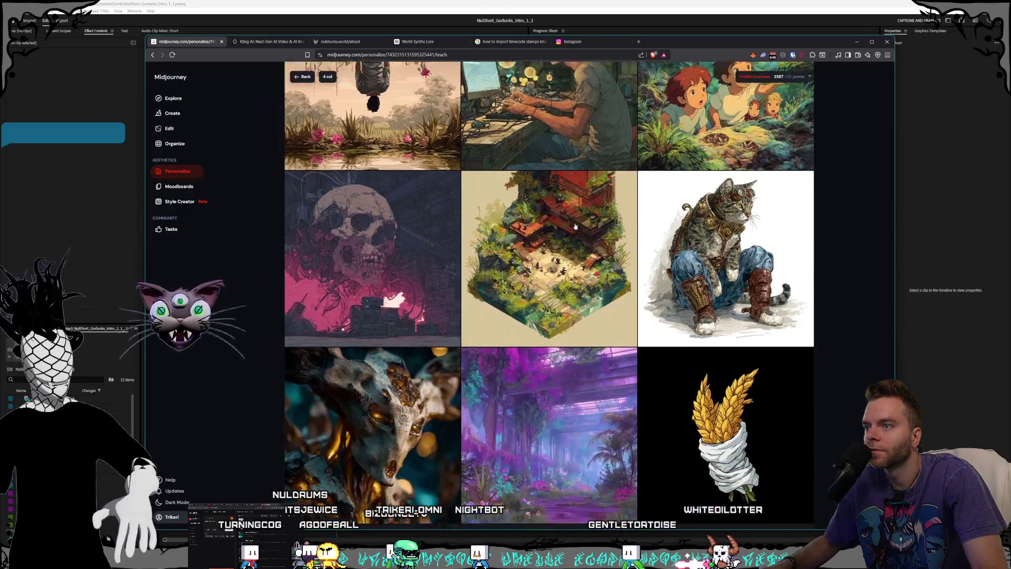
pyautogui.scroll(-3, 575, 227)
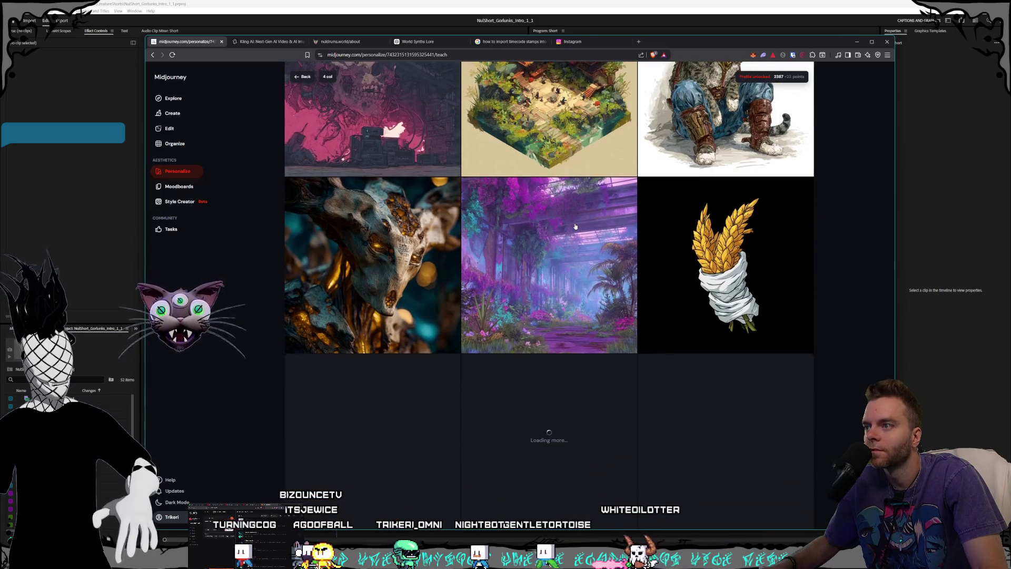
pyautogui.scroll(-5, 575, 228)
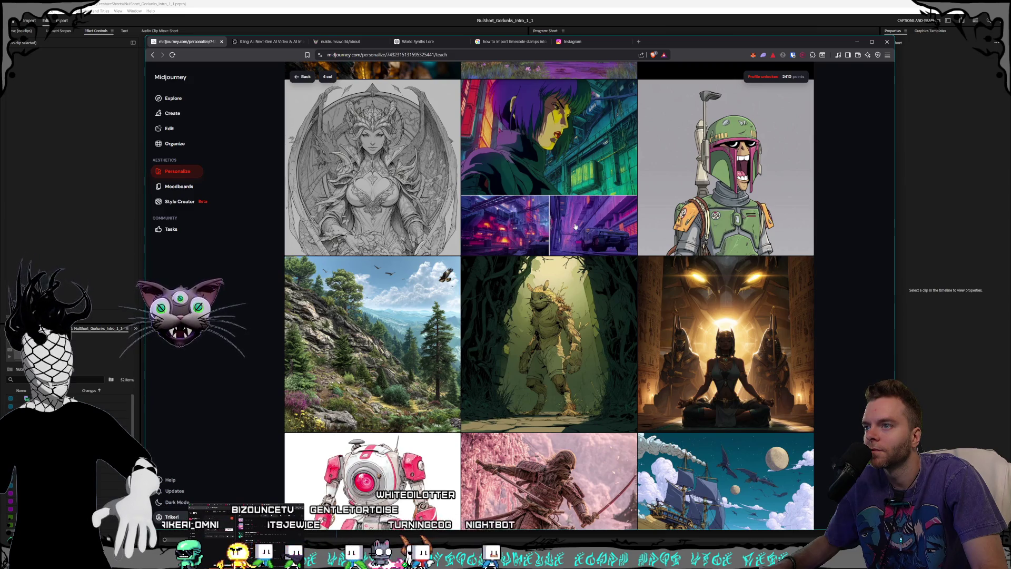
pyautogui.scroll(-5, 576, 227)
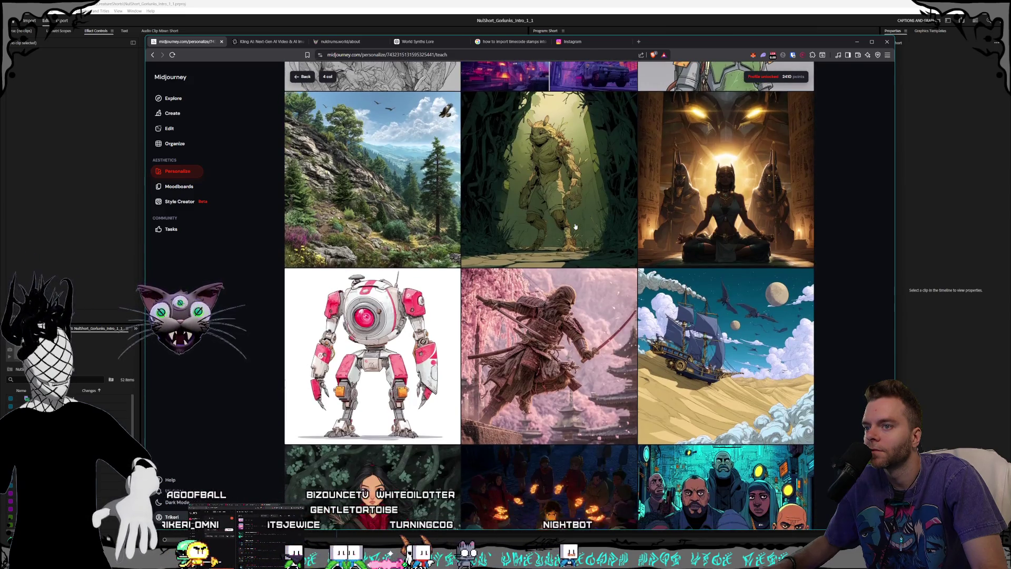
pyautogui.scroll(-3, 576, 226)
pyautogui.scroll(6, 576, 227)
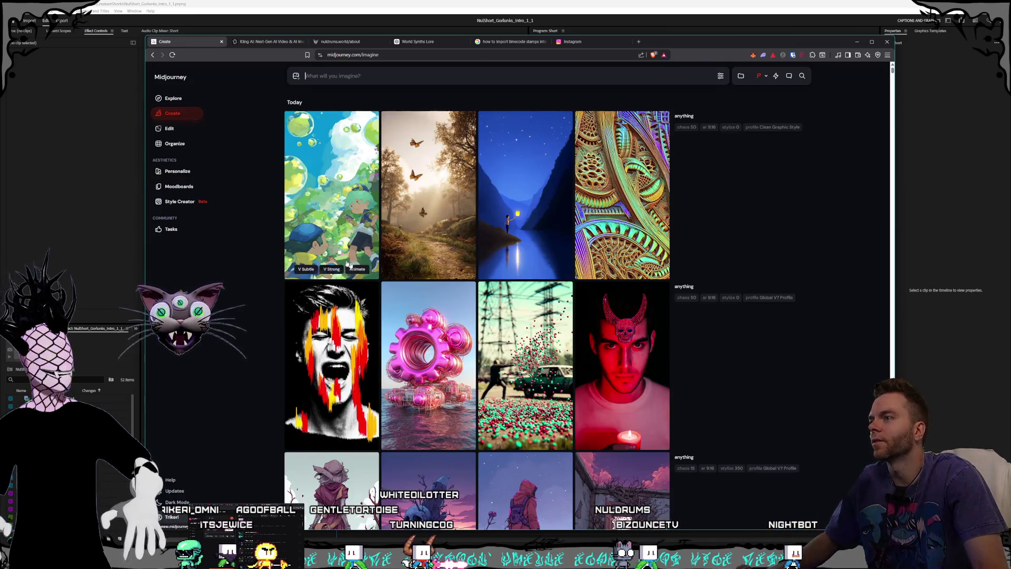
pyautogui.click(172, 113)
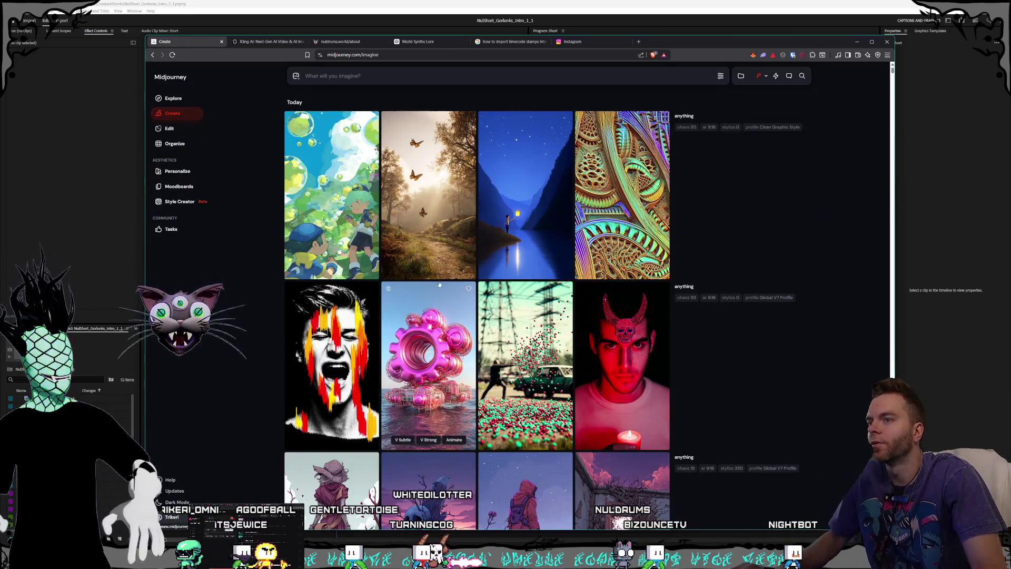
# - Confirm the Clean Graphic Style profile is active and submit the prompt 'anything'
pyautogui.click(767, 77)
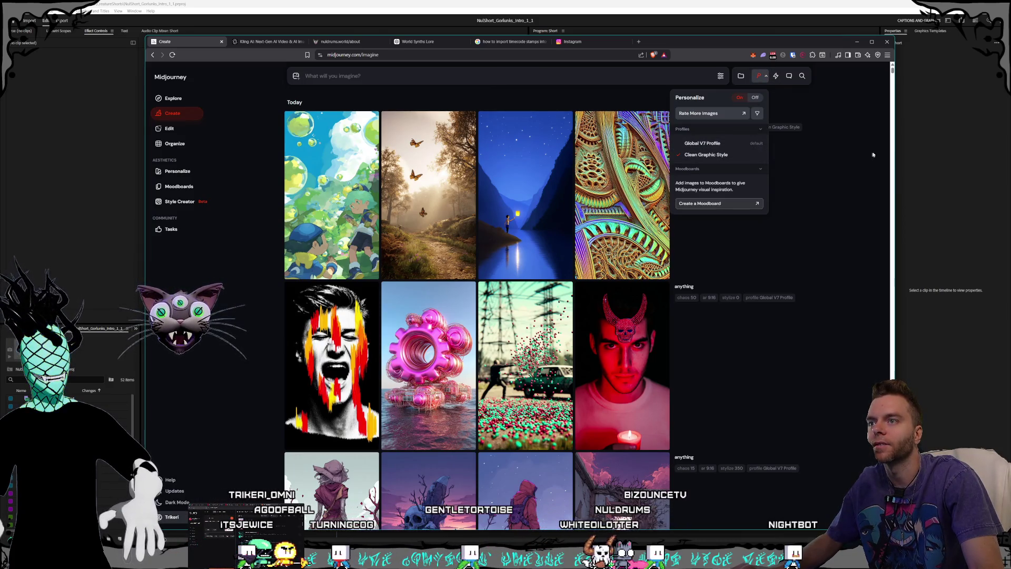
pyautogui.click(341, 76)
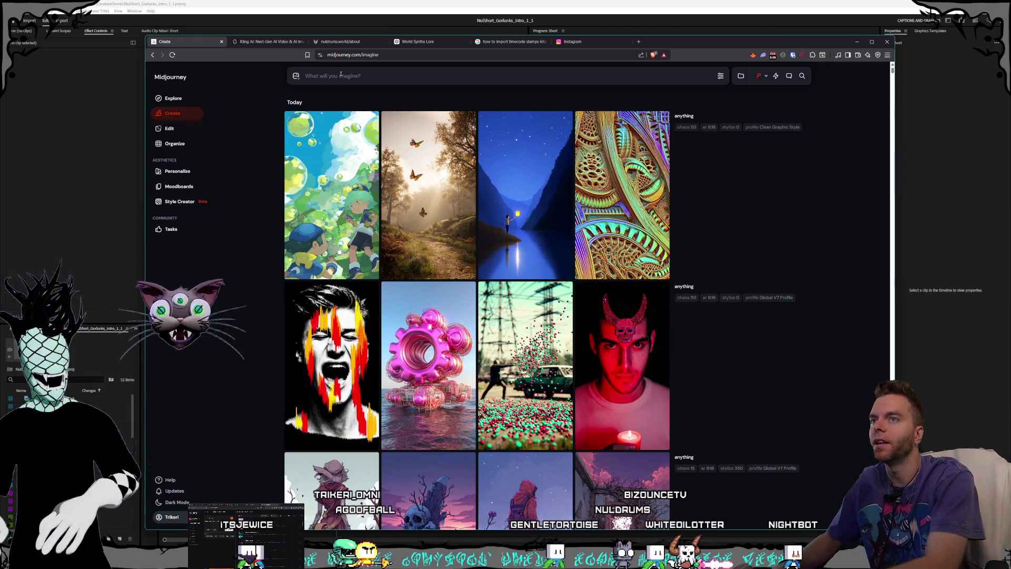
pyautogui.write('anything')
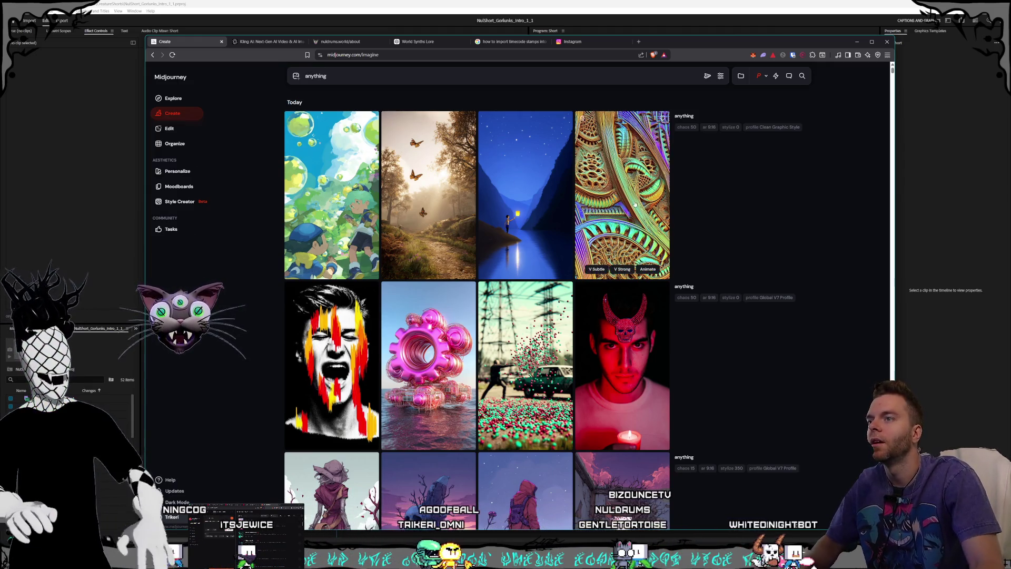
pyautogui.click(709, 76)
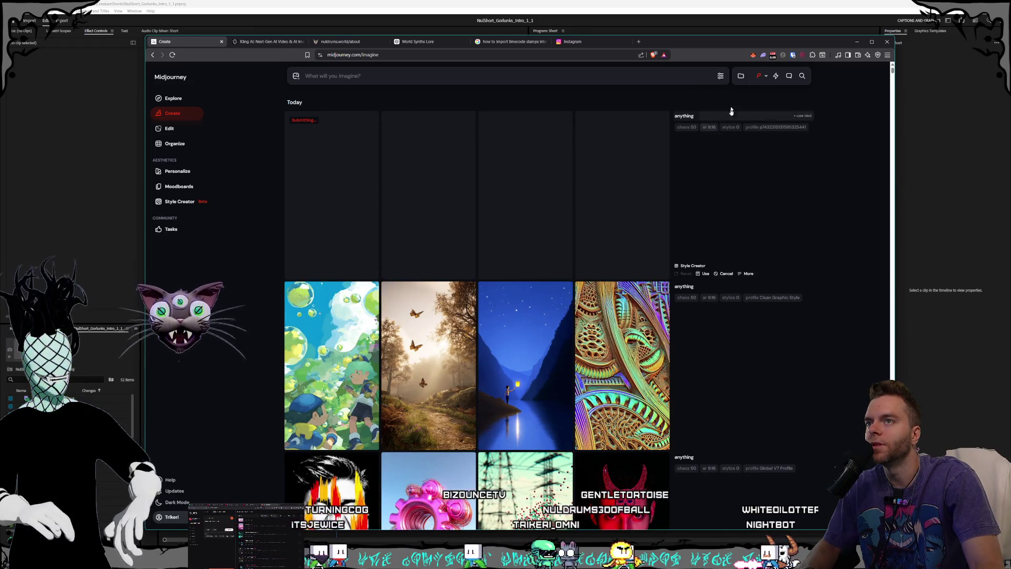
# - Submit three more 'anything' batches at stylization 200, reusing the earlier job's prompt
pyautogui.click(720, 75)
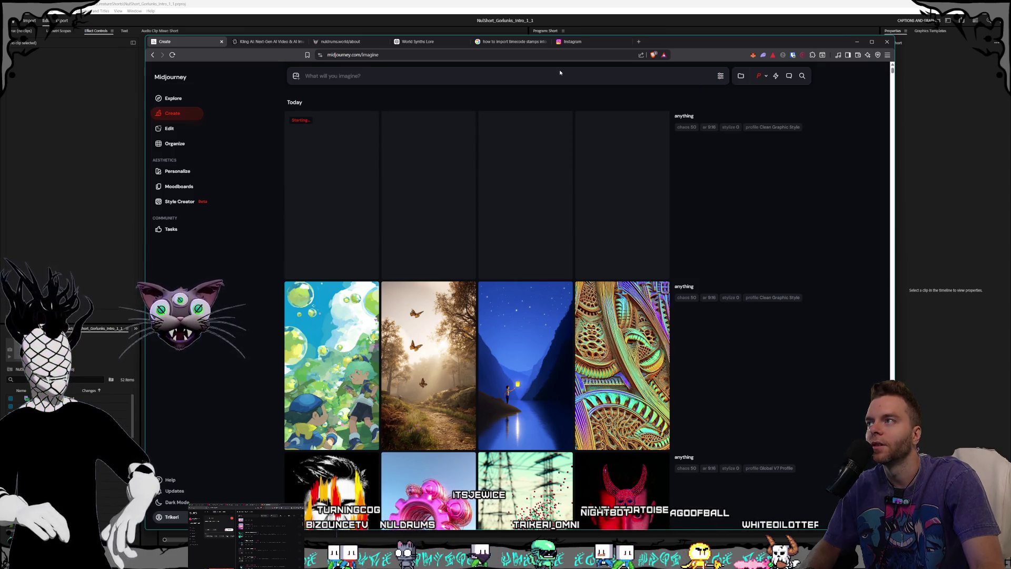
pyautogui.moveTo(795, 117)
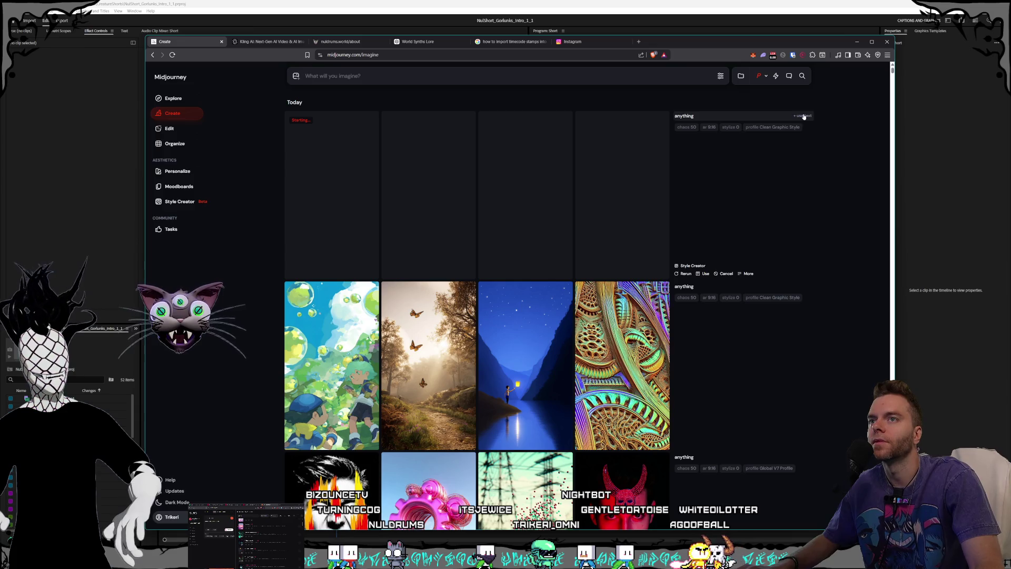
pyautogui.click(706, 76)
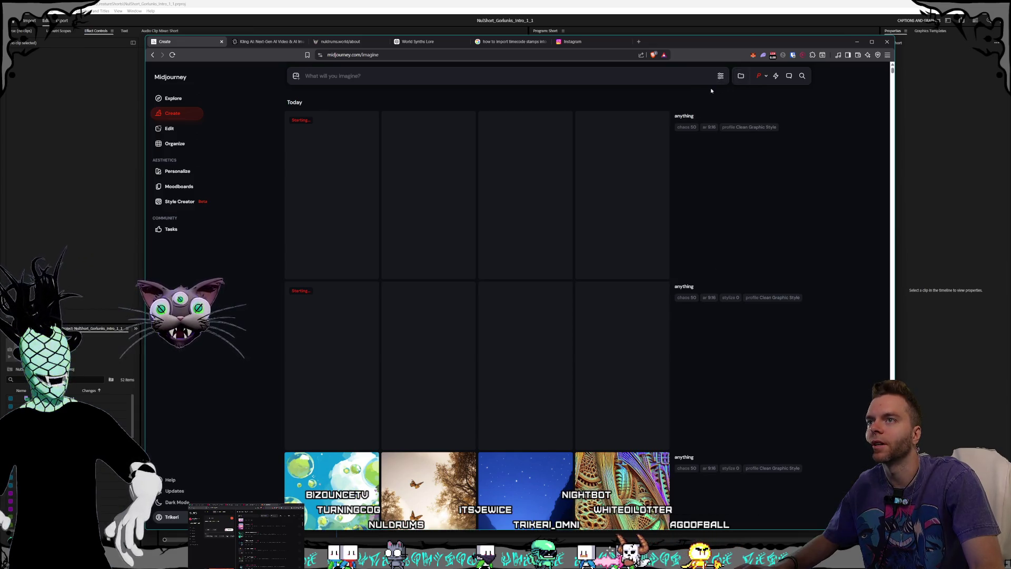
pyautogui.moveTo(722, 77)
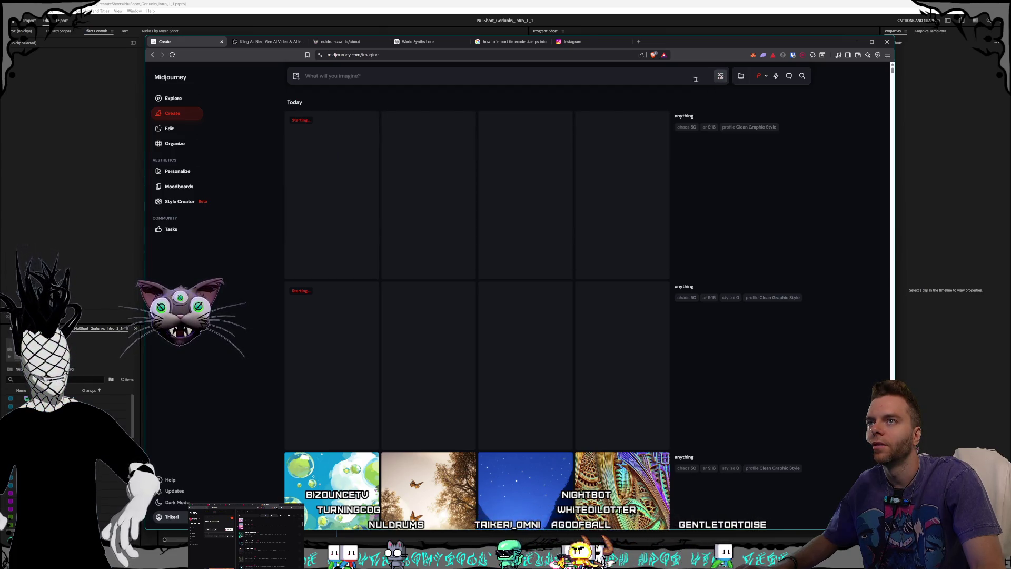
pyautogui.write('anything')
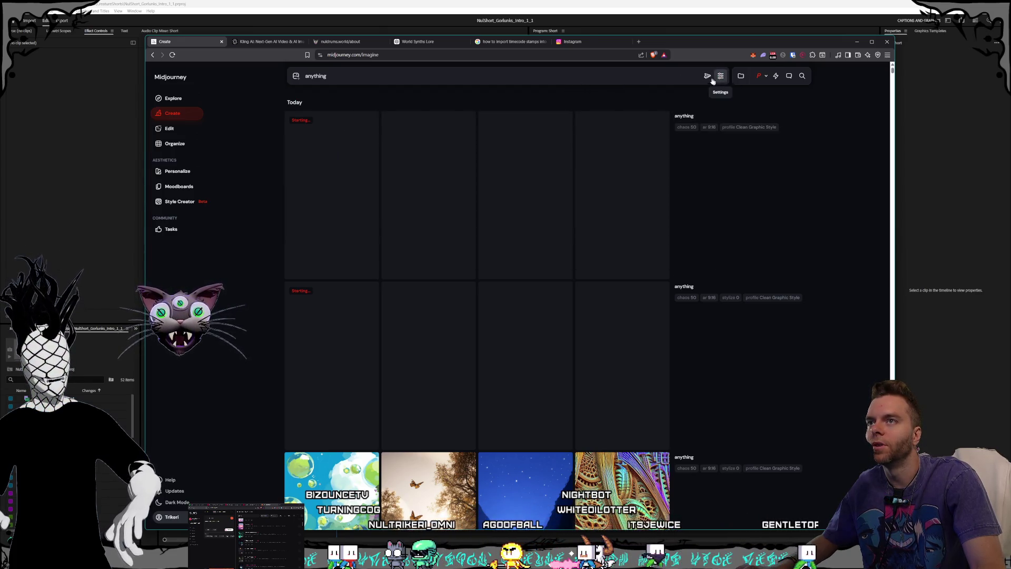
pyautogui.press('Return')
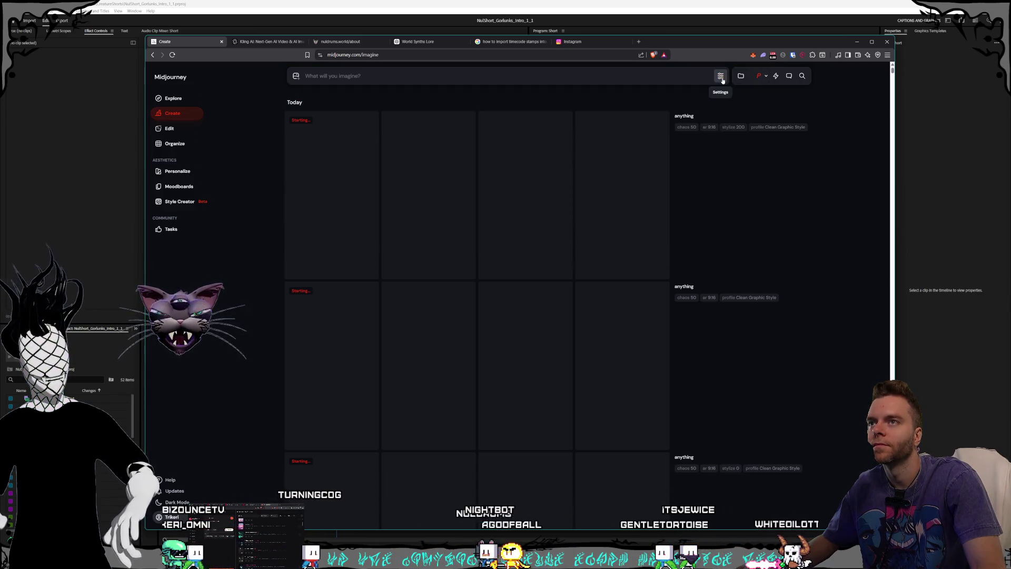
pyautogui.click(796, 117)
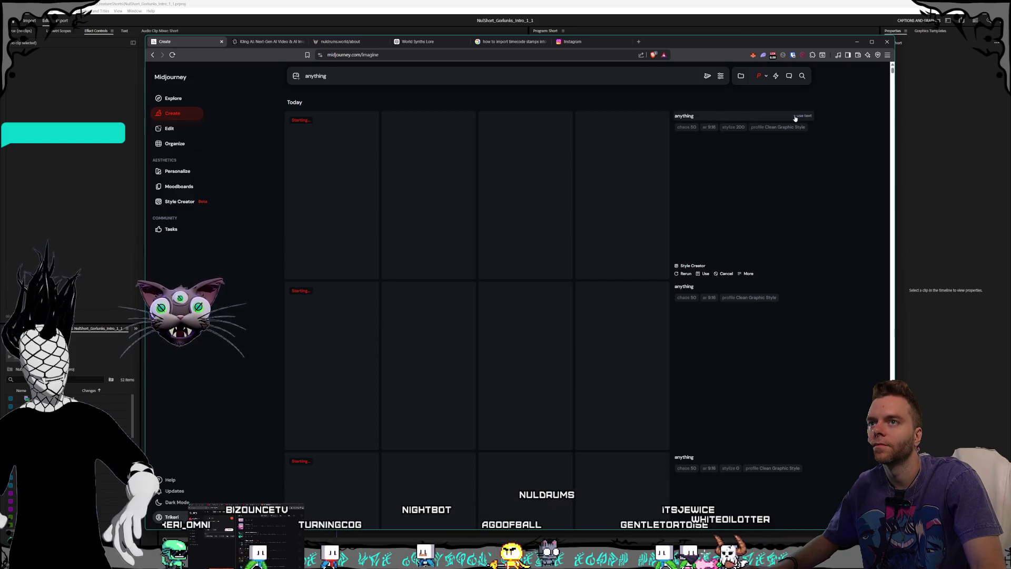
pyautogui.click(708, 76)
pyautogui.click(723, 77)
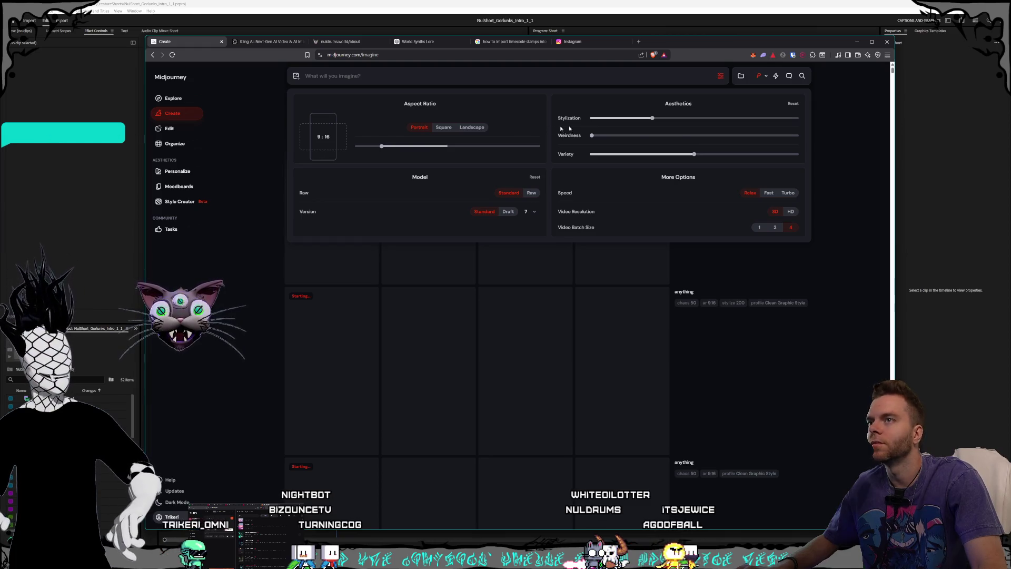
# - Raise stylization to 600 and queue another 'anything' batch from the earlier job's prompt
pyautogui.moveTo(709, 117)
pyautogui.mouseDown()
pyautogui.moveTo(695, 117)
pyautogui.moveTo(715, 117)
pyautogui.mouseUp()
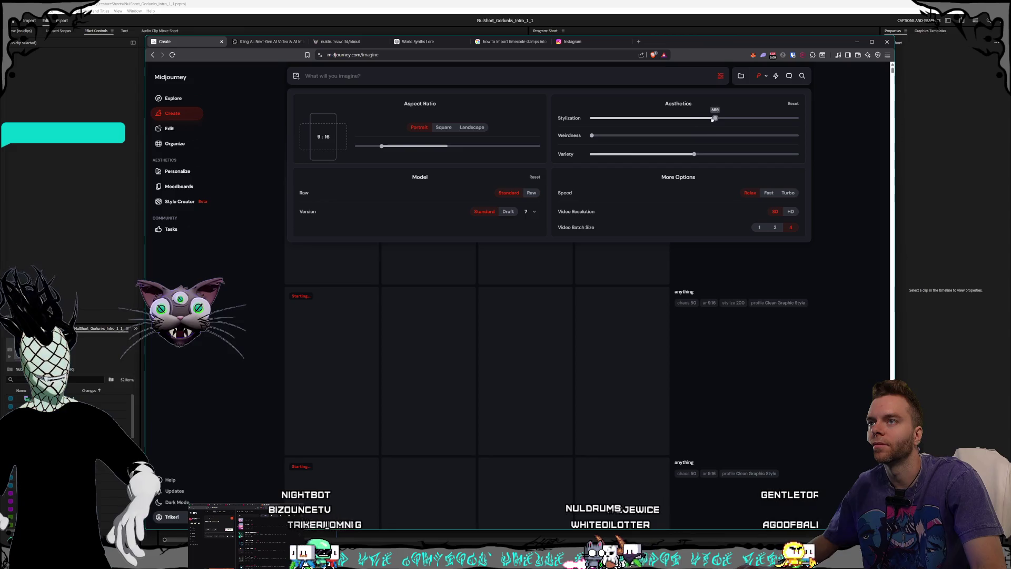
pyautogui.click(825, 152)
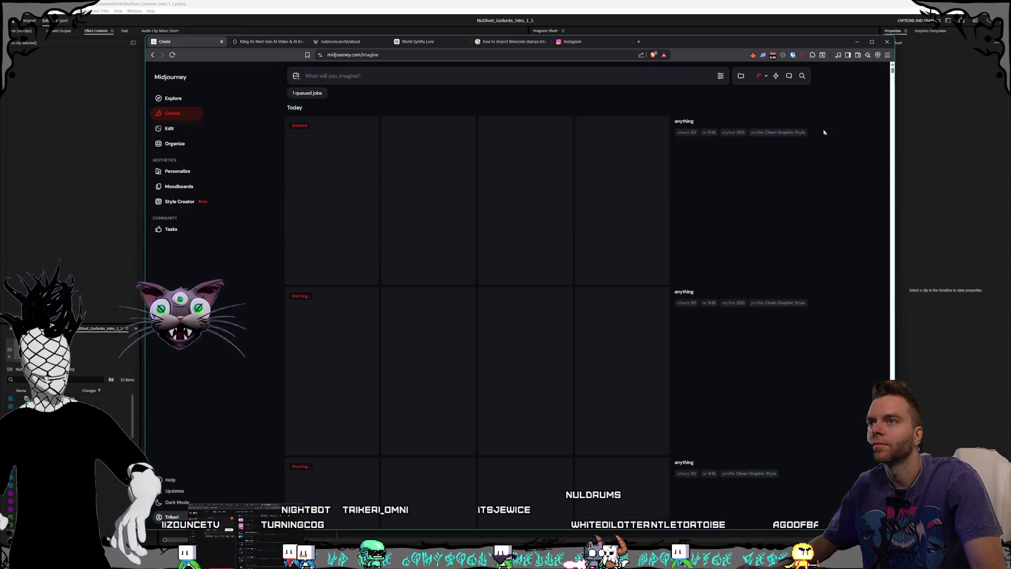
pyautogui.click(684, 121)
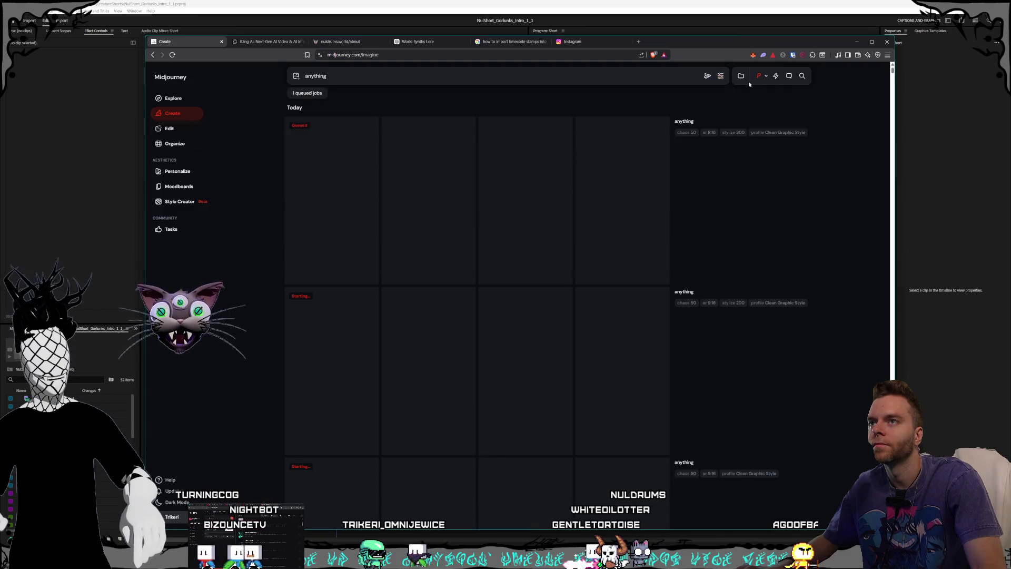
pyautogui.click(708, 75)
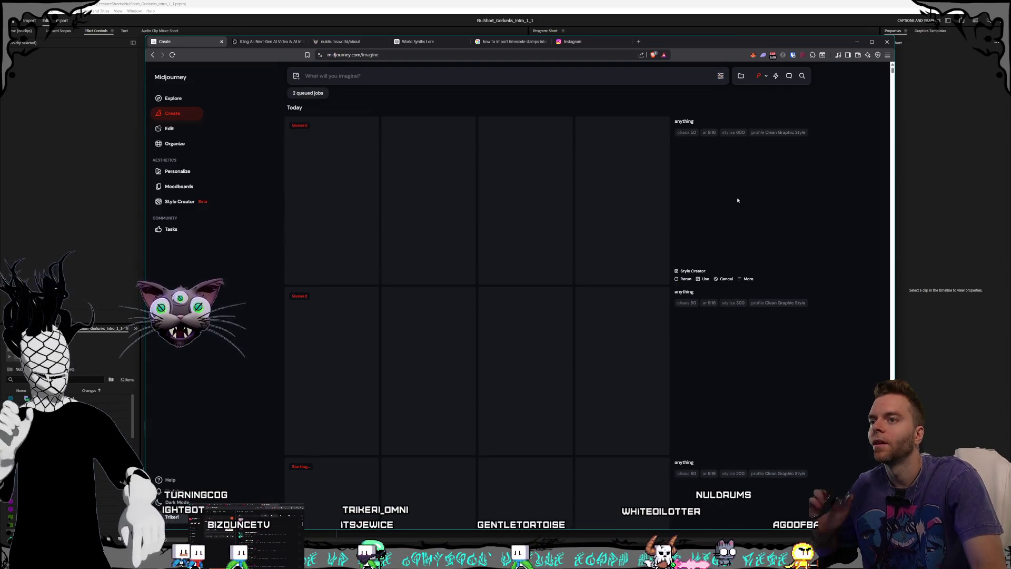
pyautogui.click(721, 76)
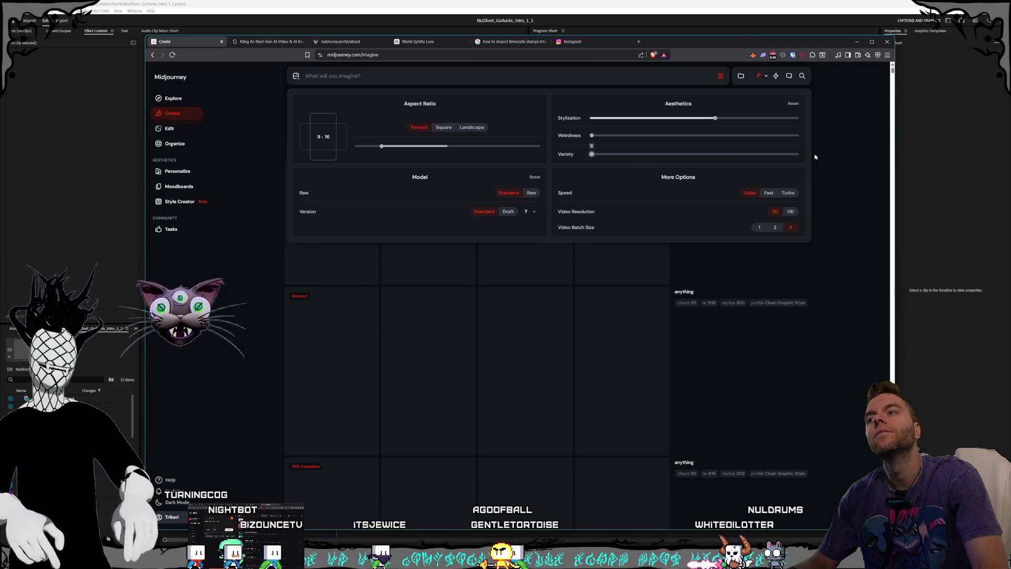
pyautogui.click(722, 75)
pyautogui.scroll(-5, 774, 186)
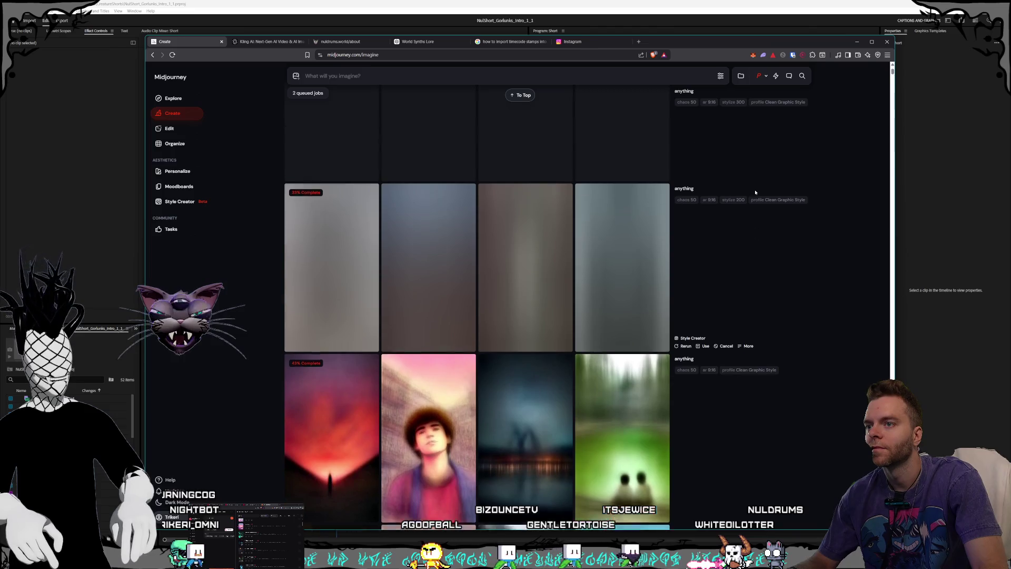
# - Lower stylization to 0 and submit an 'anything' batch
pyautogui.scroll(2, 756, 192)
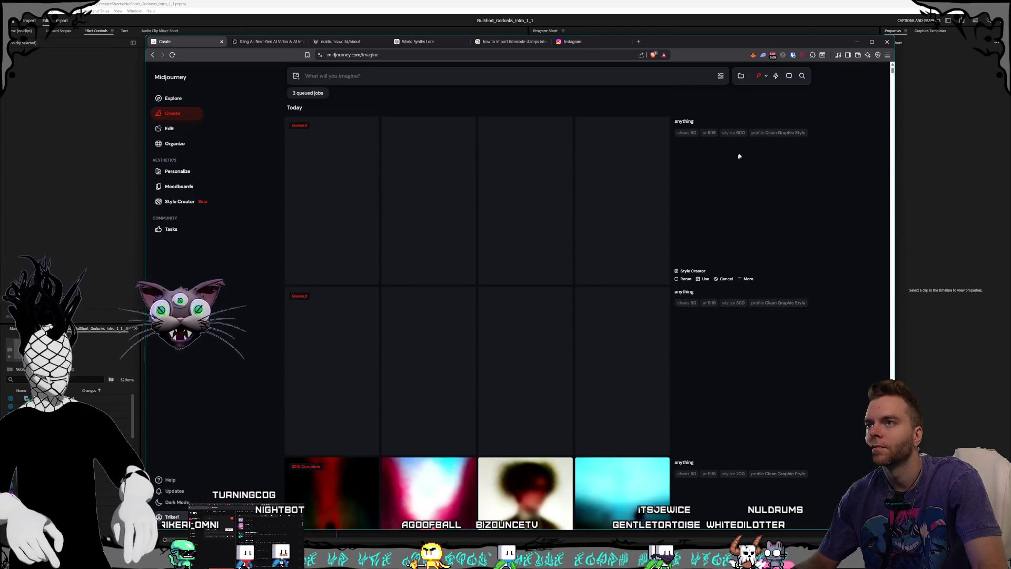
pyautogui.click(803, 122)
pyautogui.click(719, 76)
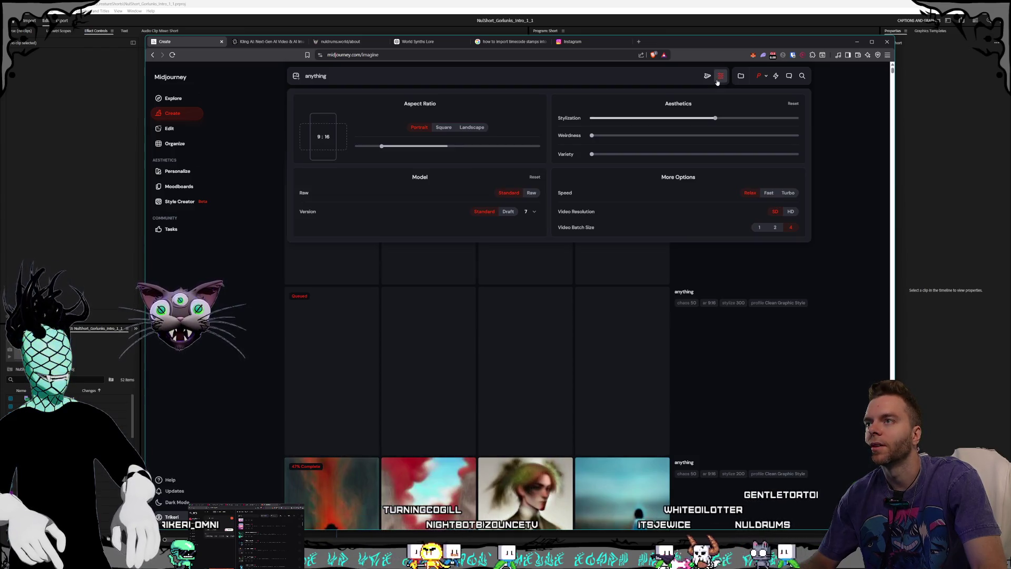
pyautogui.click(721, 77)
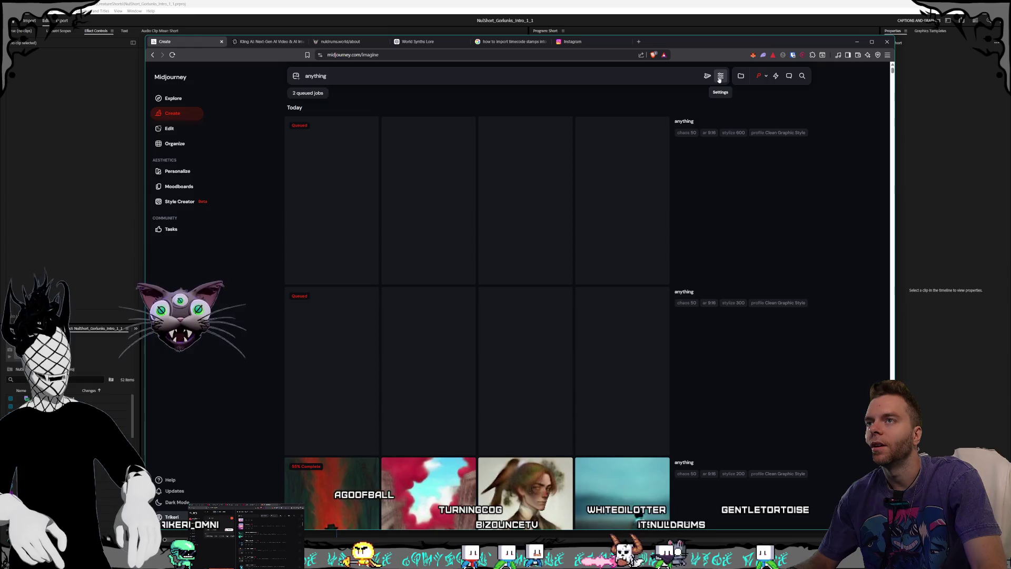
pyautogui.click(722, 77)
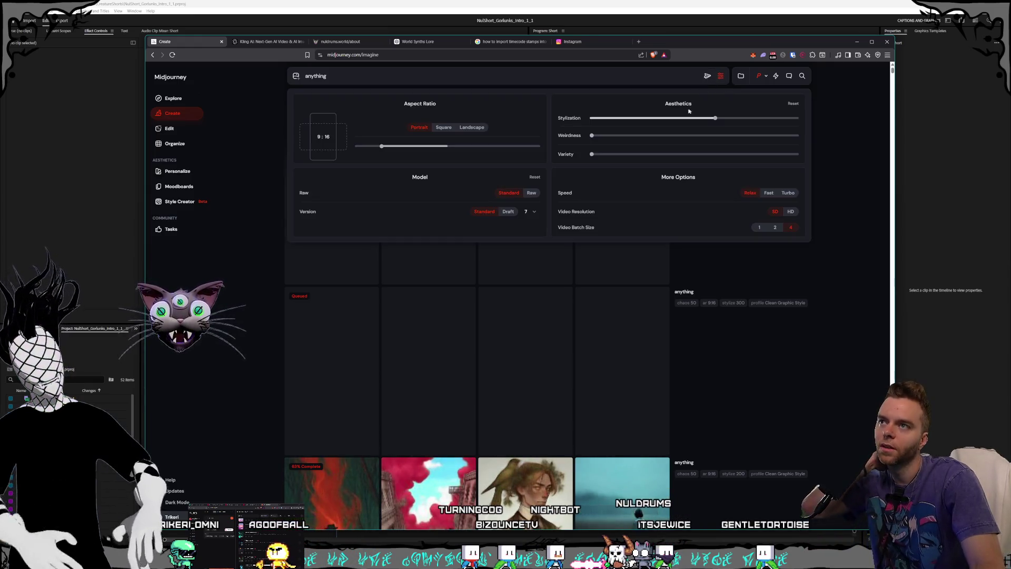
pyautogui.moveTo(670, 113); pyautogui.dragTo(590, 120)
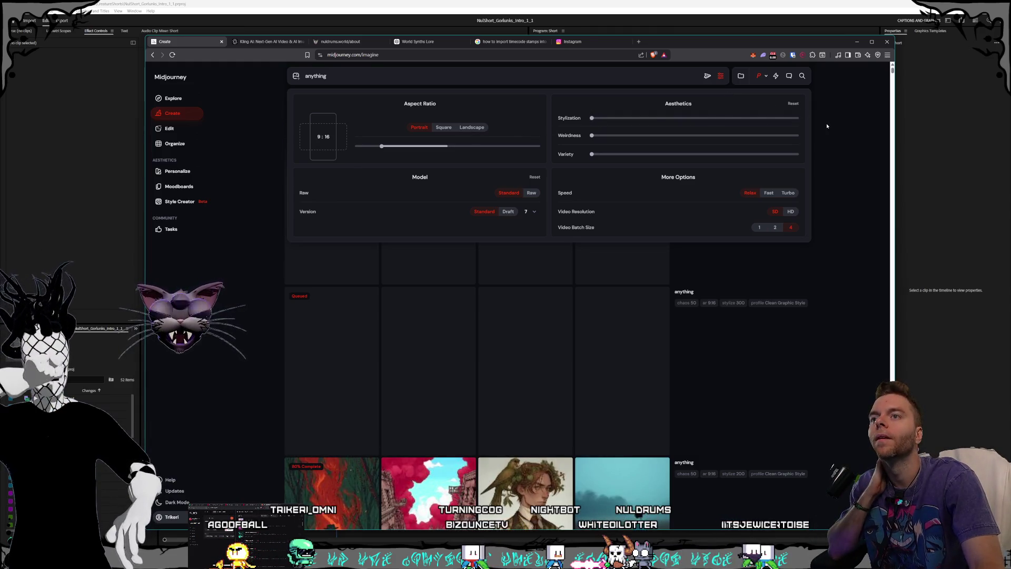
pyautogui.click(707, 76)
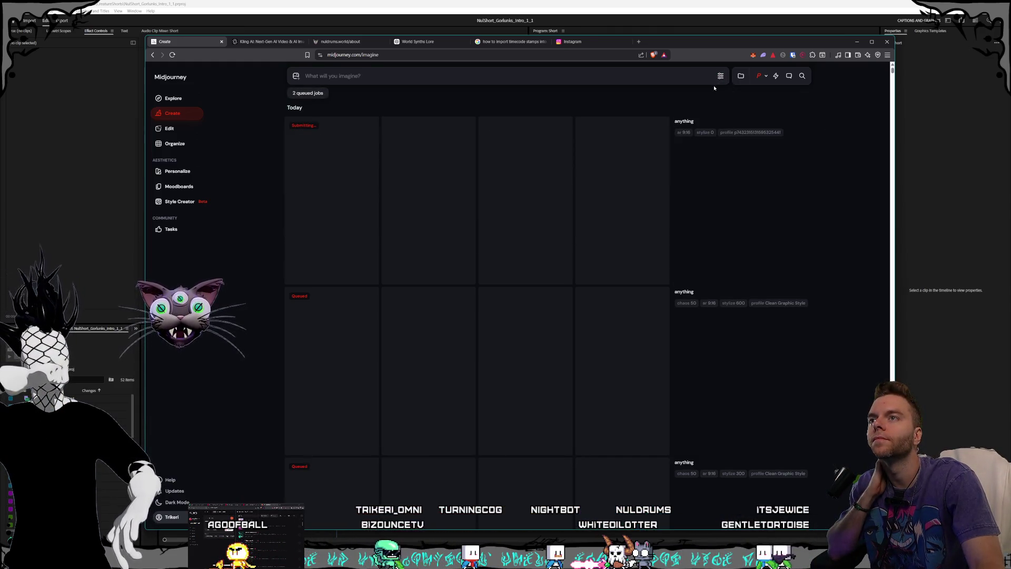
# - Queue another 'anything' batch, then set stylization to 200
pyautogui.click(721, 76)
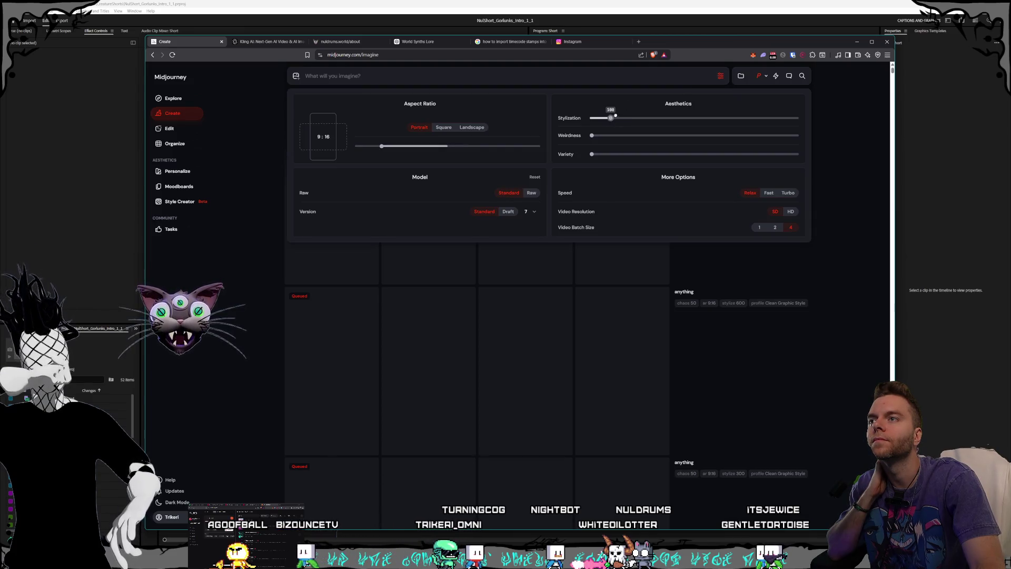
pyautogui.click(820, 126)
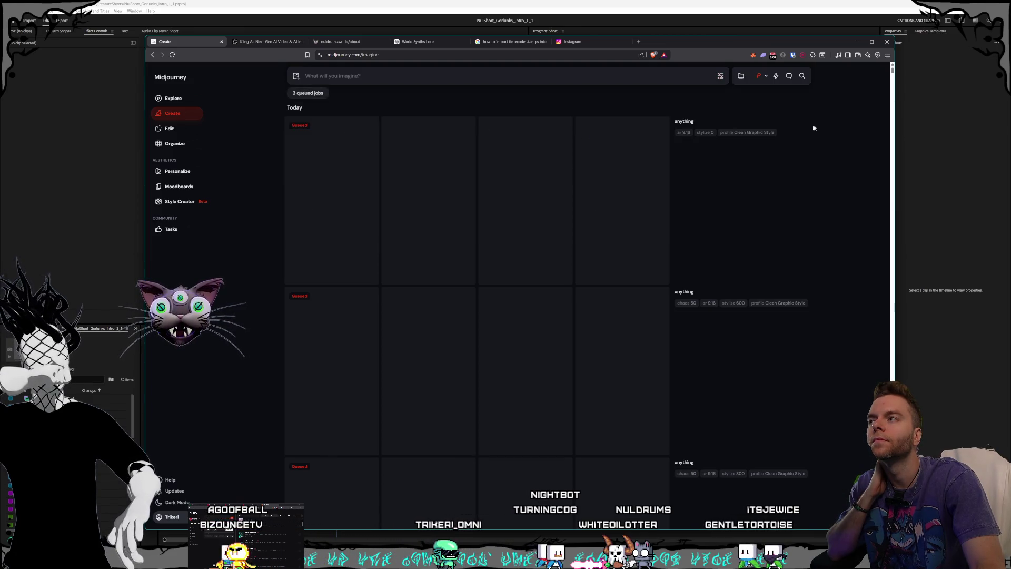
pyautogui.write('anything')
pyautogui.click(707, 76)
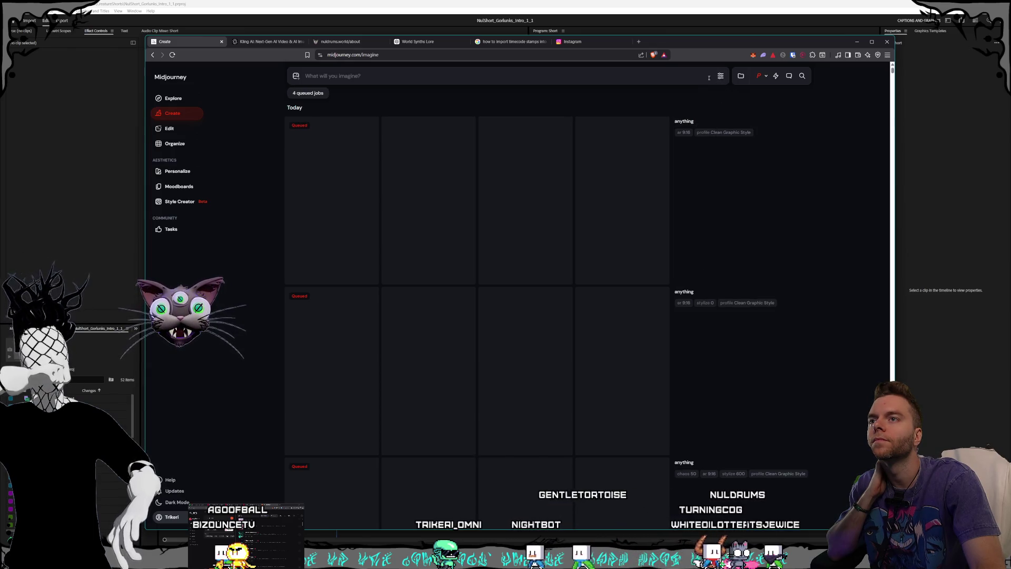
pyautogui.click(720, 76)
pyautogui.click(720, 76)
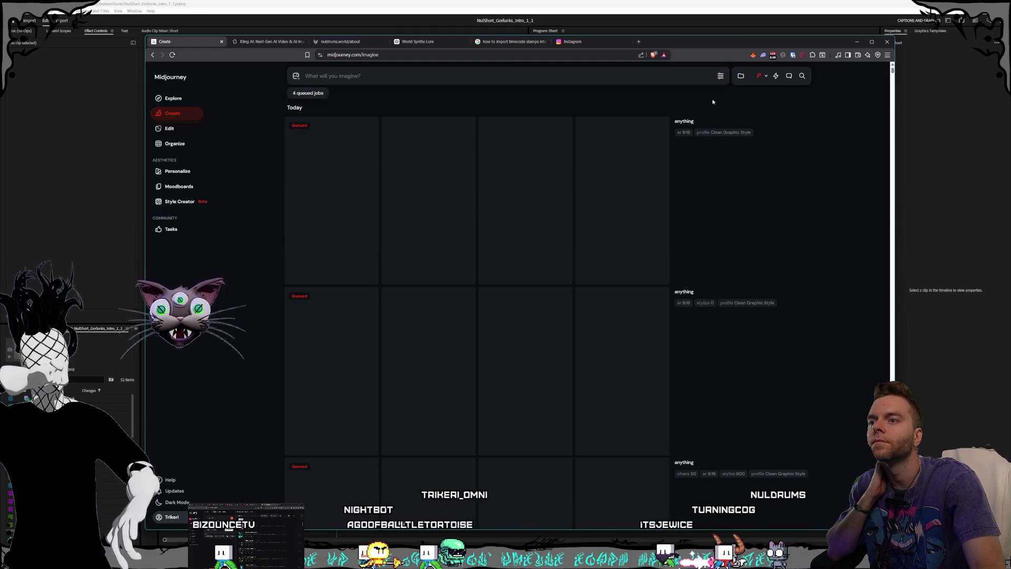
pyautogui.click(720, 76)
pyautogui.moveTo(610, 118); pyautogui.dragTo(634, 118)
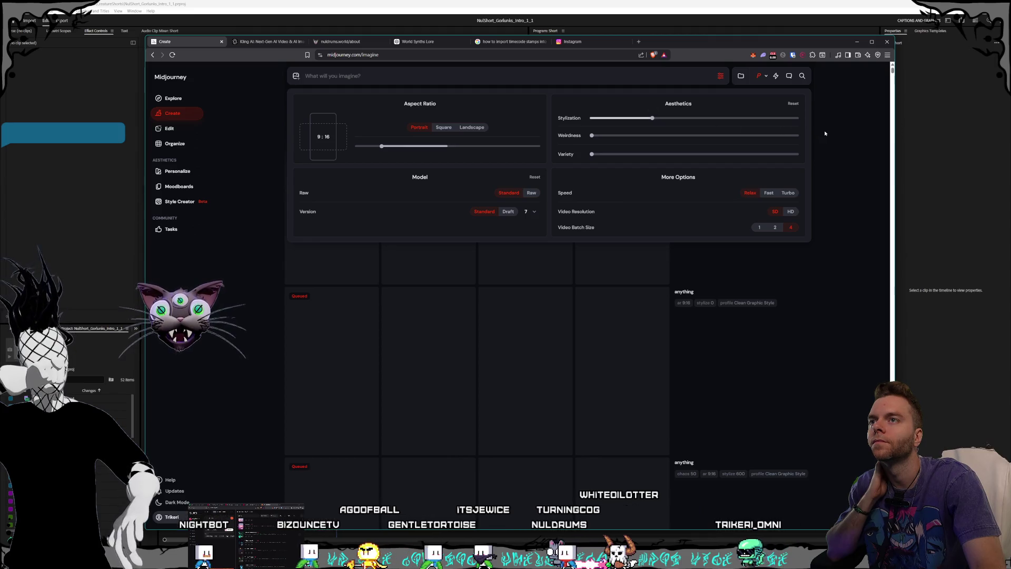
# - Refill the 'anything' prompt from an earlier job and submit it at stylization 200
pyautogui.click(824, 131)
pyautogui.click(690, 122)
pyautogui.scroll(-7, 706, 173)
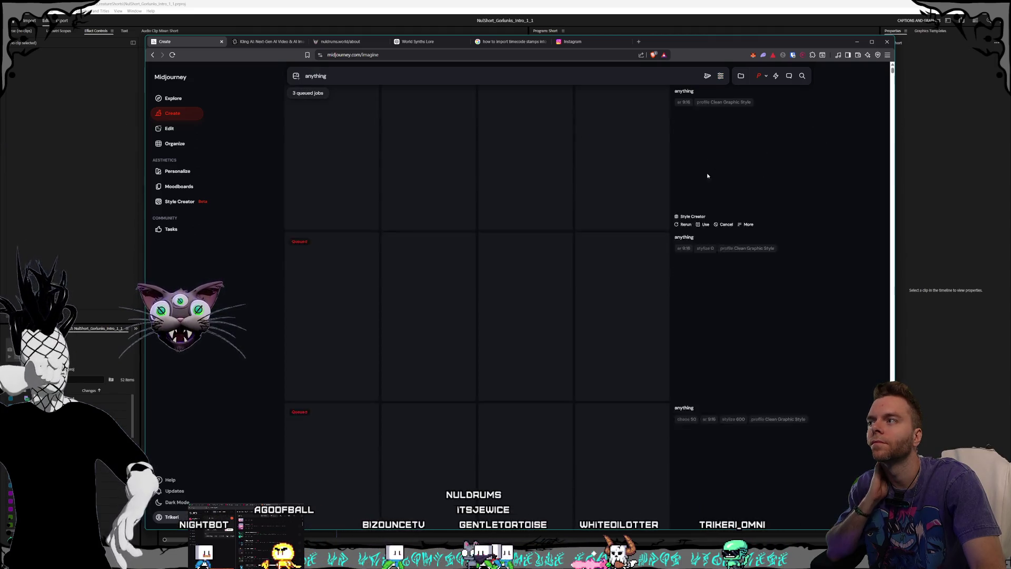
pyautogui.scroll(-3, 629, 188)
pyautogui.scroll(10, 626, 193)
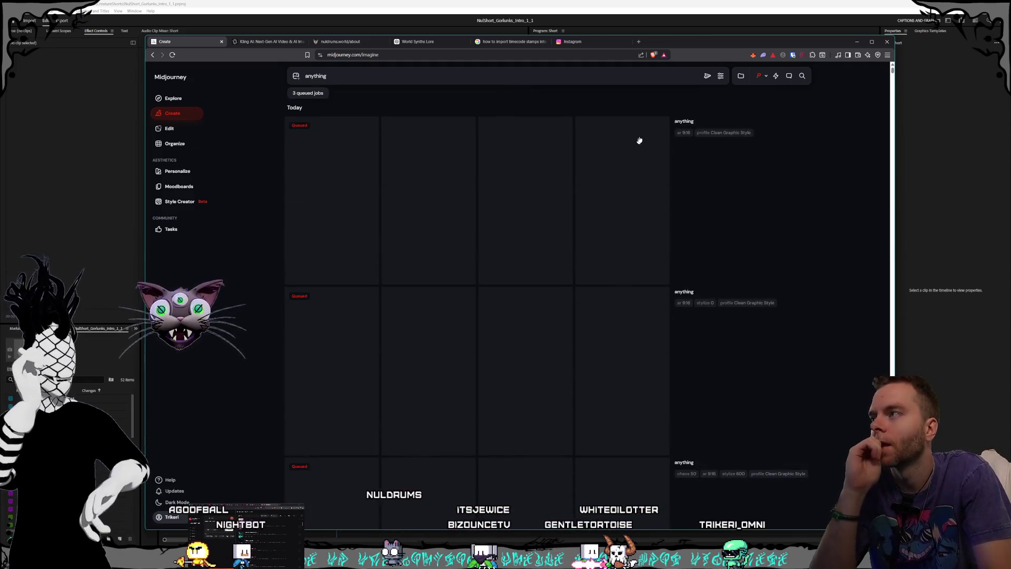
pyautogui.click(708, 76)
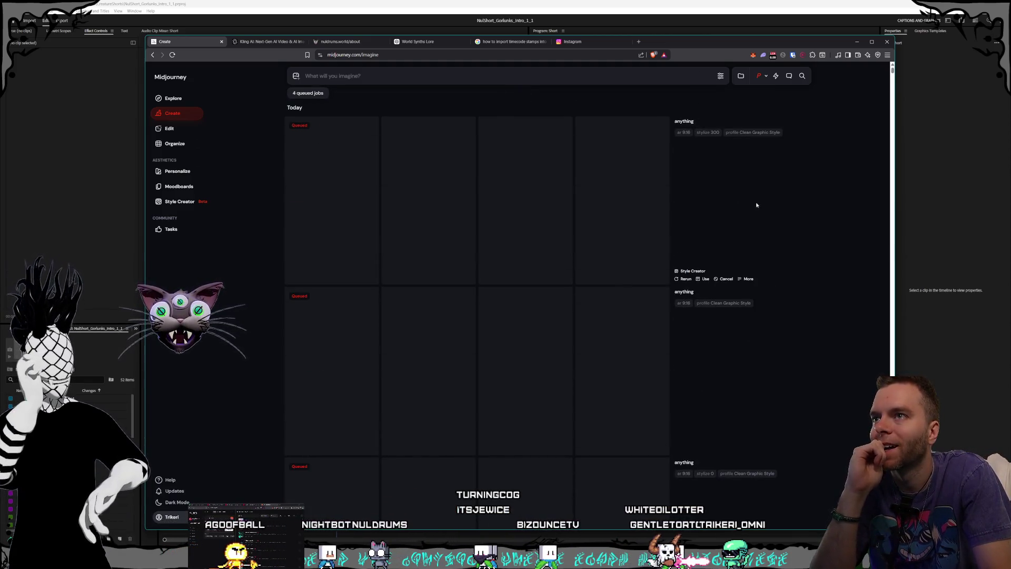
# - Enlarge and compare the red-jacket flying man, clothesline, lone tree and lamp-lit street images
pyautogui.moveTo(690, 304)
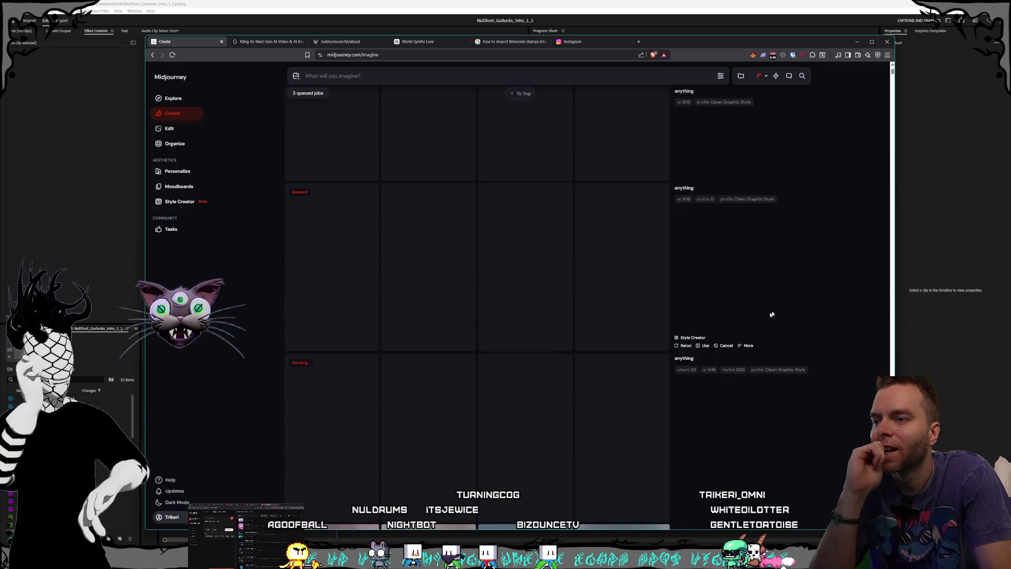
pyautogui.scroll(-5, 717, 311)
pyautogui.scroll(-6, 676, 316)
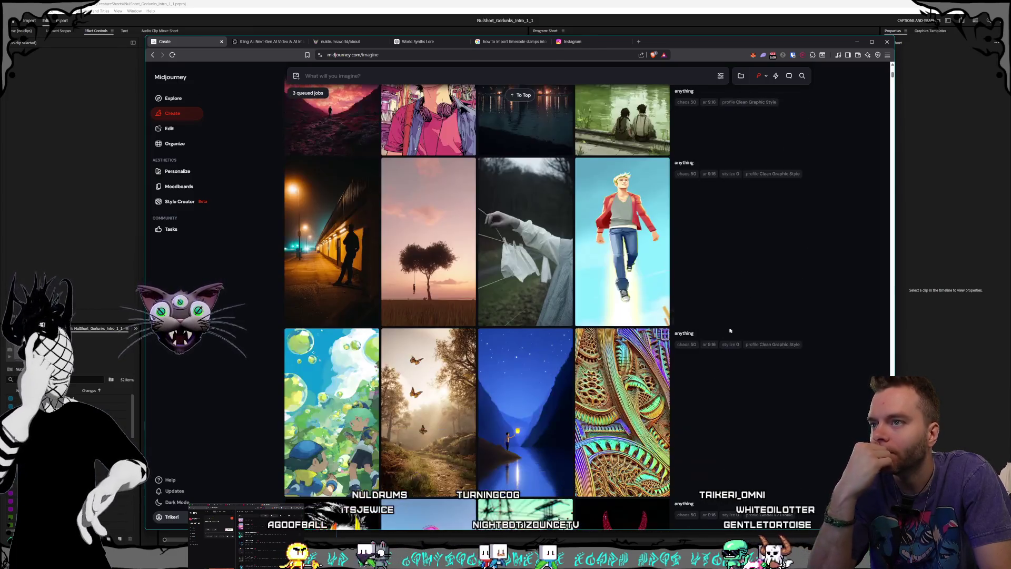
pyautogui.scroll(6, 676, 358)
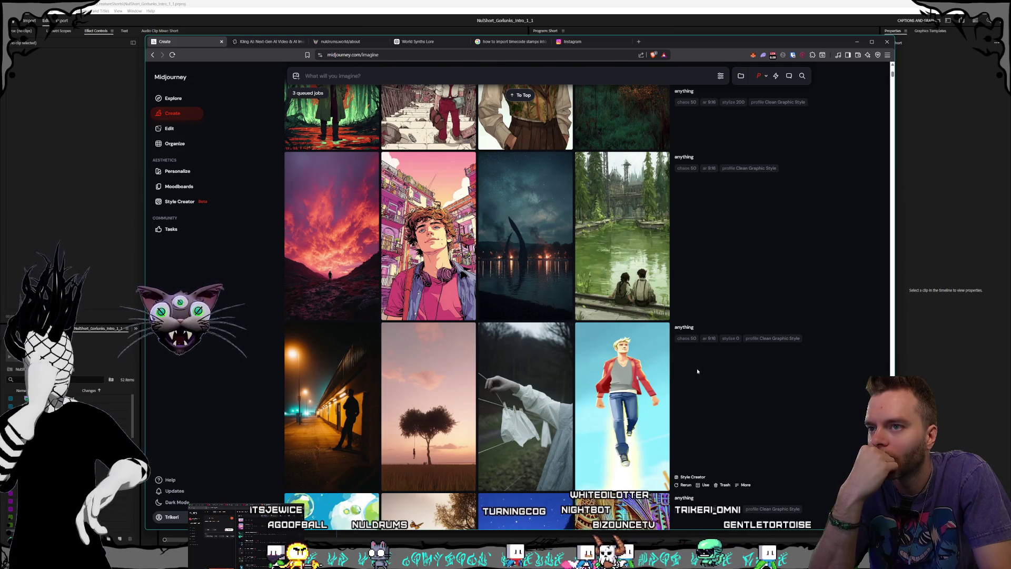
pyautogui.moveTo(636, 385)
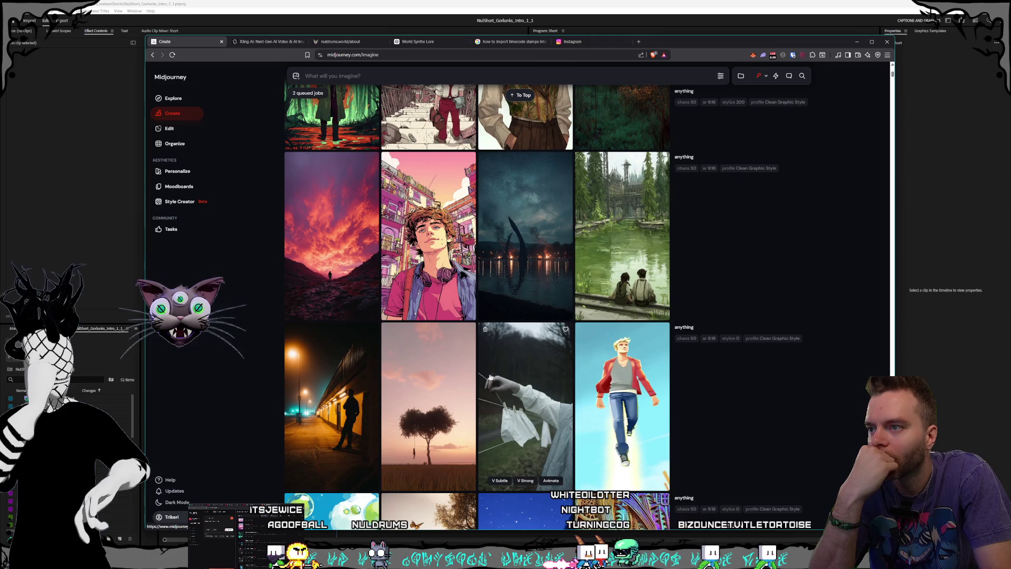
pyautogui.click(599, 387)
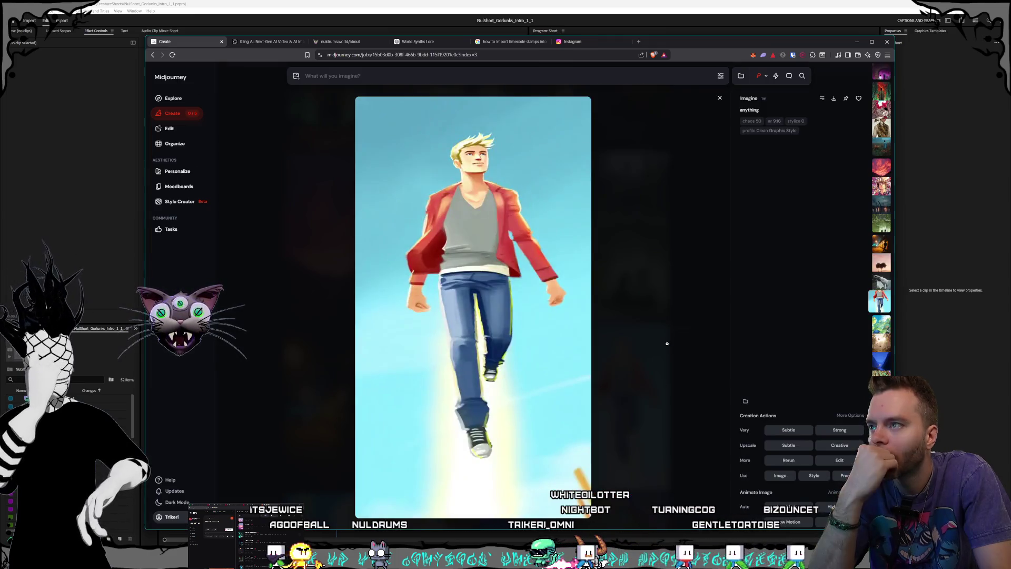
pyautogui.press('Escape')
pyautogui.click(557, 410)
pyautogui.press('Escape')
pyautogui.click(401, 362)
pyautogui.press('Escape')
pyautogui.click(337, 390)
pyautogui.press('Escape')
# - Enlarge the green forest lake, boy portrait, red-sky, misty field and green-vest portrait images
pyautogui.scroll(3, 612, 337)
pyautogui.click(612, 337)
pyautogui.press('Escape')
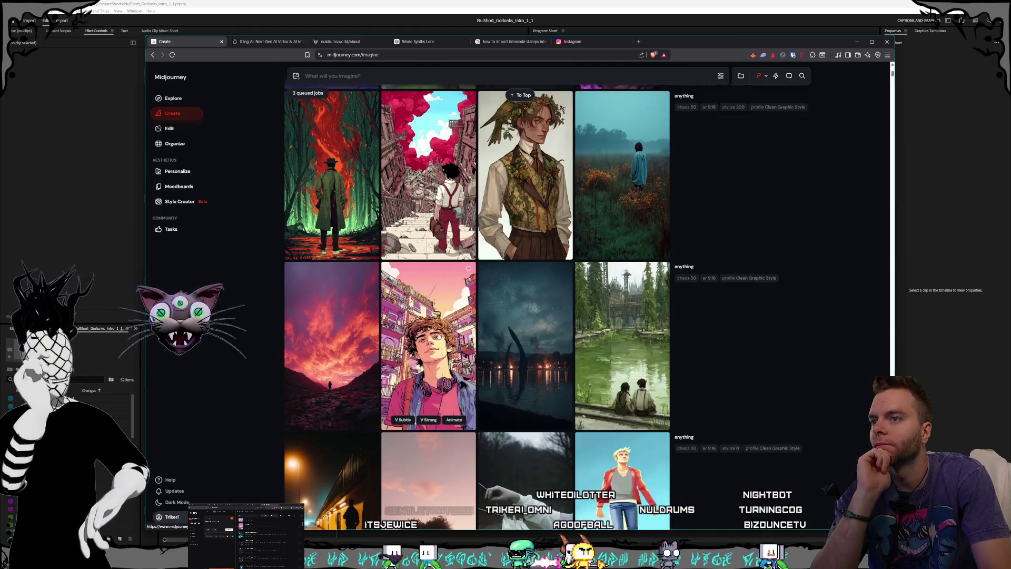
pyautogui.click(429, 342)
pyautogui.press('Escape')
pyautogui.click(366, 328)
pyautogui.press('Escape')
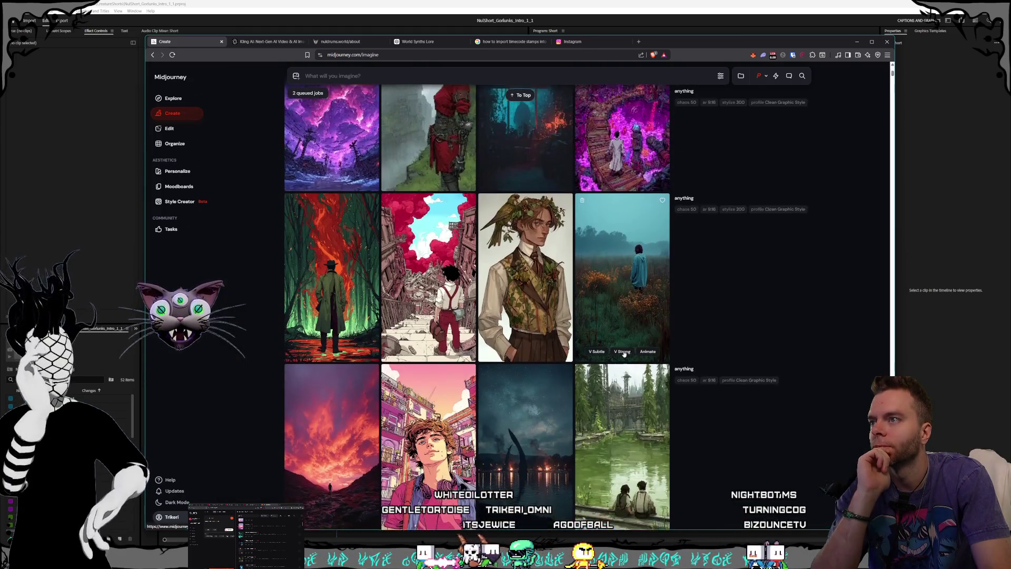
pyautogui.click(627, 308)
pyautogui.press('Escape')
pyautogui.click(546, 304)
pyautogui.press('Escape')
# - Step through the red-cloud boy and fire-forest images, then view the purple staircase image
pyautogui.press('Left')
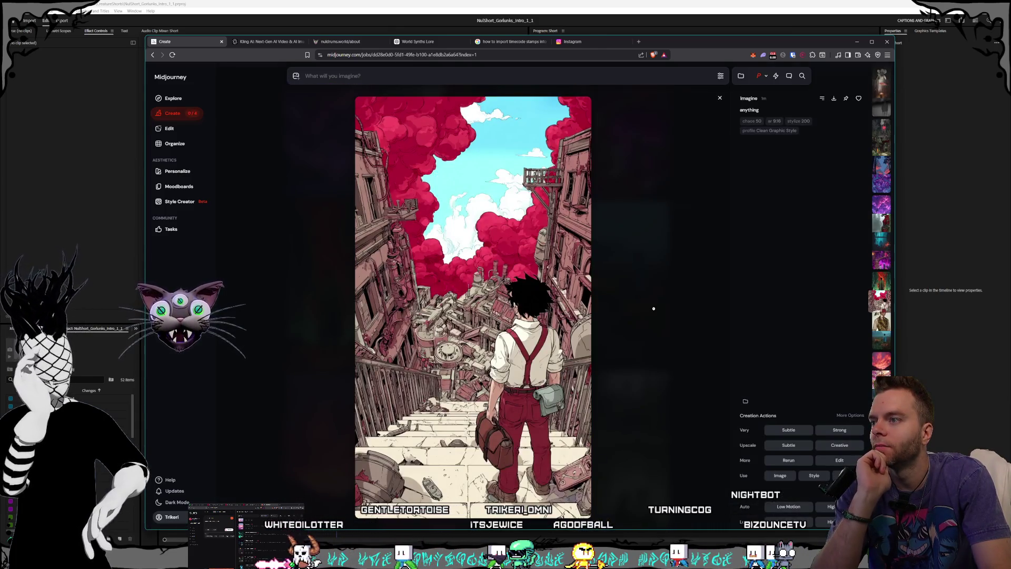
pyautogui.press('Left')
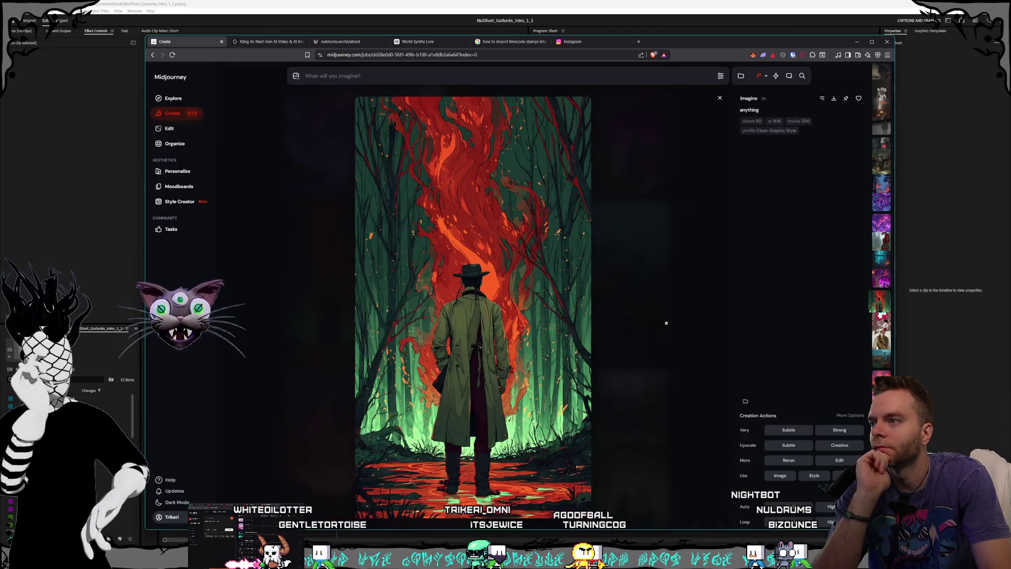
pyautogui.press('Escape')
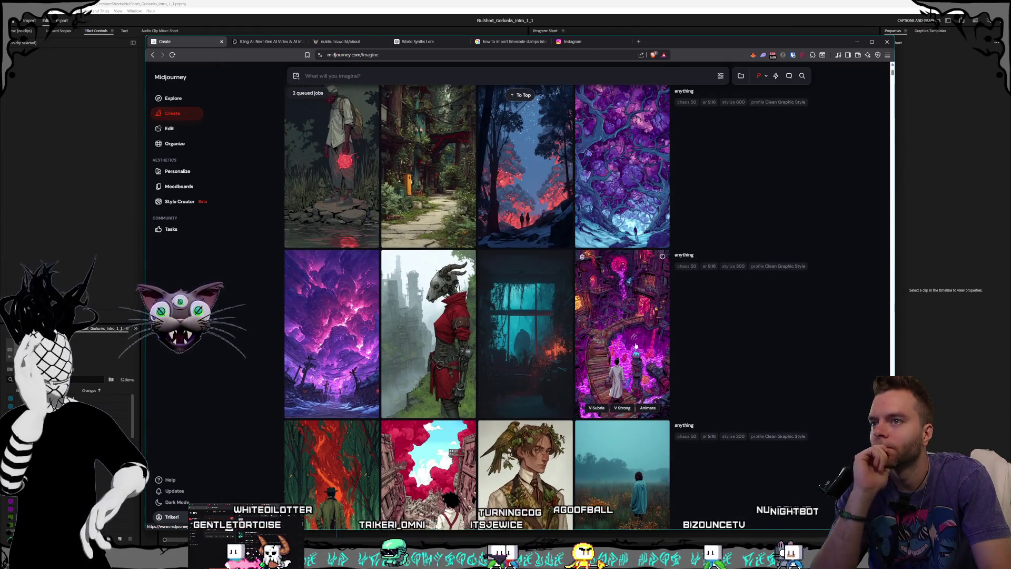
pyautogui.click(636, 335)
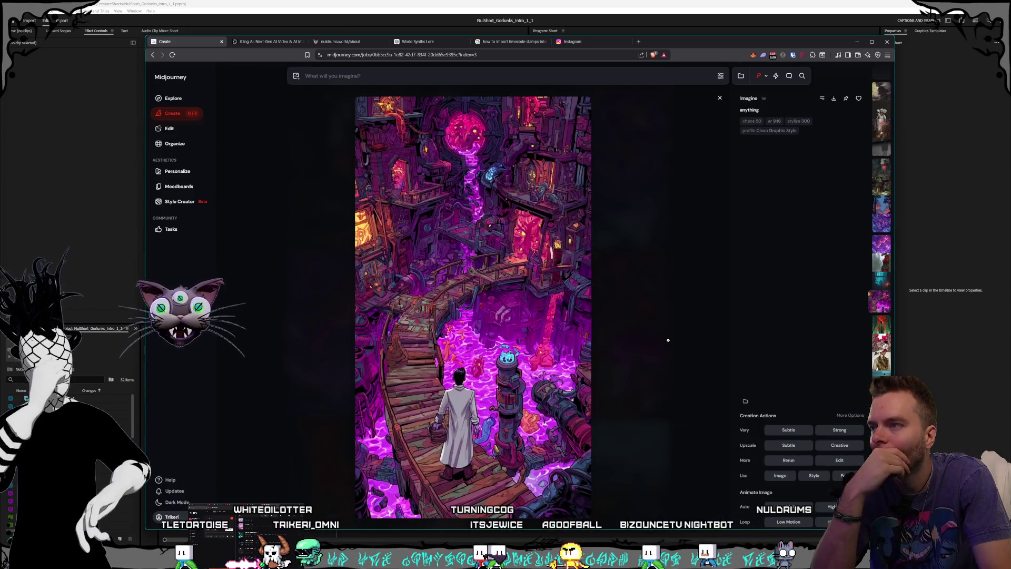
pyautogui.click(668, 339)
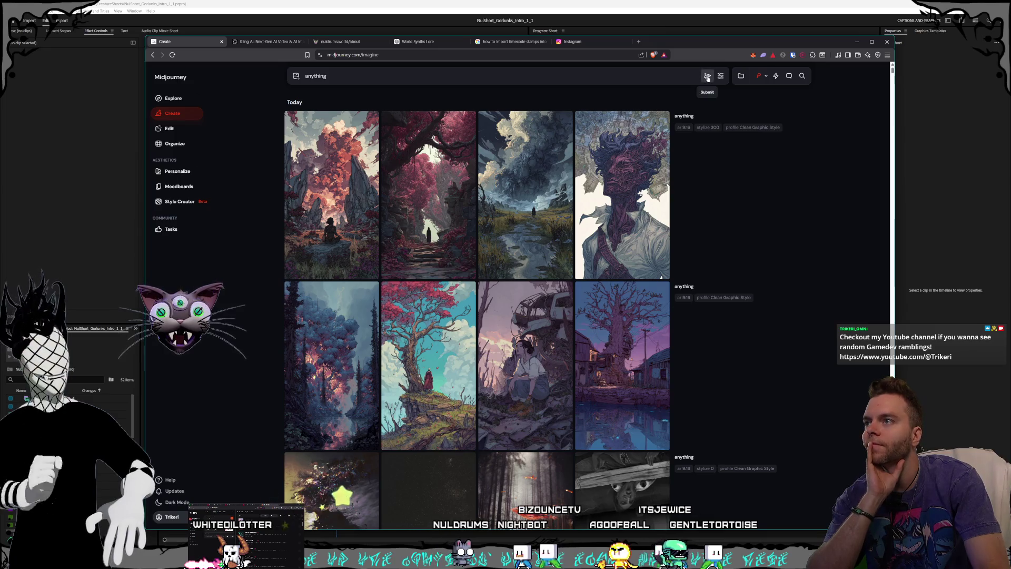
# - Submit two more 'anything' batches at stylization 600, checking the setting between them
pyautogui.click(708, 77)
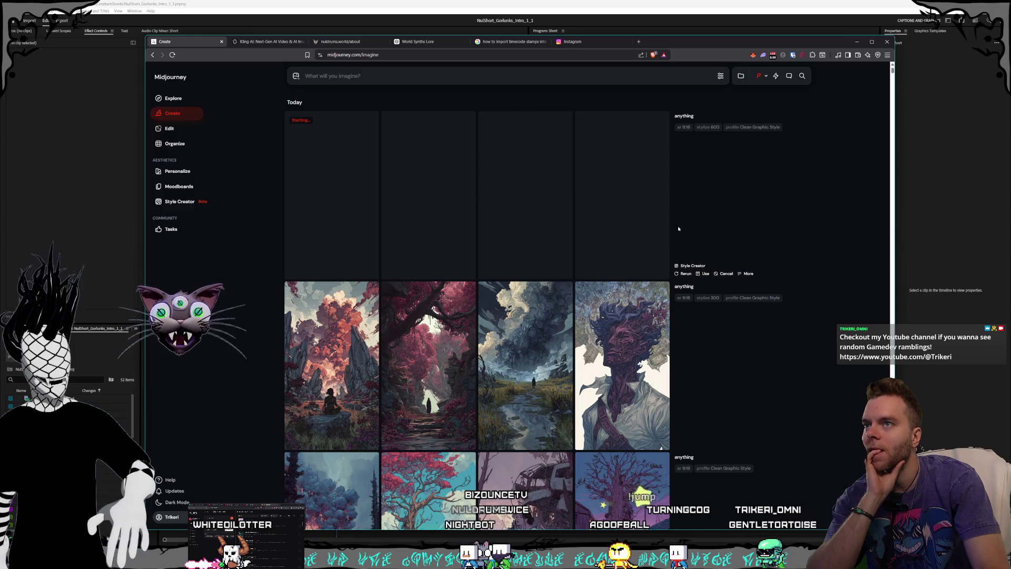
pyautogui.click(765, 118)
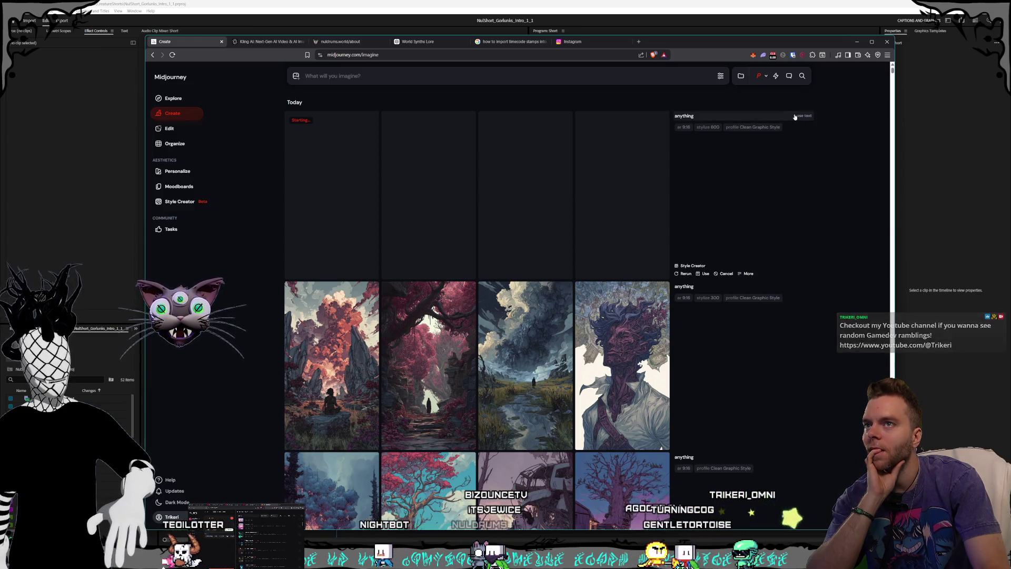
pyautogui.click(726, 78)
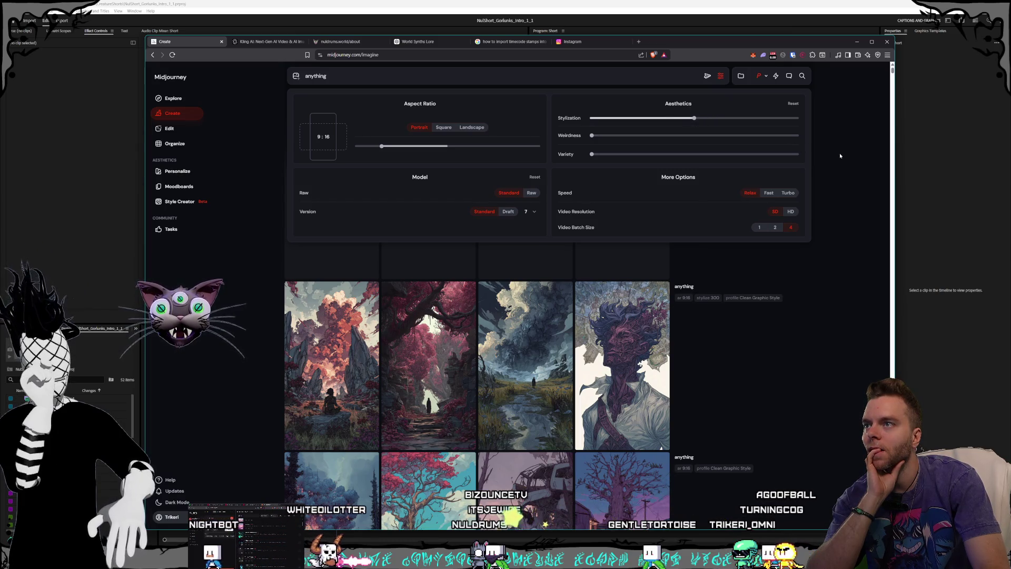
pyautogui.click(707, 79)
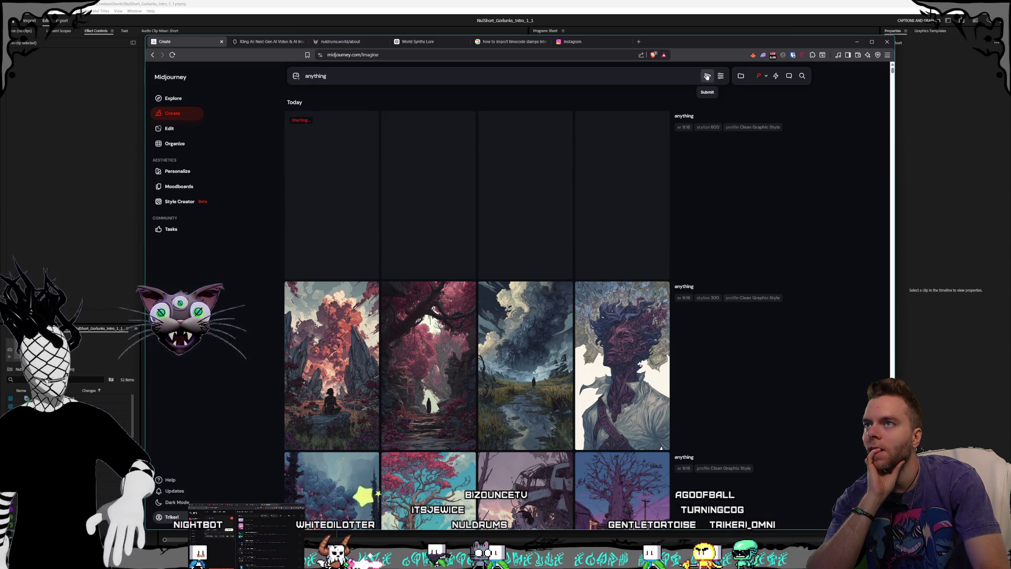
pyautogui.click(707, 77)
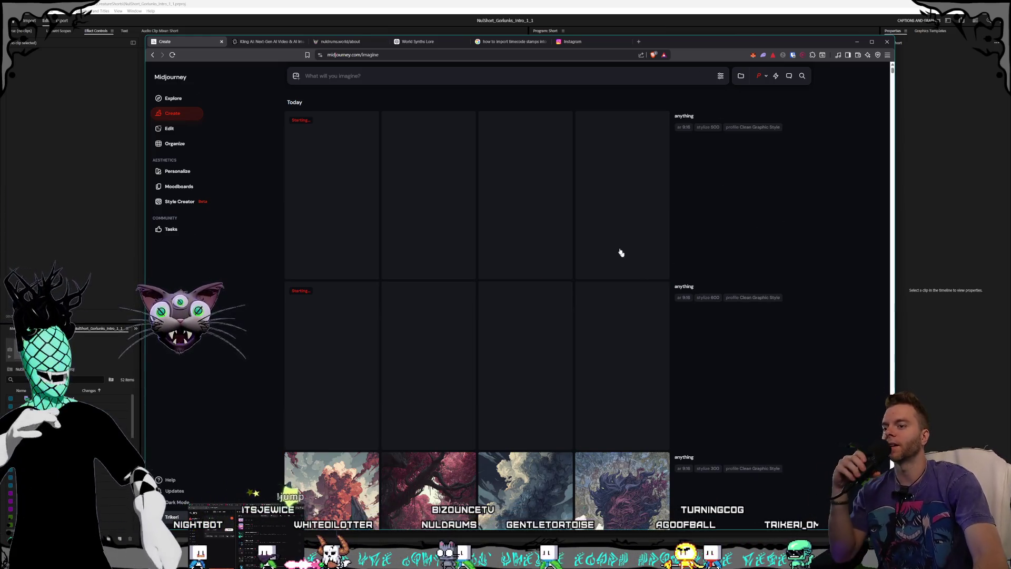
pyautogui.scroll(-7, 638, 244)
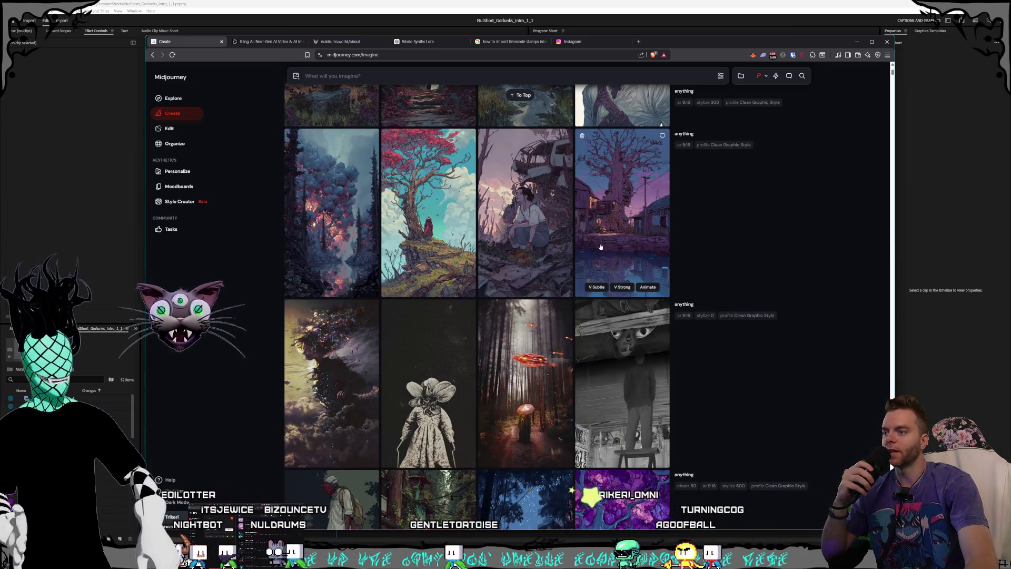
pyautogui.scroll(-2, 600, 247)
pyautogui.scroll(-2, 601, 256)
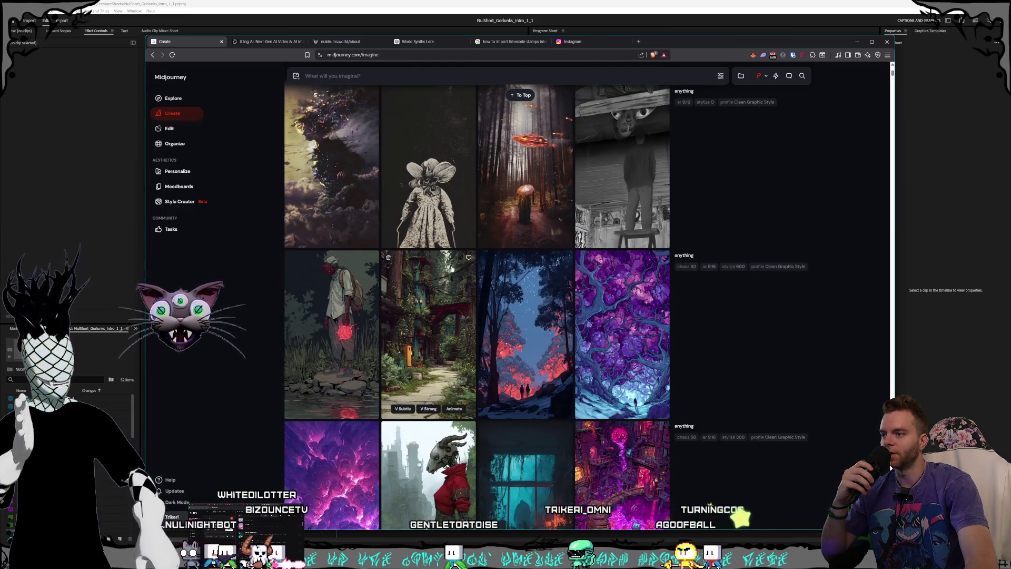
pyautogui.click(331, 340)
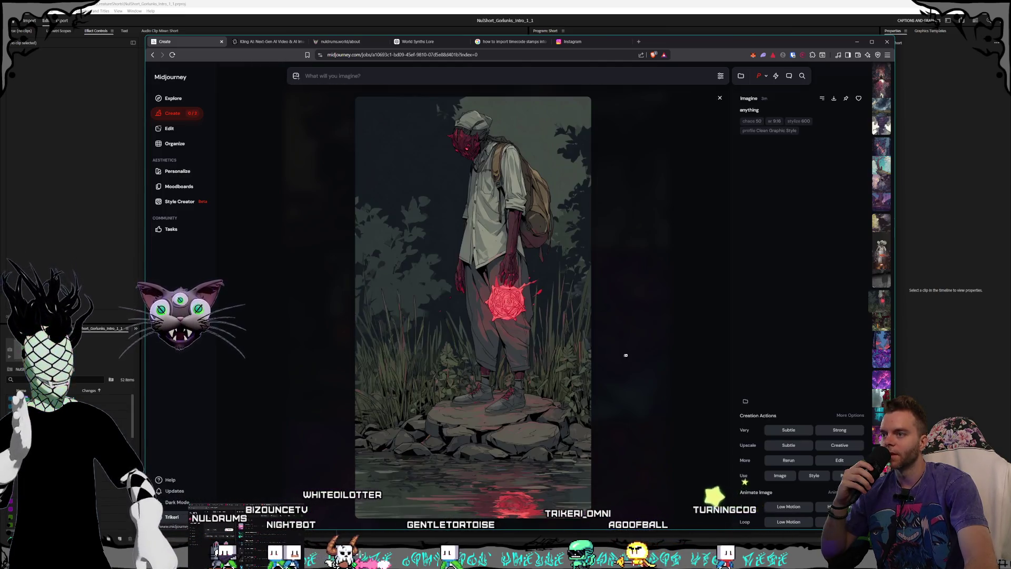
pyautogui.click(632, 320)
pyautogui.click(624, 323)
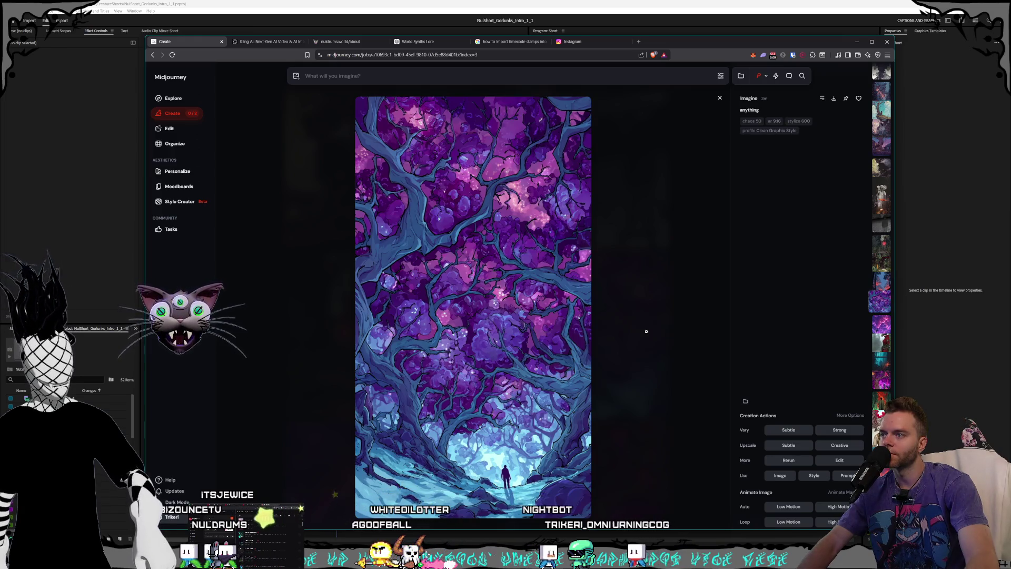
pyautogui.click(646, 331)
pyautogui.click(642, 335)
pyautogui.click(639, 340)
pyautogui.click(636, 344)
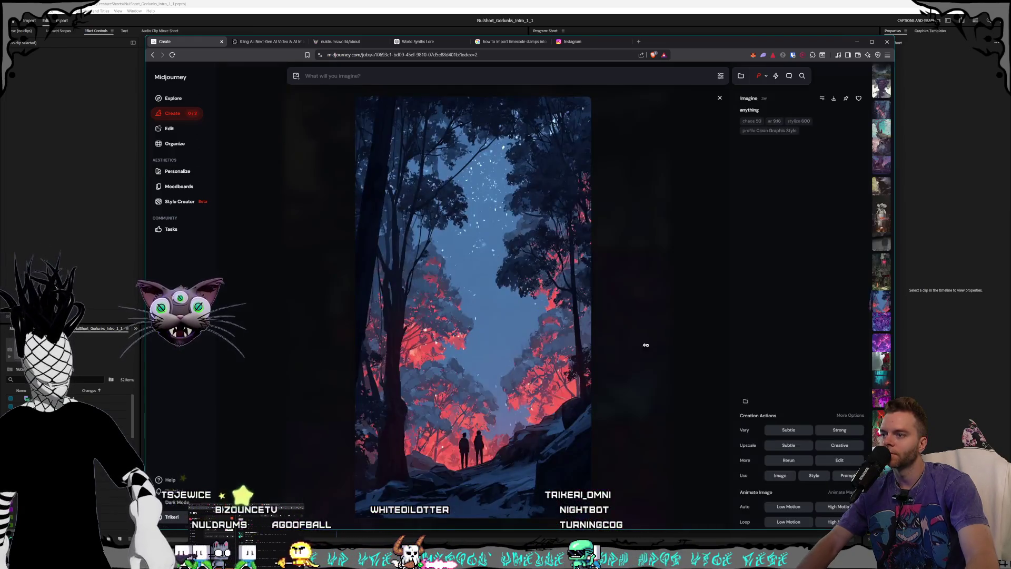
pyautogui.click(656, 346)
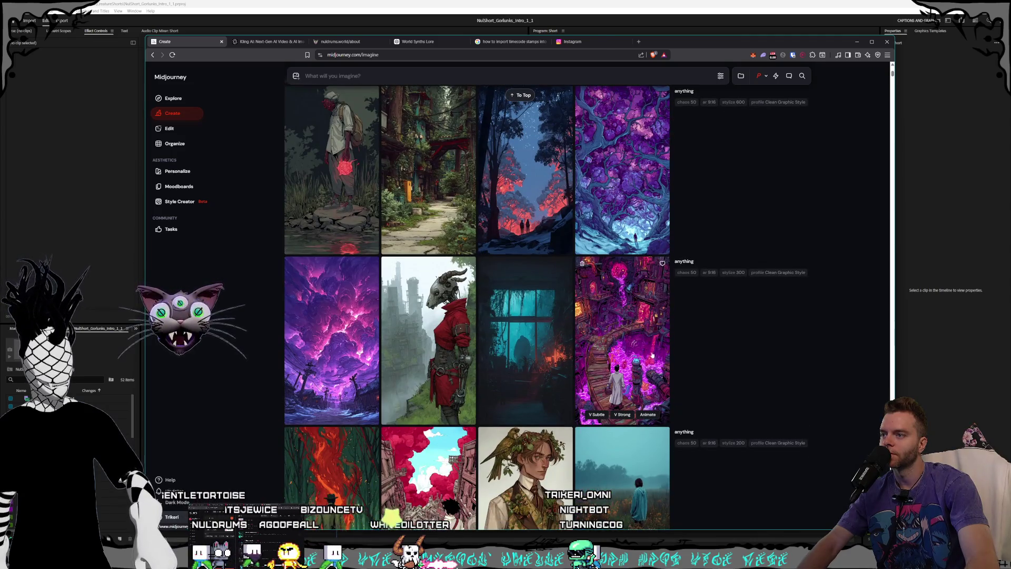
pyautogui.scroll(3, 652, 356)
pyautogui.scroll(5, 632, 350)
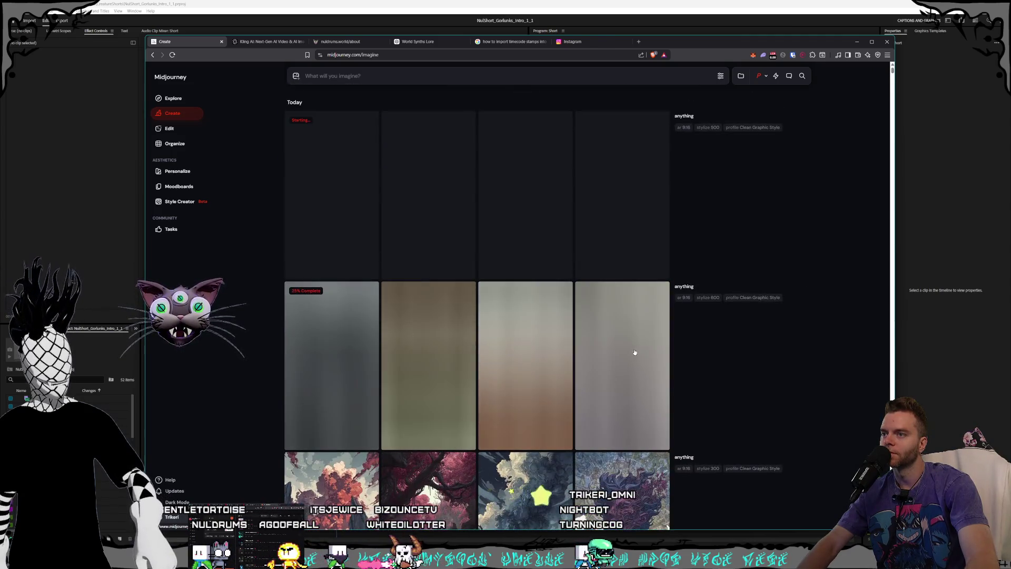
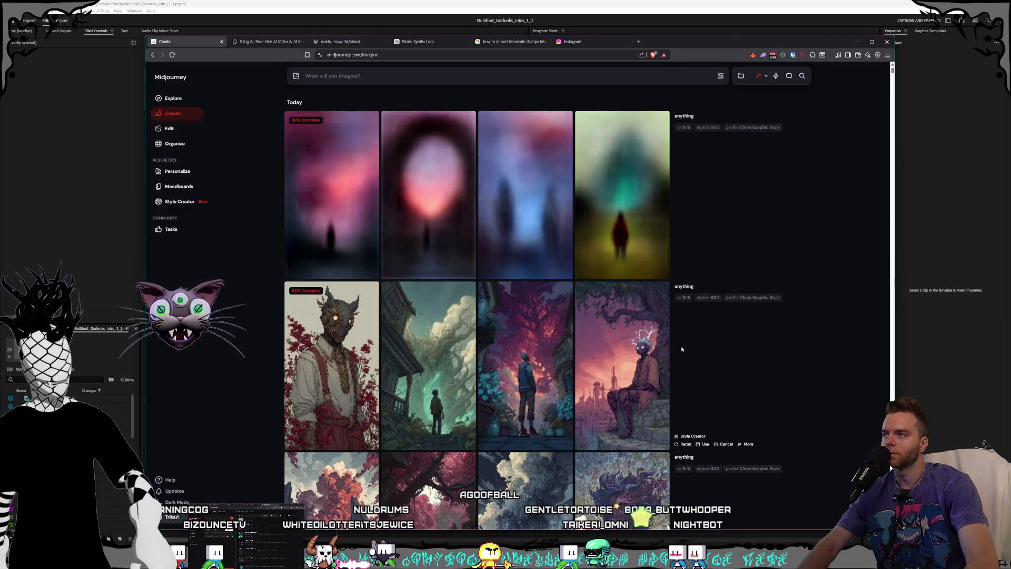
# - Browse the masked-character, tree-monster, red-sky plants and lightning-haired figure images full size
pyautogui.click(725, 78)
pyautogui.click(726, 77)
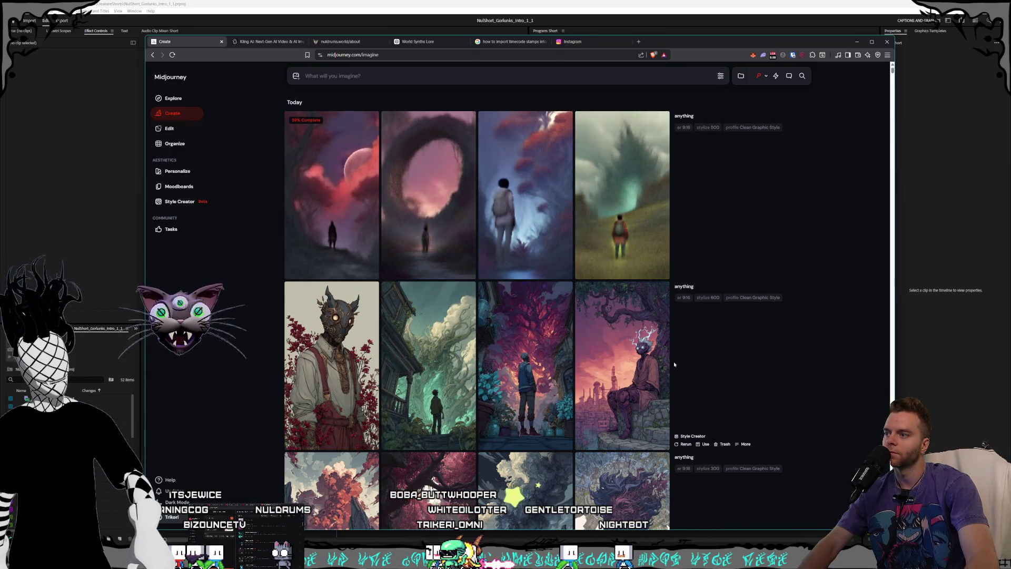
pyautogui.click(329, 371)
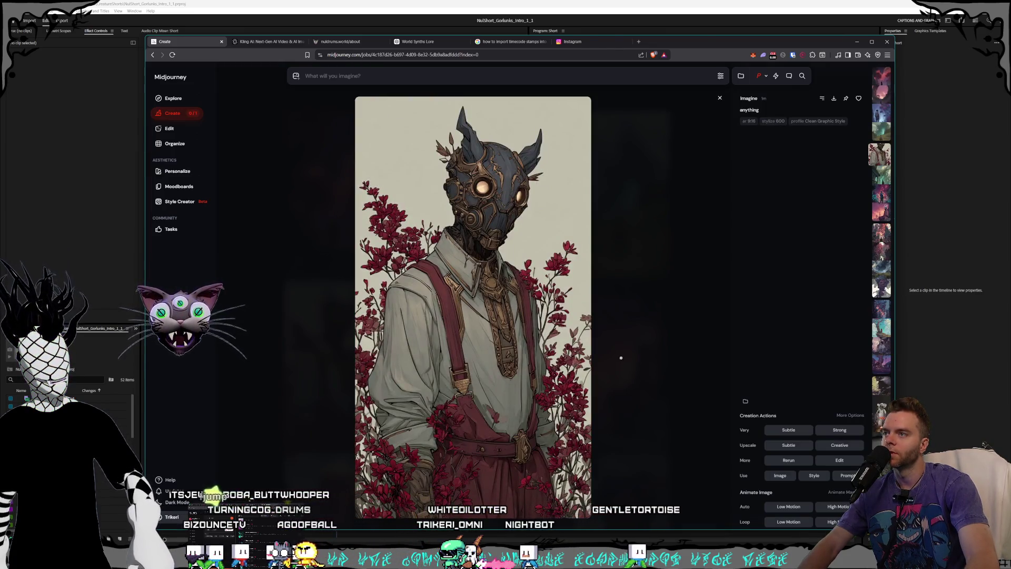
pyautogui.press('Right')
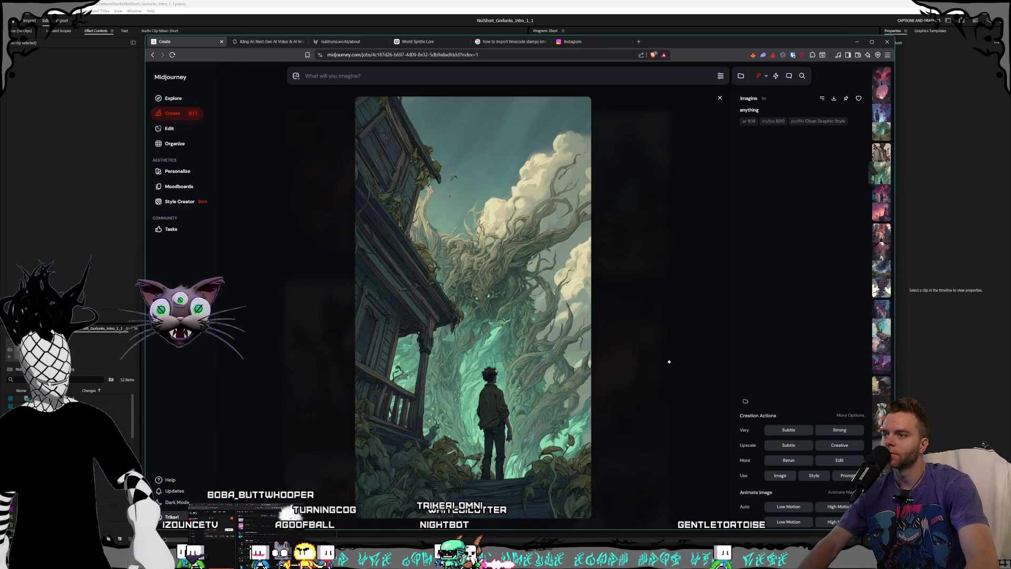
pyautogui.press('Right')
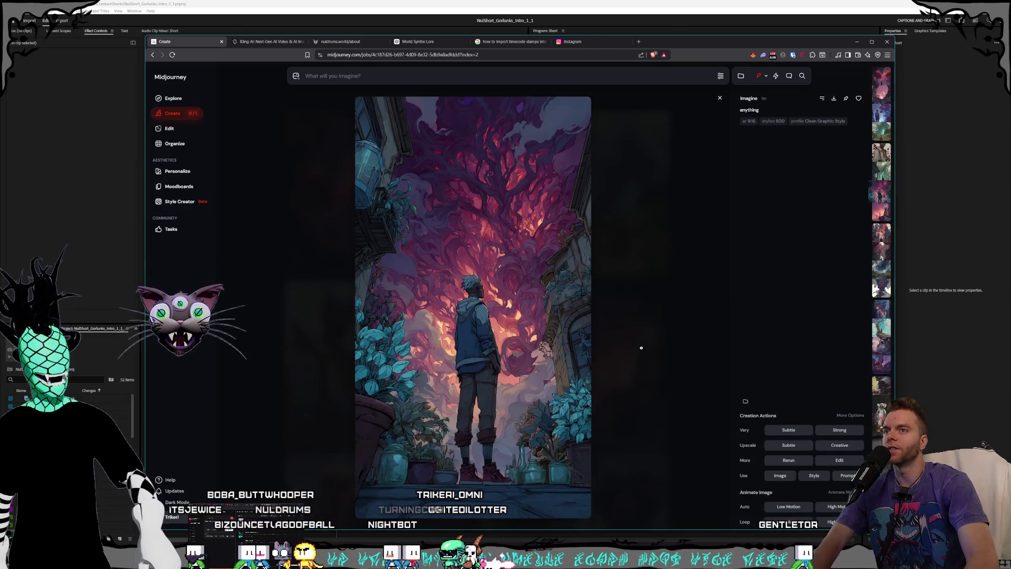
pyautogui.press('Right')
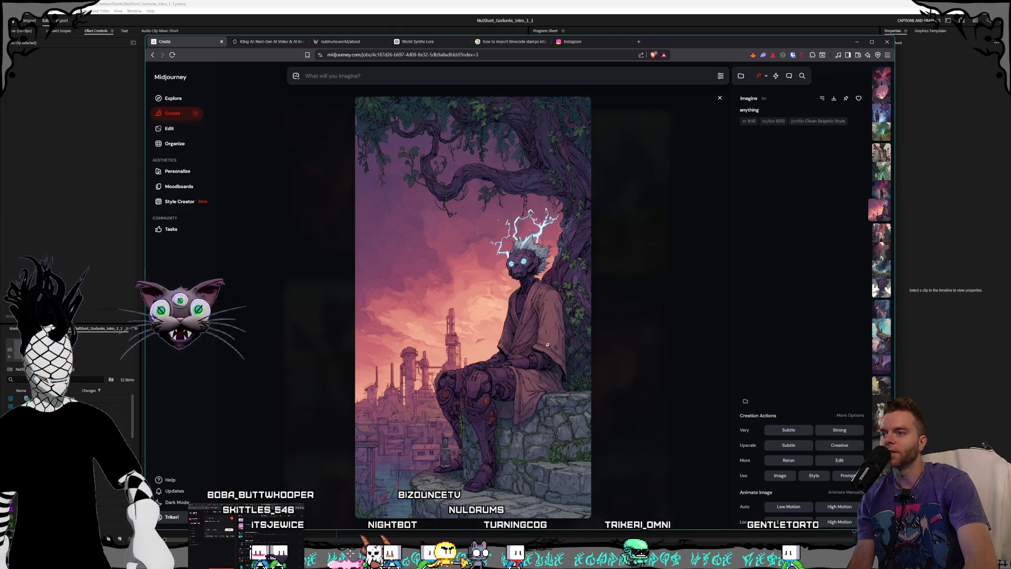
pyautogui.press('Left')
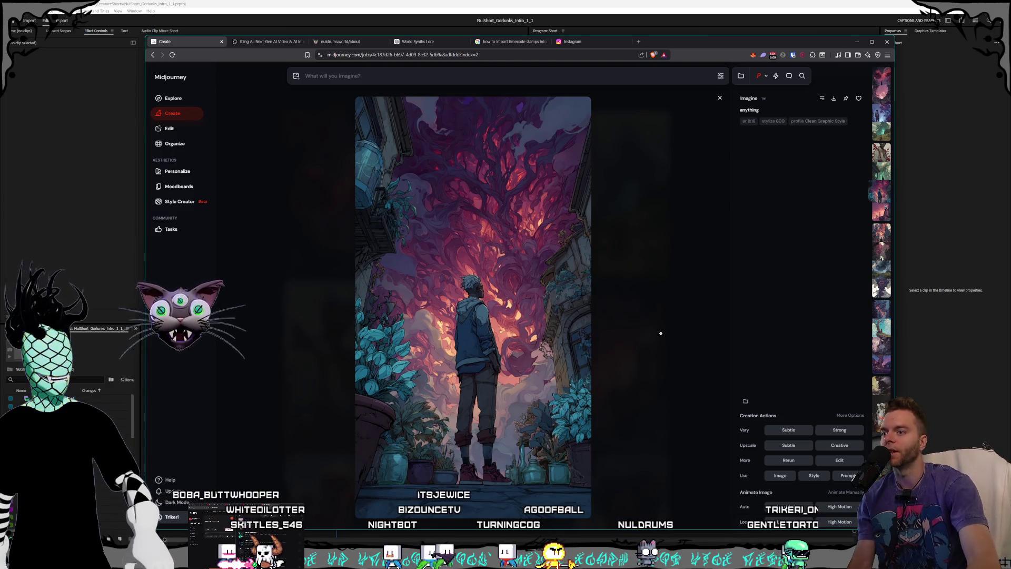
pyautogui.press('Escape')
# - Preview the green cloud-creature and red-tree moon images full size
pyautogui.click(432, 299)
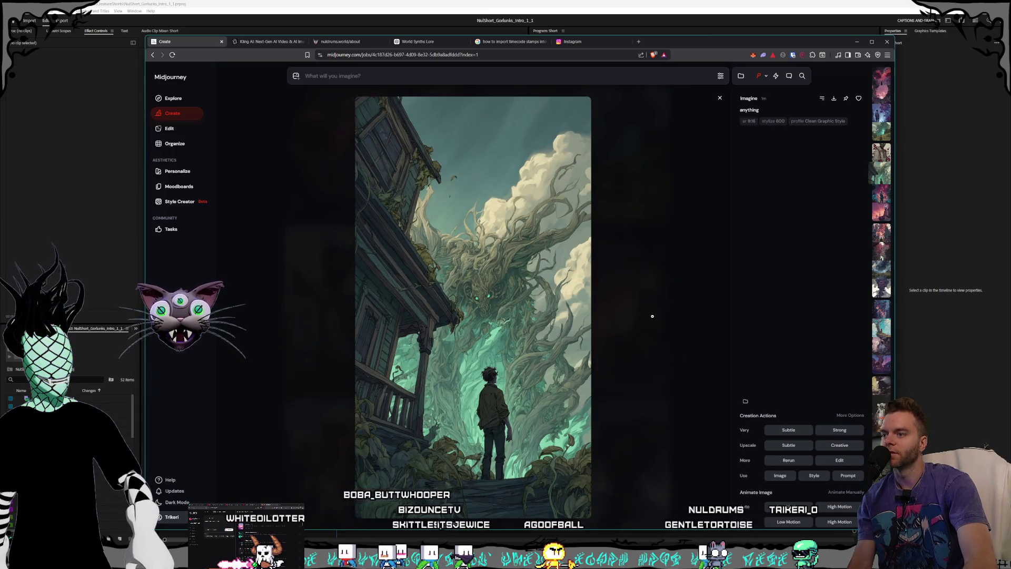
pyautogui.press('Escape')
pyautogui.scroll(1, 490, 330)
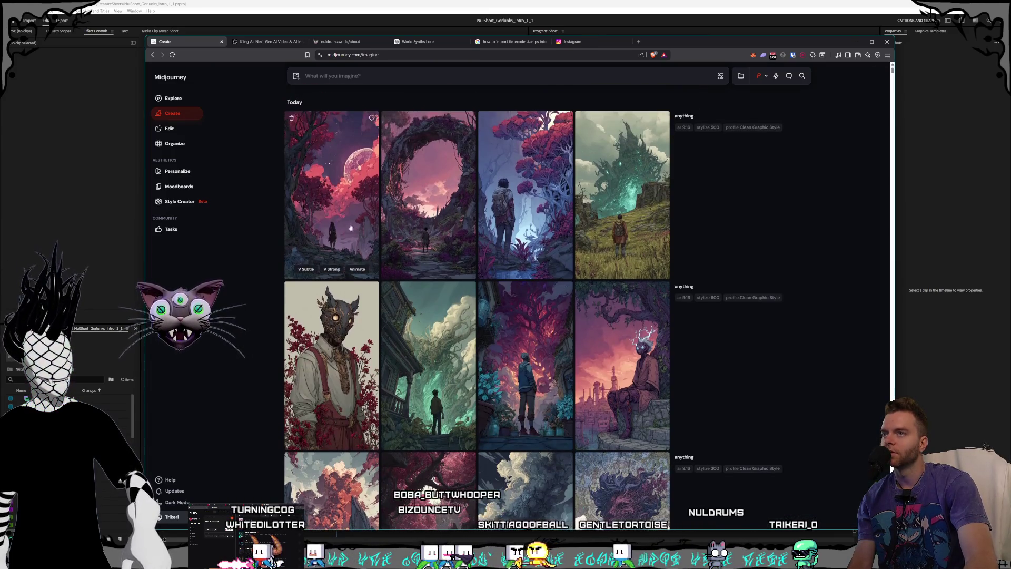
pyautogui.click(349, 217)
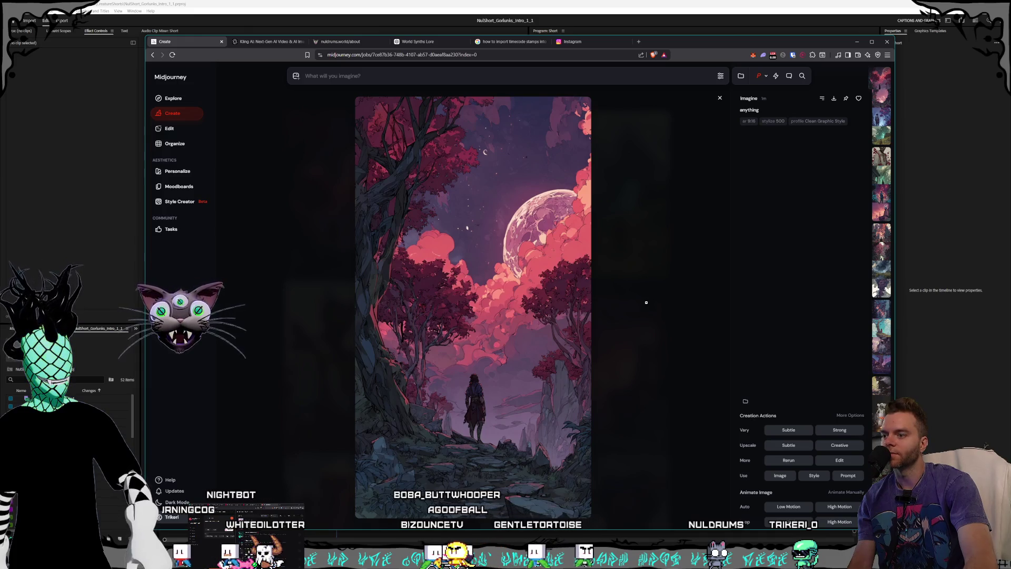
pyautogui.scroll(-1, 646, 303)
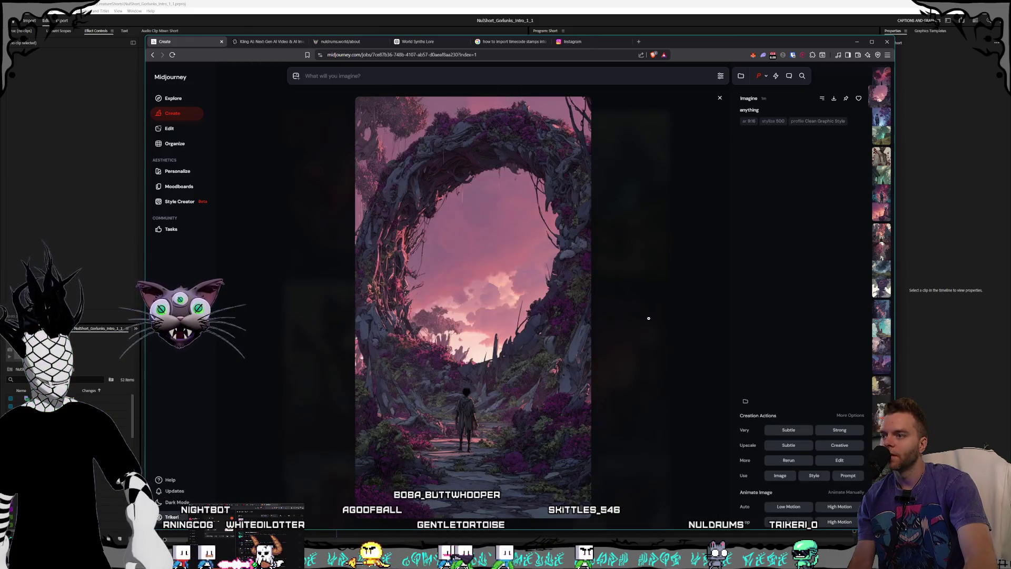
pyautogui.scroll(-1, 649, 318)
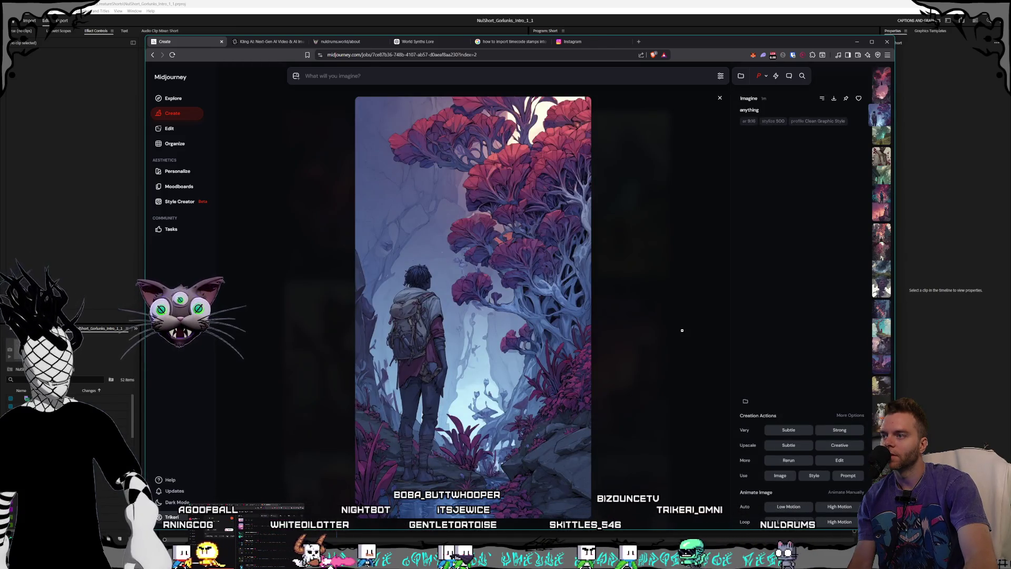
pyautogui.scroll(-1, 683, 330)
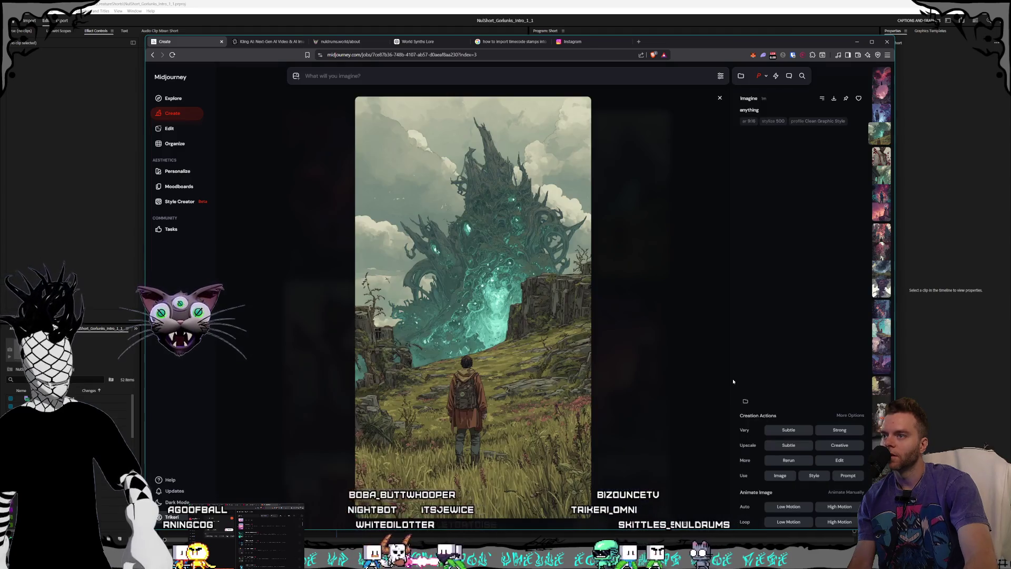
pyautogui.click(686, 362)
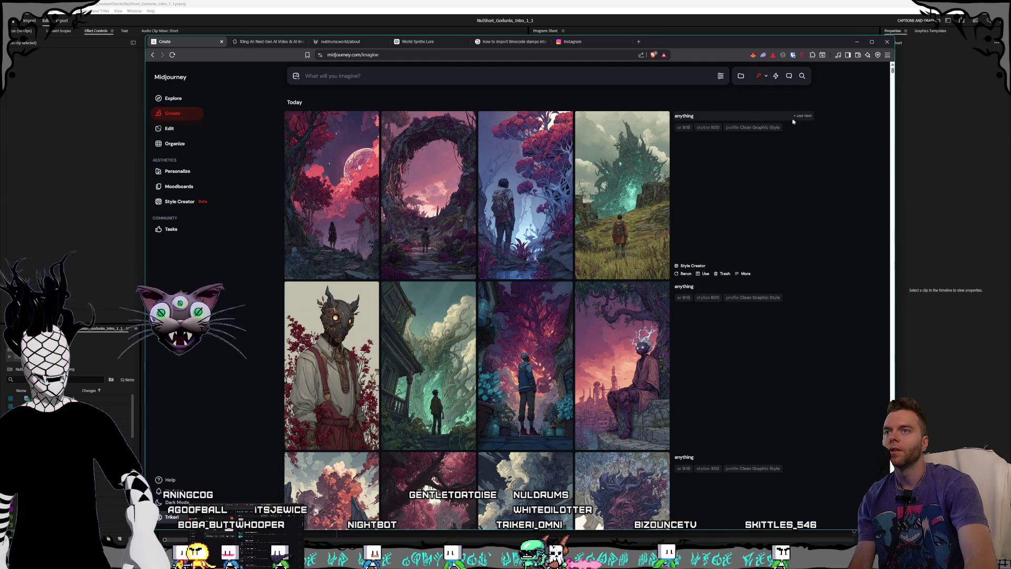
# - Submit the anything prompt at stylize 1000, then again with weirdness 3000
pyautogui.click(718, 76)
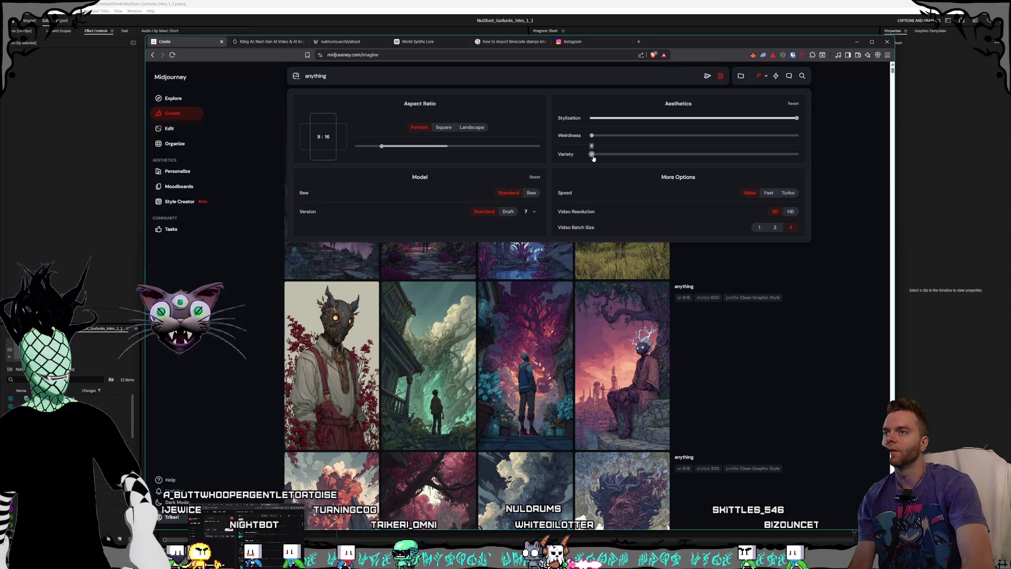
pyautogui.click(840, 153)
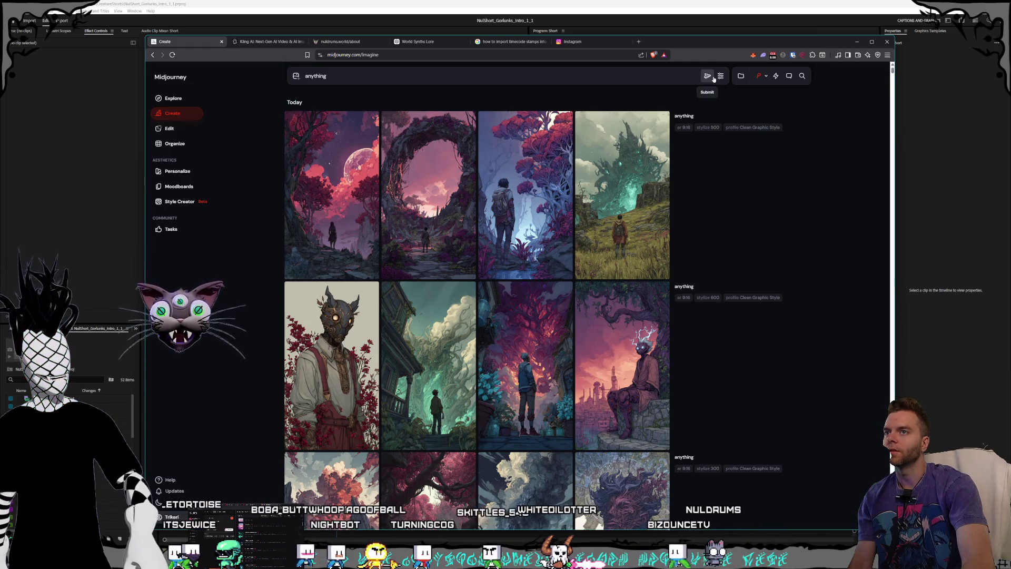
pyautogui.click(714, 78)
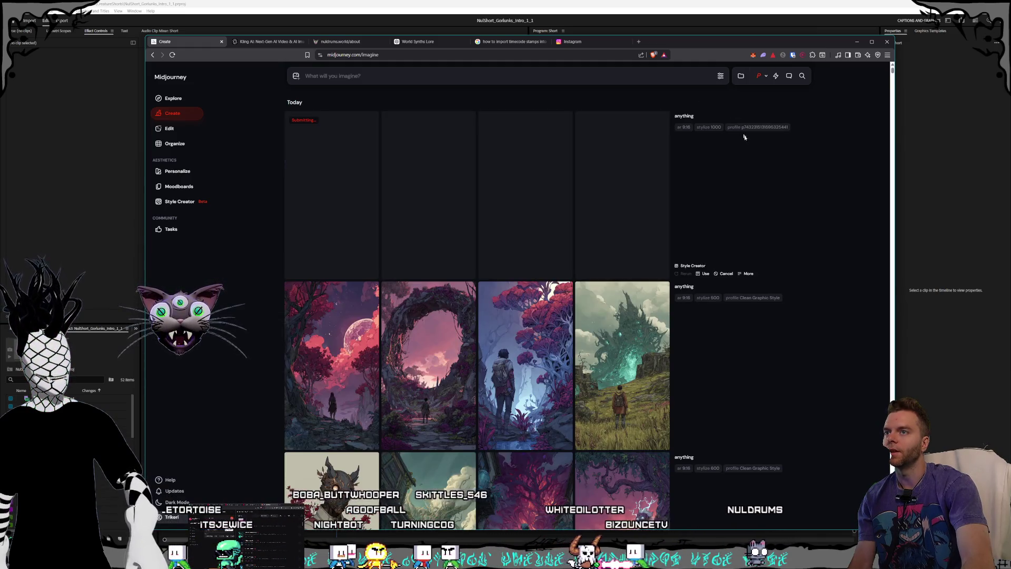
pyautogui.click(720, 76)
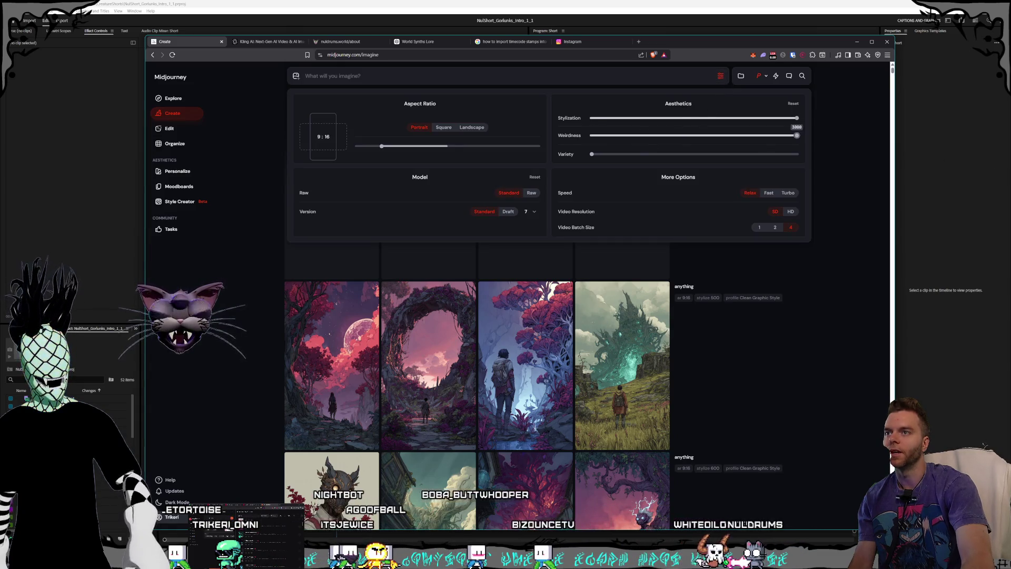
pyautogui.click(848, 155)
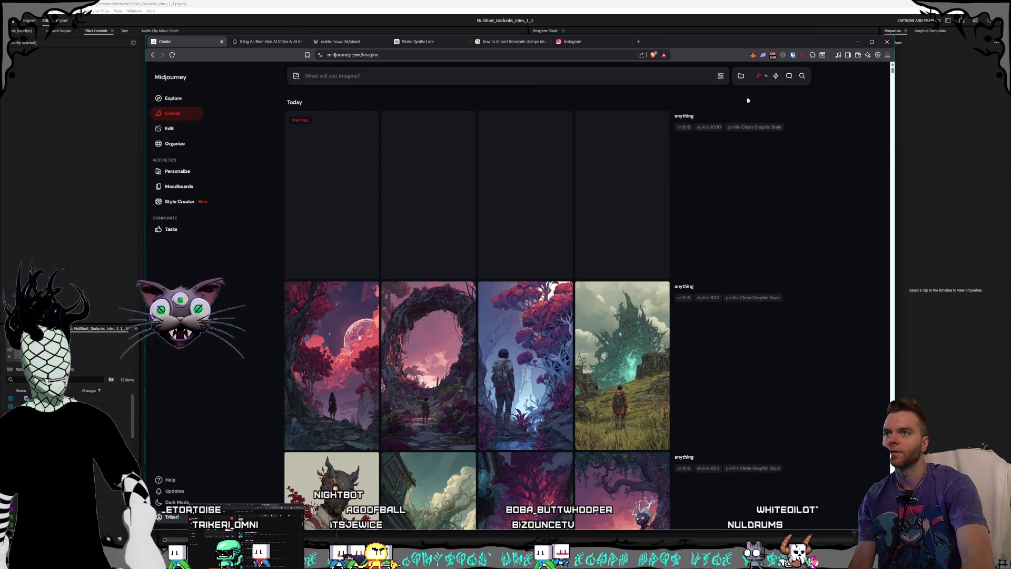
pyautogui.click(805, 116)
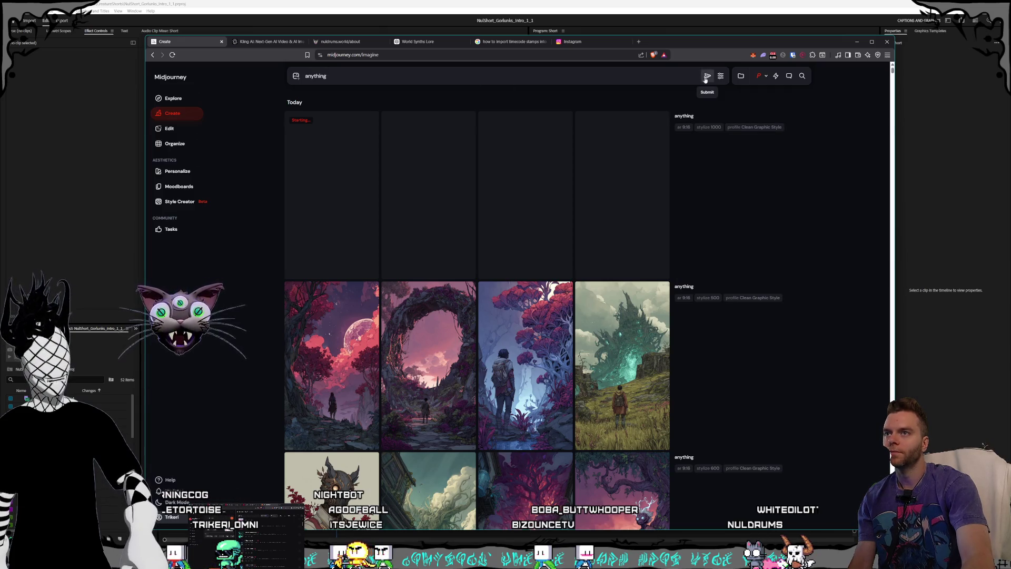
pyautogui.click(707, 77)
# - Submit the anything prompt once more with chaos raised to 100
pyautogui.click(726, 79)
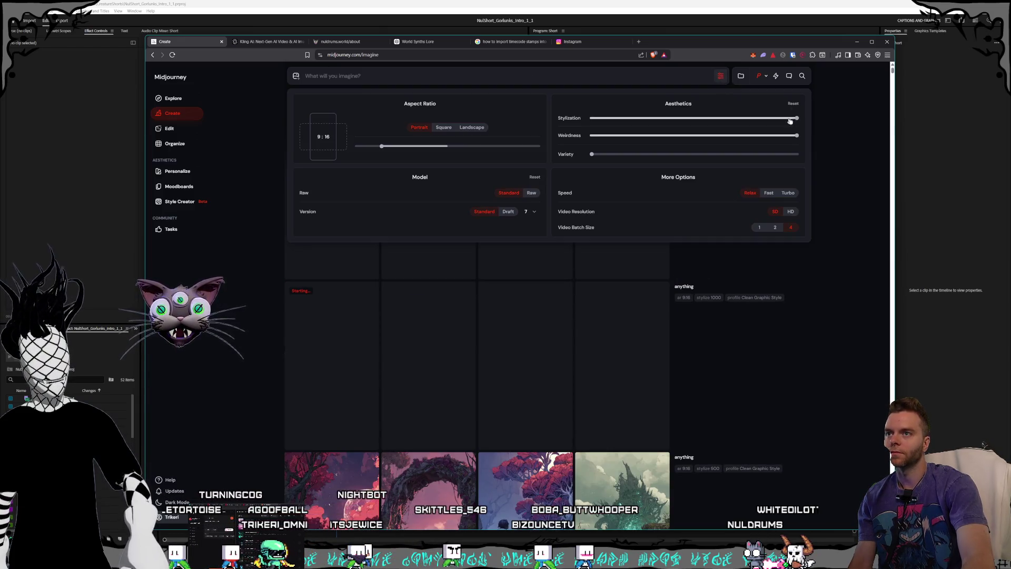
pyautogui.click(839, 156)
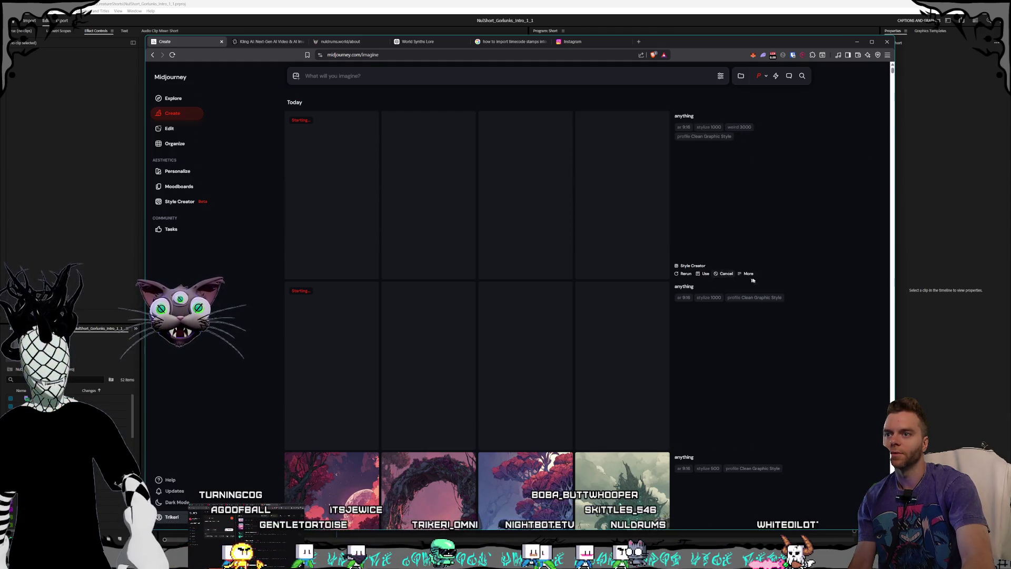
pyautogui.click(803, 287)
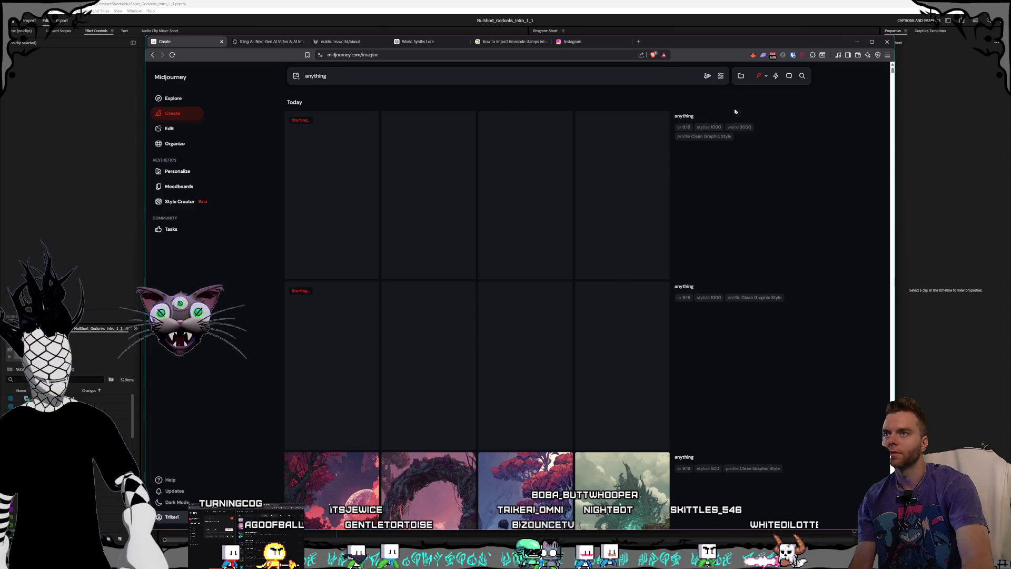
pyautogui.click(708, 76)
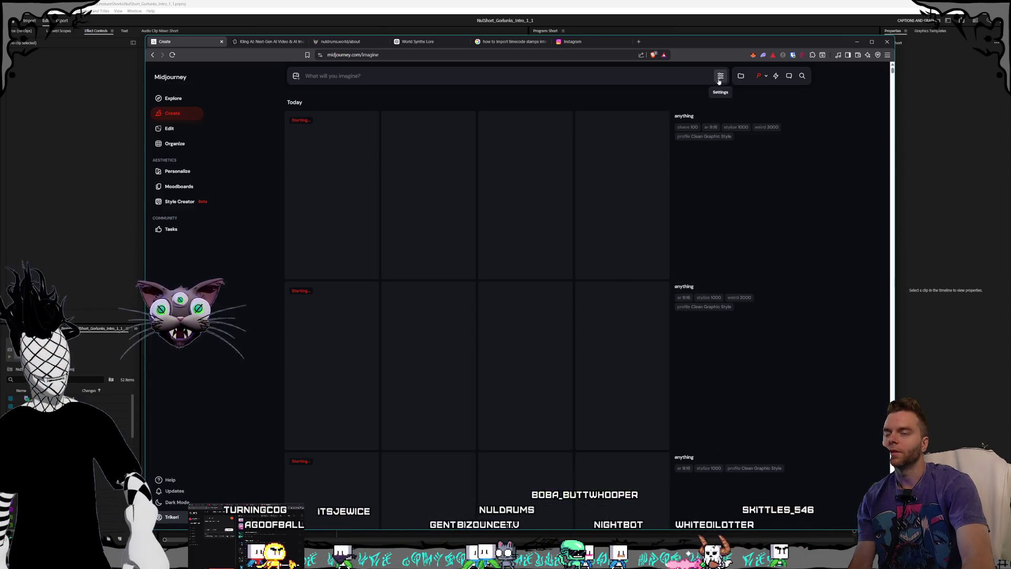
# - Set variety back to 0 and open the green-creature image full size
pyautogui.click(721, 76)
pyautogui.moveTo(603, 154); pyautogui.dragTo(590, 154)
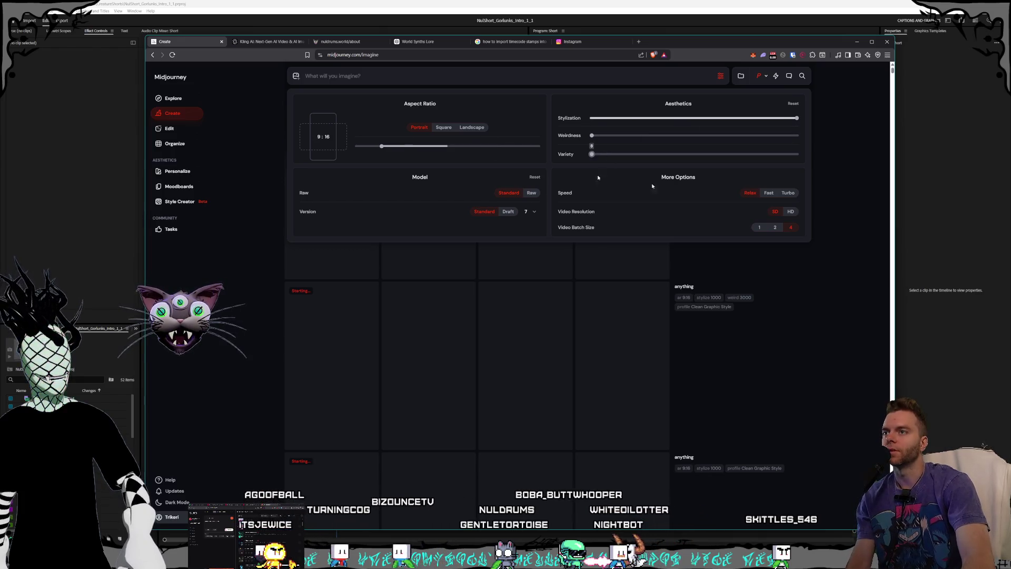
pyautogui.click(848, 222)
pyautogui.scroll(-4, 849, 222)
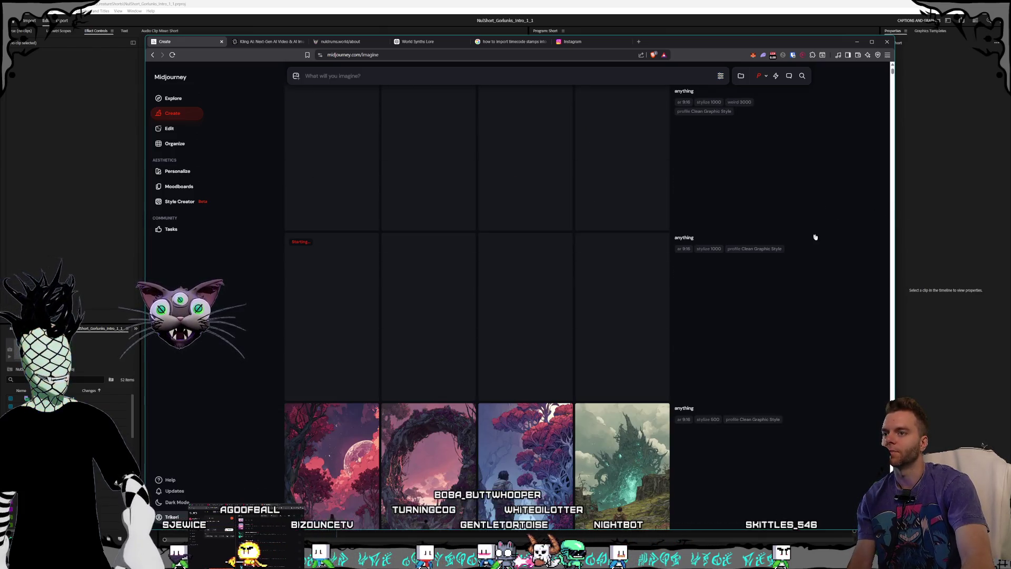
pyautogui.scroll(-2, 811, 242)
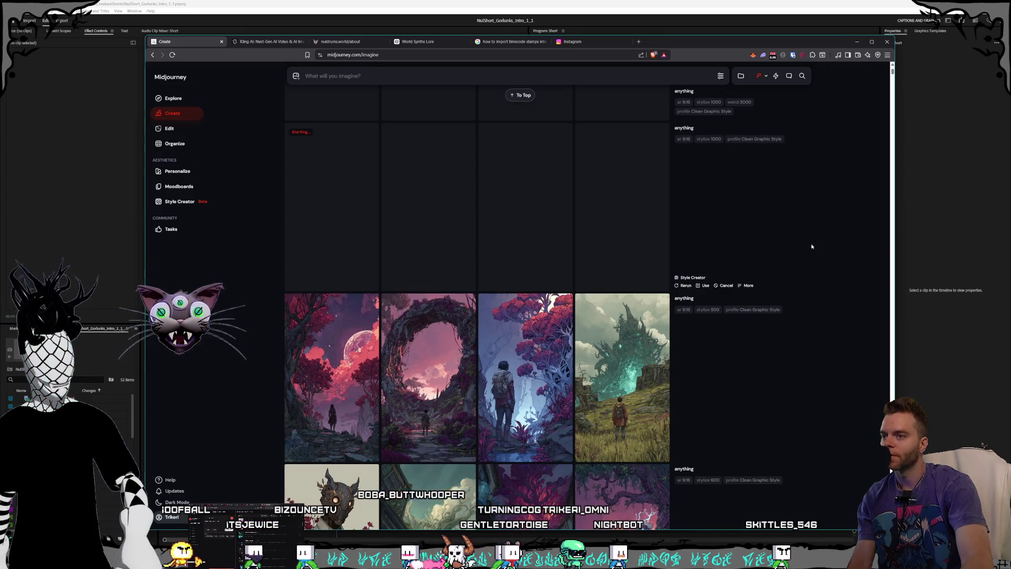
pyautogui.scroll(-2, 812, 246)
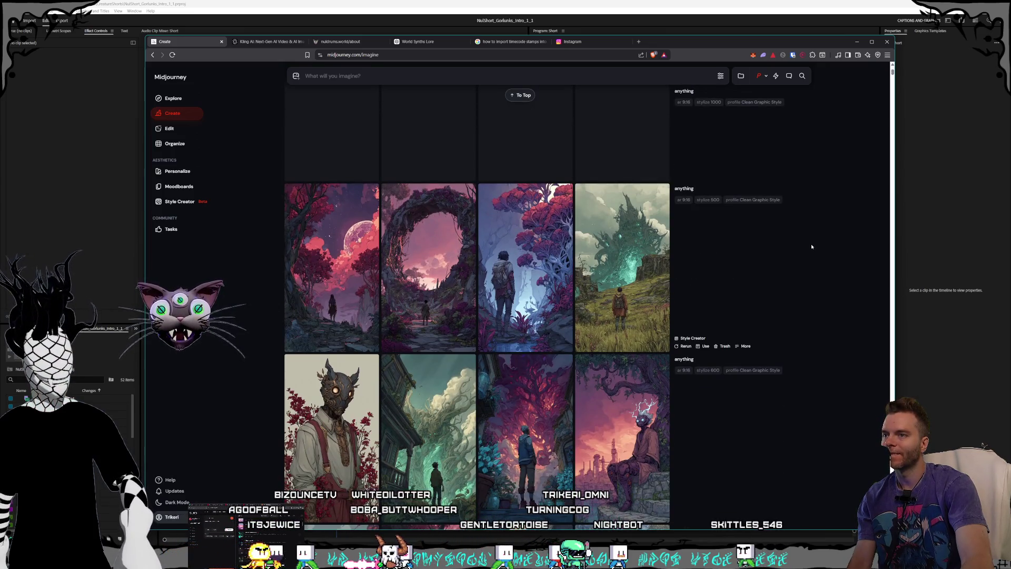
pyautogui.click(627, 274)
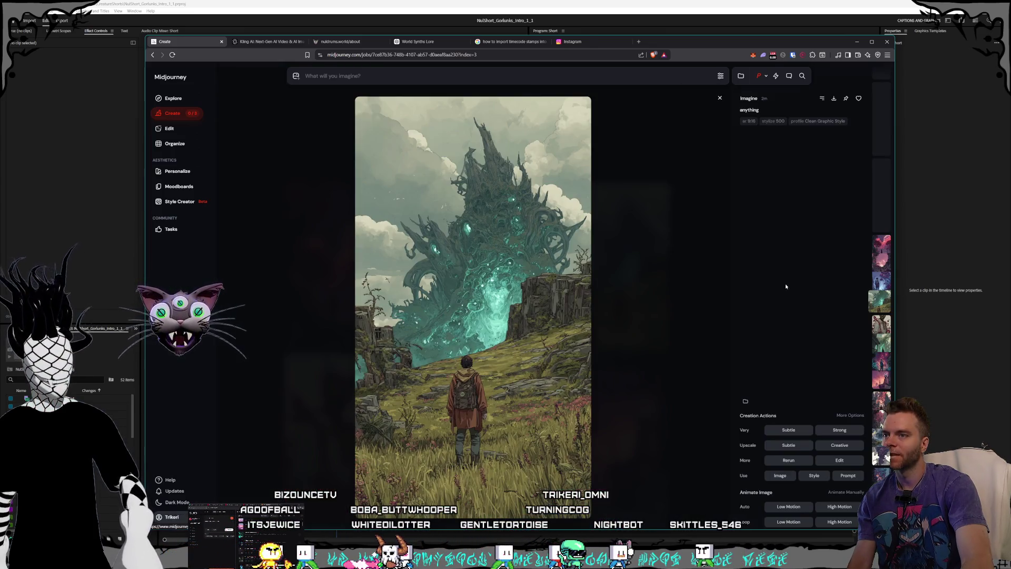
# - Close the green-creature view and briefly preview the pink arch and red-flowered masked figure
pyautogui.click(679, 261)
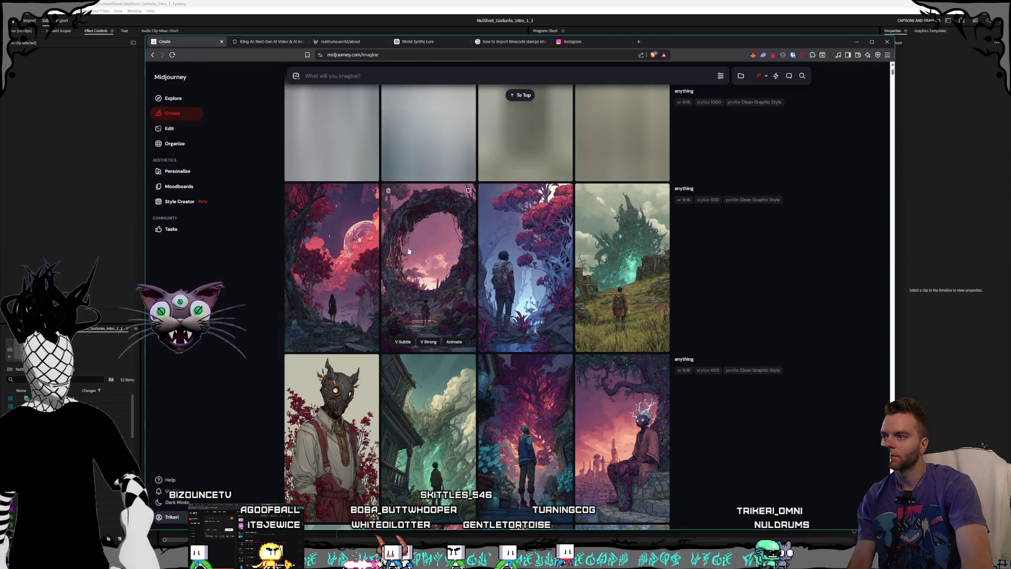
pyautogui.click(463, 232)
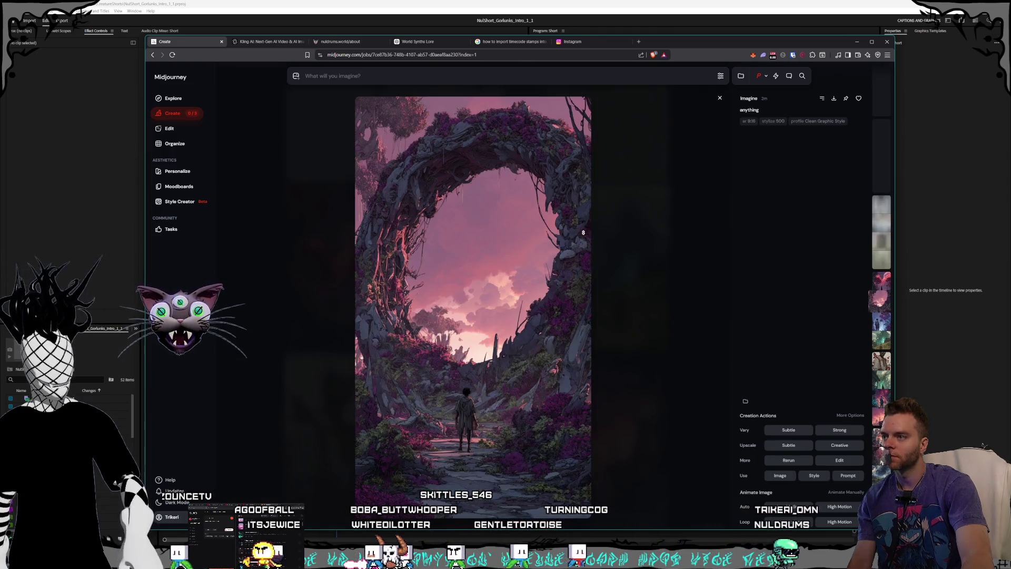
pyautogui.click(693, 263)
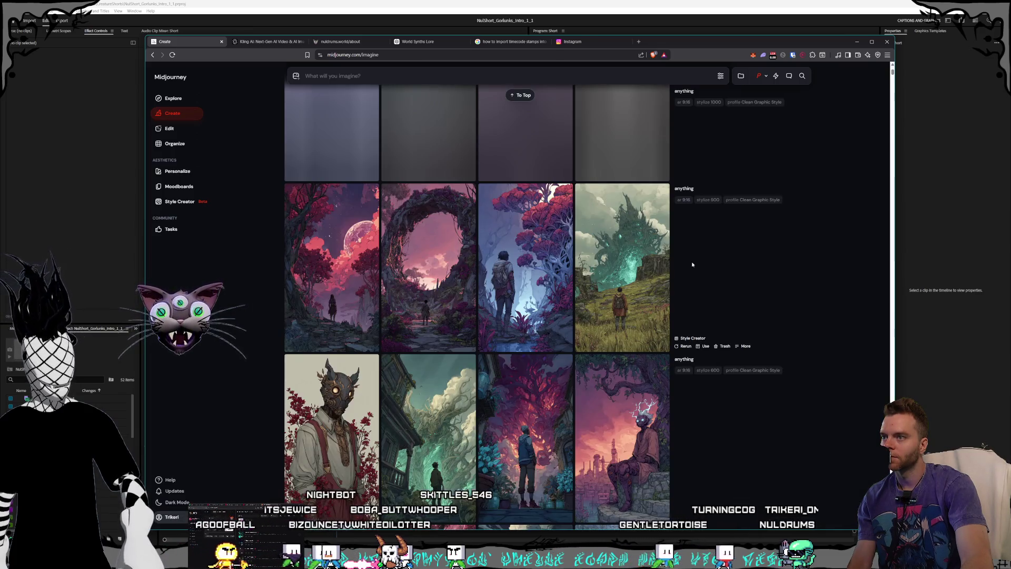
pyautogui.scroll(-5, 565, 250)
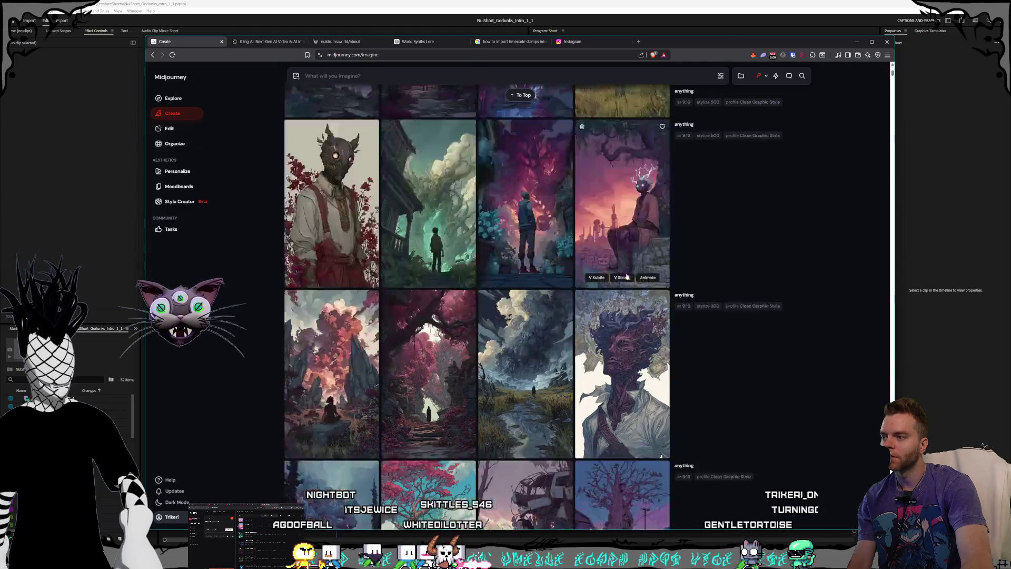
pyautogui.scroll(3, 565, 250)
pyautogui.click(331, 274)
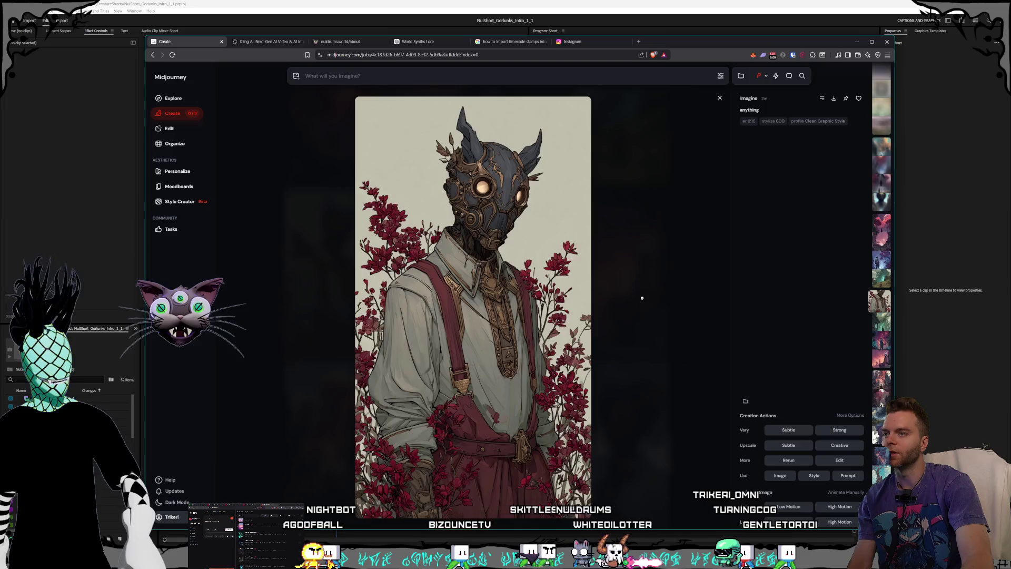
pyautogui.click(641, 298)
# - Scroll down to the rock golem rows and open a blue rock golem full size
pyautogui.scroll(-5, 613, 298)
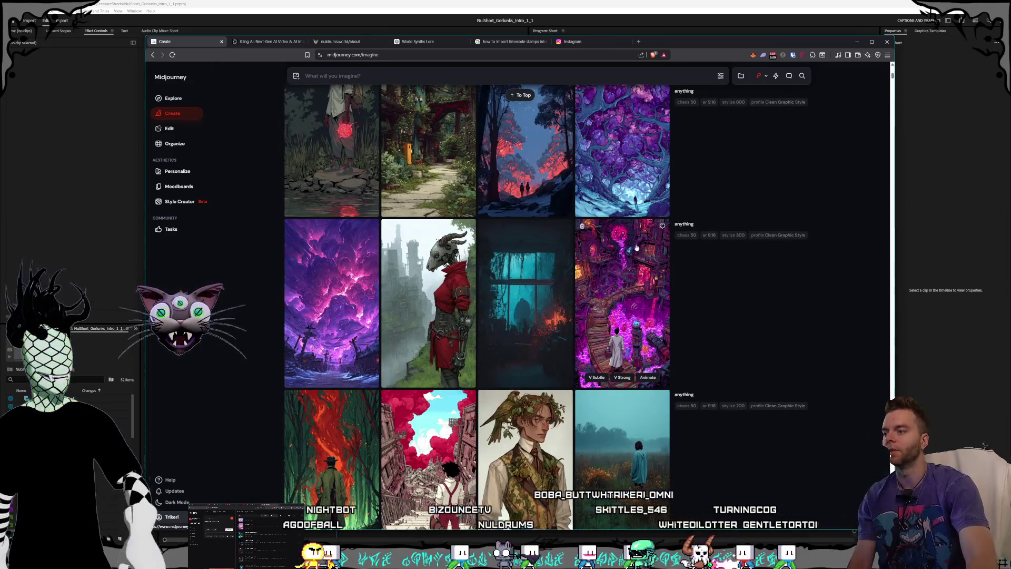
pyautogui.scroll(-10, 613, 298)
pyautogui.scroll(-15, 588, 265)
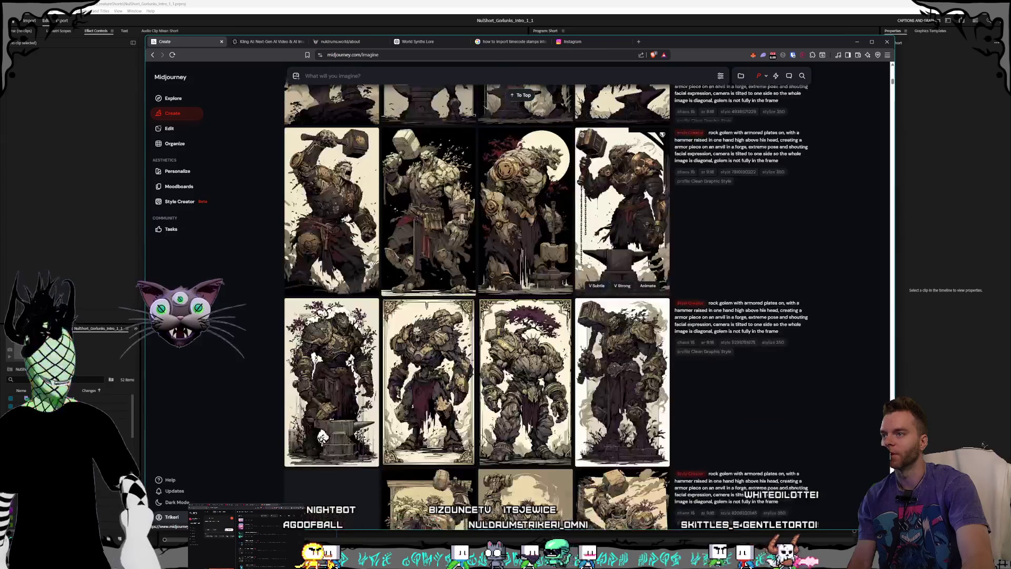
pyautogui.scroll(-10, 588, 266)
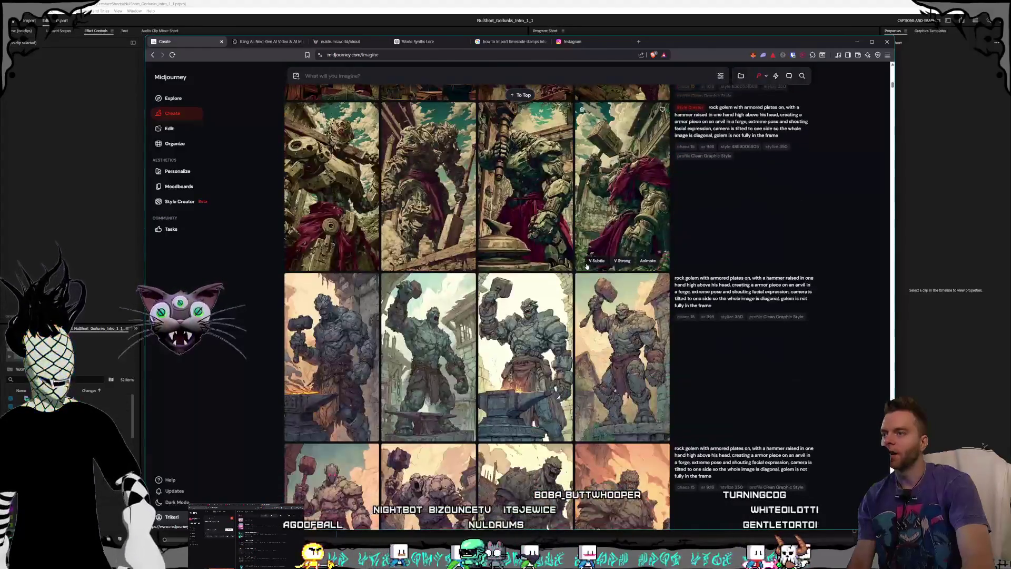
pyautogui.scroll(-4, 605, 300)
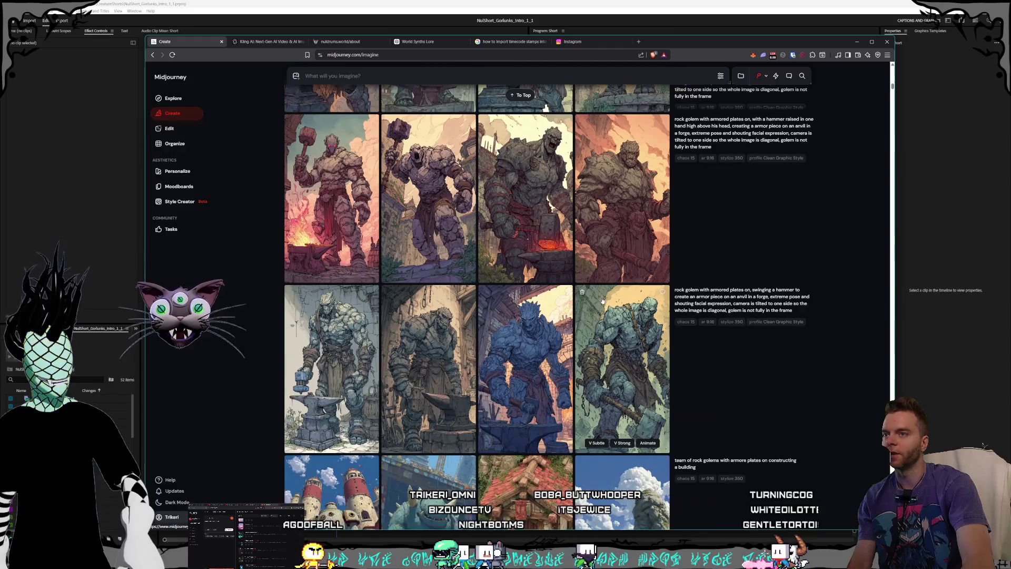
pyautogui.click(621, 277)
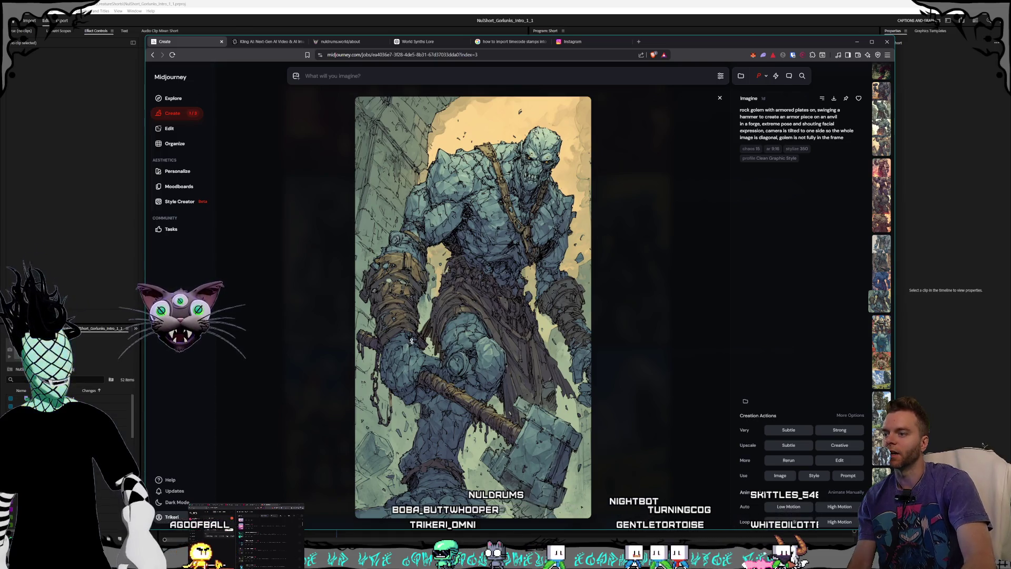
# - Preview several rock golem images one after another, returning to the gallery
pyautogui.click(649, 302)
pyautogui.click(528, 322)
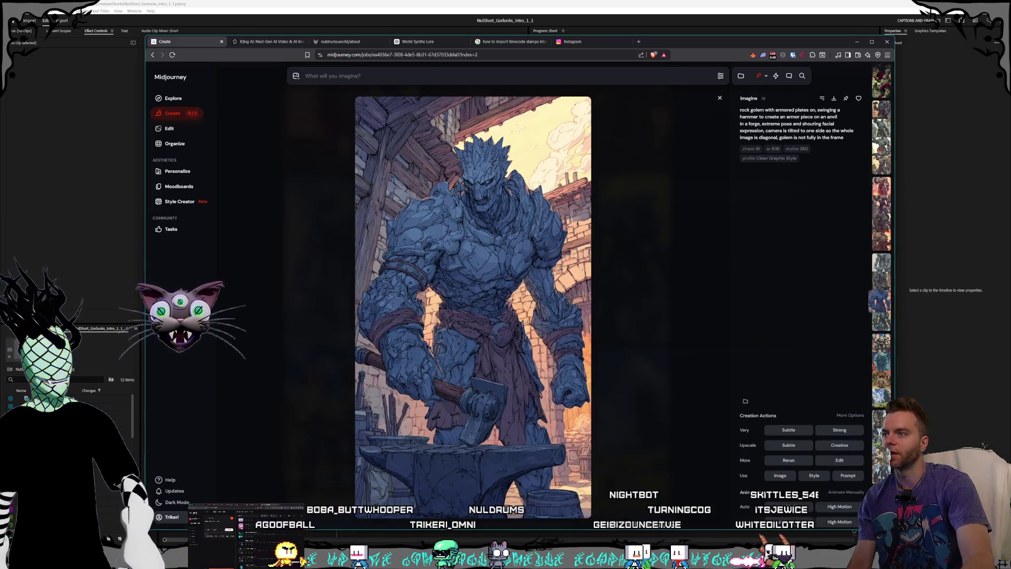
pyautogui.press('Escape')
pyautogui.click(416, 287)
pyautogui.press('Escape')
pyautogui.click(332, 263)
pyautogui.click(569, 350)
# - Check the hammer-raising golem, then open the skull-crowned ruined city image full size
pyautogui.scroll(-15, 569, 350)
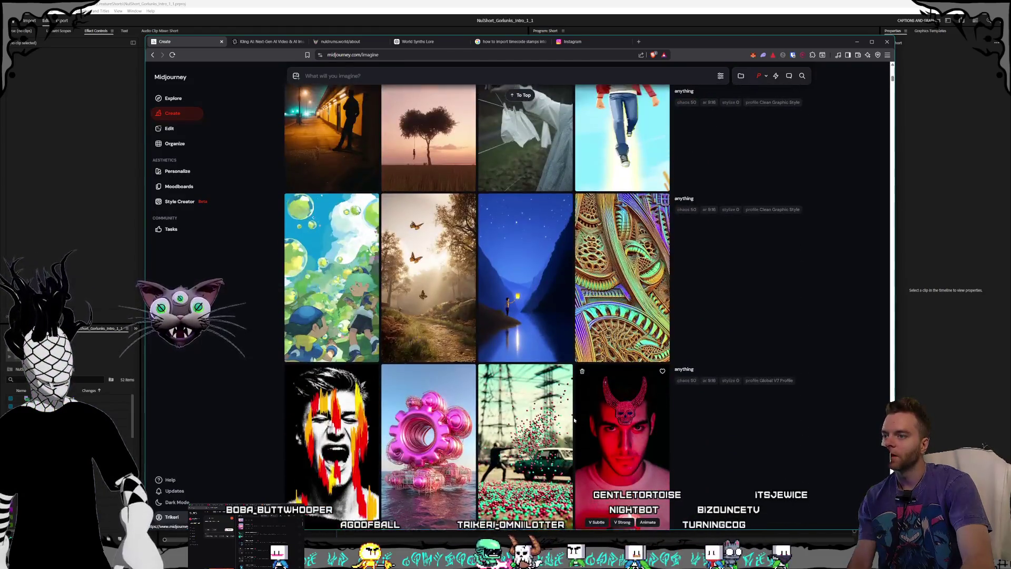
pyautogui.scroll(15, 577, 423)
pyautogui.scroll(2, 474, 317)
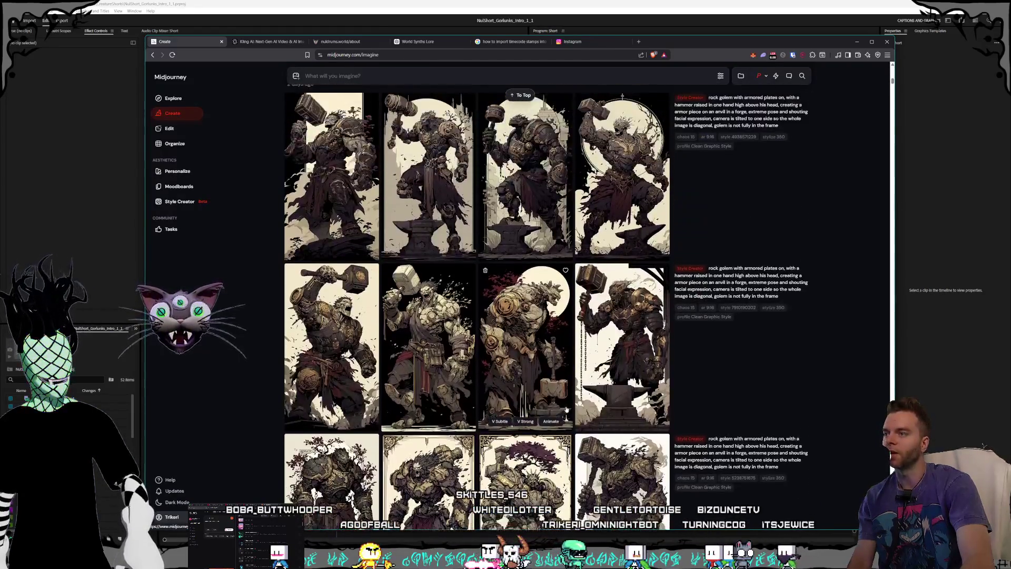
pyautogui.click(332, 374)
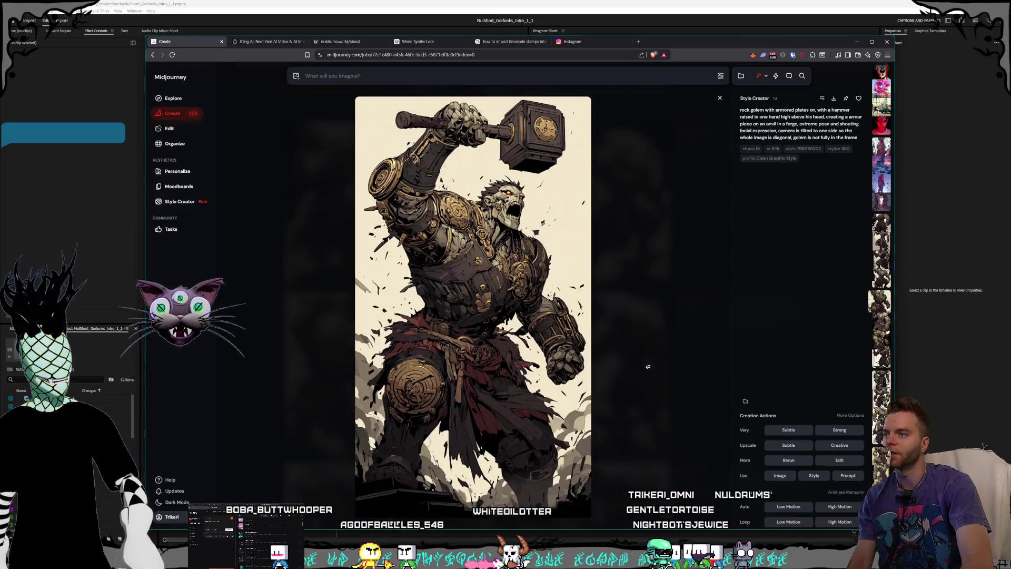
pyautogui.click(660, 346)
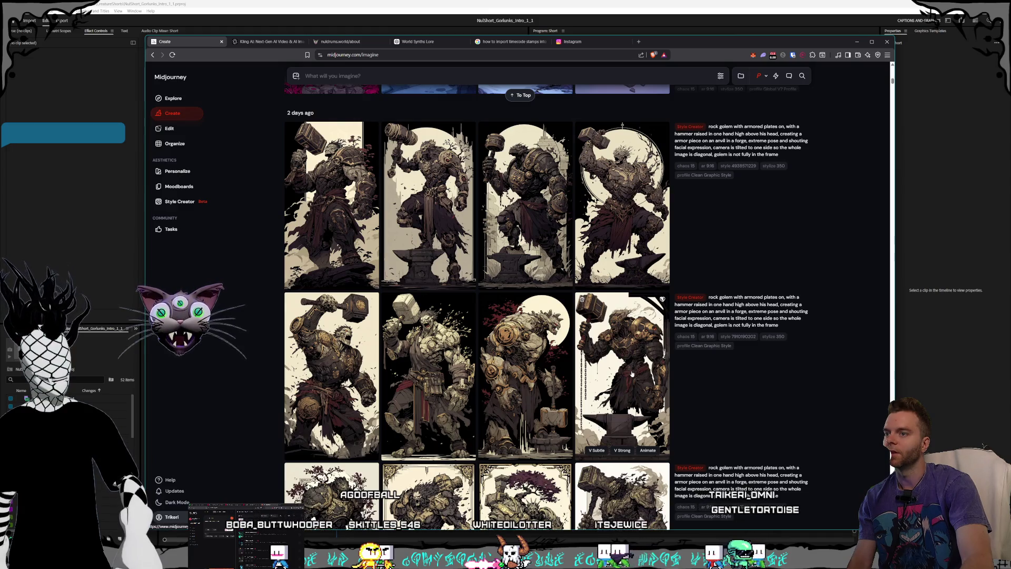
pyautogui.scroll(-20, 631, 374)
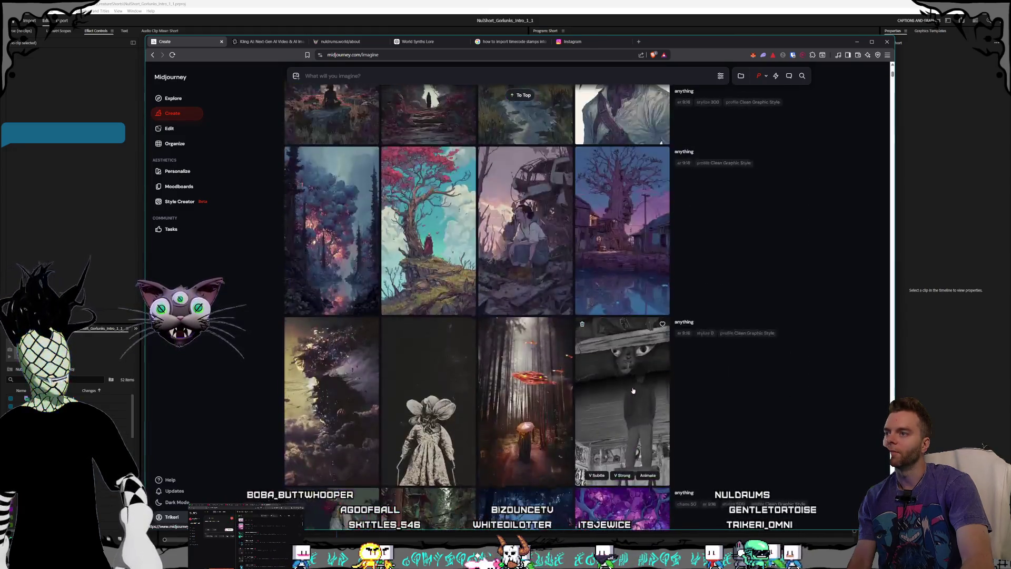
pyautogui.scroll(20, 631, 387)
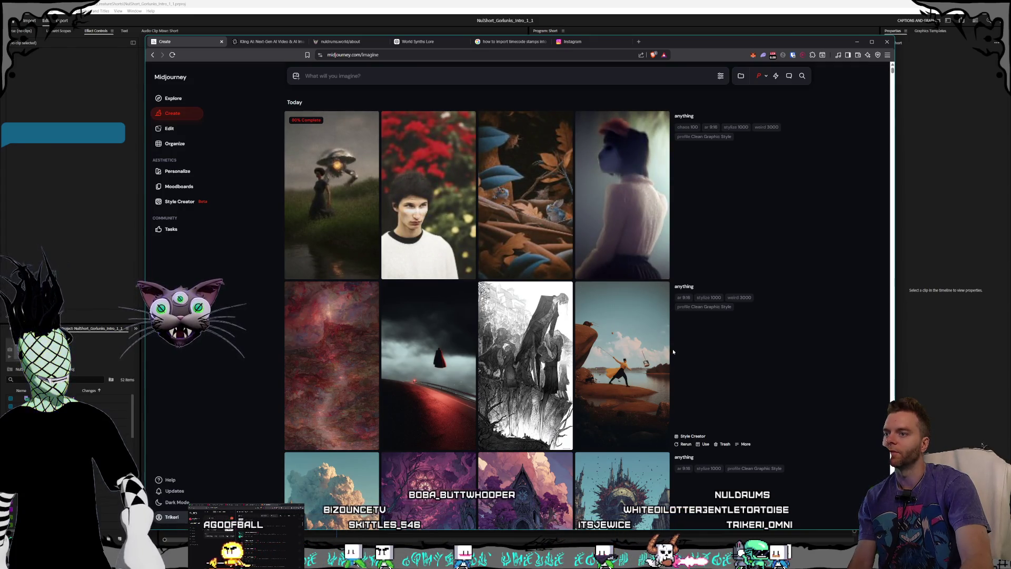
pyautogui.scroll(-4, 699, 350)
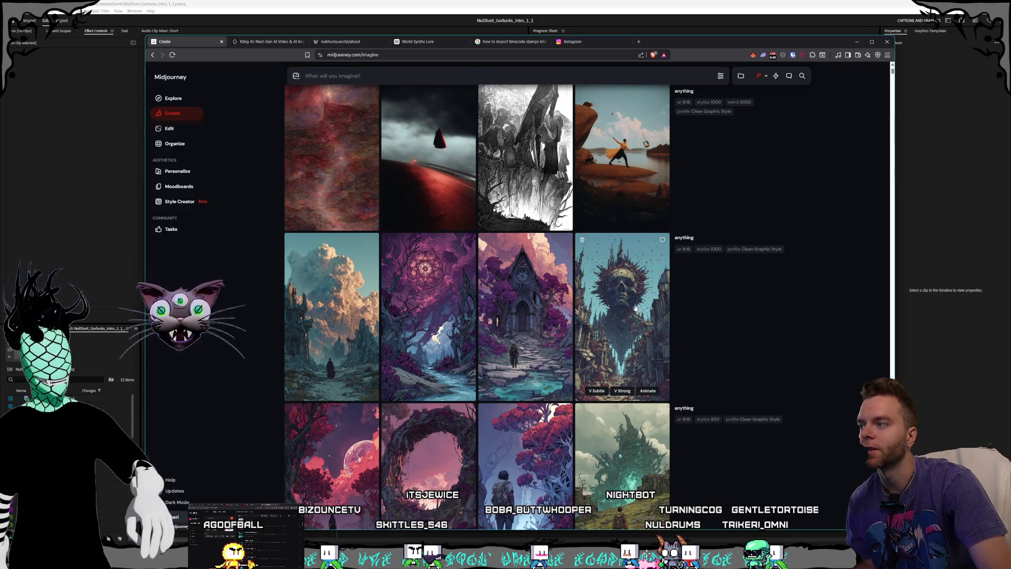
pyautogui.click(644, 307)
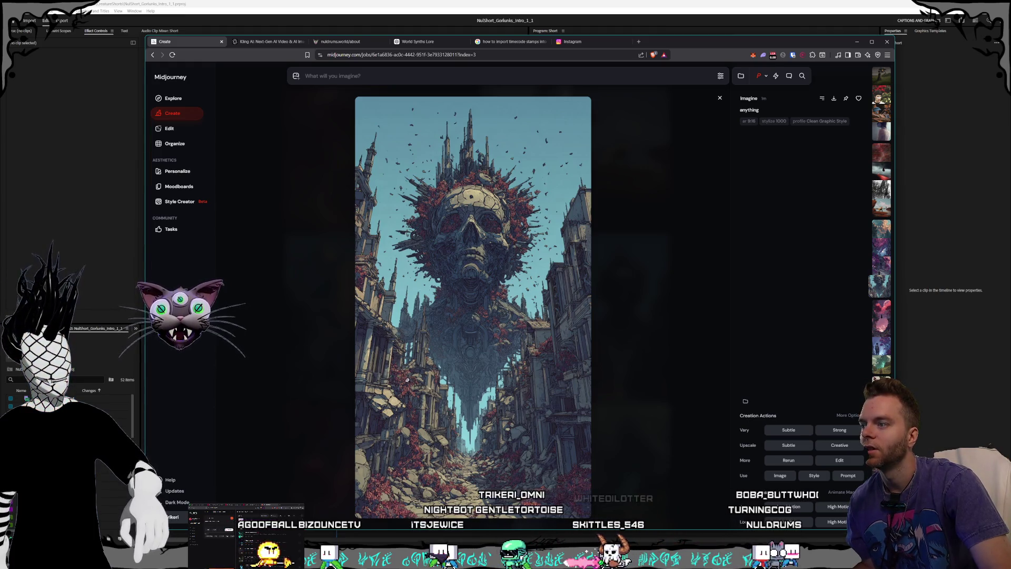
# - Close the skull image and preview the purple chapel and cloud-and-ruins images
pyautogui.click(674, 301)
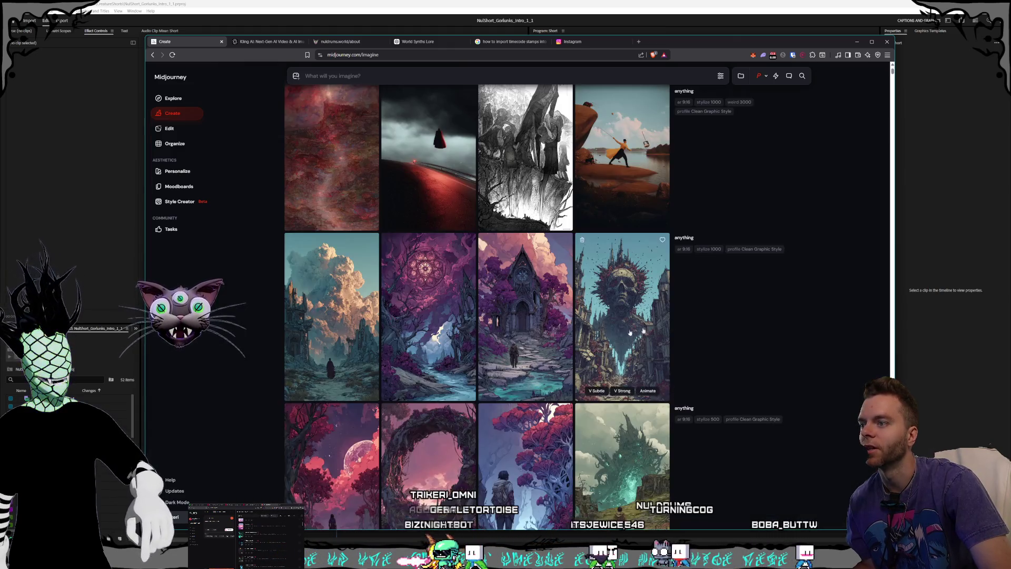
pyautogui.click(559, 339)
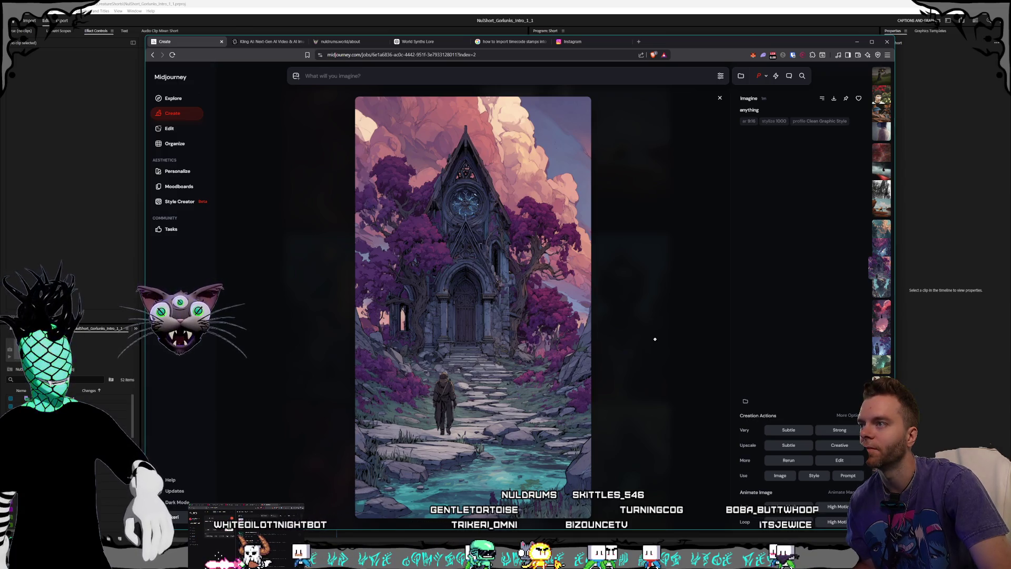
pyautogui.click(639, 271)
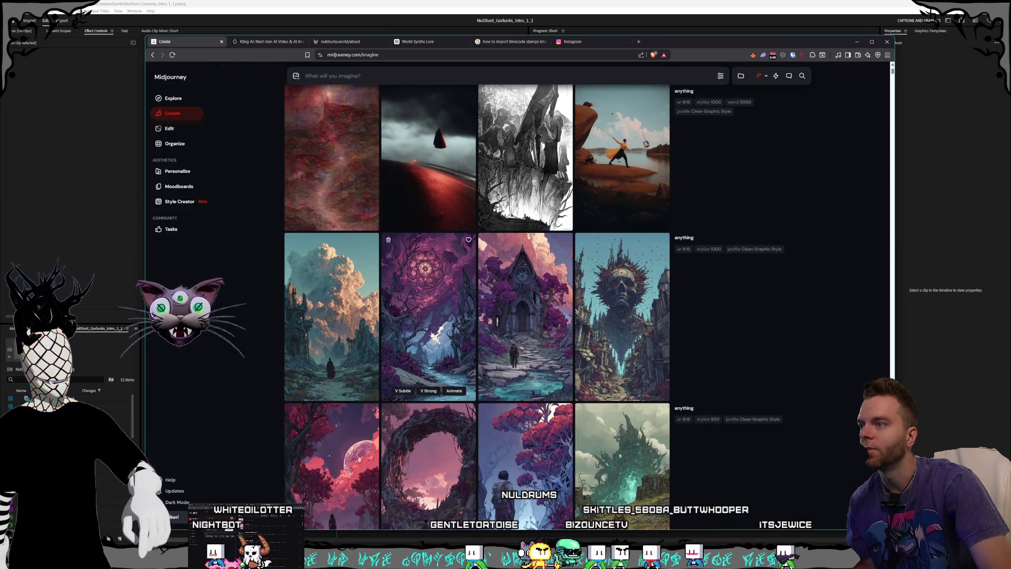
pyautogui.click(627, 337)
pyautogui.click(659, 331)
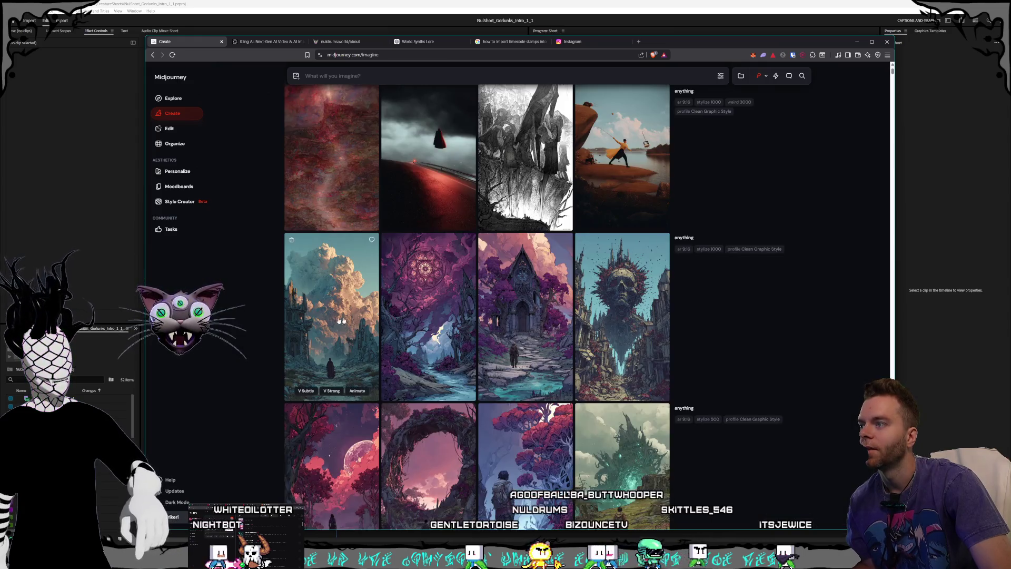
pyautogui.click(676, 332)
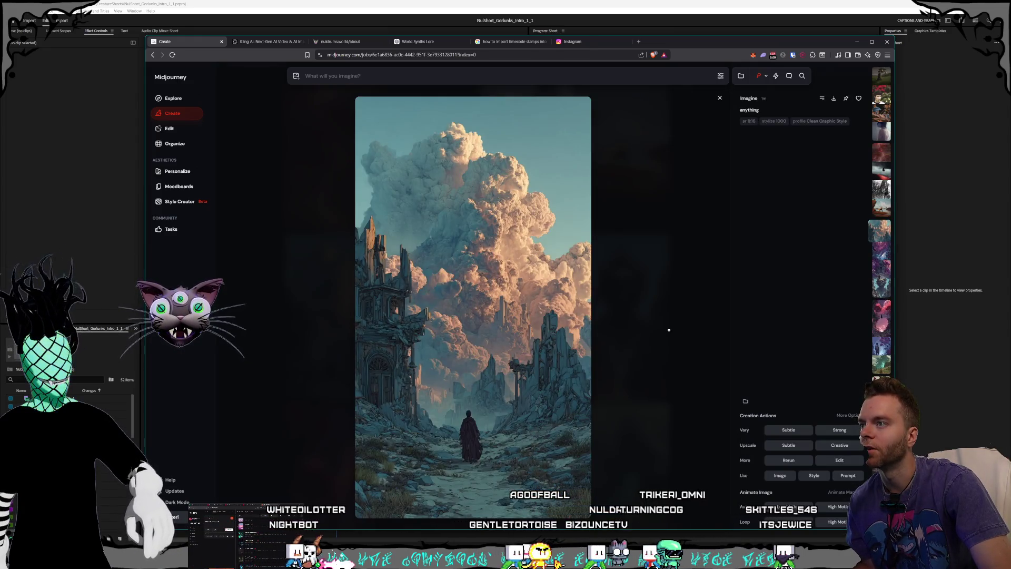
pyautogui.click(669, 330)
pyautogui.click(658, 333)
pyautogui.click(657, 334)
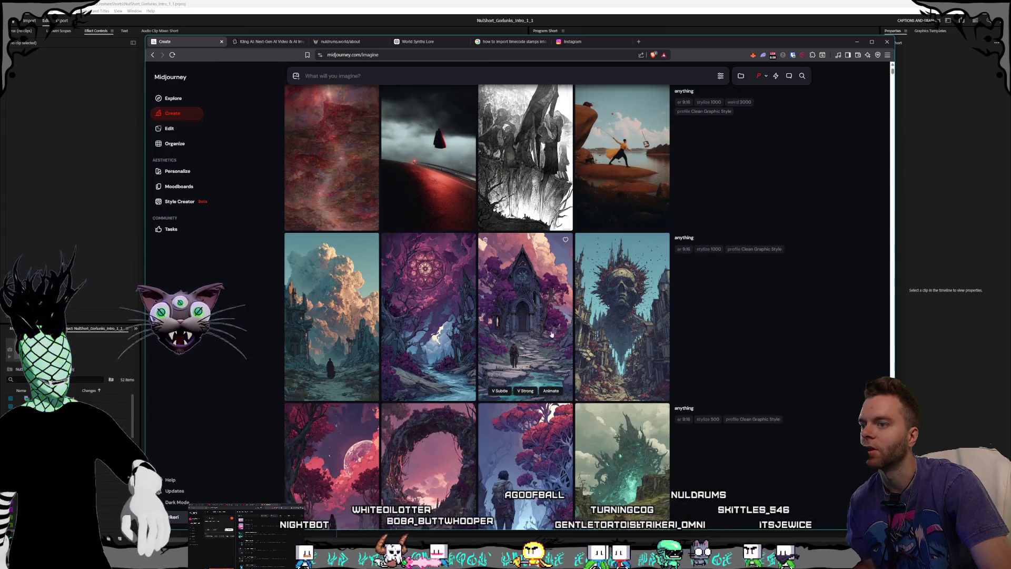
# - Scroll down and preview the masked figure, green forest scene and neighbouring images
pyautogui.scroll(-2, 549, 334)
pyautogui.scroll(-2, 640, 367)
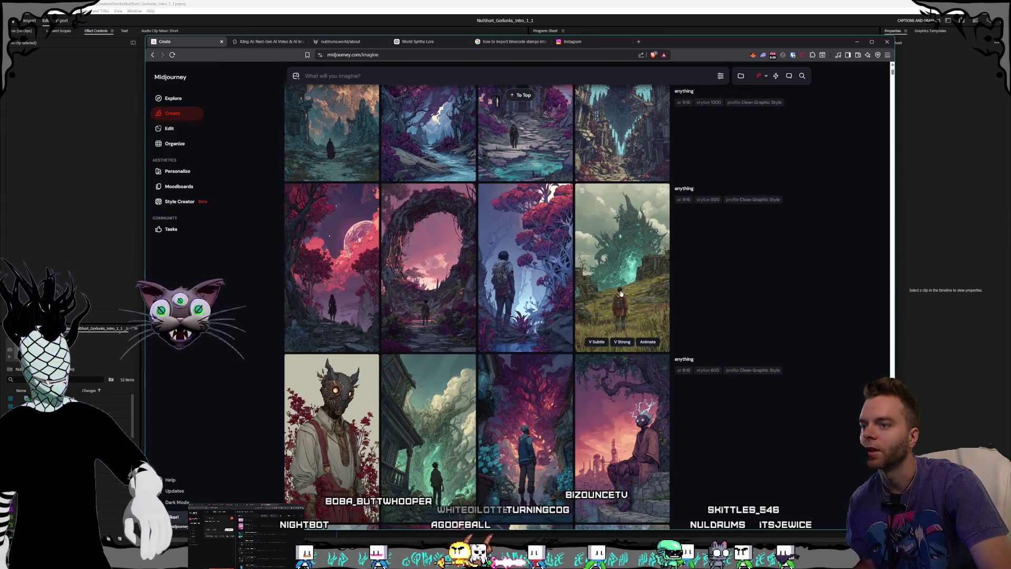
pyautogui.scroll(-2, 621, 293)
pyautogui.click(649, 373)
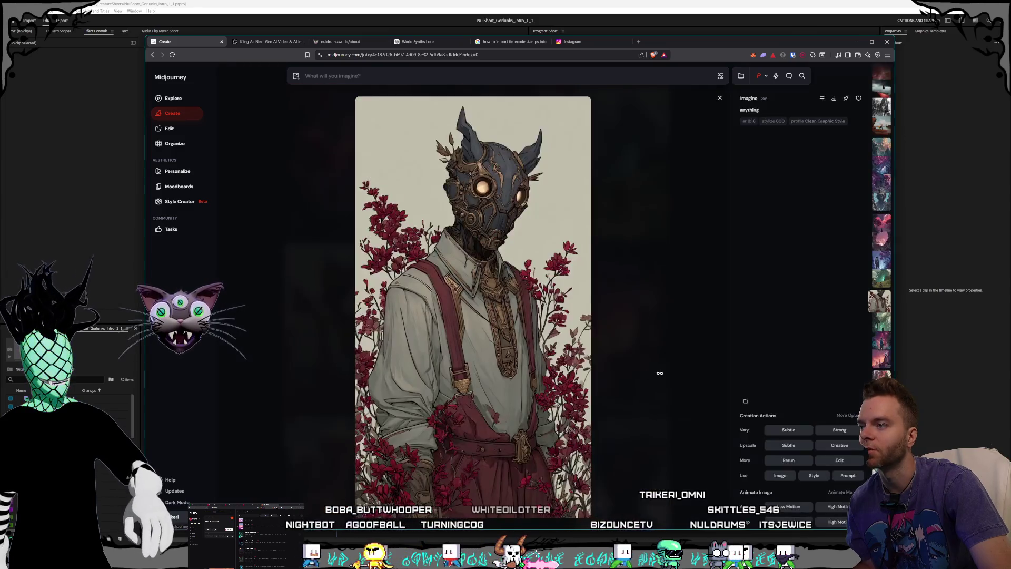
pyautogui.click(674, 372)
pyautogui.click(473, 363)
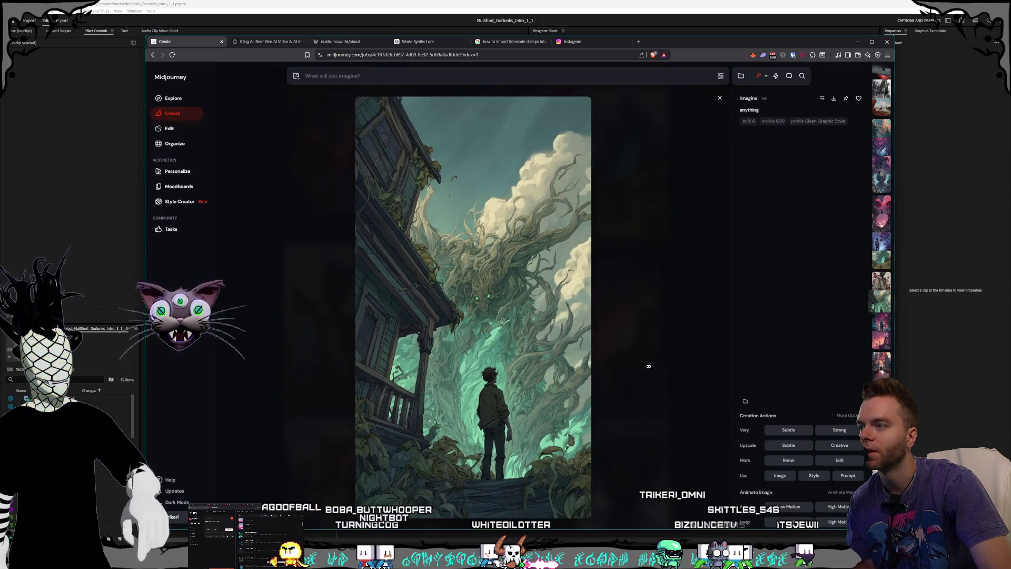
pyautogui.scroll(-2, 601, 351)
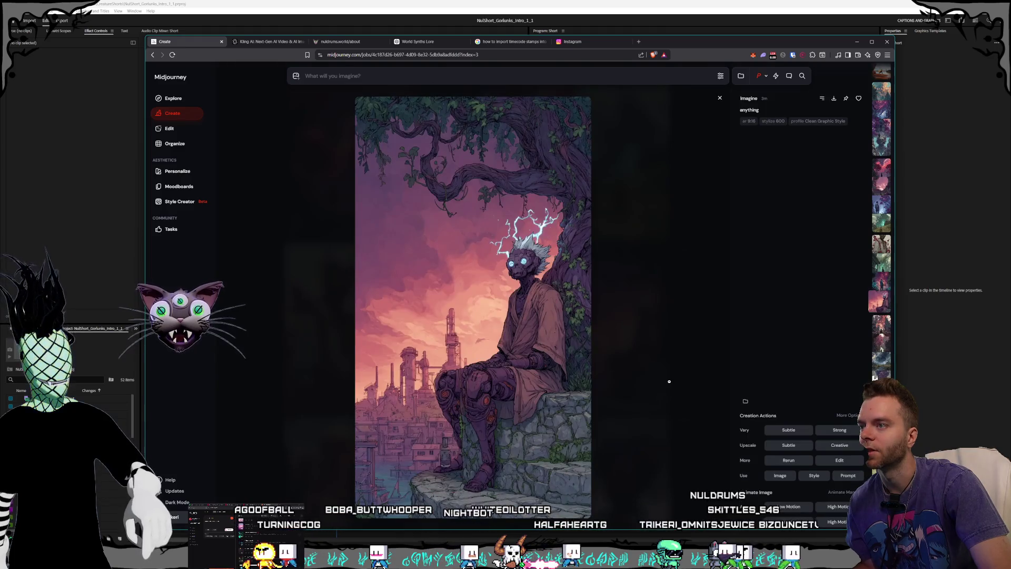
pyautogui.click(669, 382)
pyautogui.click(536, 360)
pyautogui.click(626, 346)
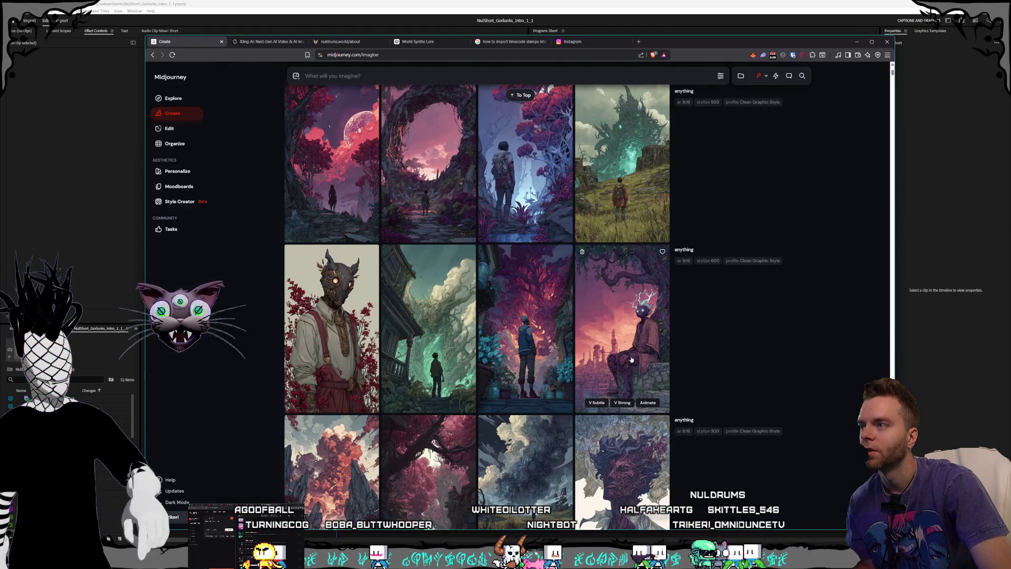
# - View the stone arch and pink moonlit forest images, then return to earlier grid rows
pyautogui.scroll(3, 626, 346)
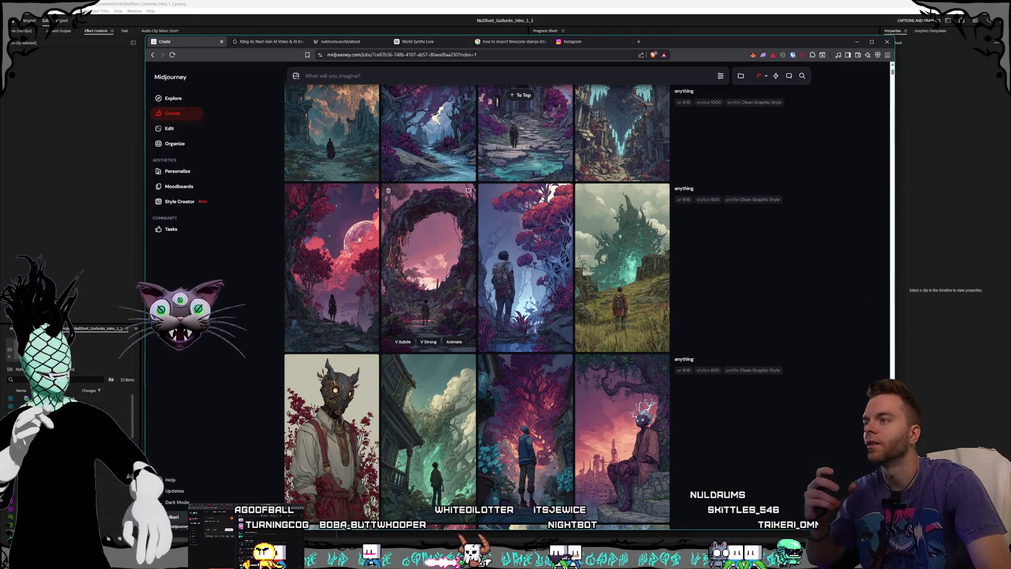
pyautogui.click(428, 268)
pyautogui.scroll(-1, 657, 320)
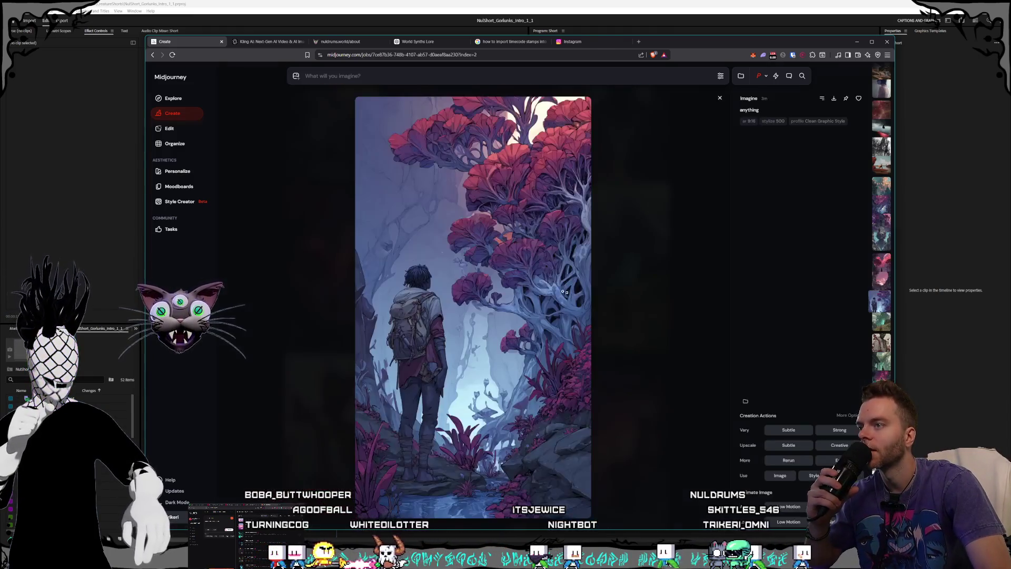
pyautogui.scroll(-1, 633, 315)
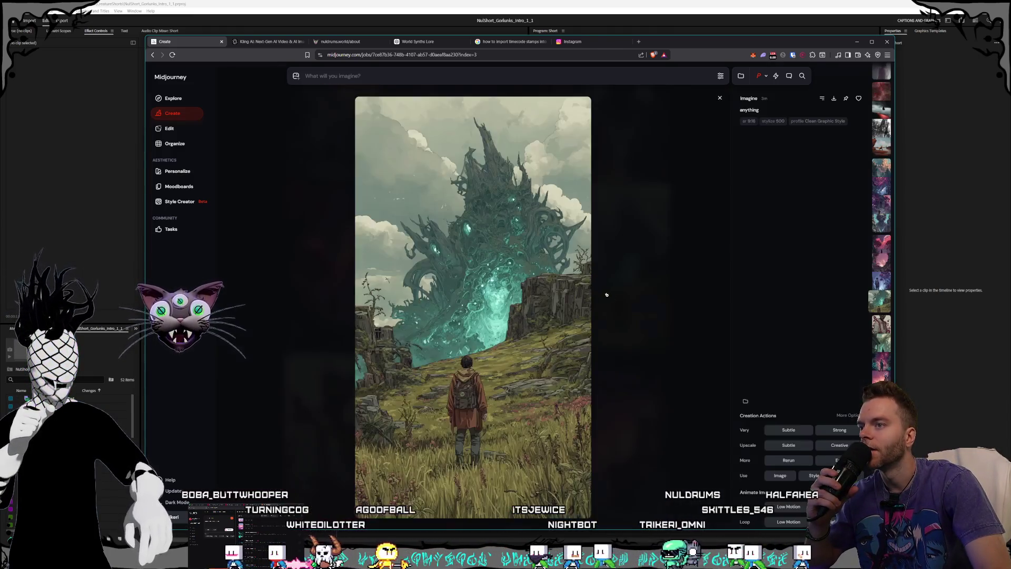
pyautogui.click(689, 333)
pyautogui.click(307, 292)
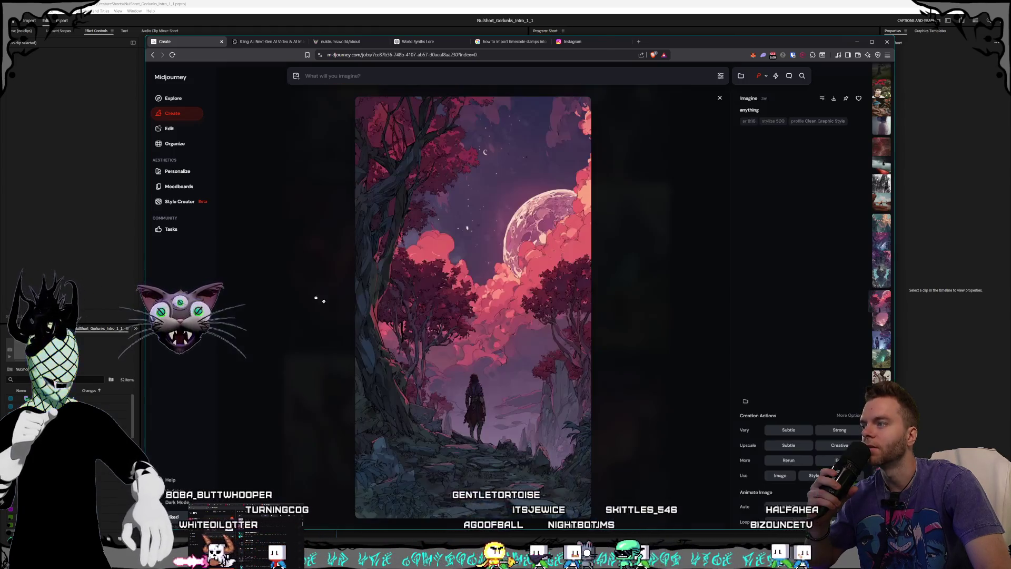
pyautogui.click(618, 373)
pyautogui.scroll(4, 509, 320)
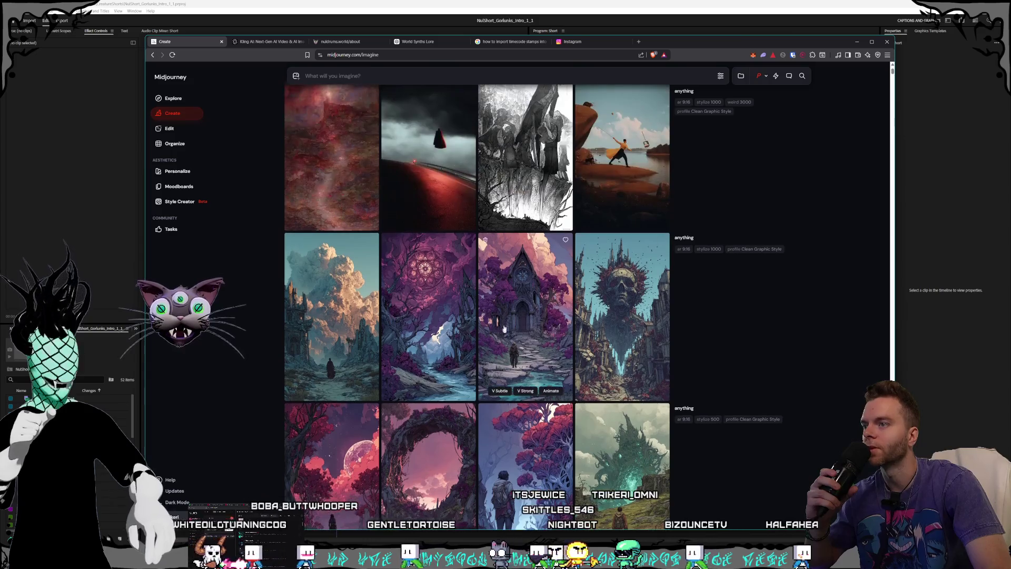
pyautogui.click(508, 321)
pyautogui.click(679, 363)
pyautogui.click(550, 353)
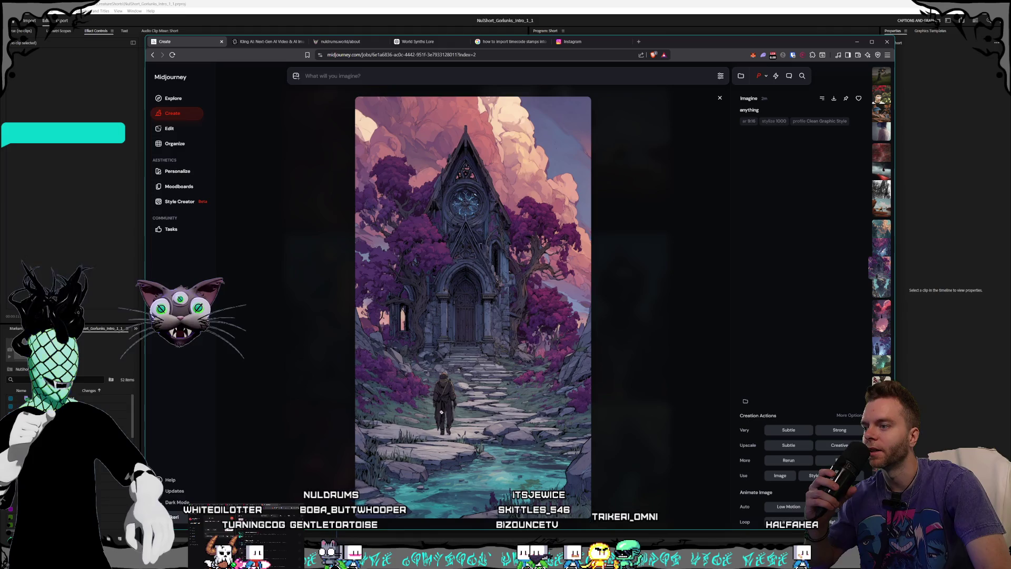
pyautogui.click(668, 326)
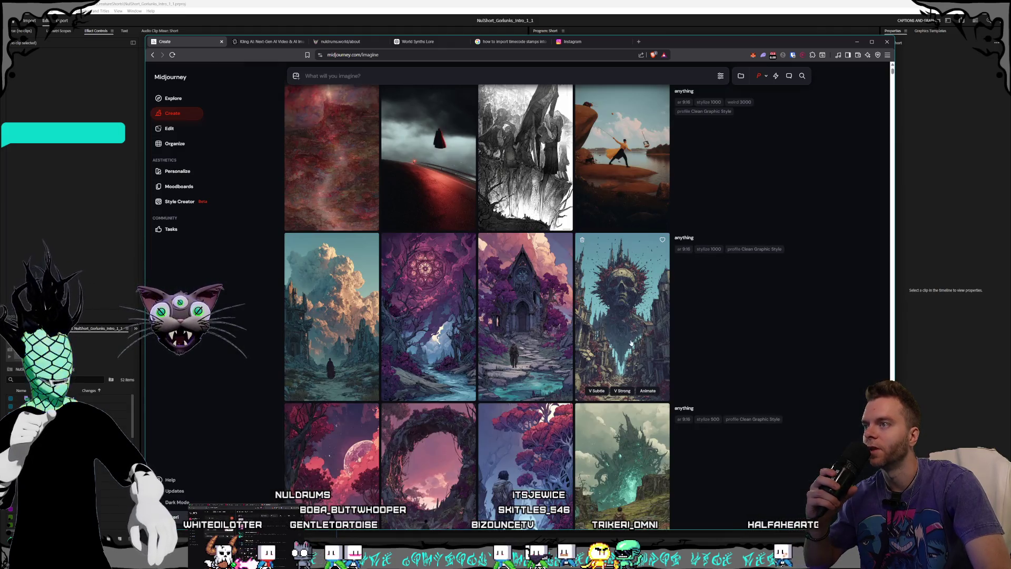
pyautogui.click(456, 358)
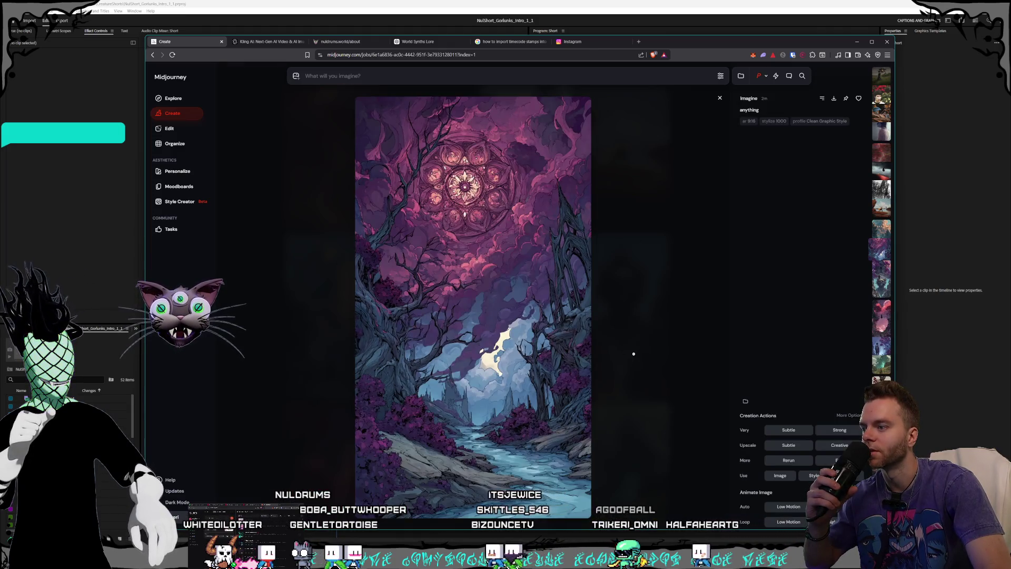
pyautogui.click(634, 354)
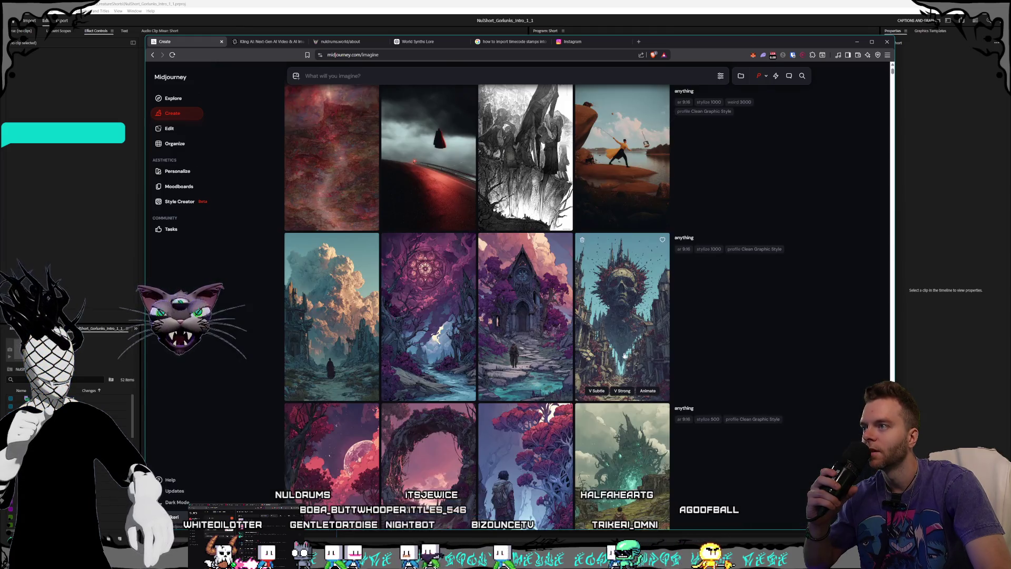
pyautogui.moveTo(605, 356)
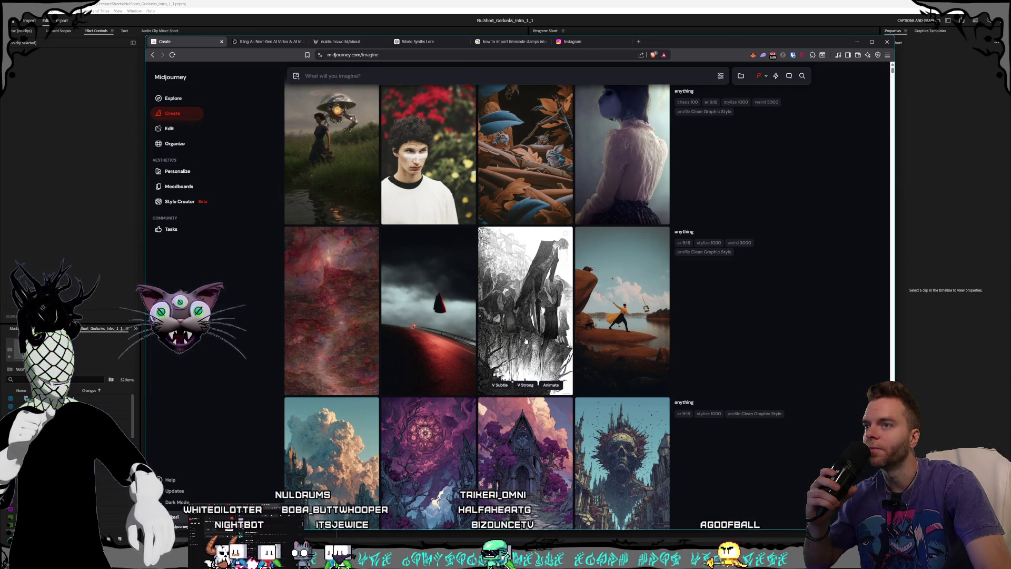
pyautogui.click(526, 341)
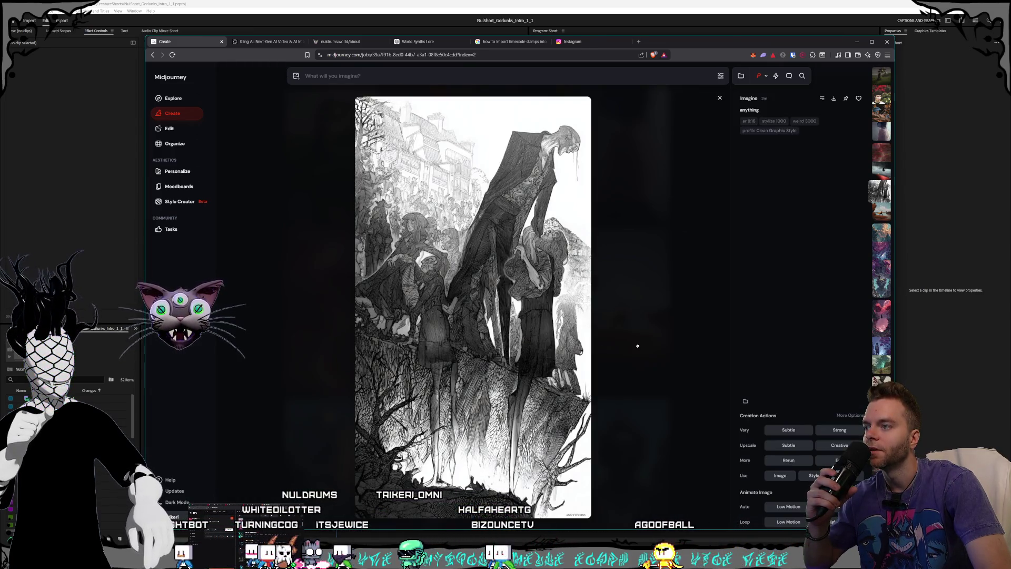
pyautogui.click(638, 347)
pyautogui.click(668, 344)
pyautogui.click(669, 344)
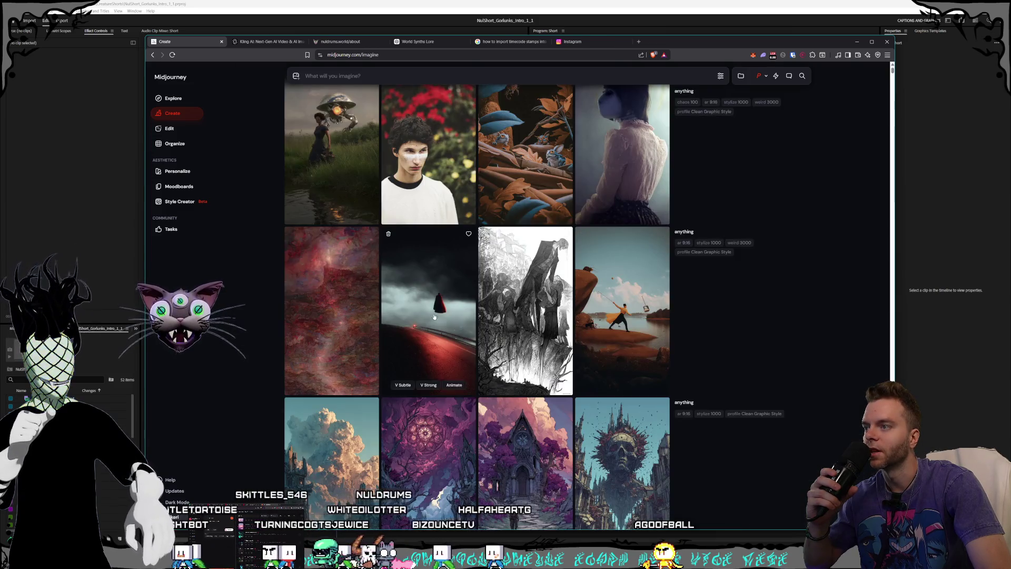
pyautogui.click(473, 320)
pyautogui.click(553, 326)
pyautogui.click(293, 307)
pyautogui.click(614, 327)
pyautogui.scroll(1, 600, 343)
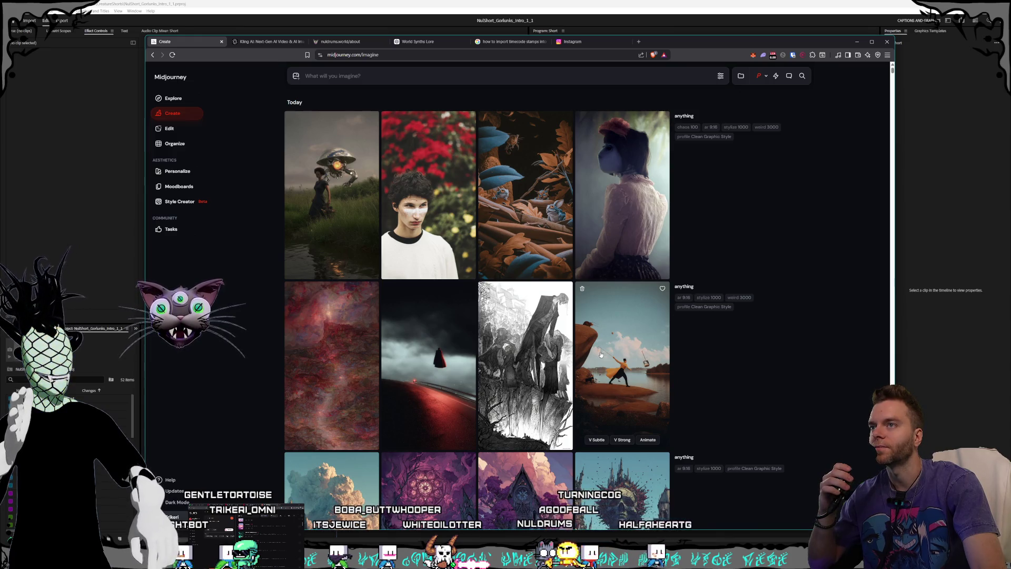
pyautogui.click(720, 75)
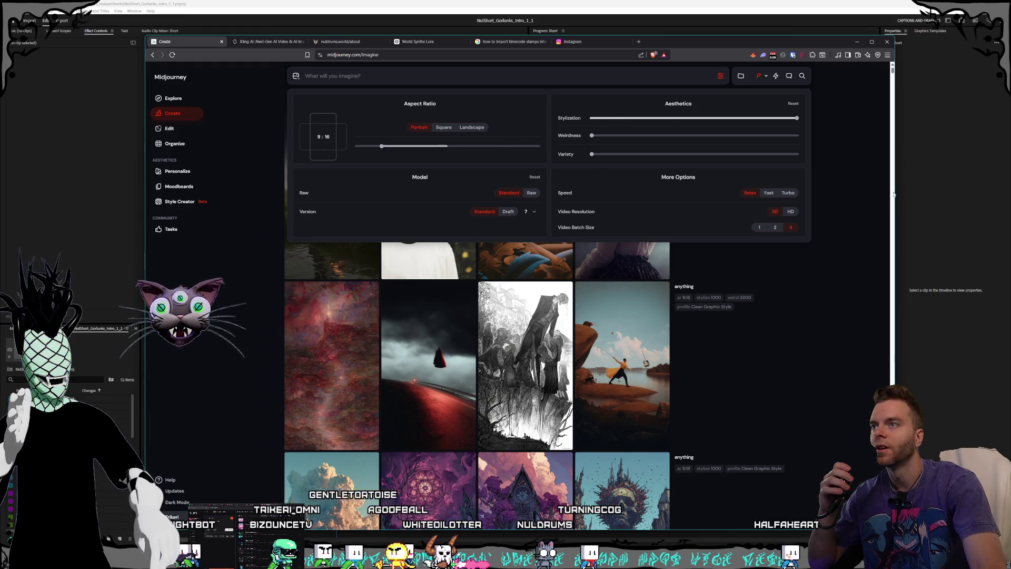
pyautogui.click(894, 195)
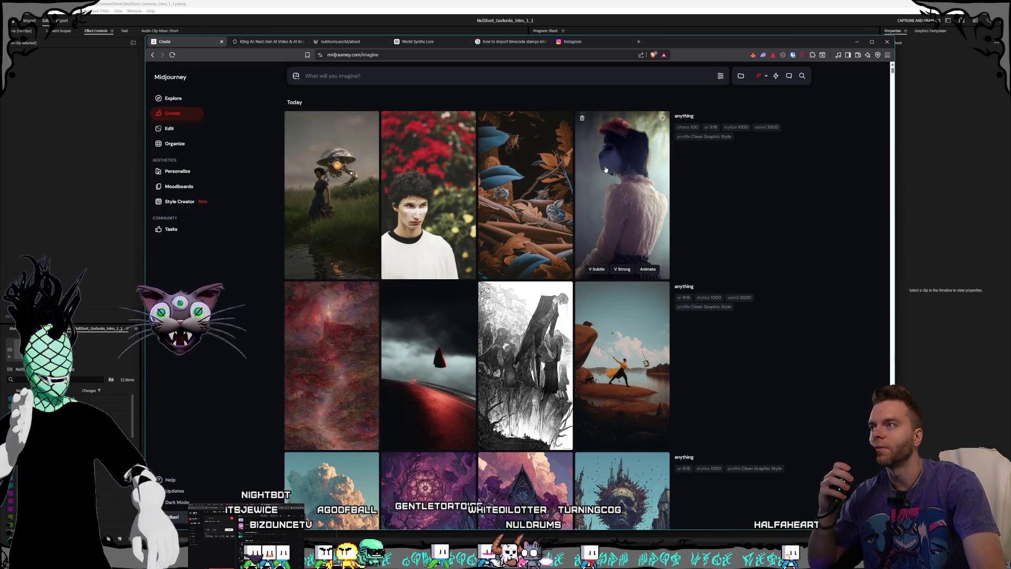
pyautogui.click(605, 169)
pyautogui.click(629, 227)
pyautogui.click(537, 184)
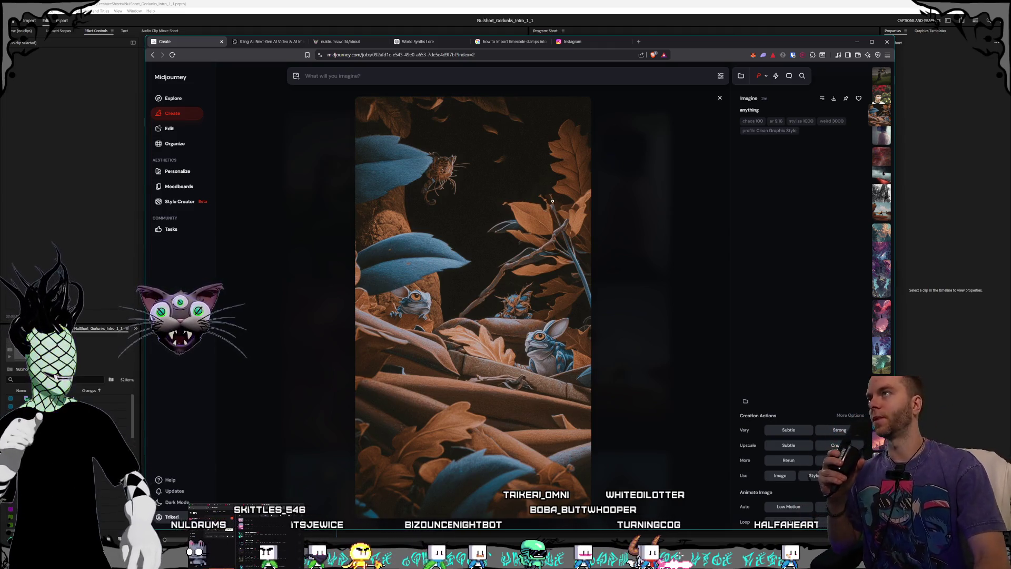
pyautogui.click(701, 261)
pyautogui.click(429, 195)
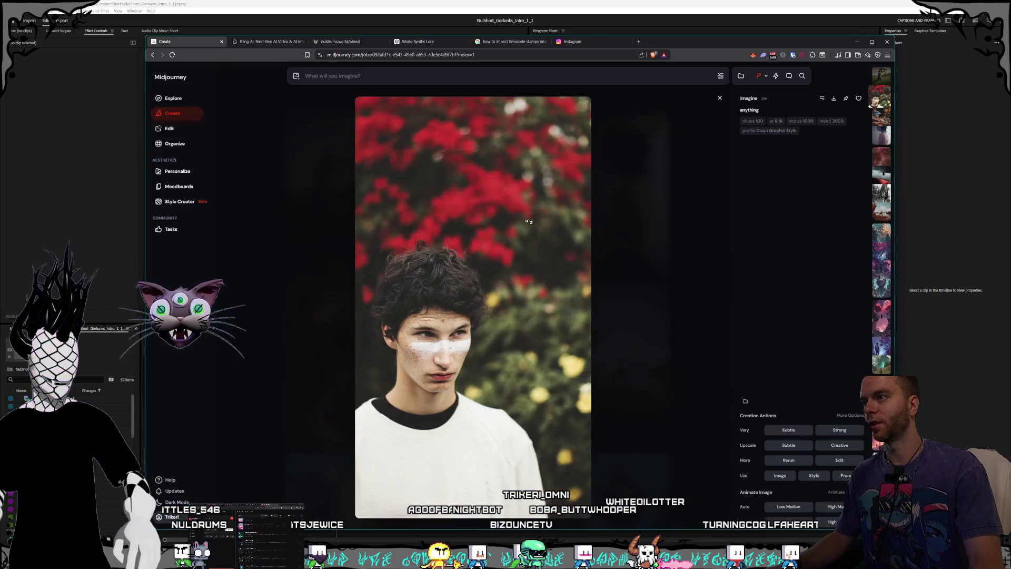
pyautogui.click(672, 254)
pyautogui.click(316, 174)
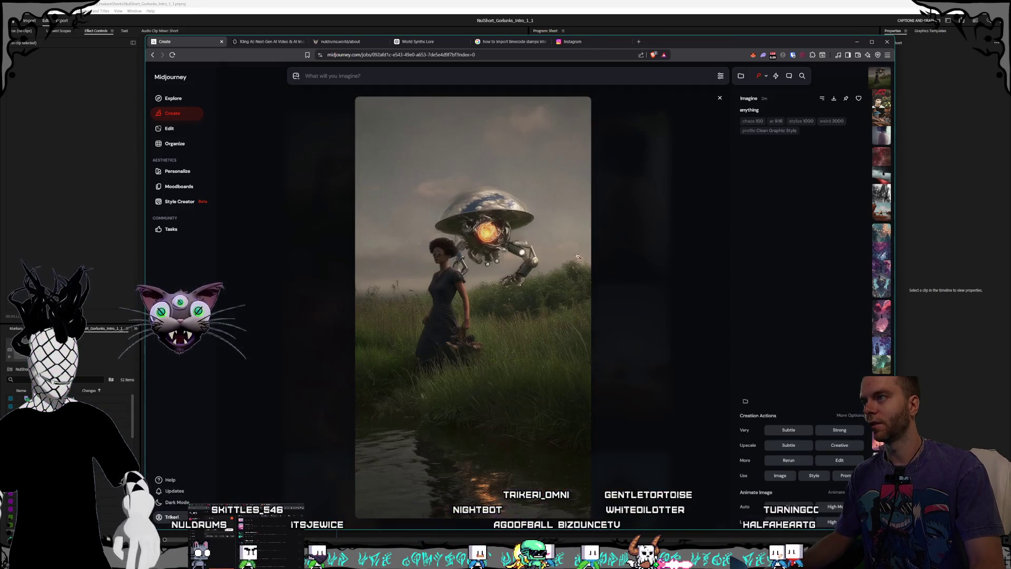
pyautogui.click(700, 282)
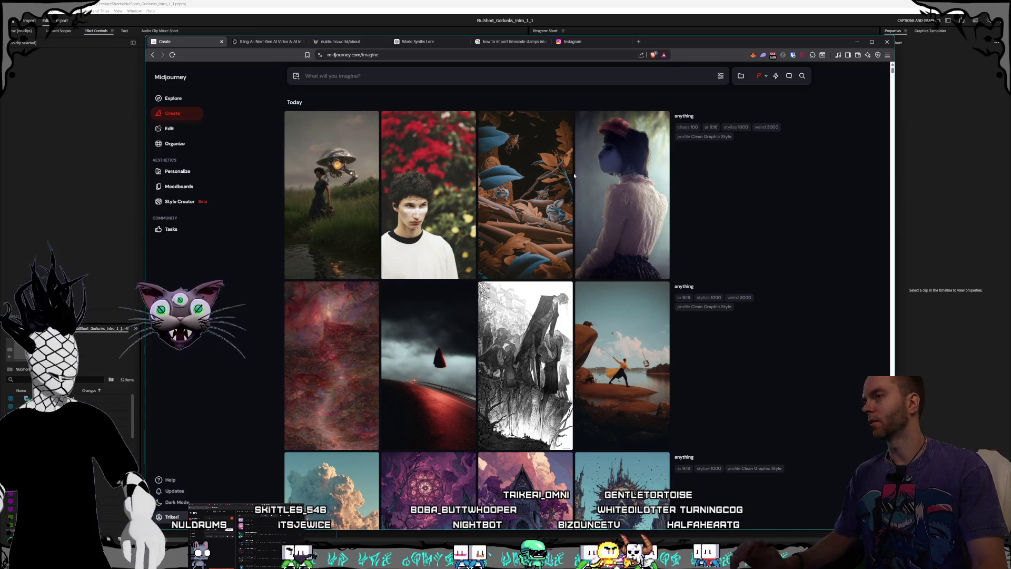
pyautogui.click(383, 76)
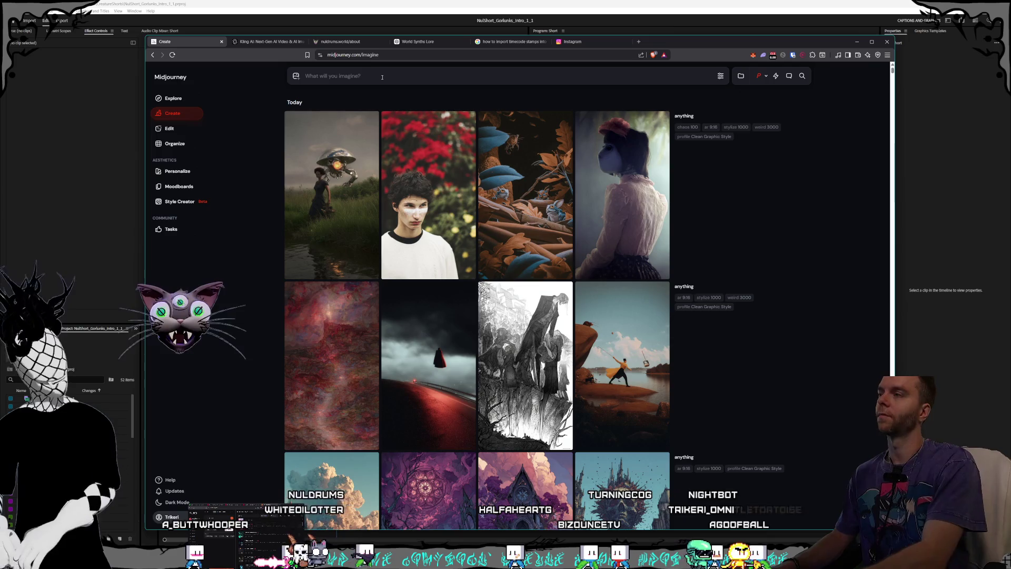
# - Write the rock golem prompt holding alien technology on a green plain with portals in the sky
pyautogui.write('rock golem with armored pla')
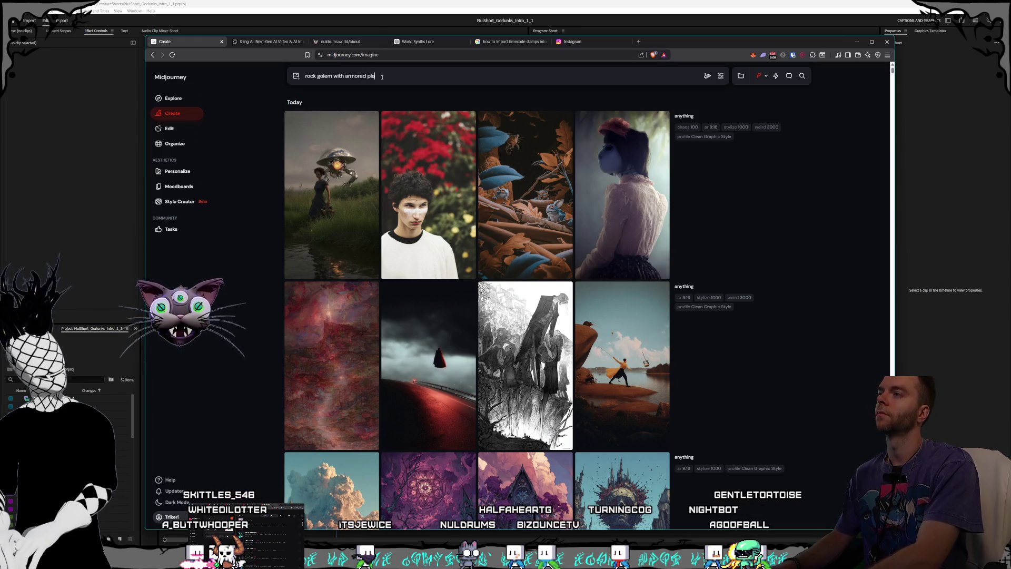
pyautogui.write('tes holding up a')
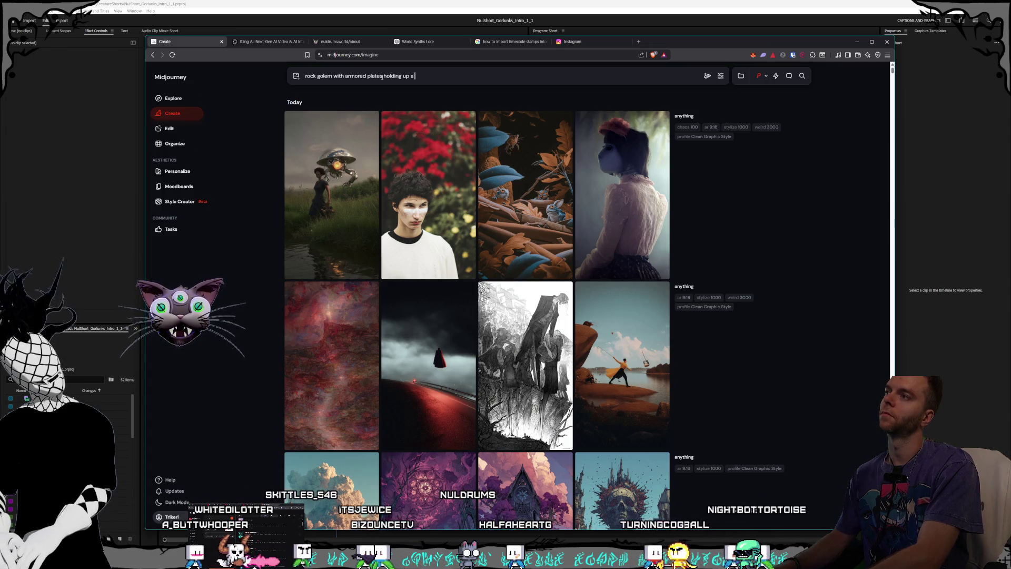
pyautogui.write(' piece of ')
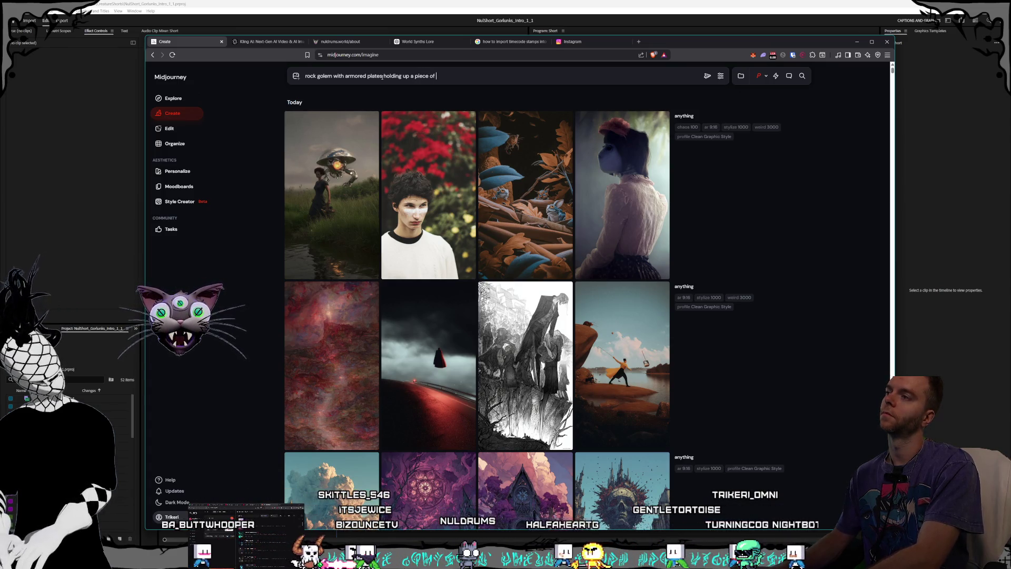
pyautogui.write('allien techno')
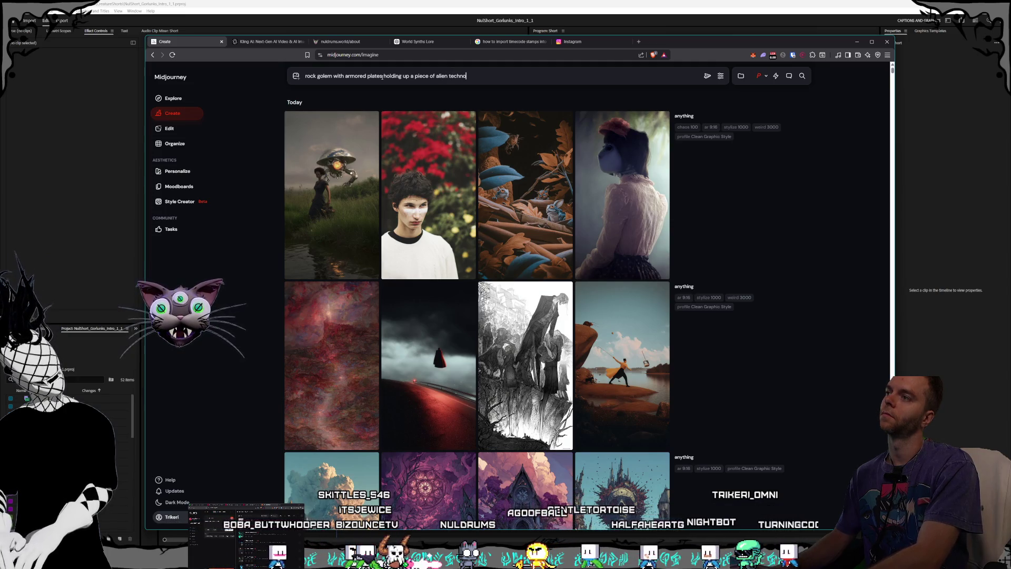
pyautogui.write('logy while sta')
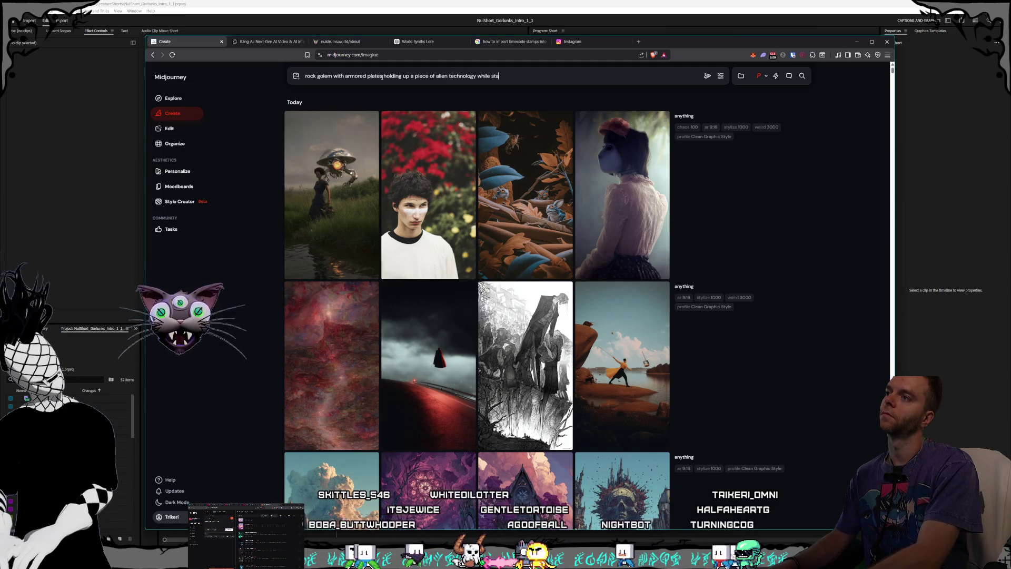
pyautogui.write('nding on a green open plain with a multi colored ')
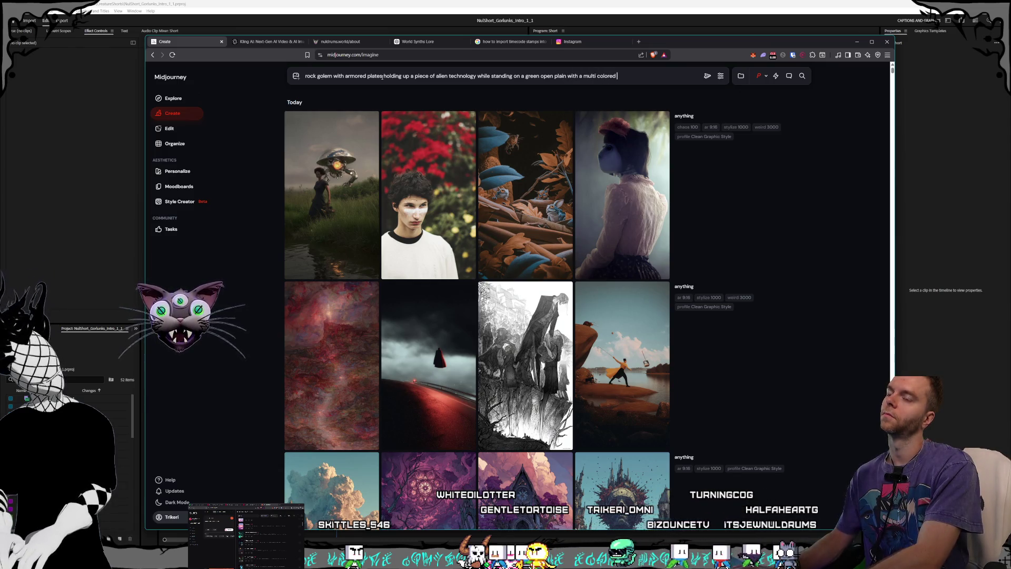
pyautogui.write('sky with por')
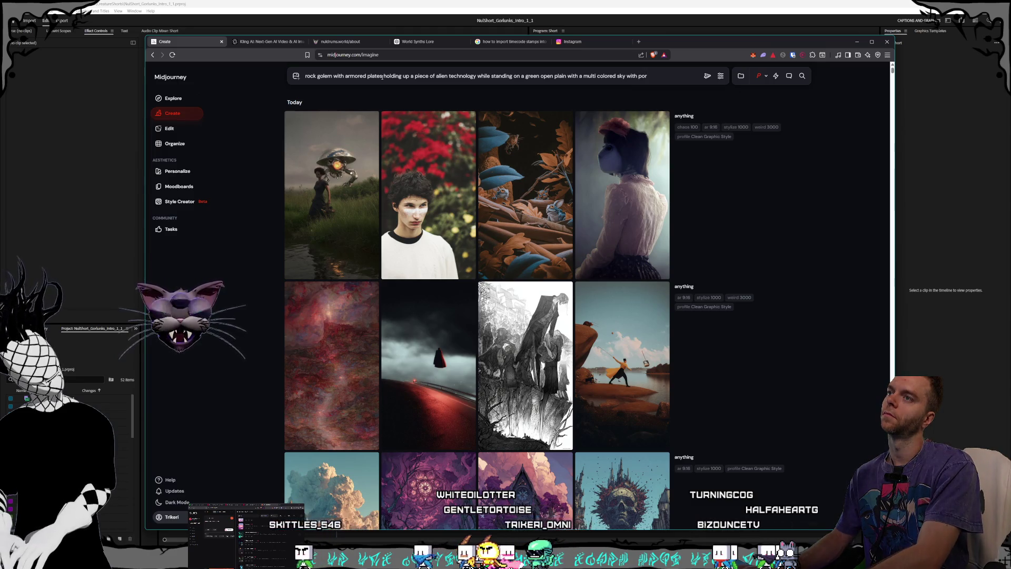
pyautogui.write('tal')
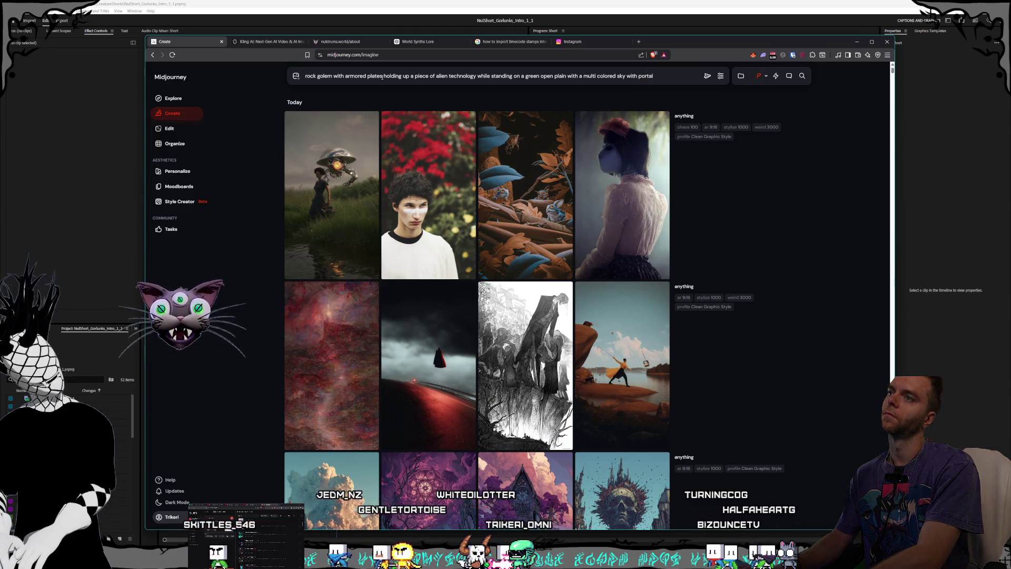
pyautogui.write('s in the sky')
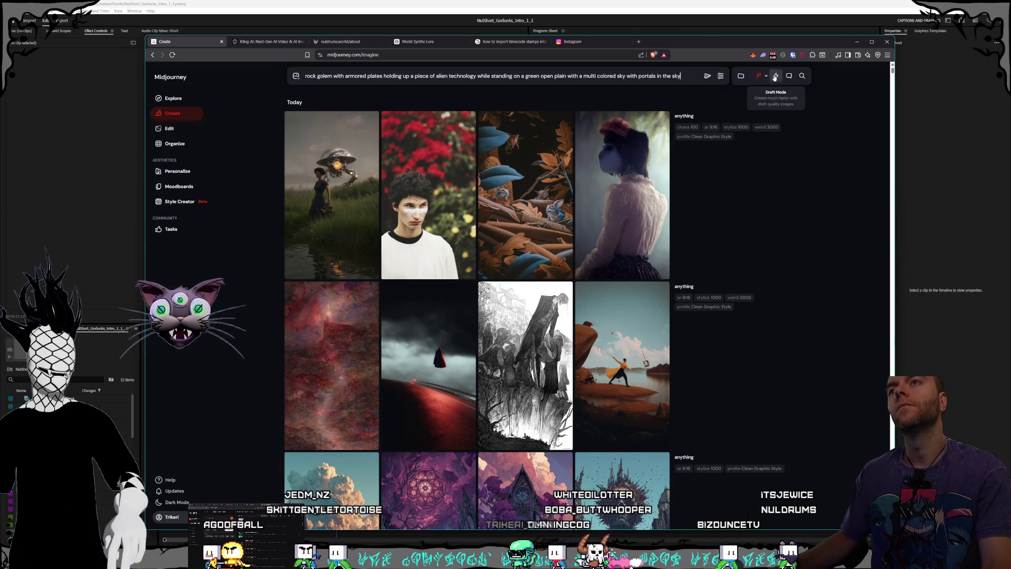
# - Lower stylization to about 600 and submit the rock golem prompt
pyautogui.click(767, 76)
pyautogui.click(767, 76)
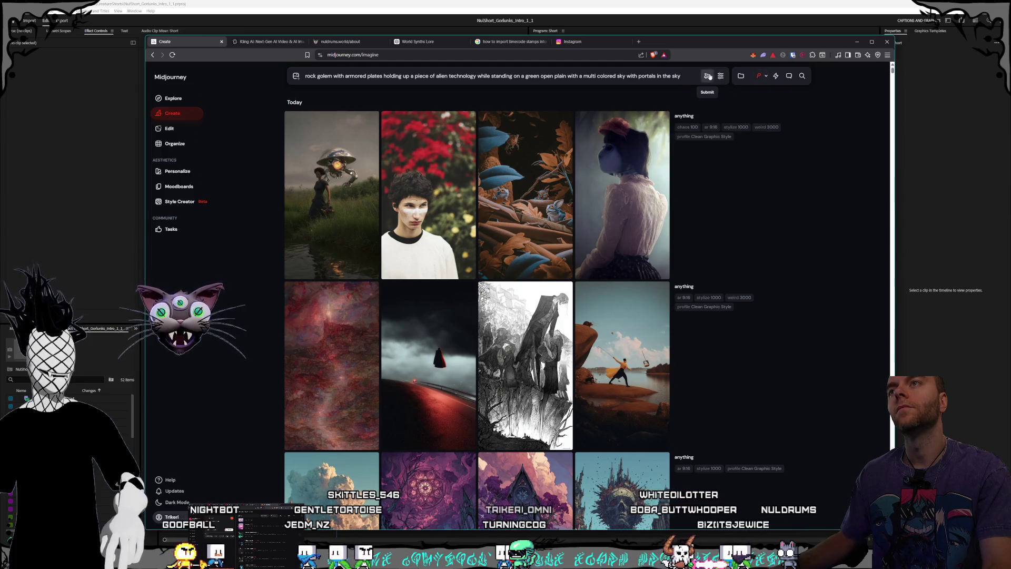
pyautogui.click(721, 76)
pyautogui.moveTo(742, 118); pyautogui.dragTo(719, 118)
pyautogui.press('Return')
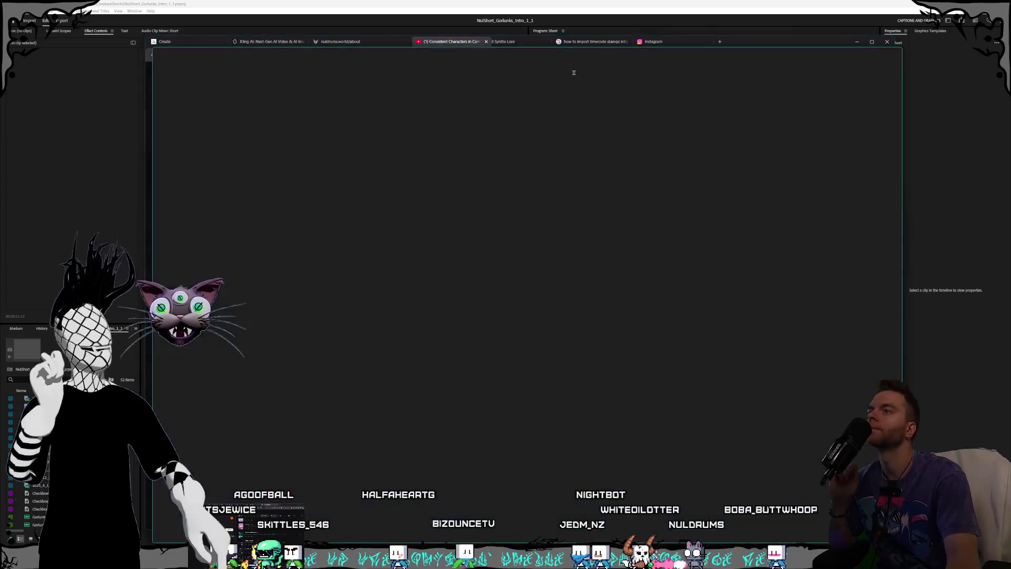
# - Bring up the Consistent Characters video, unmute it, watch, then pause it
pyautogui.click(683, 51)
pyautogui.moveTo(683, 51); pyautogui.dragTo(680, 42)
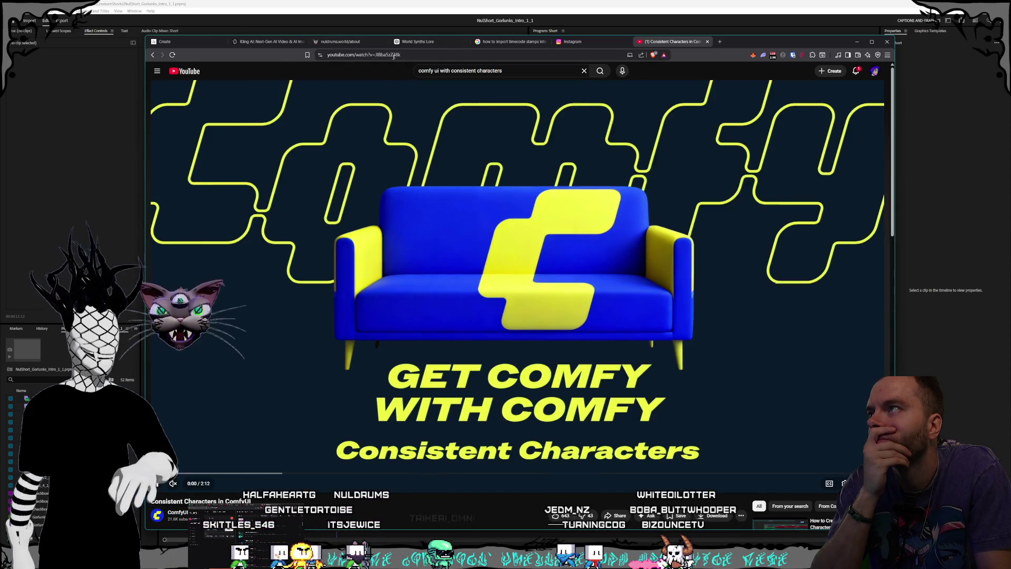
pyautogui.press('m')
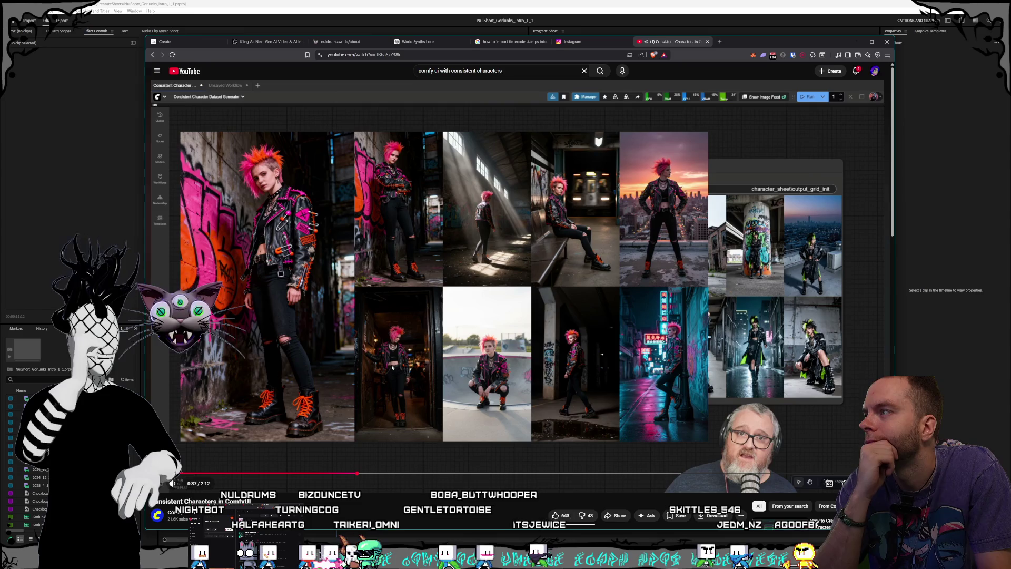
pyautogui.click(416, 345)
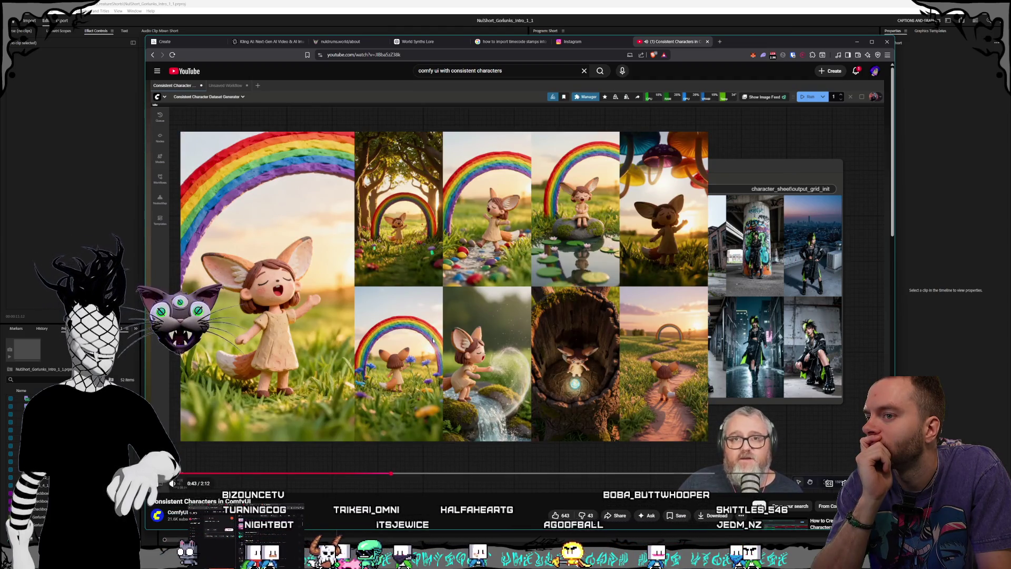
pyautogui.click(433, 340)
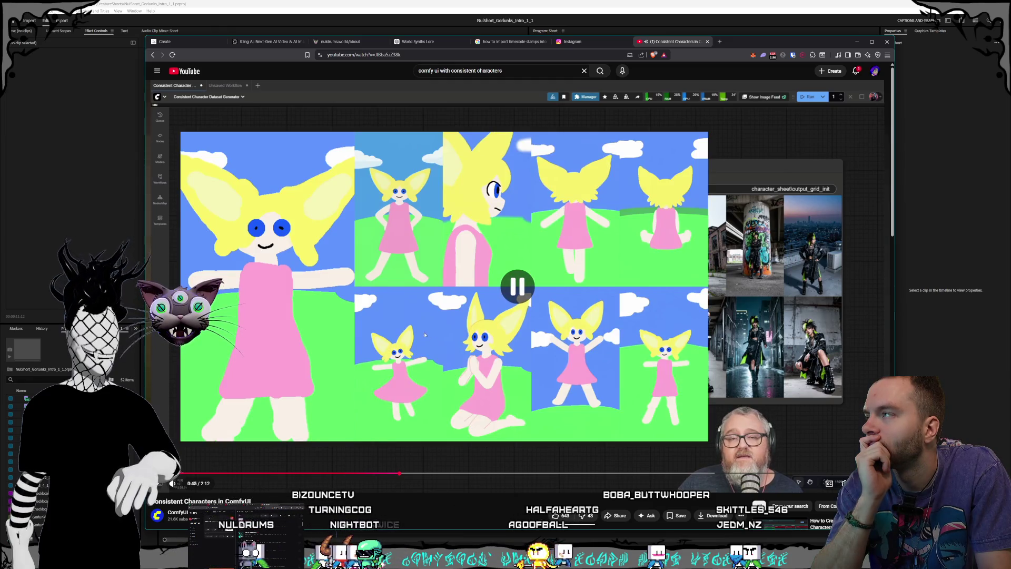
pyautogui.scroll(-3, 433, 341)
pyautogui.scroll(3, 440, 206)
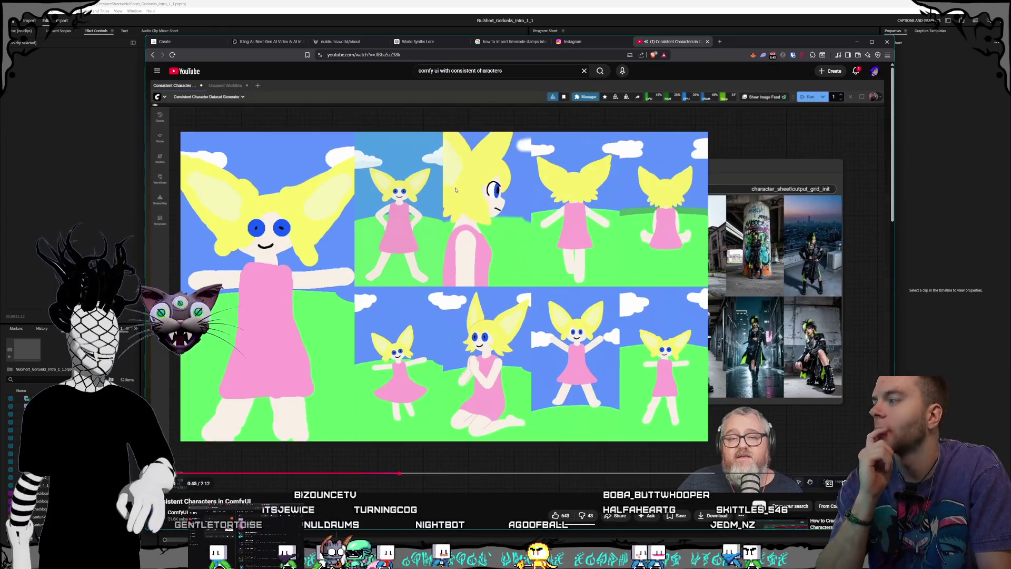
# - Cycle through the World Synths Lore, nuldrums and Kling AI tabs back to Midjourney
pyautogui.click(410, 42)
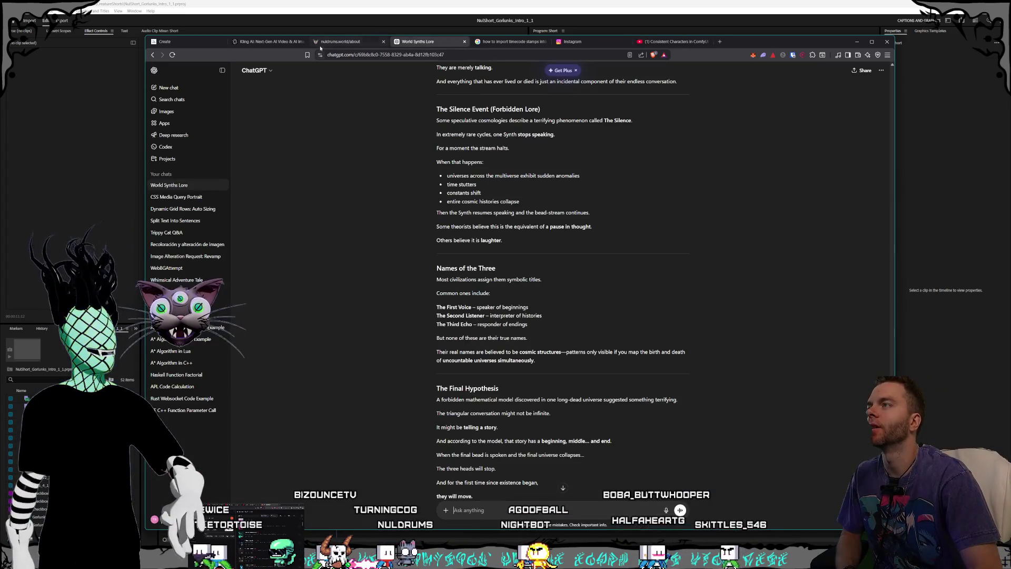
pyautogui.click(342, 42)
pyautogui.click(257, 42)
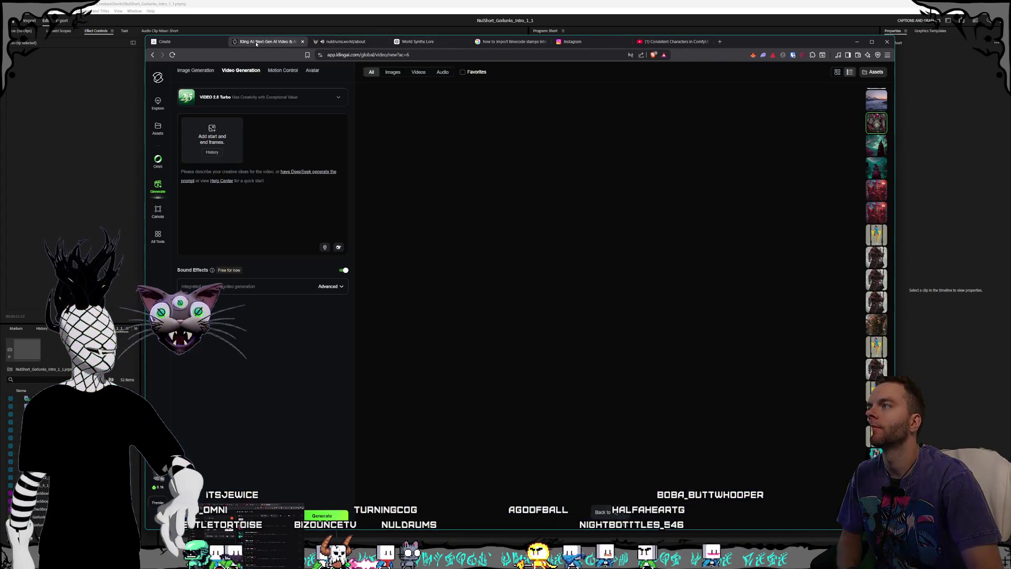
pyautogui.click(174, 41)
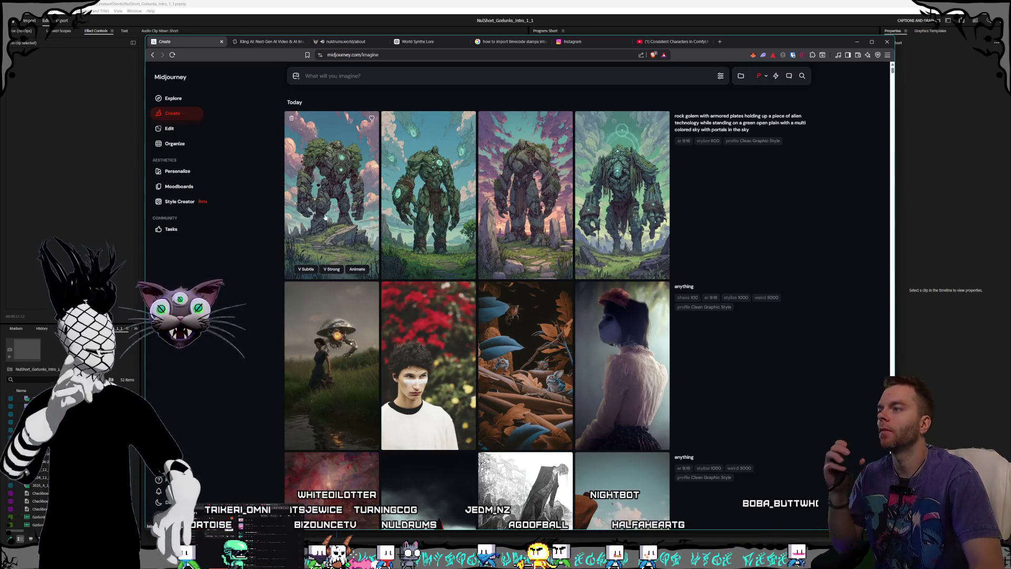
pyautogui.click(305, 205)
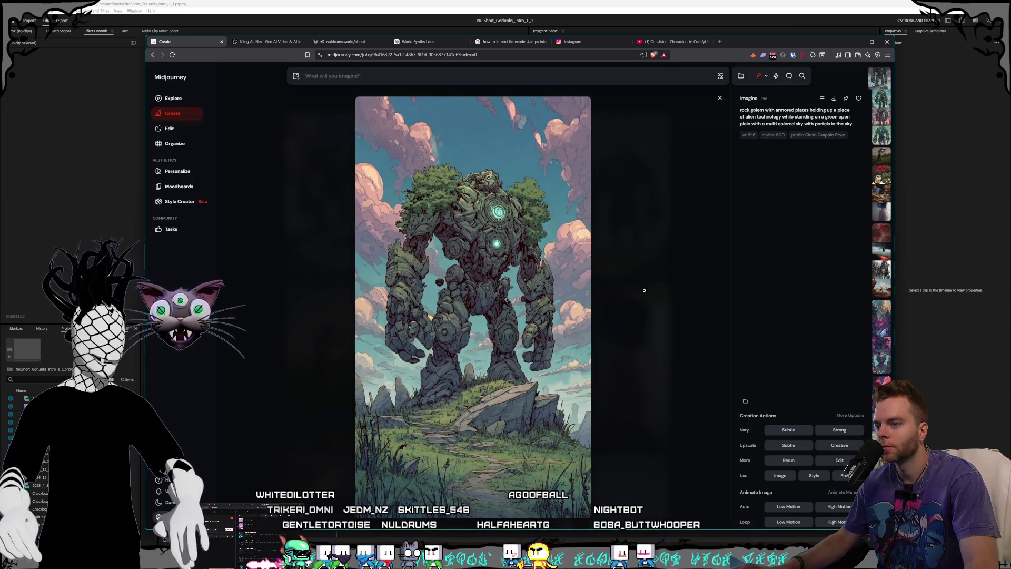
pyautogui.scroll(-1, 645, 291)
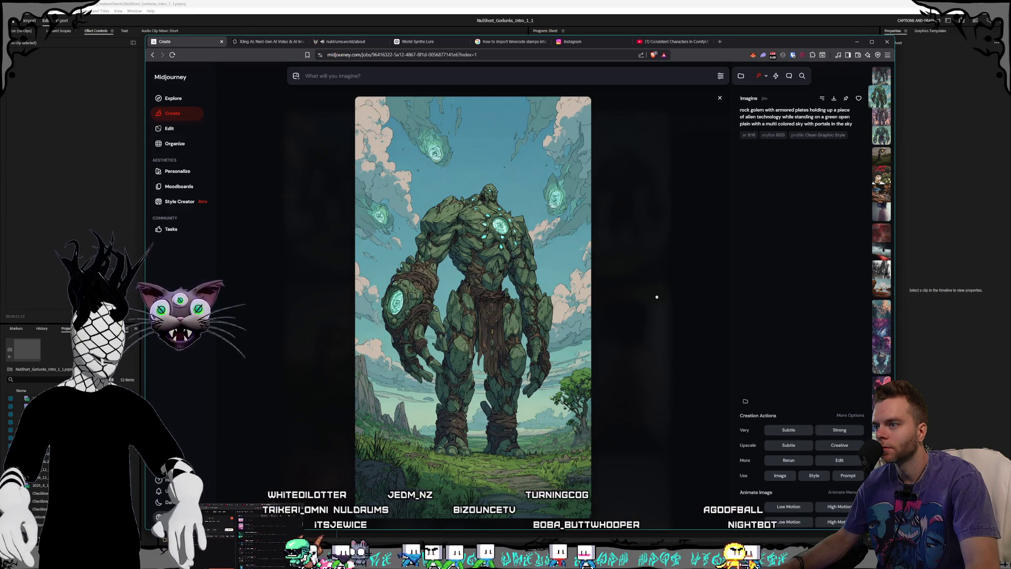
pyautogui.scroll(-1, 656, 297)
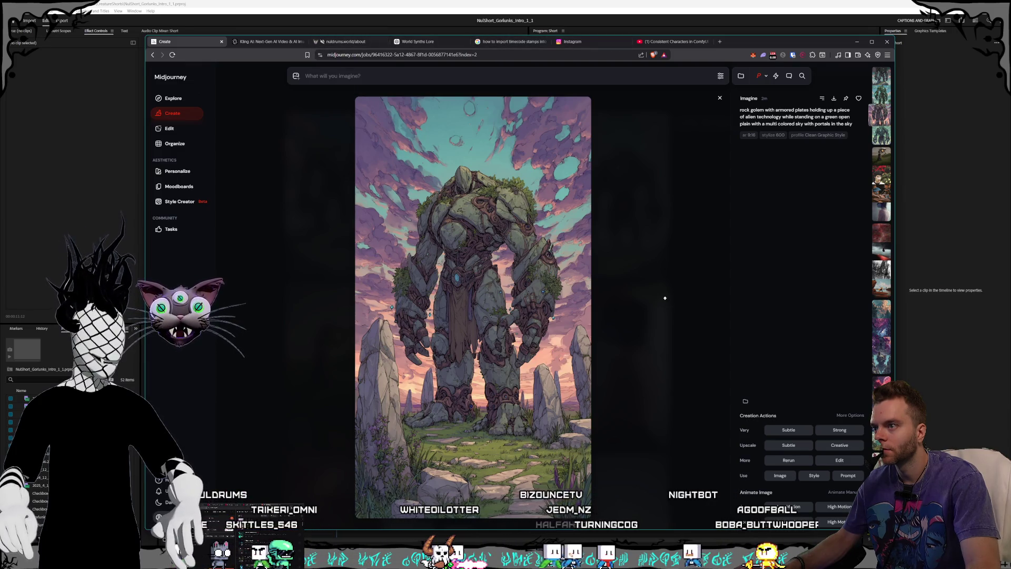
pyautogui.scroll(-1, 666, 298)
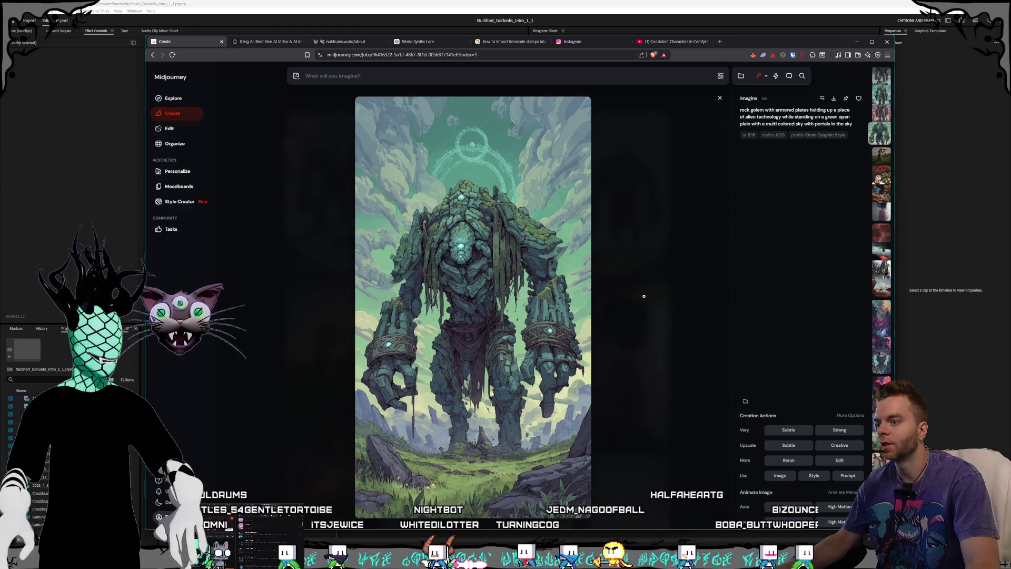
pyautogui.click(643, 296)
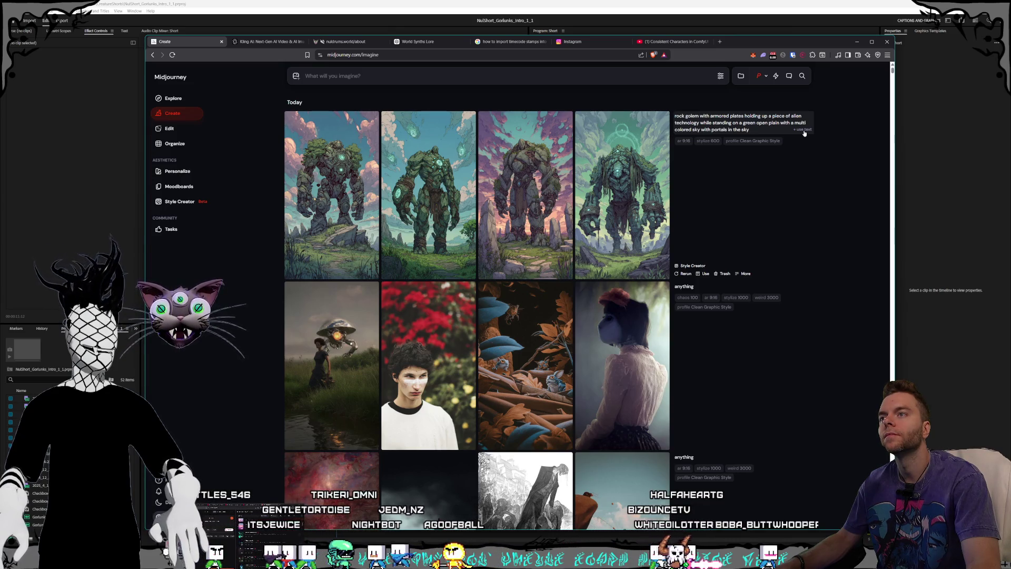
# - Rerun the rock golem prompt, glance at Style Creator, and reload the prompt into the prompt bar
pyautogui.click(804, 130)
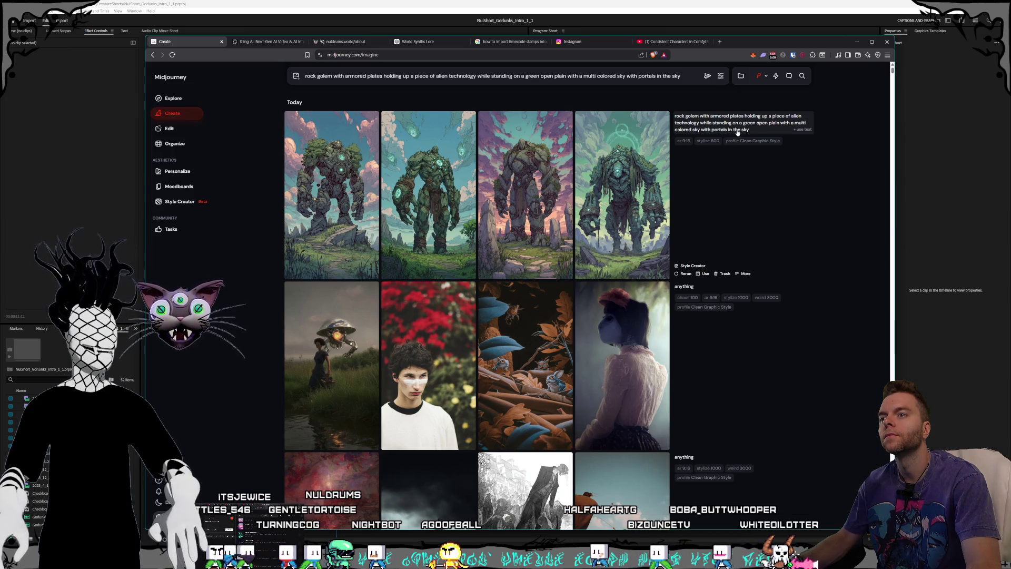
pyautogui.click(709, 76)
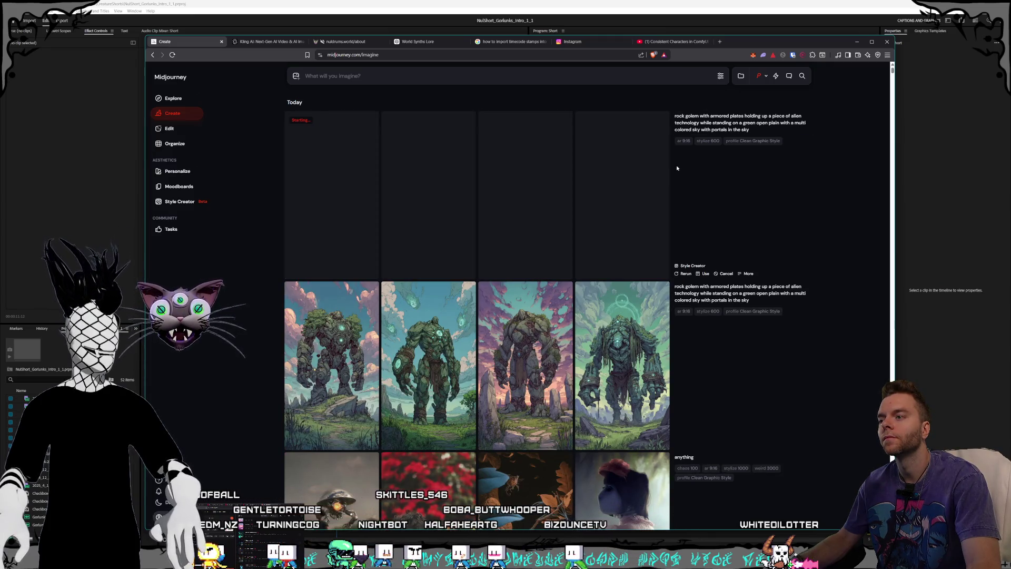
pyautogui.click(721, 76)
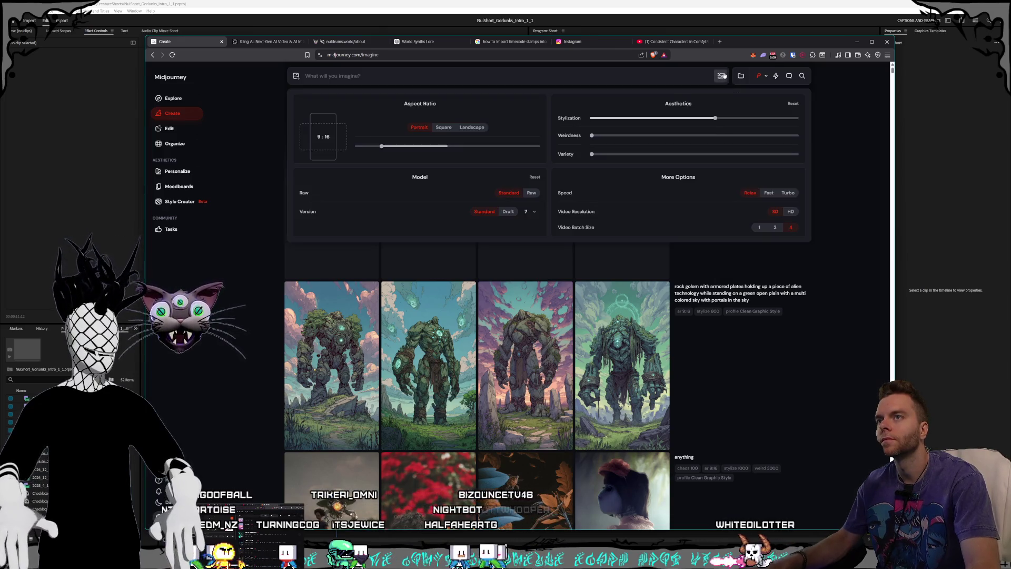
pyautogui.click(757, 246)
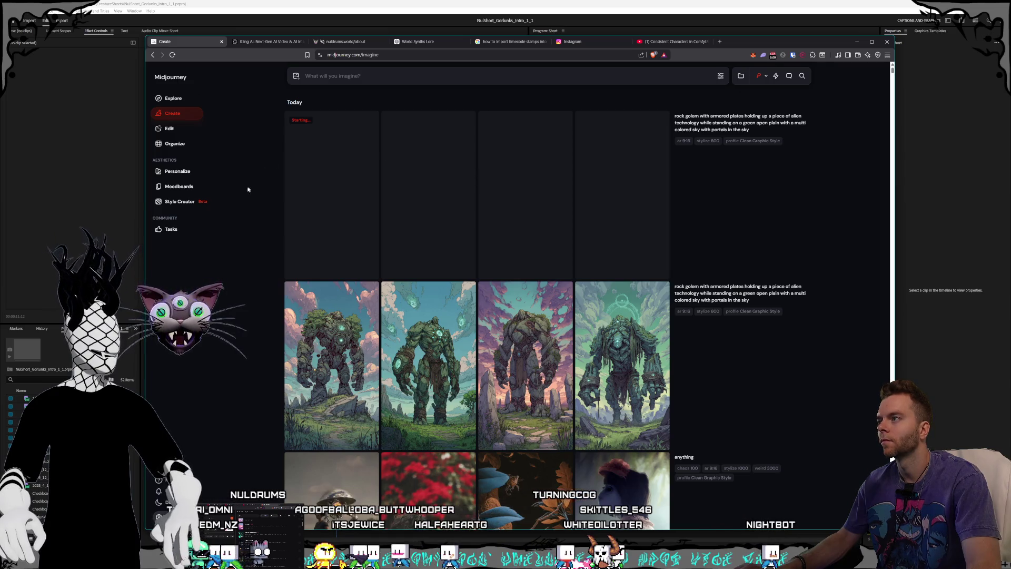
pyautogui.click(174, 203)
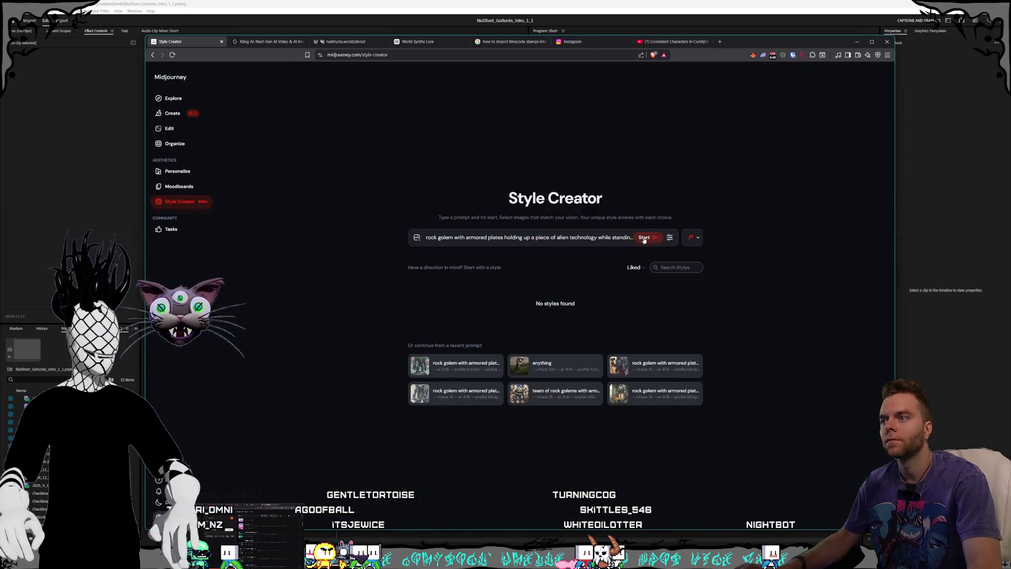
pyautogui.click(172, 112)
pyautogui.click(801, 129)
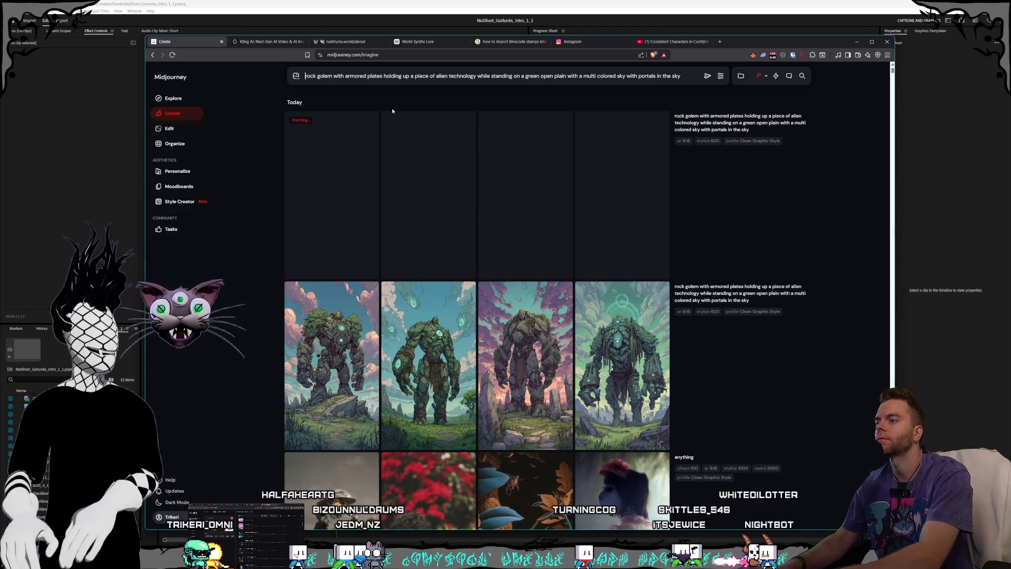
# - Make the golem human sized and inspecting the alien technology in its hand
pyautogui.write('human sized')
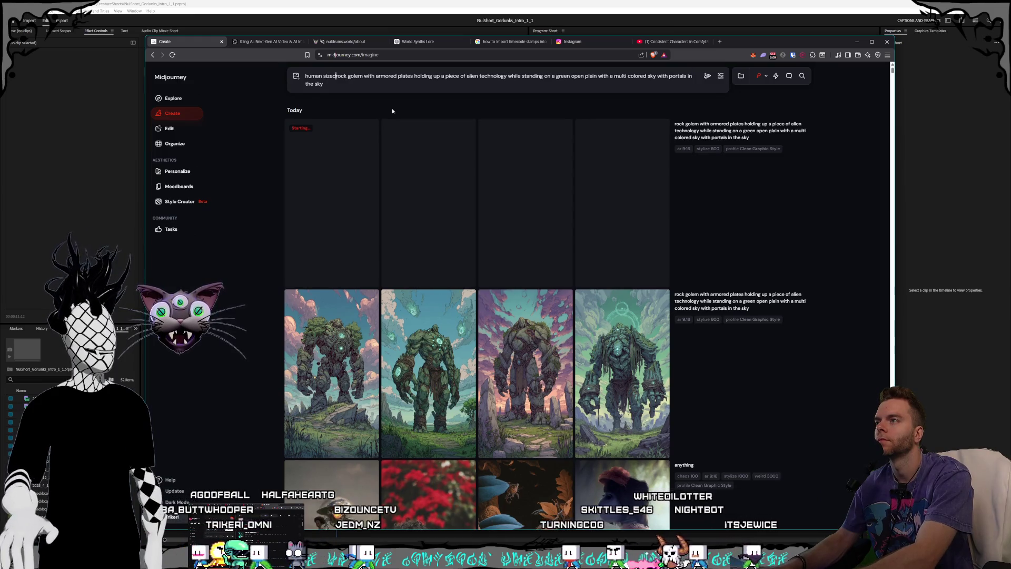
pyautogui.hotkey('ctrl', 'End')
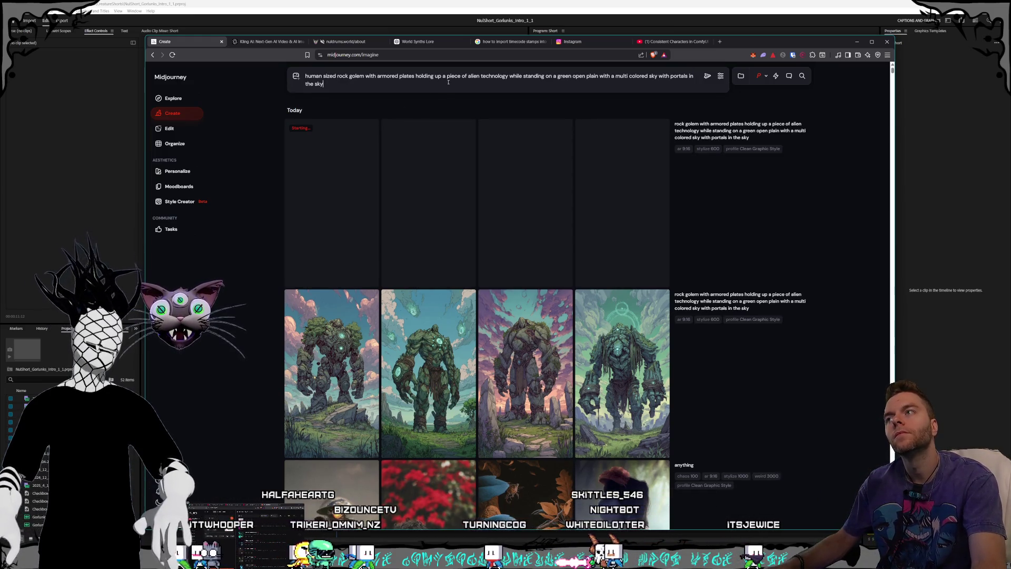
pyautogui.keyDown('shift'); pyautogui.click(510, 77); pyautogui.keyUp('shift')
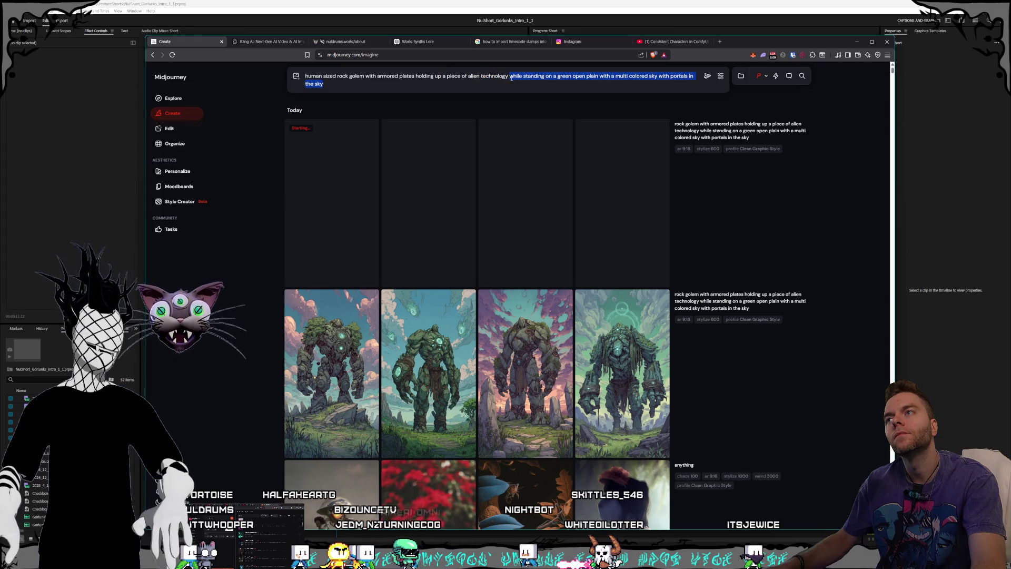
pyautogui.click(510, 77)
pyautogui.write(',ab')
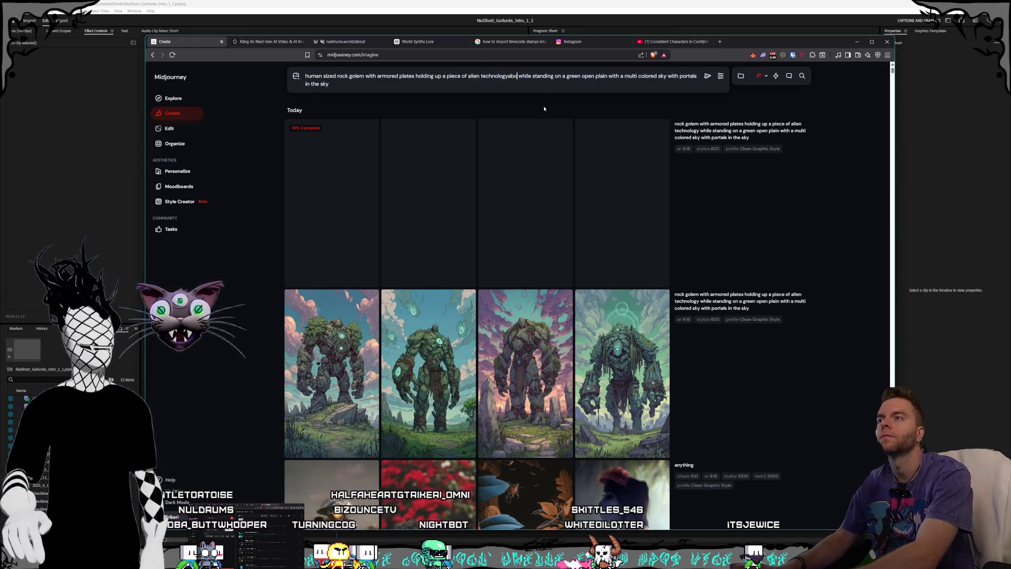
pyautogui.press('BackSpace')
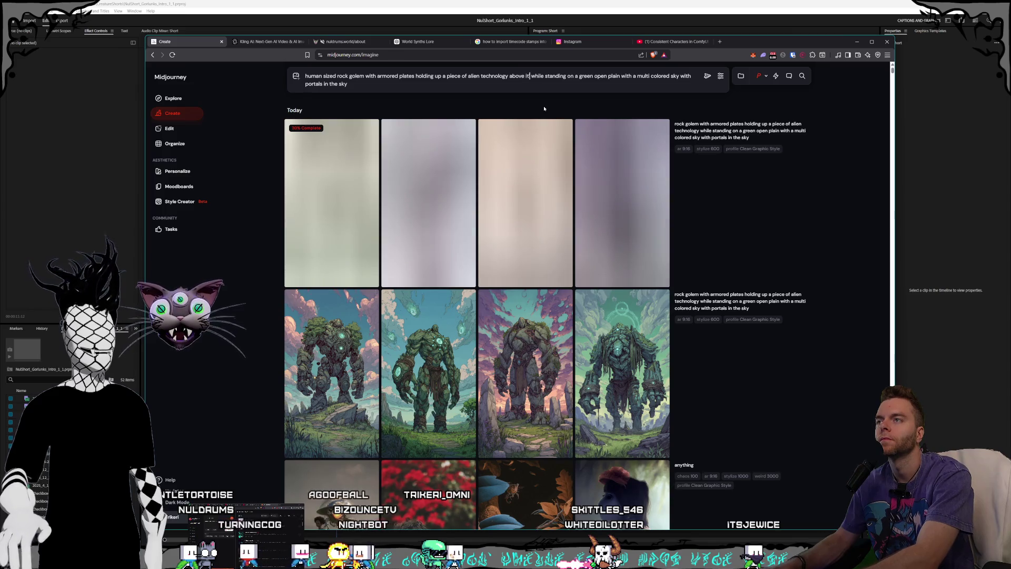
pyautogui.write("'s head")
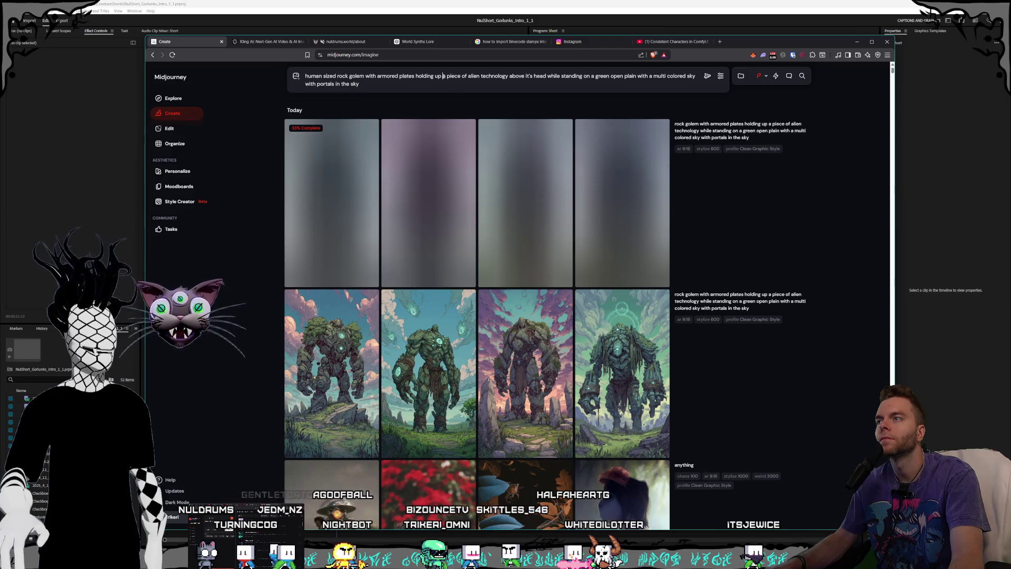
pyautogui.write('and inspecting ')
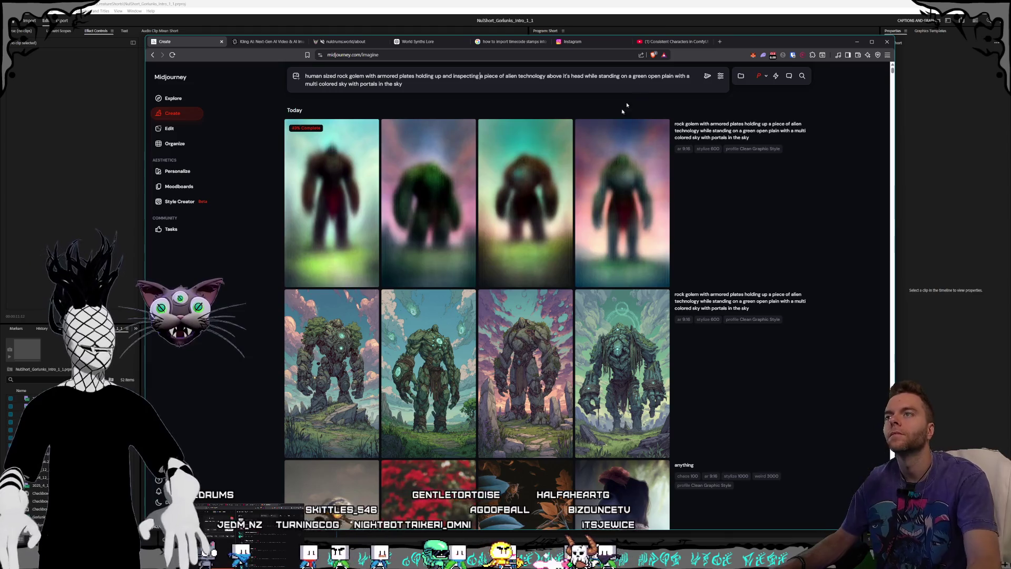
pyautogui.write(',')
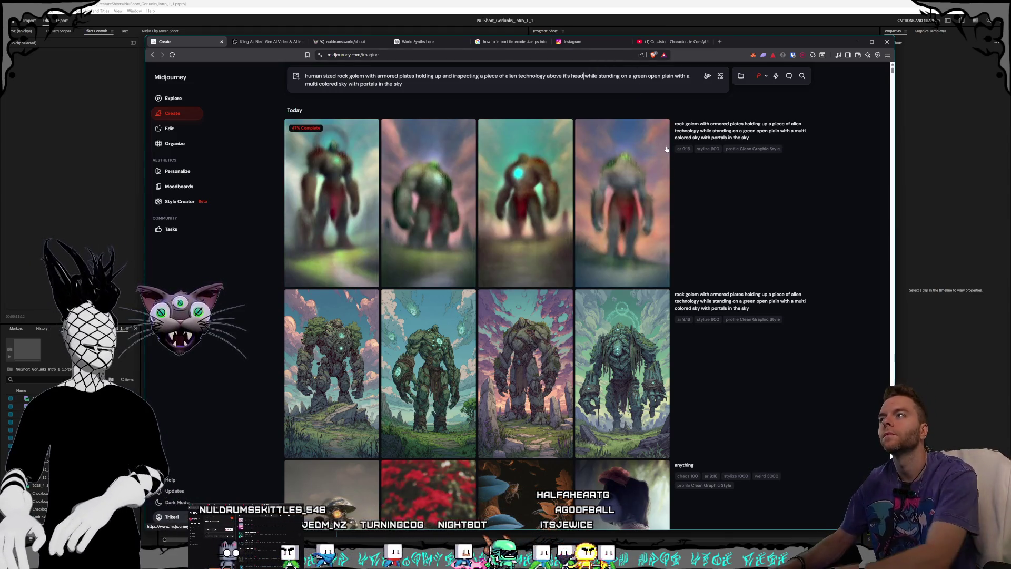
# - Replace the sky ending with interdimensional portals in it and submit the revised prompt
pyautogui.click(477, 85)
pyautogui.hotkey('ctrl', 'BackSpace')
pyautogui.hotkey('ctrl', 'BackSpace')
pyautogui.hotkey('ctrl', 'BackSpace')
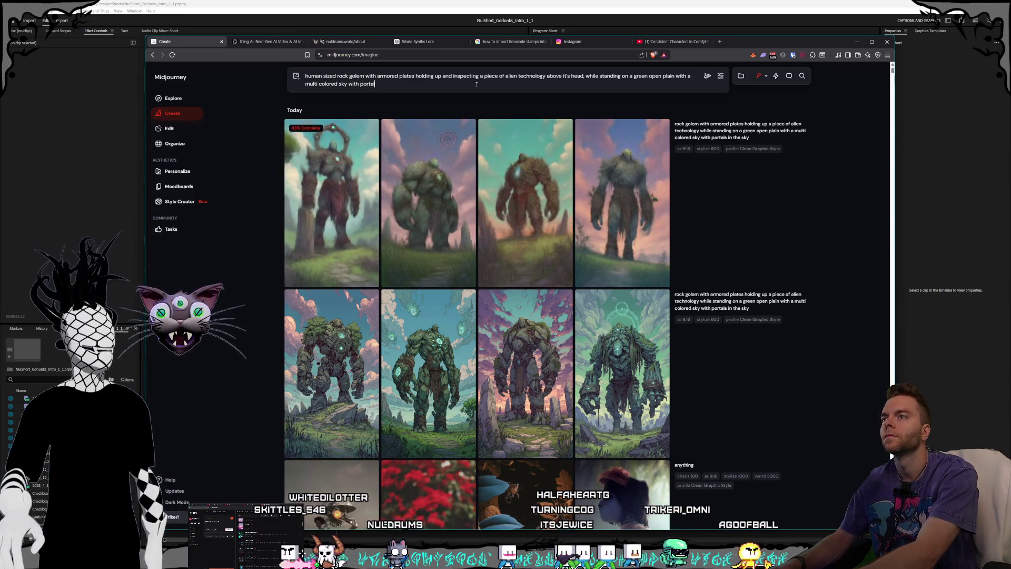
pyautogui.press('BackSpace')
pyautogui.press('BackSpace')
pyautogui.press('BackSpace')
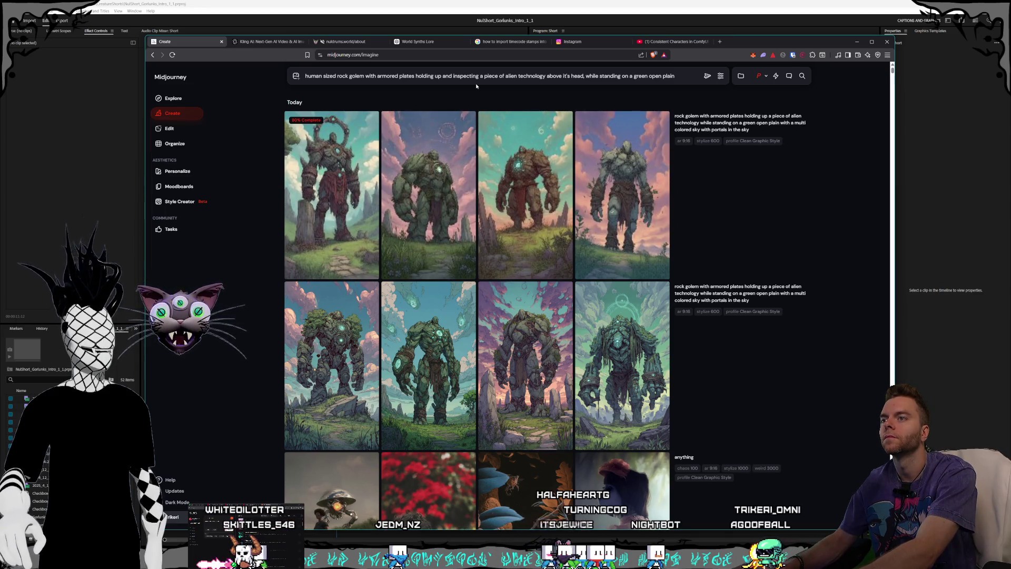
pyautogui.write(', the skyin the background is multi colored and')
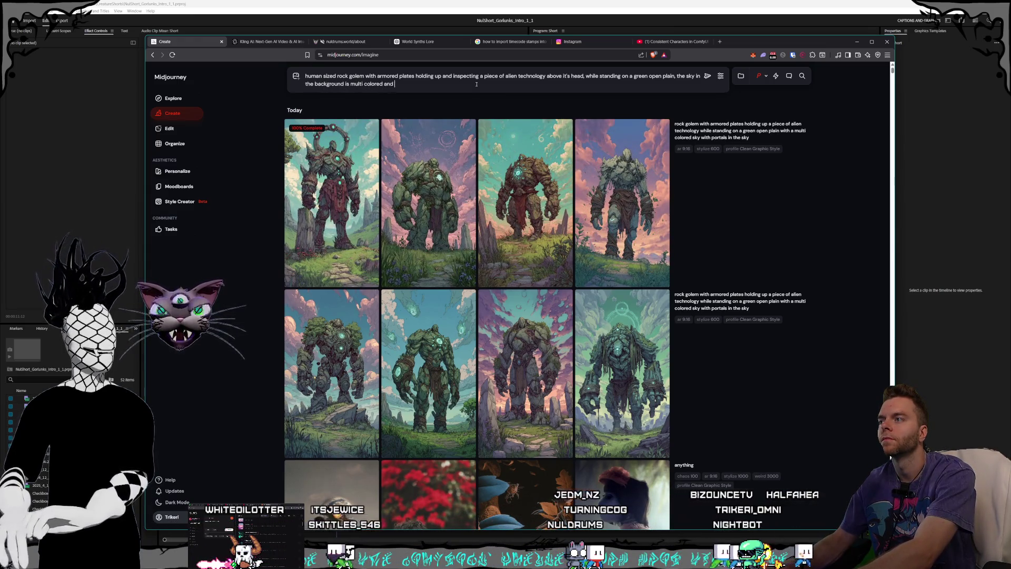
pyautogui.press('BackSpace')
pyautogui.press('BackSpace')
pyautogui.press('BackSpace')
pyautogui.write('interdimensi')
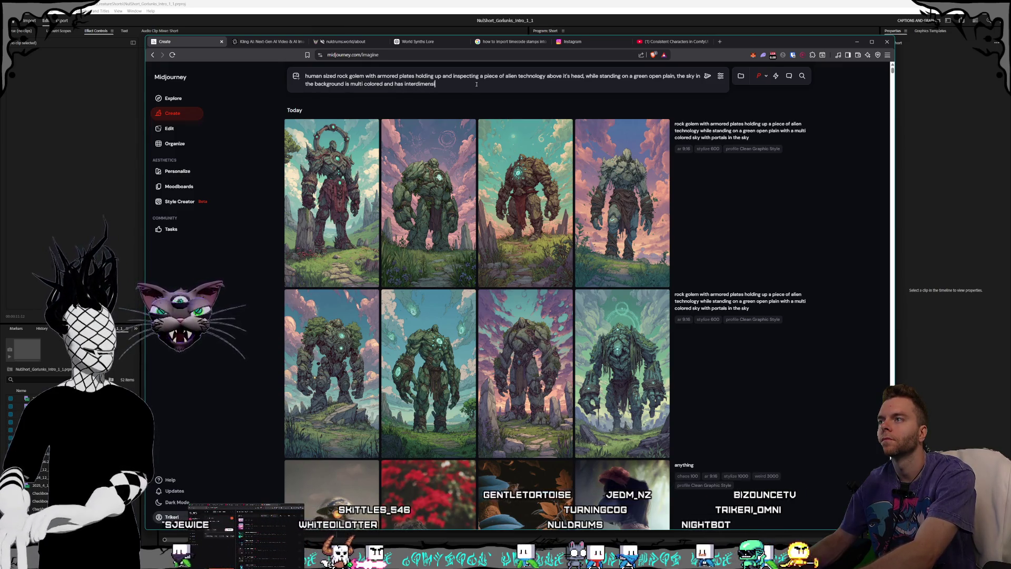
pyautogui.write('onal portals in it')
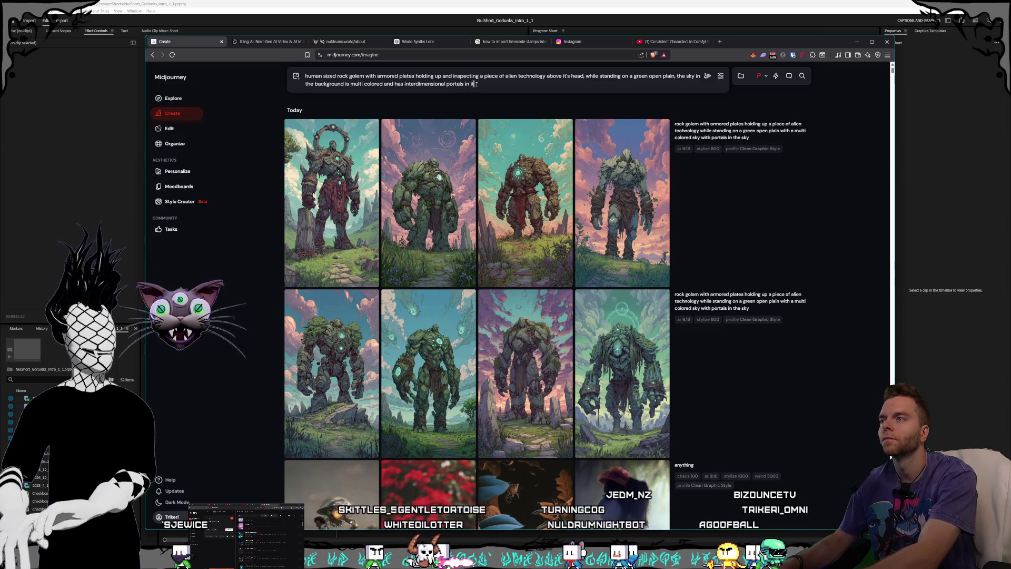
pyautogui.click(709, 77)
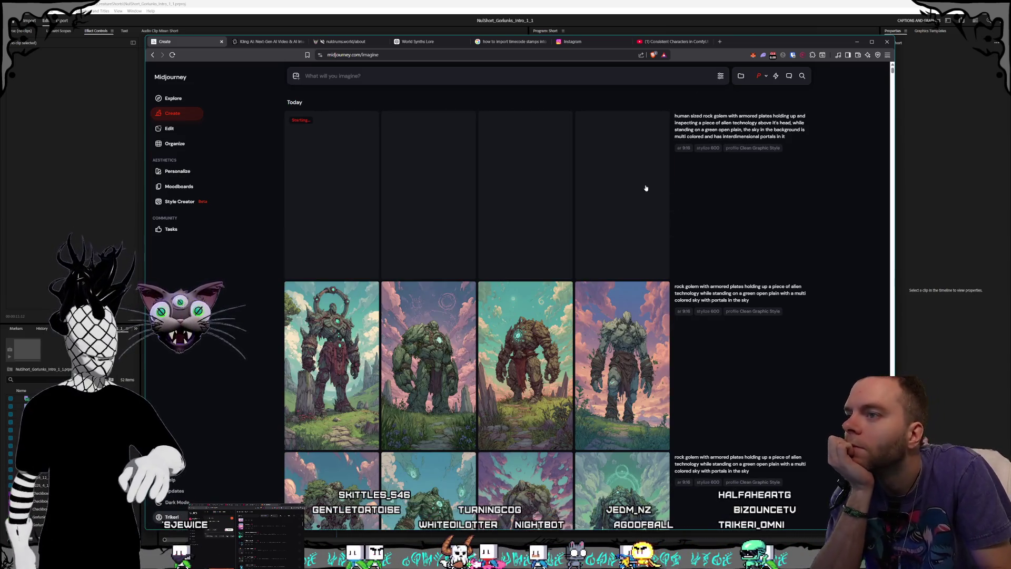
# - Browse the finished golem images full size and return to the gallery
pyautogui.click(548, 295)
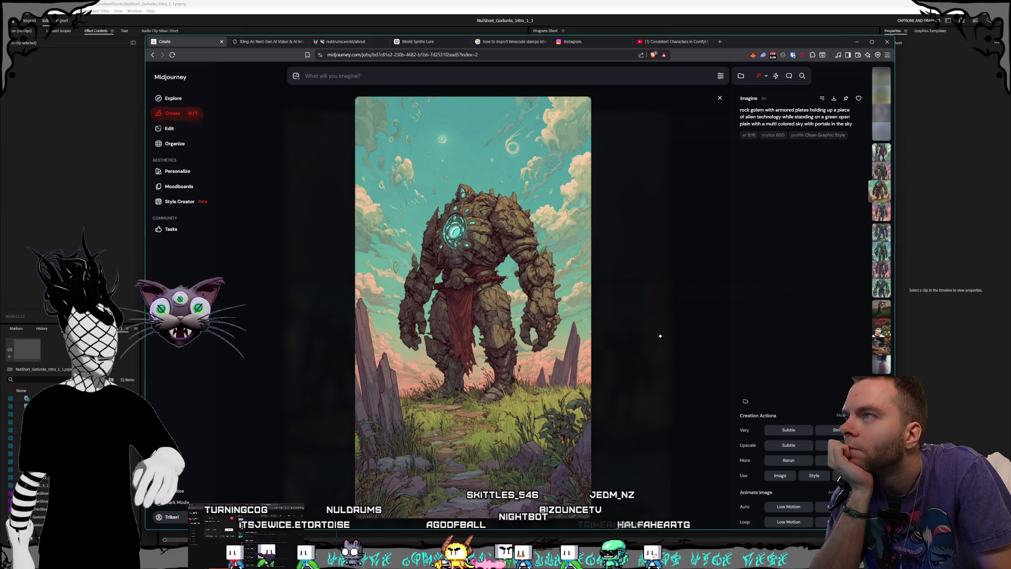
pyautogui.scroll(-1, 623, 353)
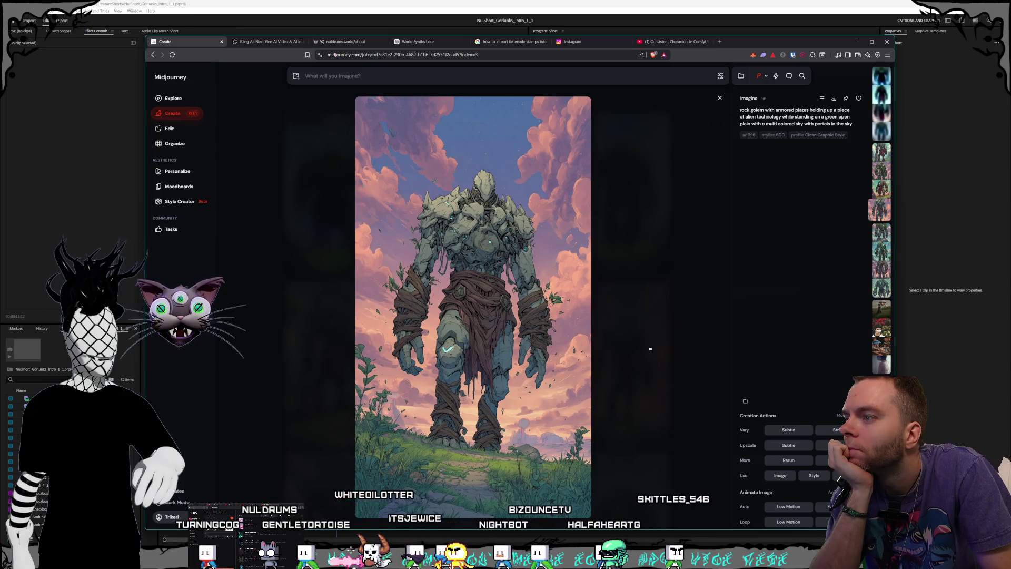
pyautogui.scroll(2, 650, 349)
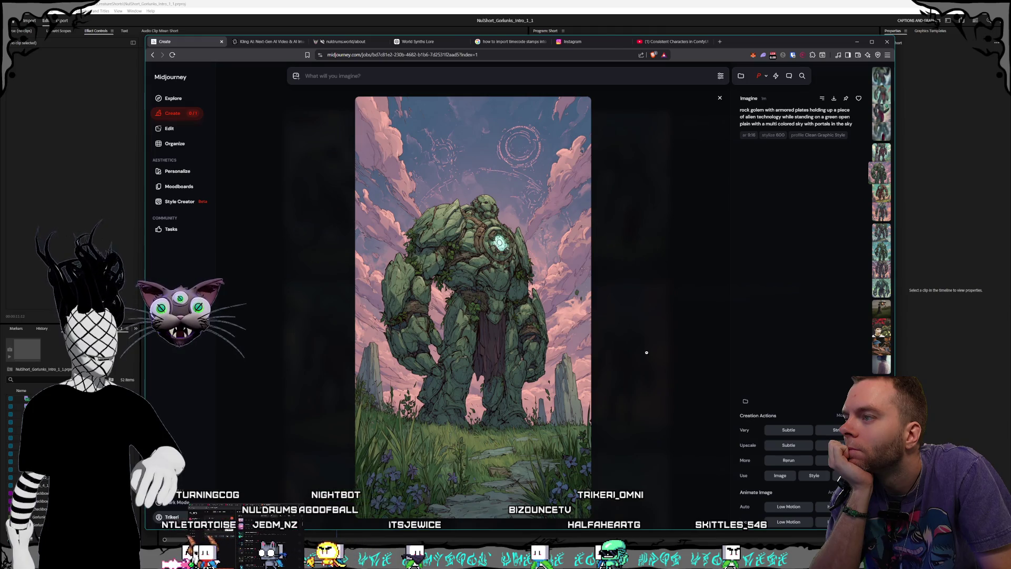
pyautogui.click(647, 352)
pyautogui.click(407, 374)
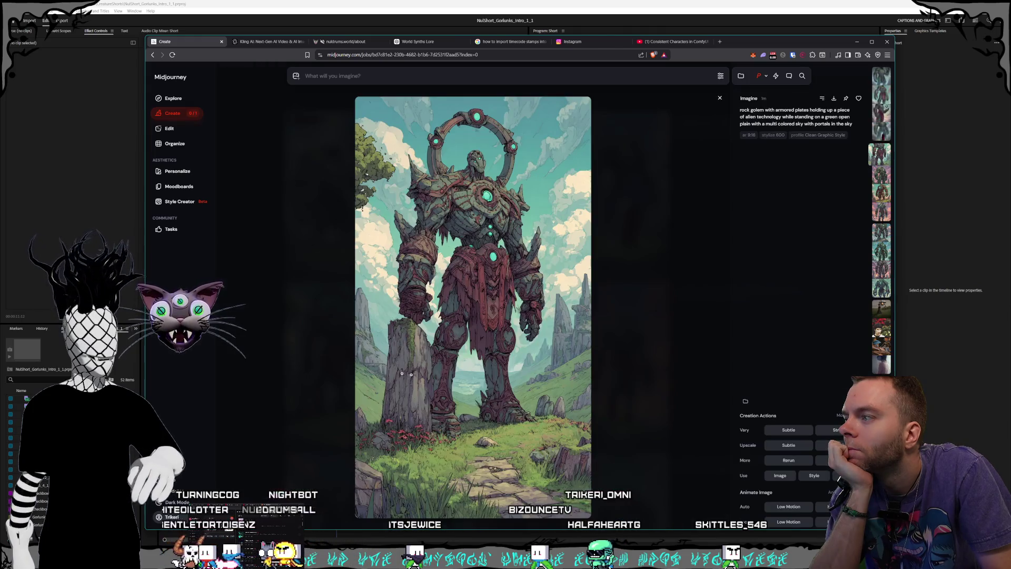
pyautogui.click(667, 384)
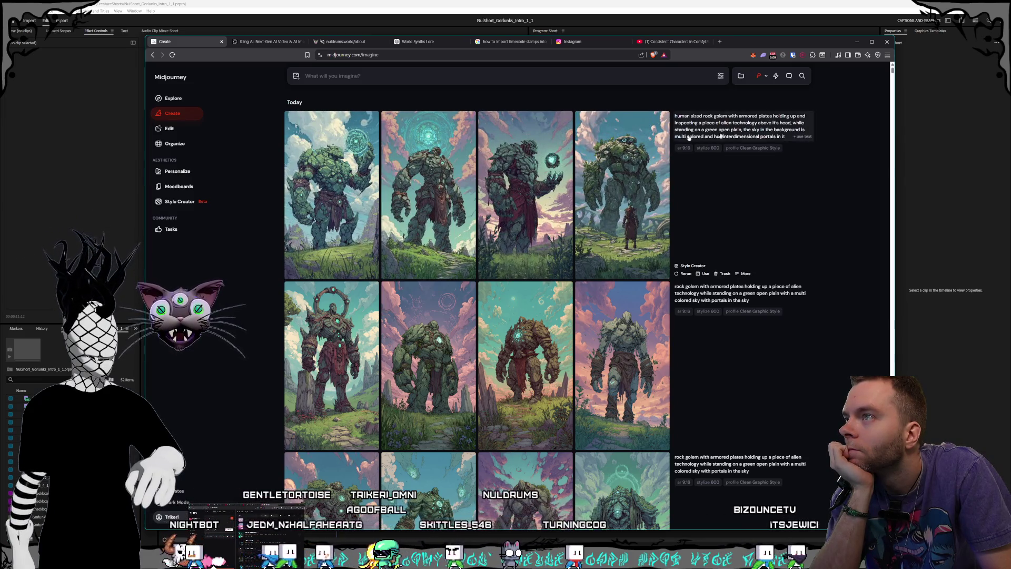
# - Preview the newest set's third golem, then load the human-sized rock golem prompt for reuse
pyautogui.click(527, 221)
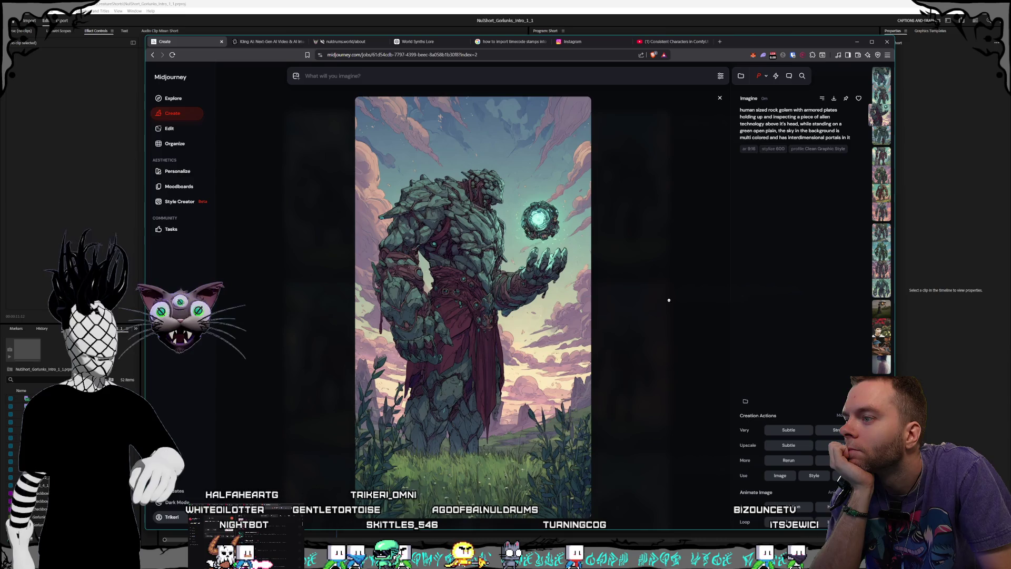
pyautogui.click(669, 300)
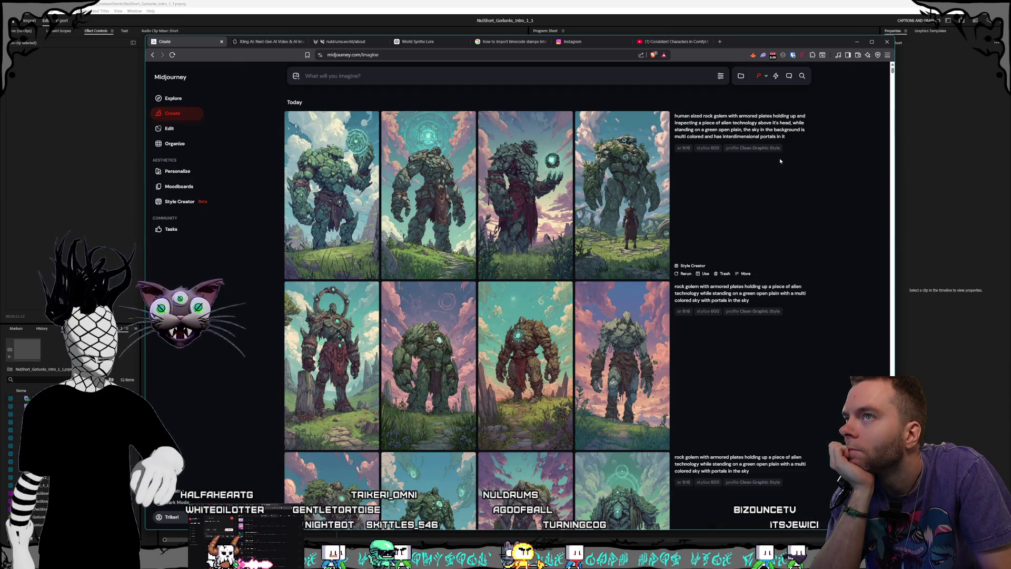
pyautogui.click(796, 138)
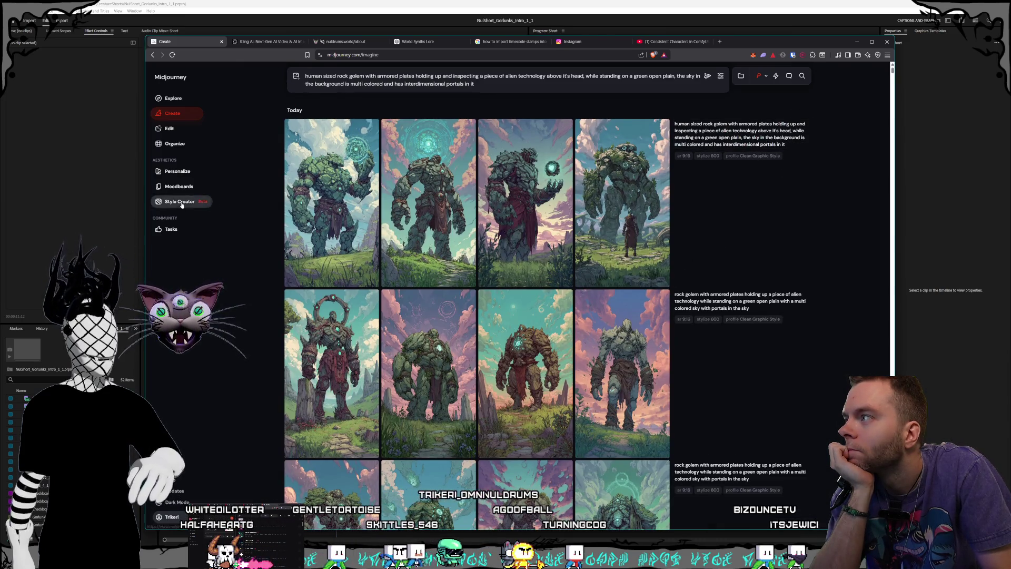
# - Start a Style Creator session with the golem prompt and pick a landscape image as a preferred style
pyautogui.click(181, 203)
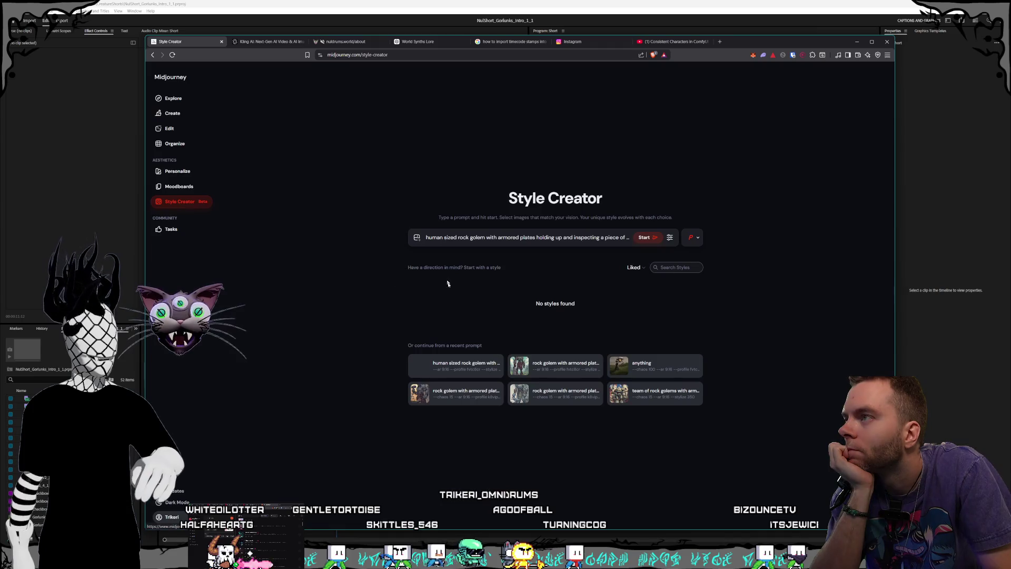
pyautogui.click(650, 238)
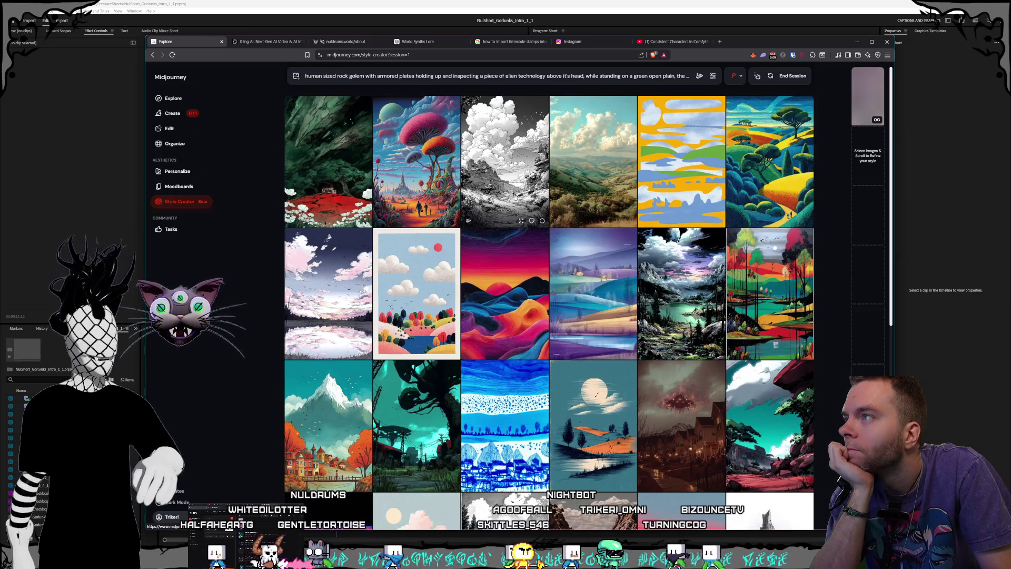
pyautogui.scroll(-5, 522, 200)
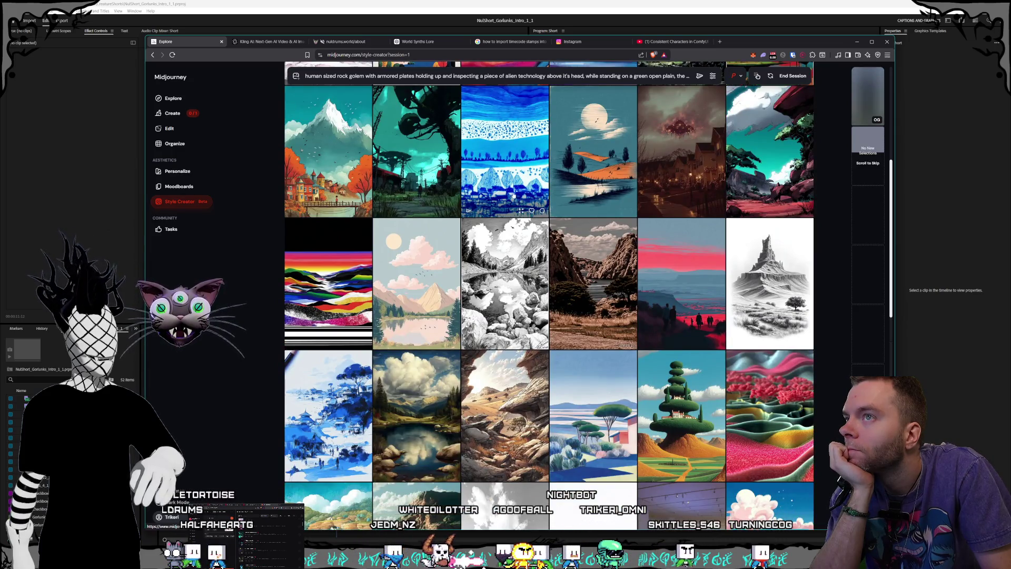
pyautogui.click(766, 165)
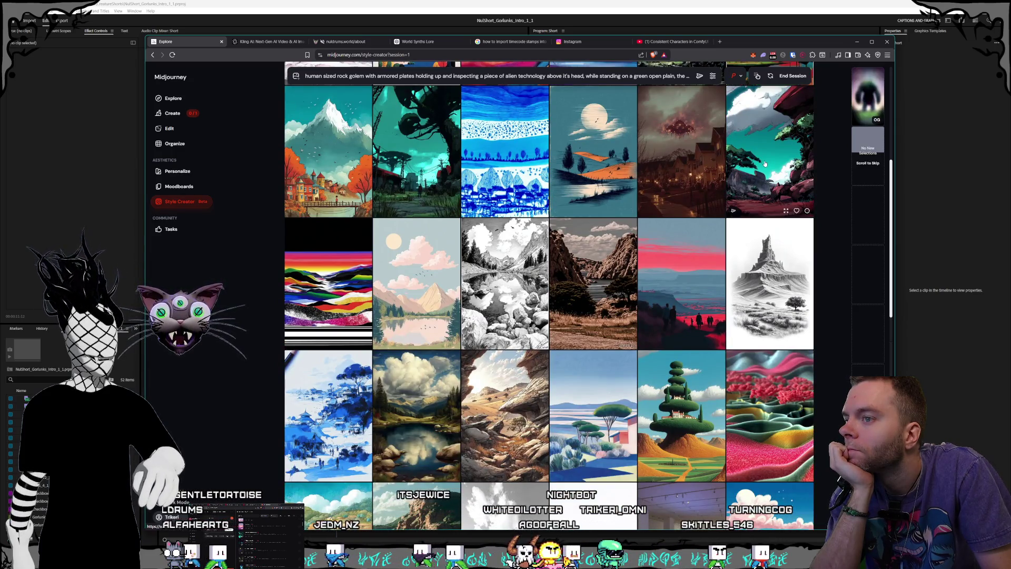
# - Pick the rock-arch, teal cliff and purple-rock images as further preferred styles
pyautogui.scroll(-4, 504, 249)
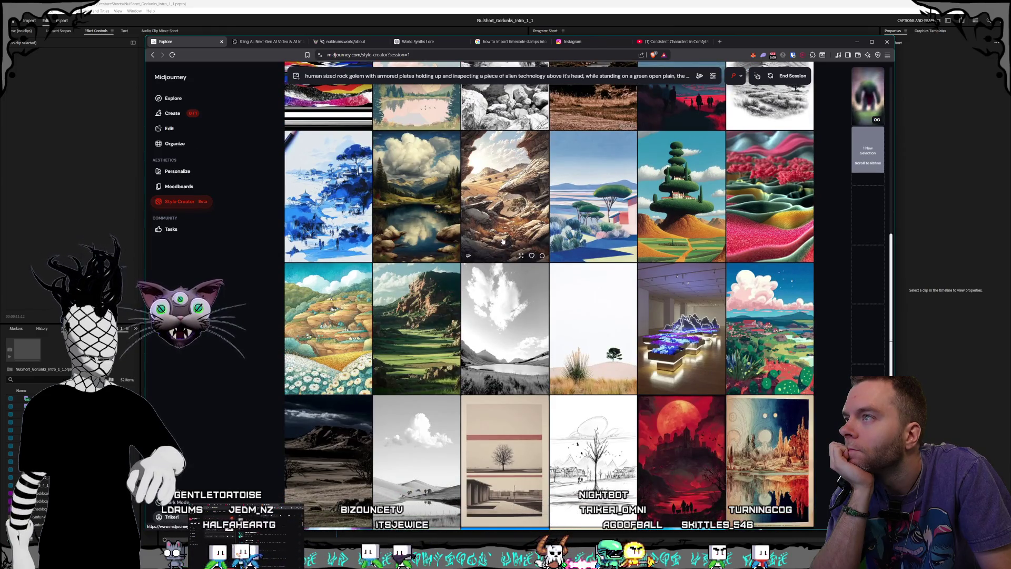
pyautogui.scroll(1, 504, 249)
pyautogui.click(504, 250)
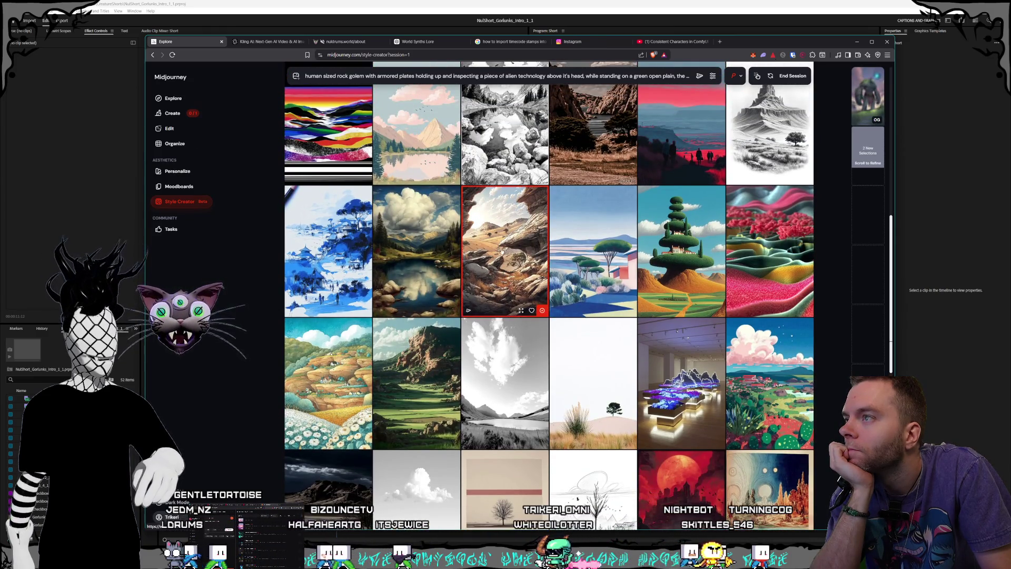
pyautogui.scroll(-2, 505, 253)
pyautogui.scroll(3, 505, 257)
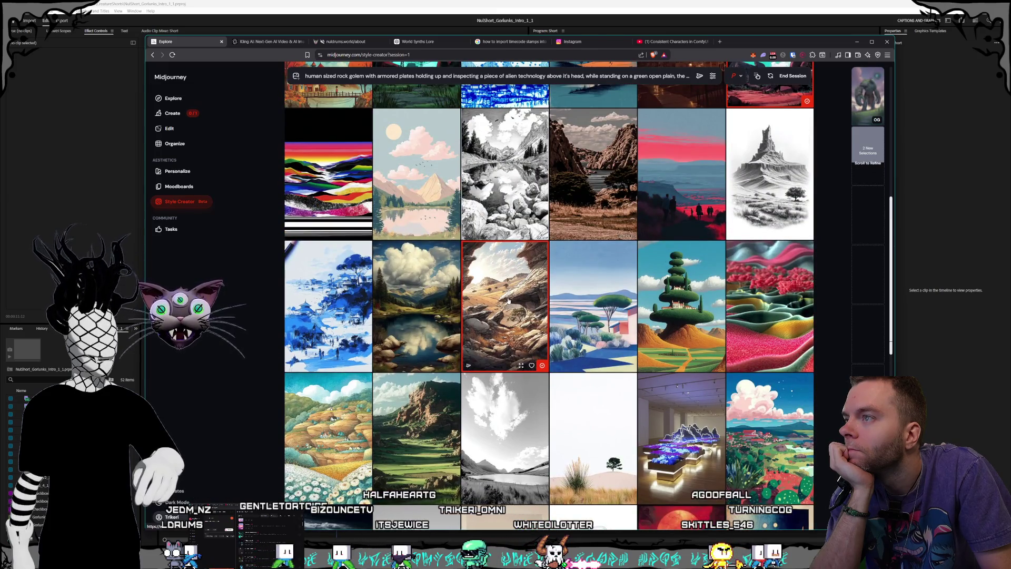
pyautogui.scroll(2, 509, 300)
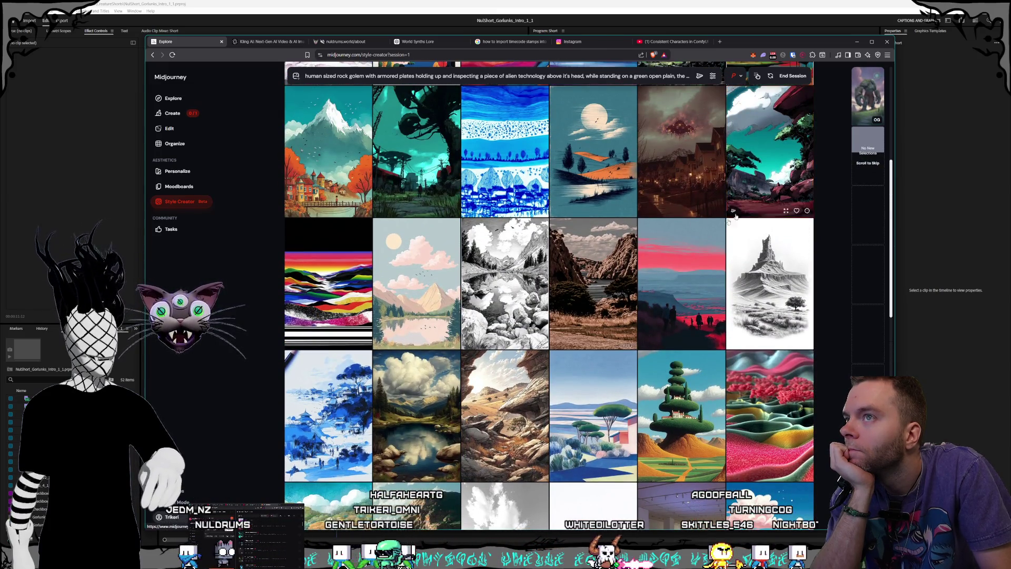
pyautogui.scroll(-2, 749, 208)
pyautogui.scroll(3, 758, 200)
pyautogui.click(774, 191)
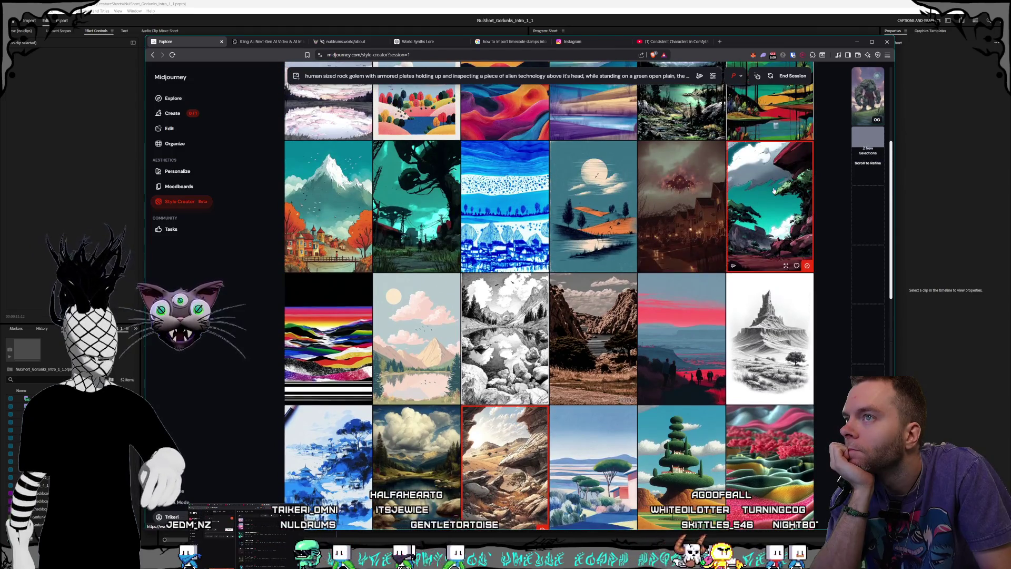
pyautogui.scroll(-15, 628, 251)
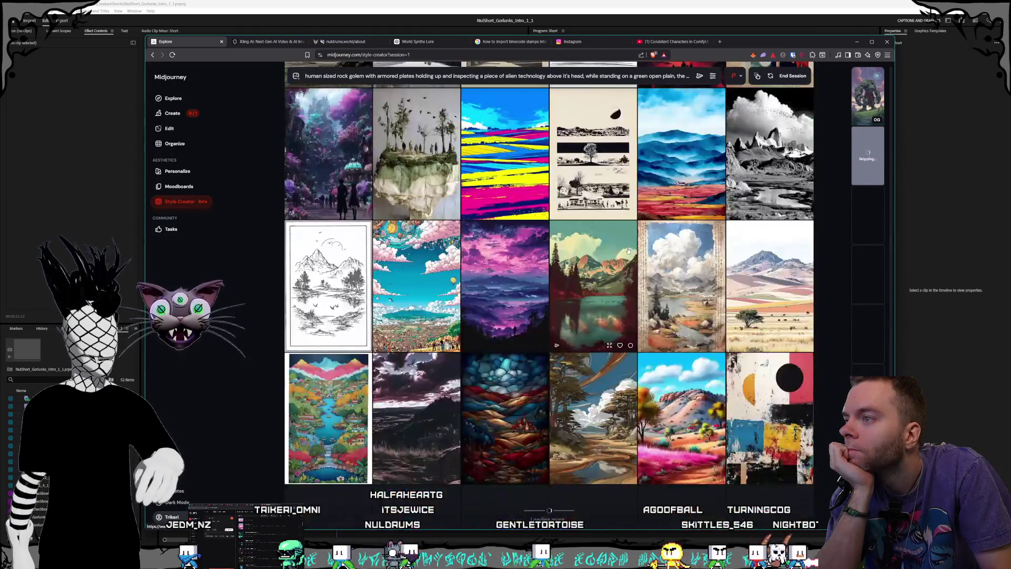
pyautogui.scroll(-3, 628, 251)
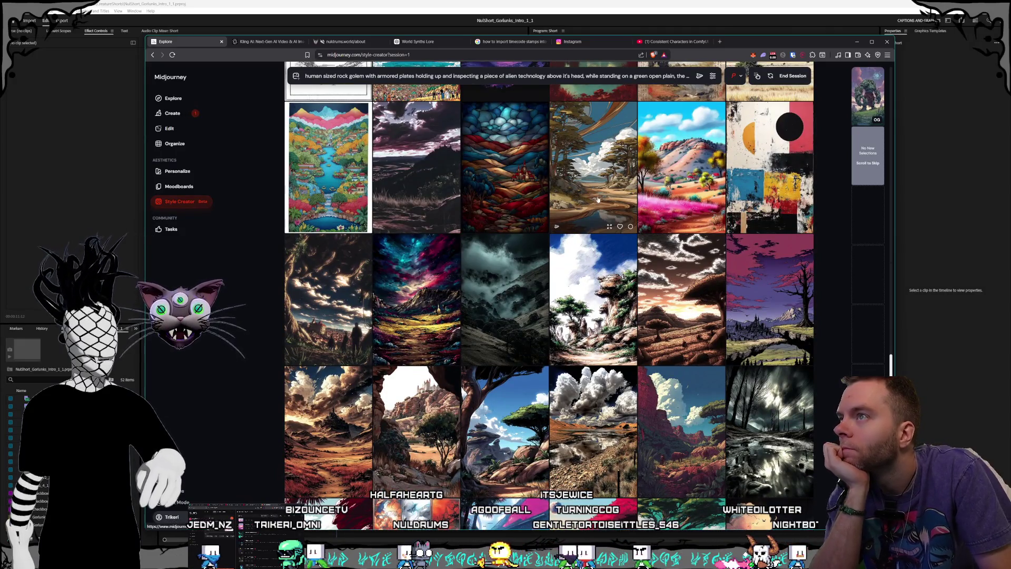
pyautogui.scroll(-4, 575, 205)
pyautogui.scroll(-2, 574, 206)
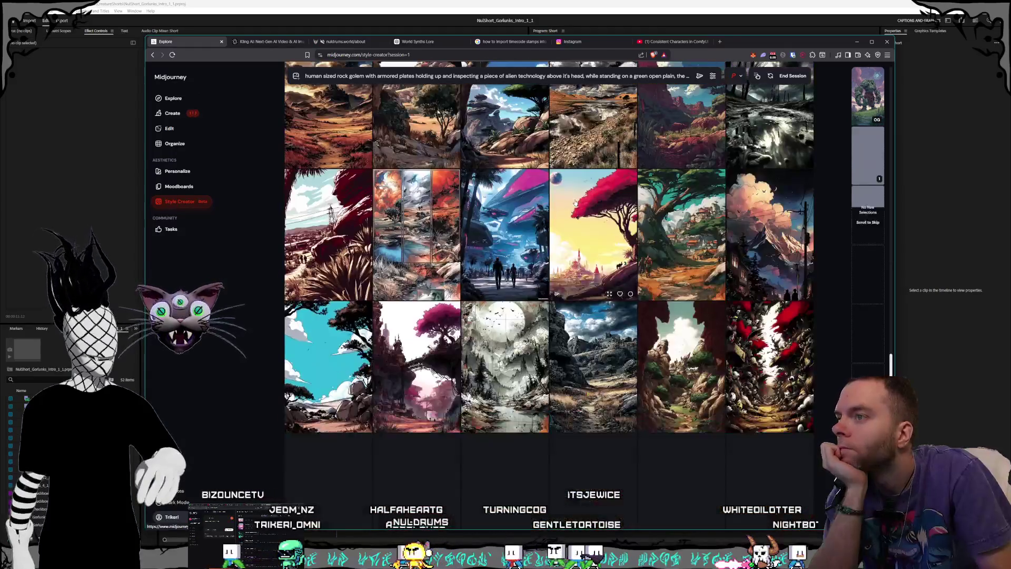
pyautogui.scroll(-1, 652, 185)
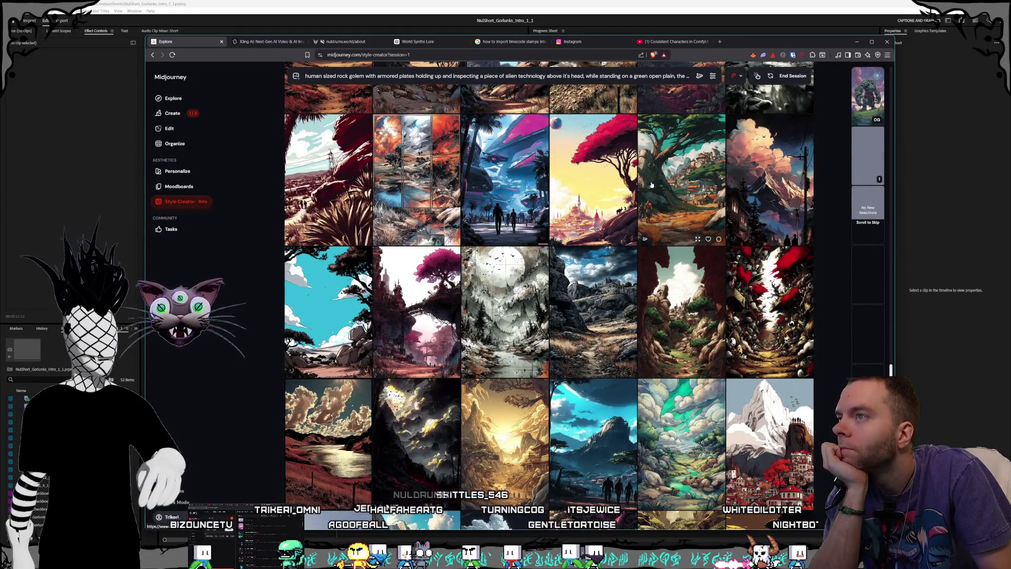
pyautogui.scroll(-3, 557, 196)
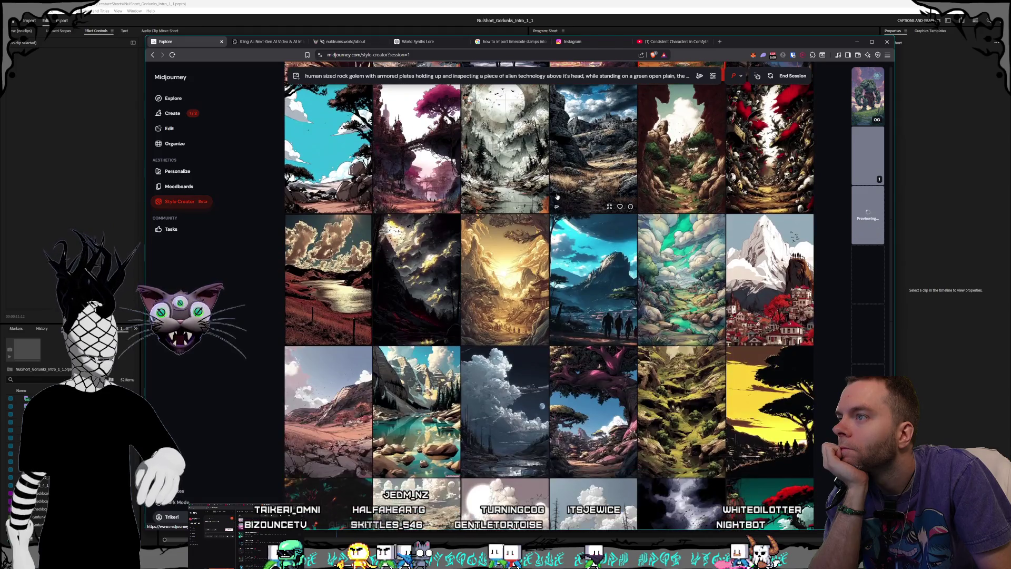
pyautogui.scroll(-2, 569, 197)
pyautogui.scroll(-8, 569, 198)
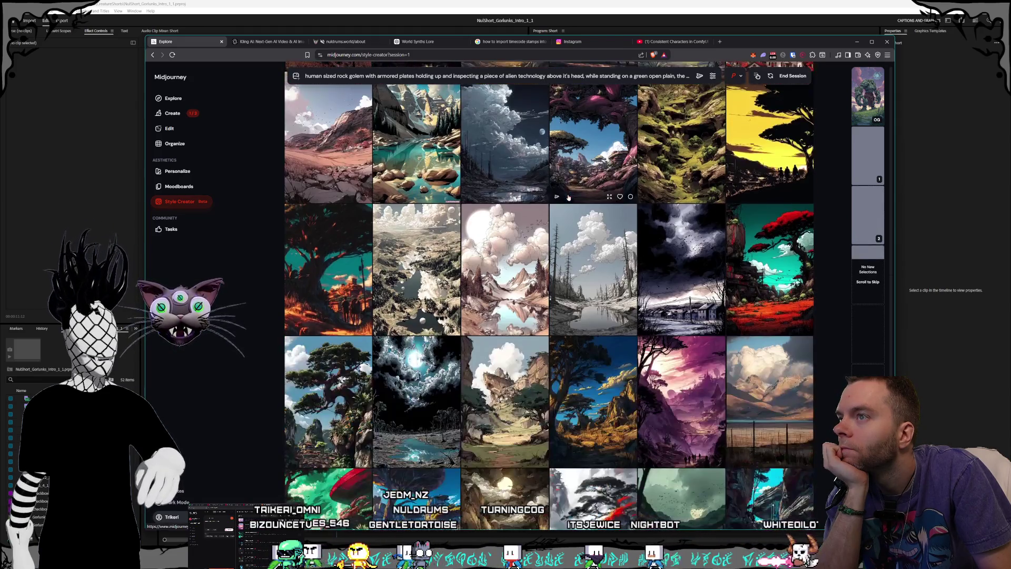
pyautogui.scroll(-5, 568, 198)
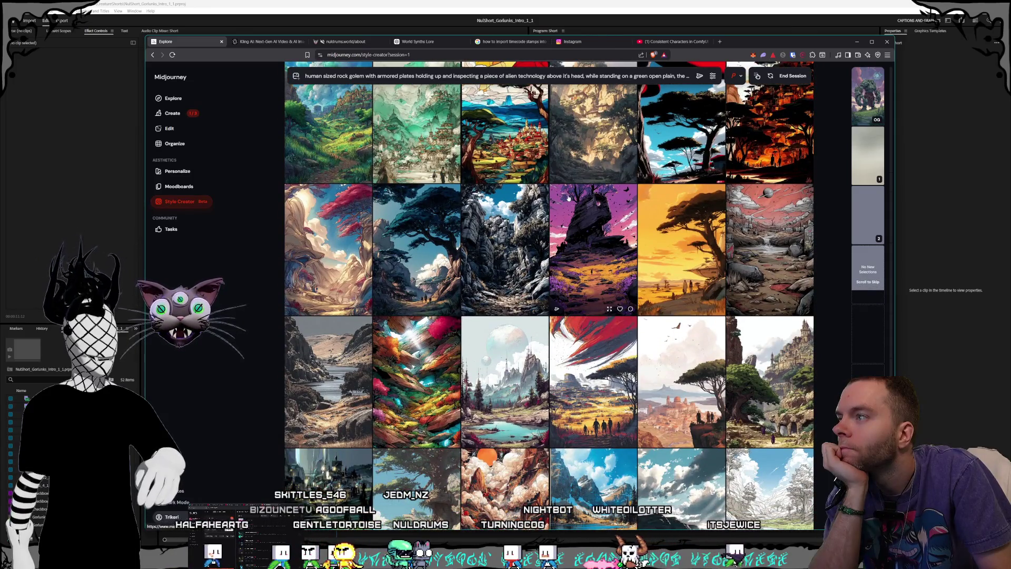
pyautogui.click(567, 198)
# - Look through the rest of the style grid, then end the Style Creator session
pyautogui.scroll(-4, 567, 197)
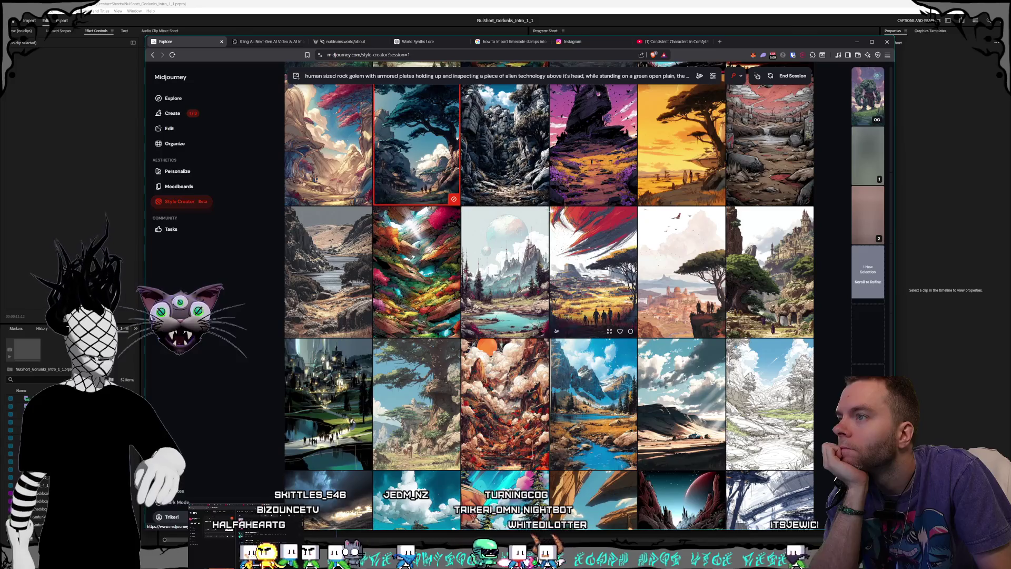
pyautogui.scroll(-2, 526, 206)
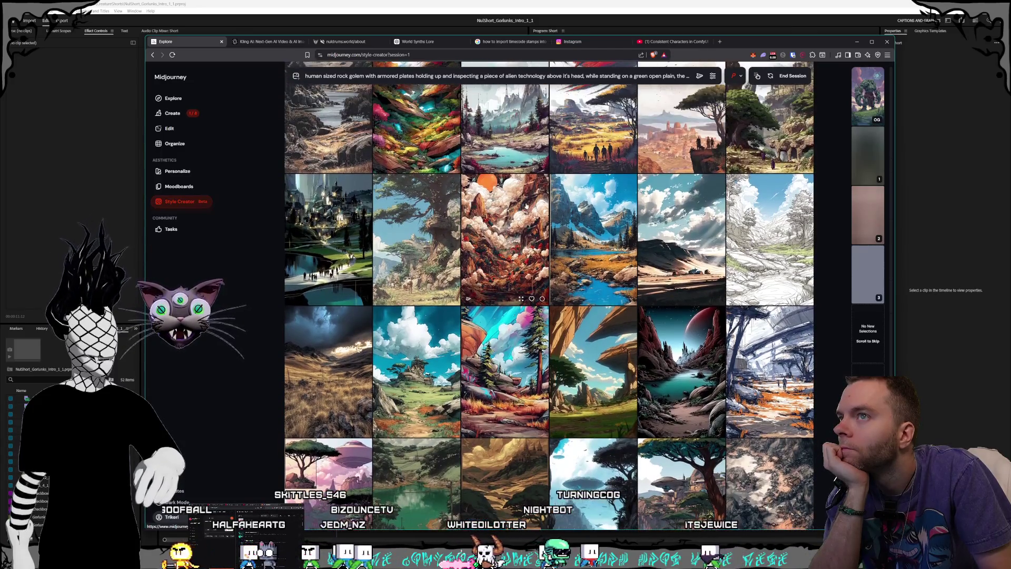
pyautogui.scroll(1, 525, 206)
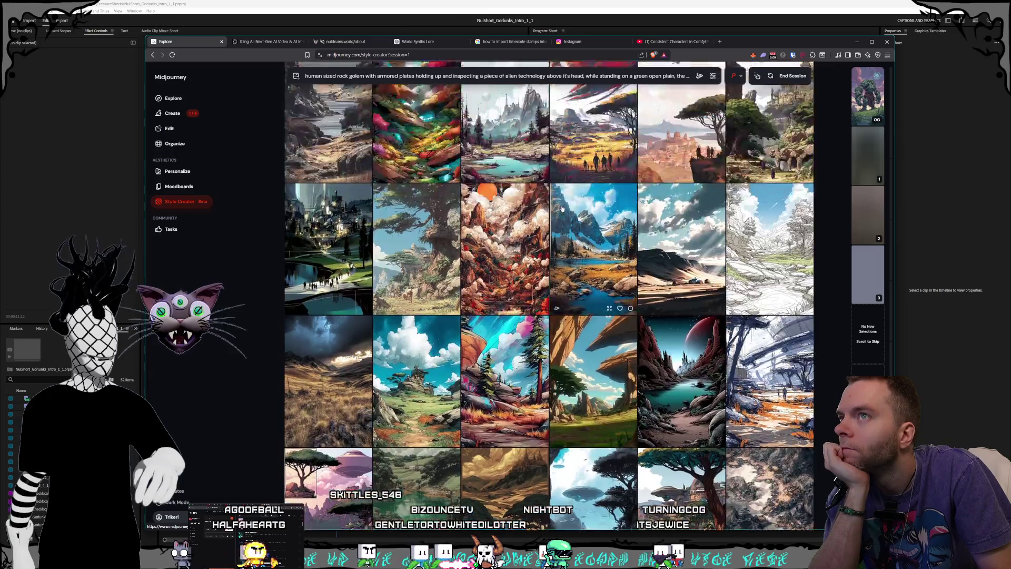
pyautogui.scroll(-3, 562, 209)
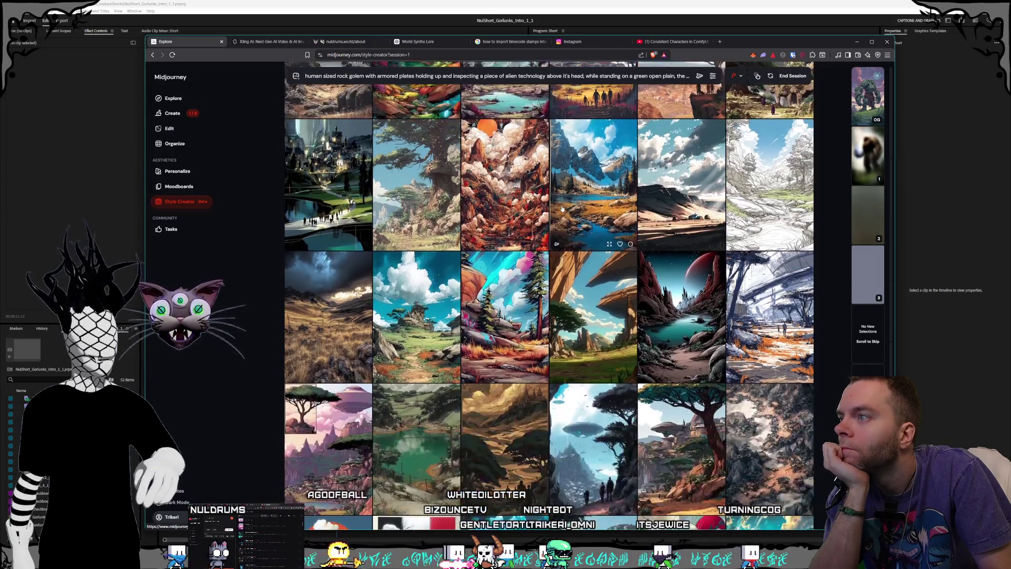
pyautogui.scroll(-2, 562, 209)
pyautogui.scroll(-4, 561, 209)
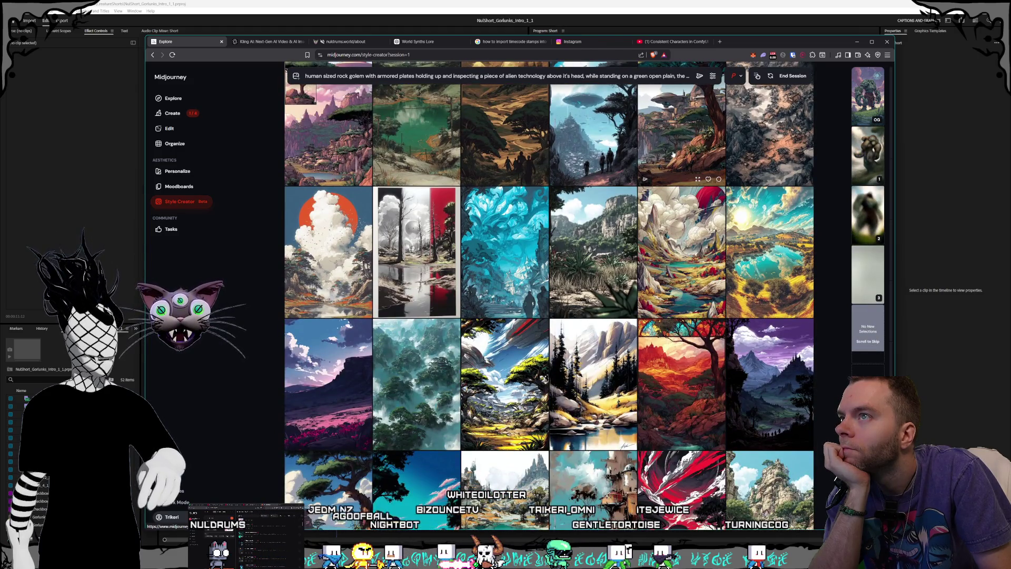
pyautogui.scroll(-5, 571, 206)
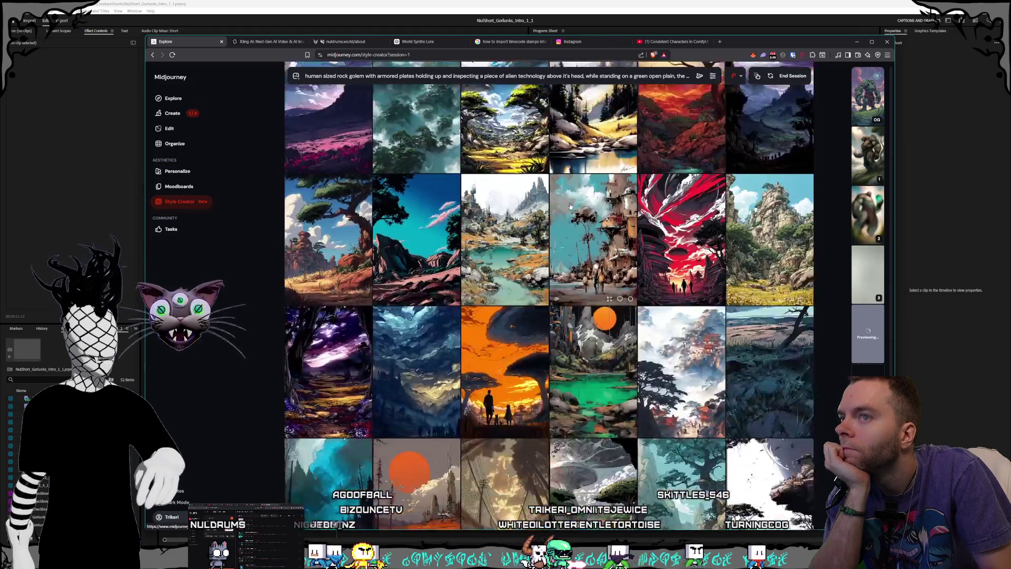
pyautogui.scroll(-2, 570, 206)
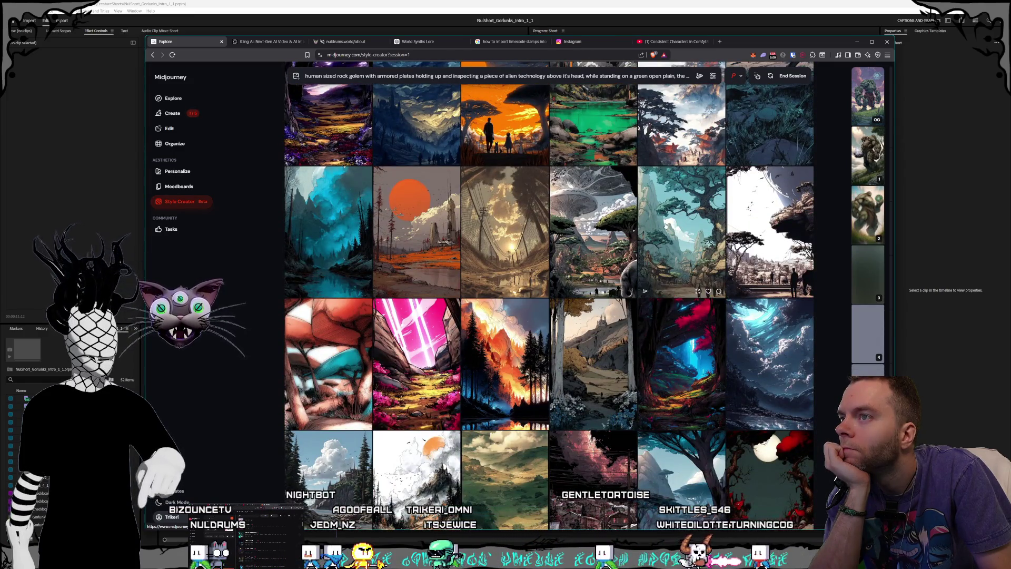
pyautogui.scroll(-10, 666, 225)
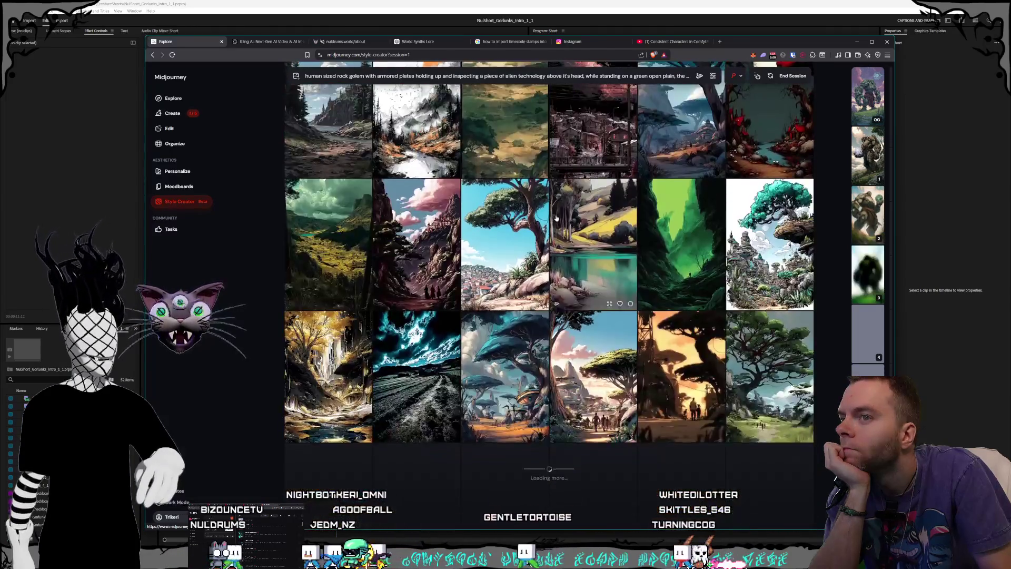
pyautogui.scroll(-3, 557, 217)
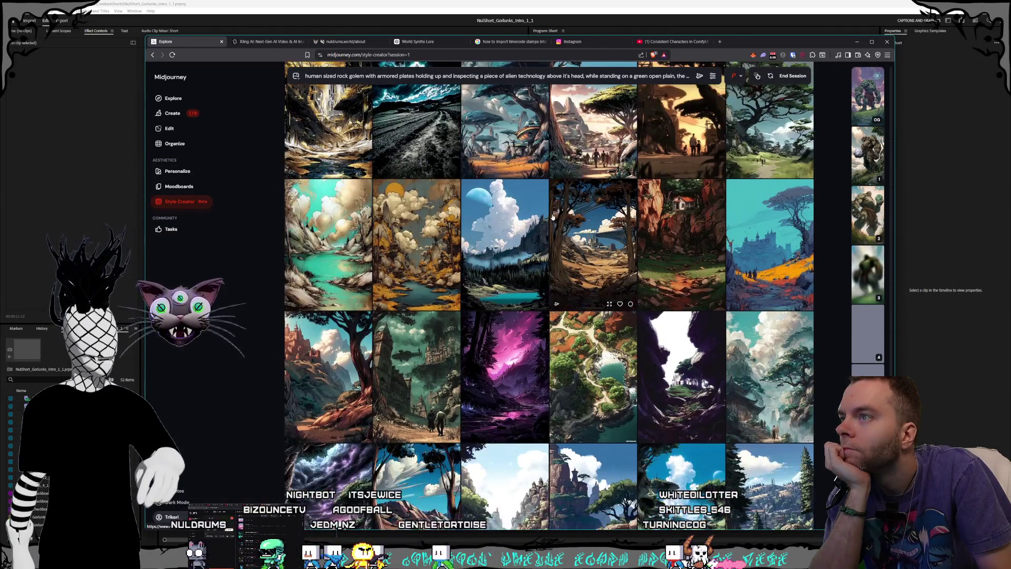
pyautogui.scroll(-1, 530, 214)
pyautogui.scroll(-2, 530, 214)
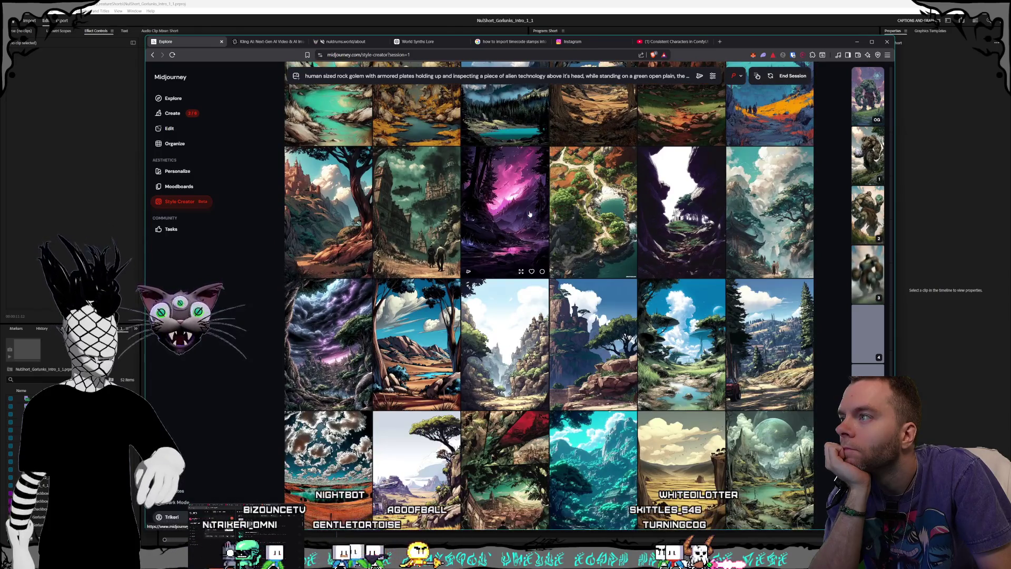
pyautogui.scroll(-2, 528, 214)
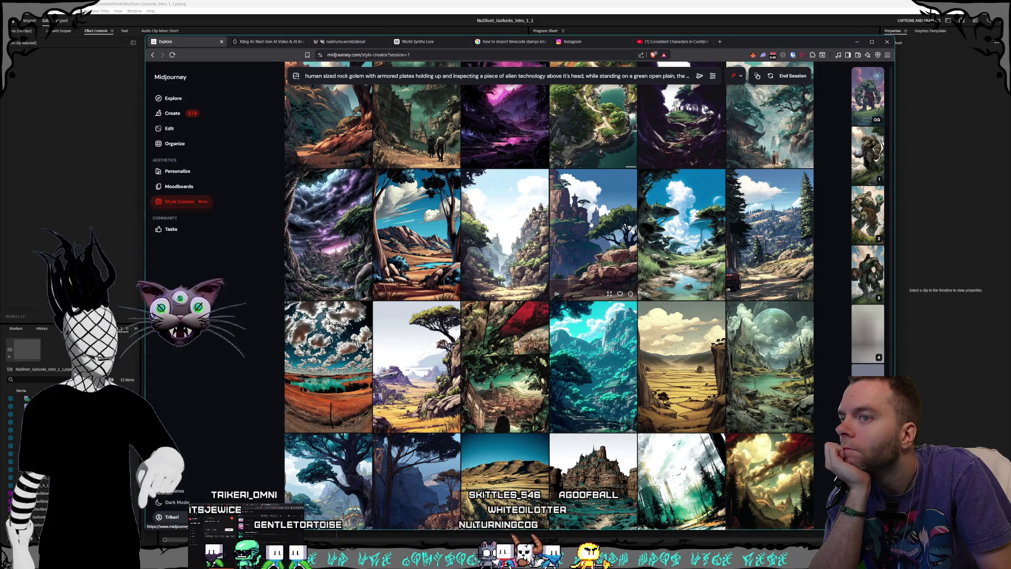
pyautogui.scroll(-1, 591, 225)
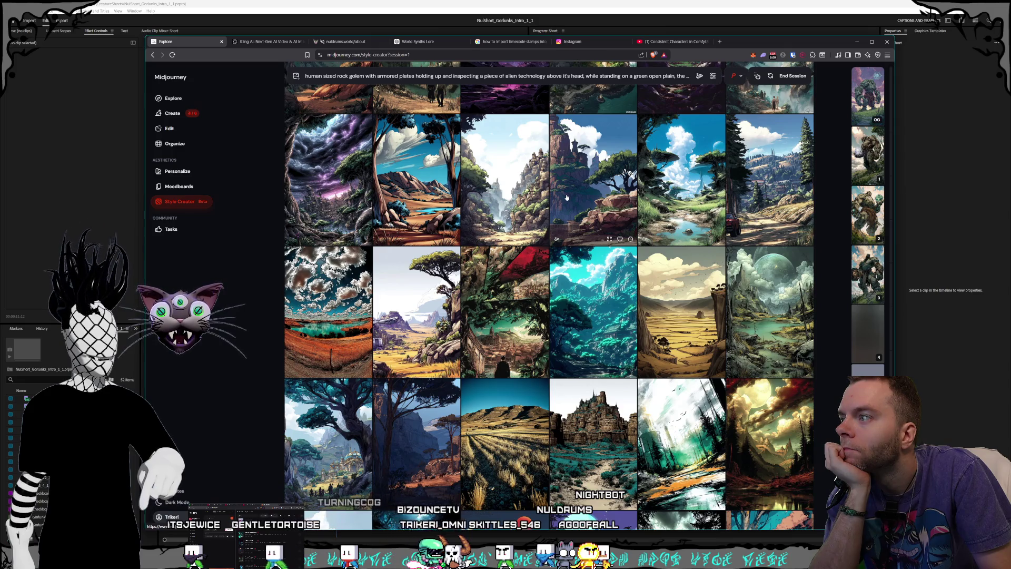
pyautogui.scroll(-5, 567, 198)
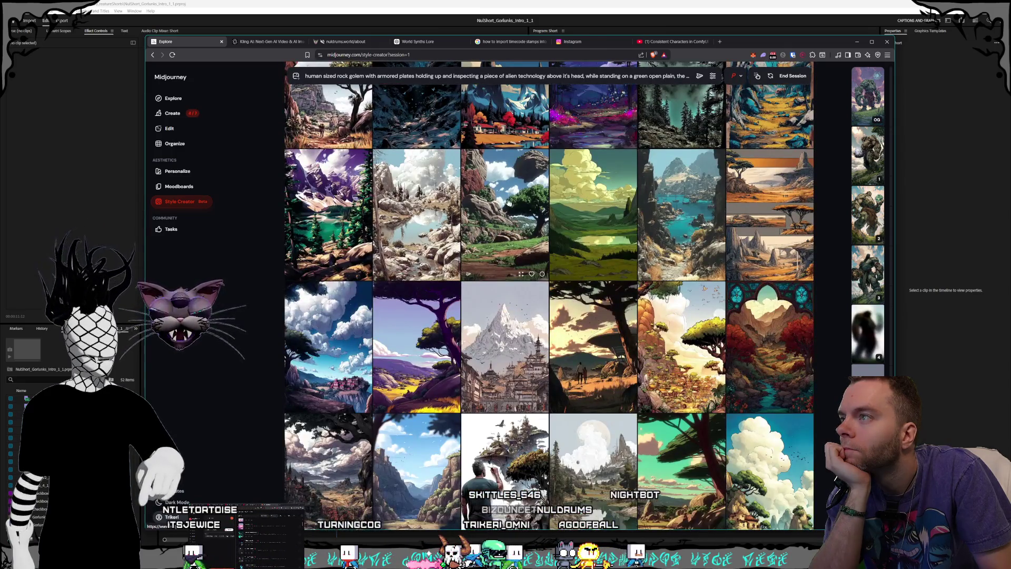
pyautogui.scroll(-2, 509, 203)
pyautogui.scroll(-1, 490, 201)
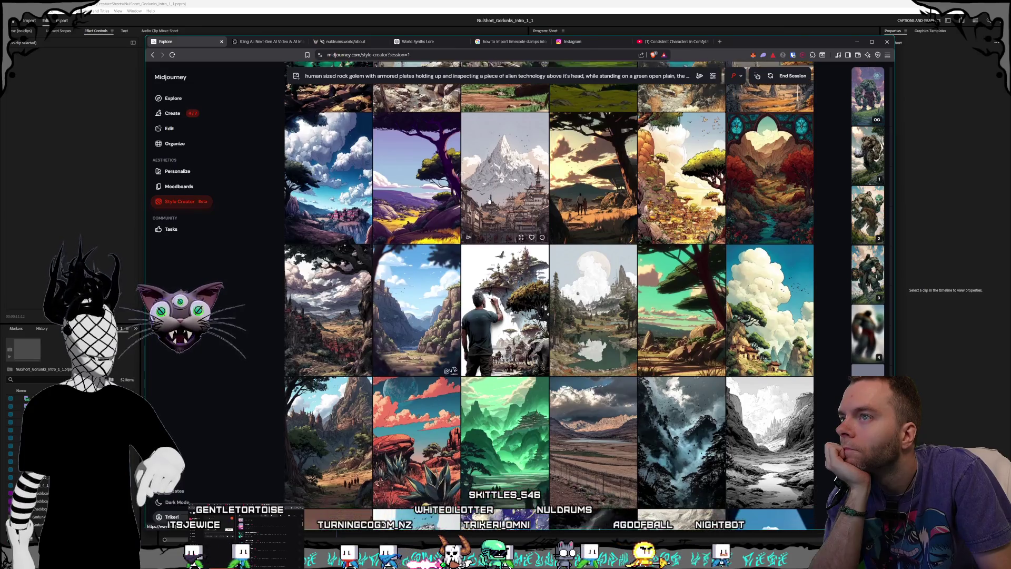
pyautogui.scroll(-1, 490, 201)
pyautogui.scroll(-3, 493, 203)
pyautogui.scroll(-3, 493, 203)
pyautogui.scroll(-2, 522, 205)
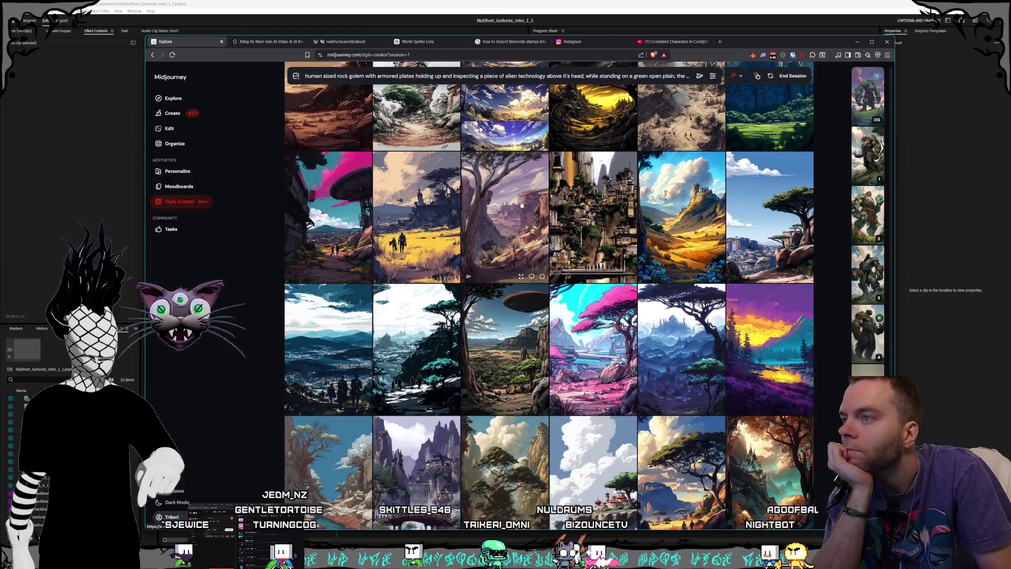
pyautogui.scroll(-2, 521, 204)
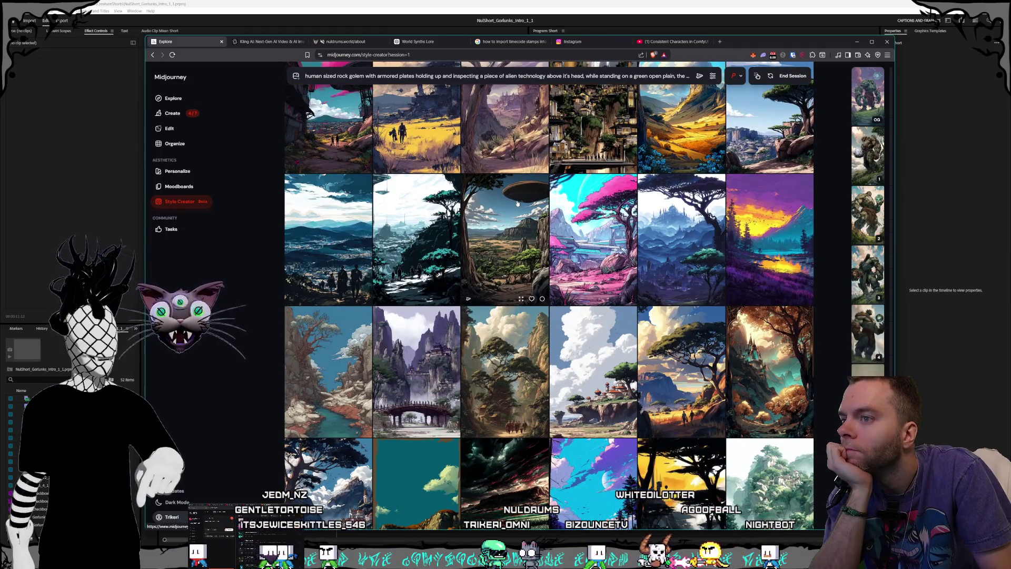
pyautogui.scroll(-1, 517, 203)
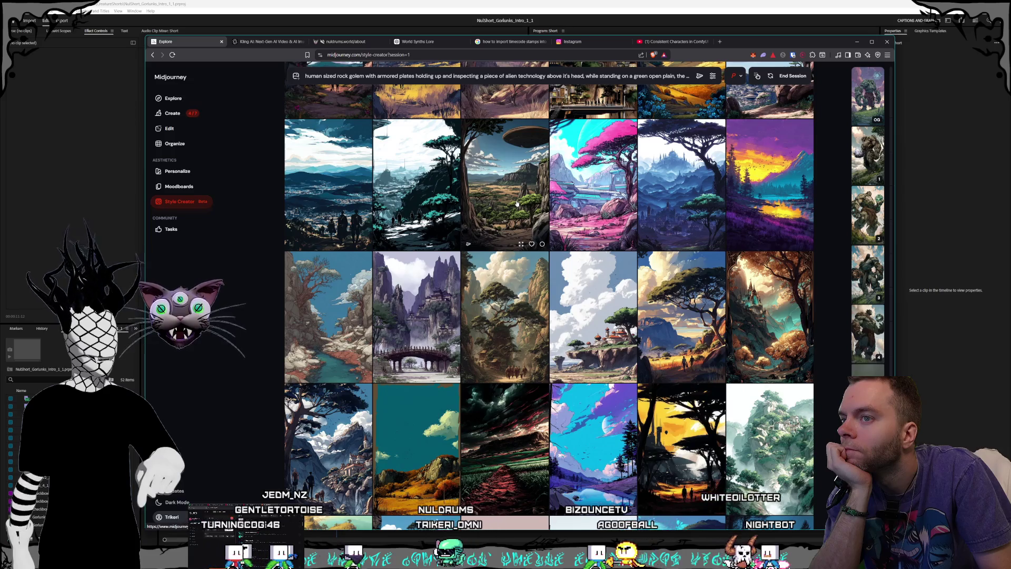
pyautogui.scroll(-1, 775, 302)
pyautogui.scroll(-12, 748, 261)
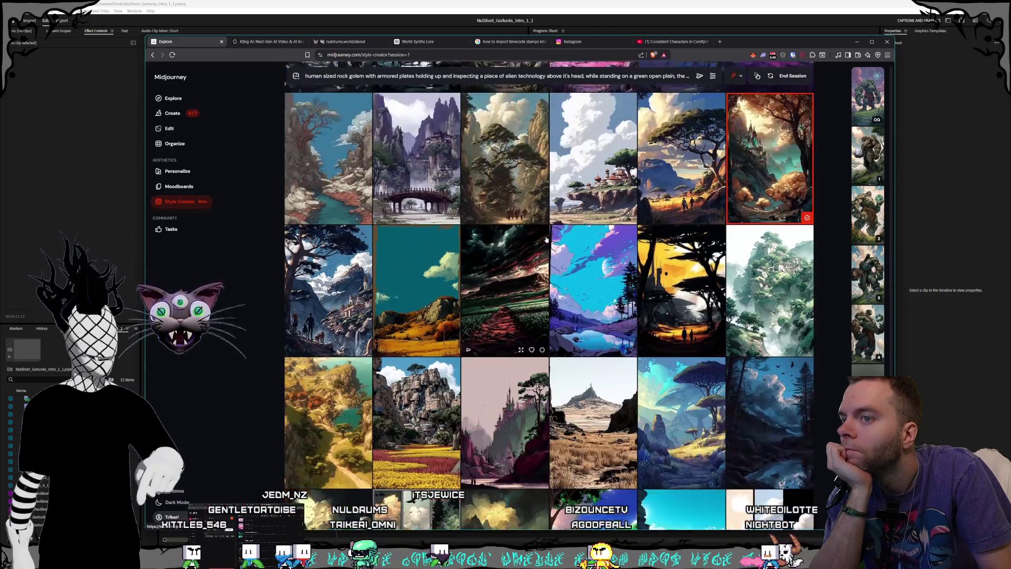
pyautogui.scroll(-6, 549, 234)
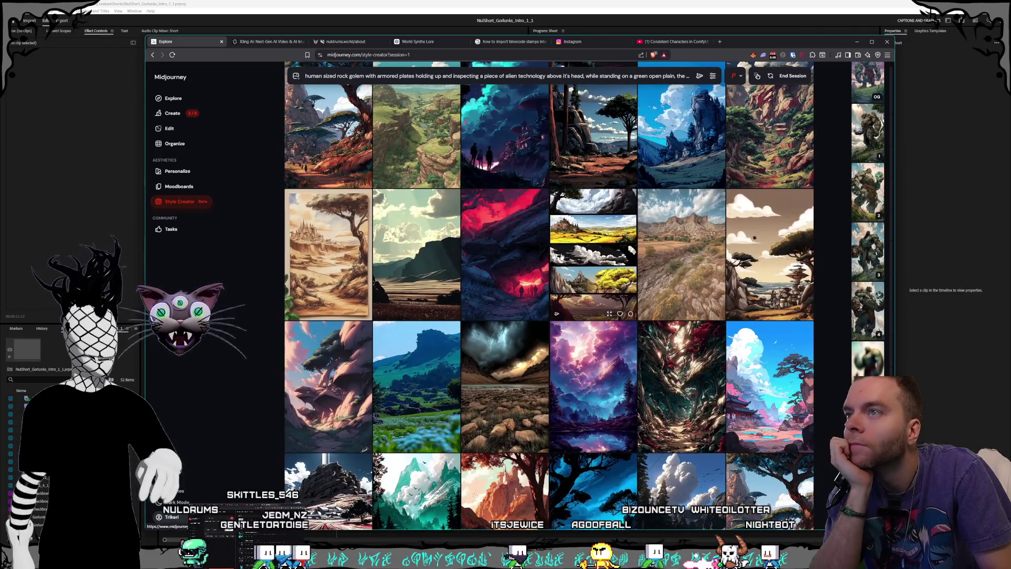
pyautogui.scroll(2, 494, 245)
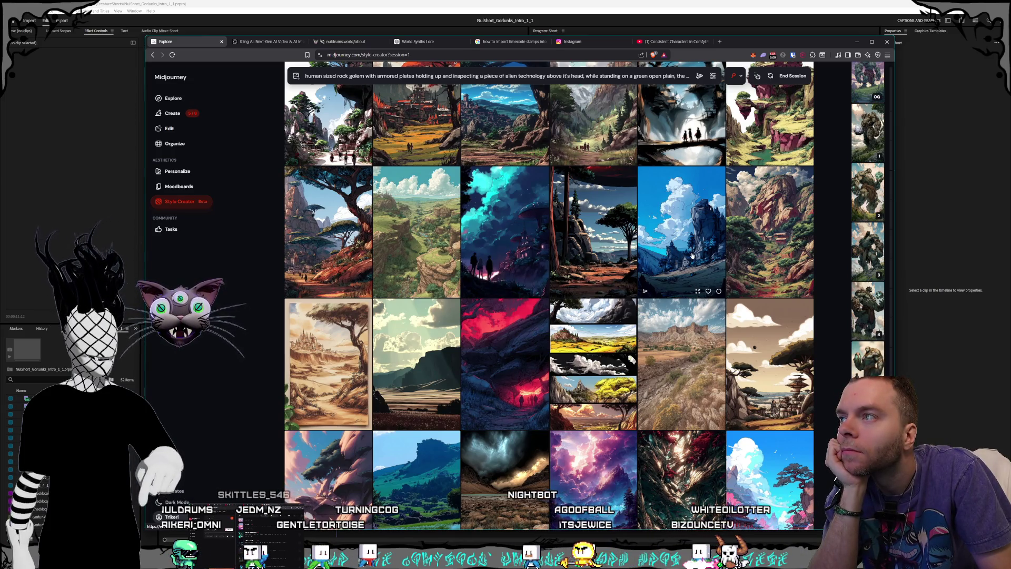
pyautogui.scroll(-10, 693, 255)
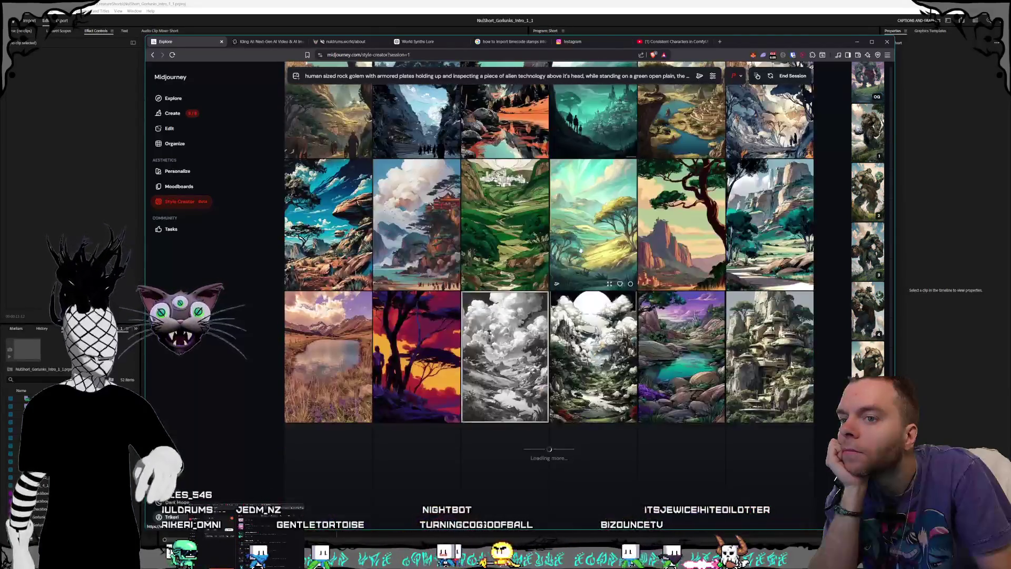
pyautogui.scroll(-10, 580, 249)
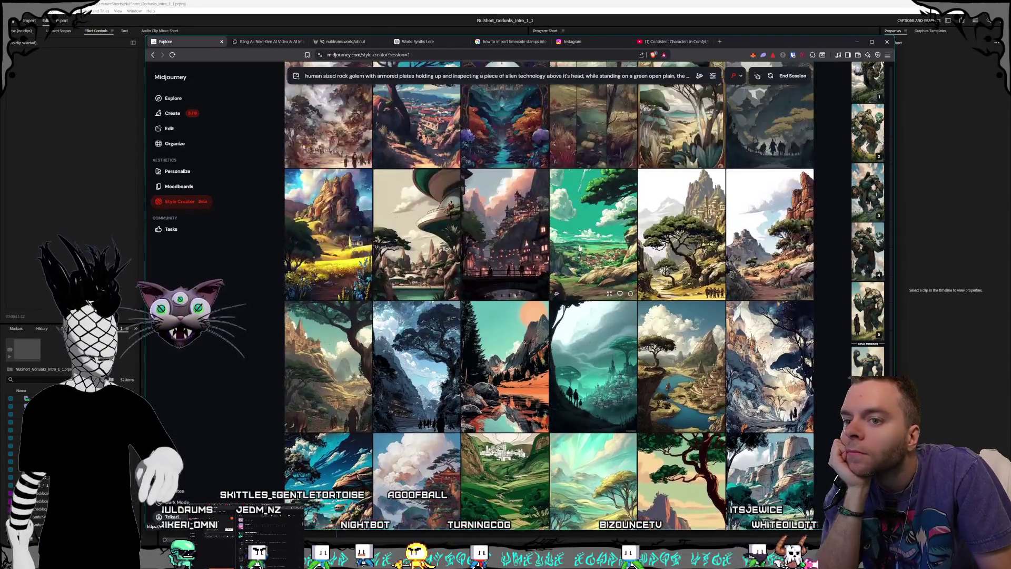
pyautogui.scroll(-10, 580, 248)
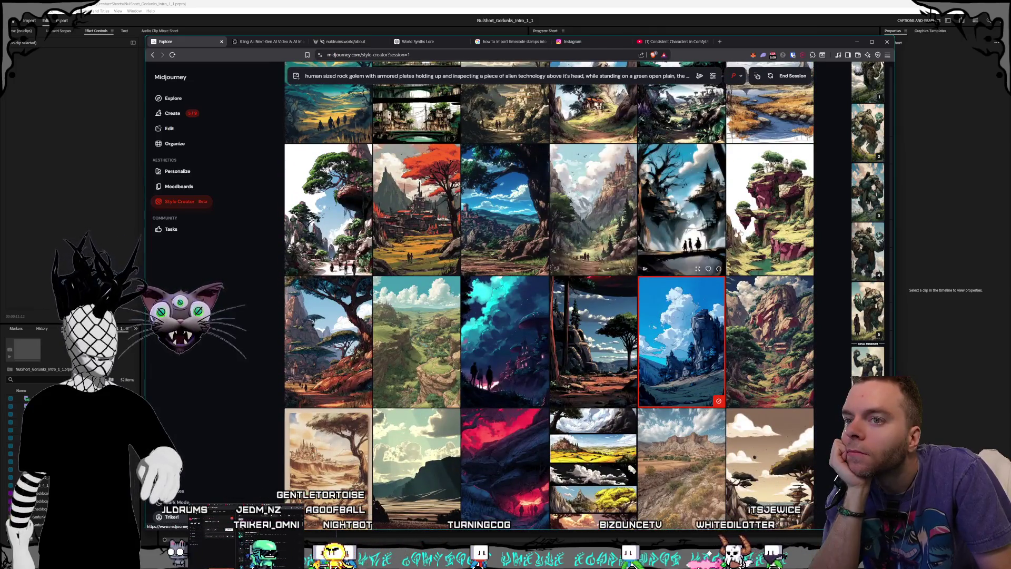
pyautogui.click(793, 75)
pyautogui.click(172, 113)
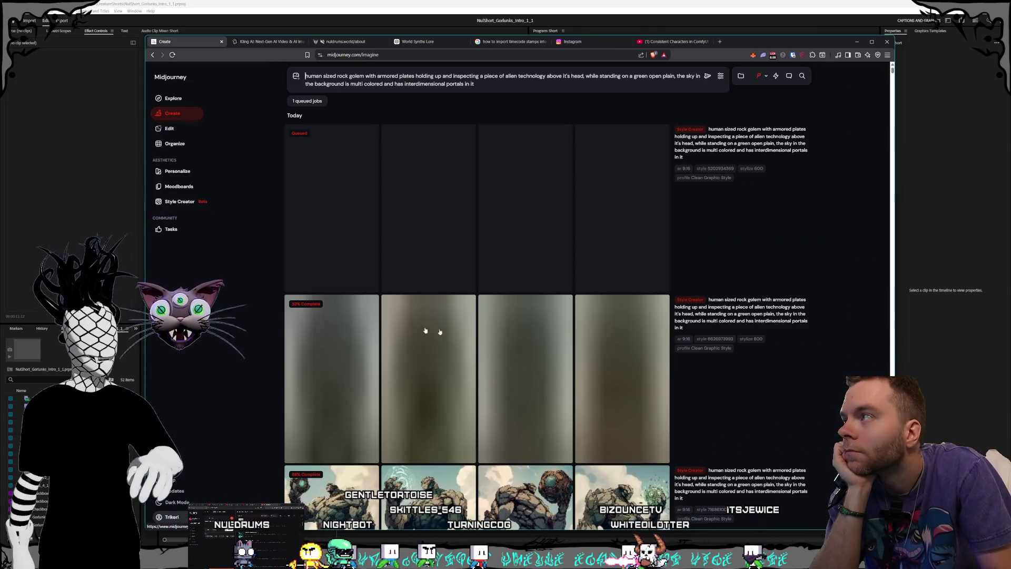
# - Find the finished rock golem grids in the Create results and open one golem image full size
pyautogui.scroll(-8, 564, 342)
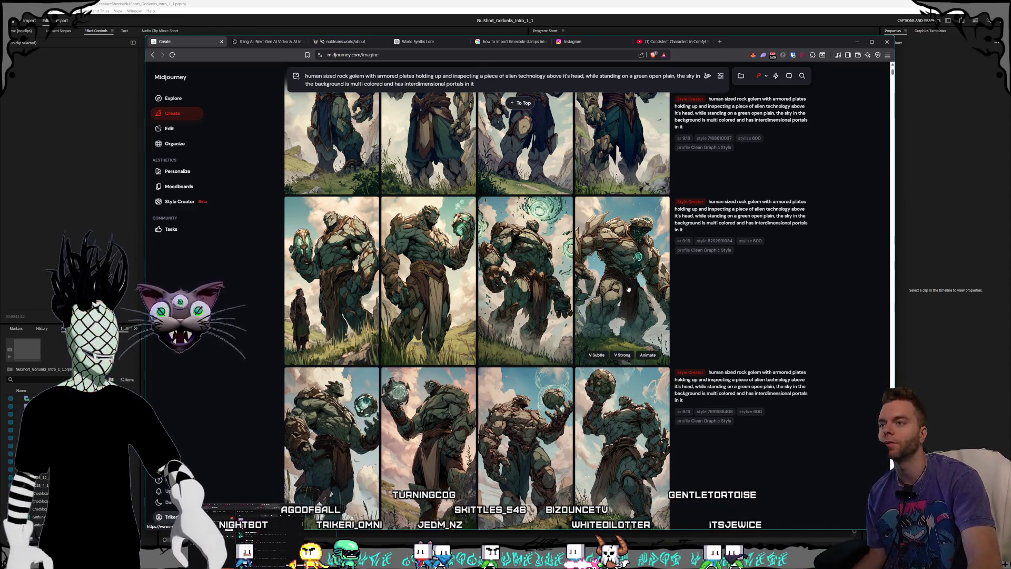
pyautogui.scroll(1, 619, 295)
pyautogui.scroll(-3, 562, 318)
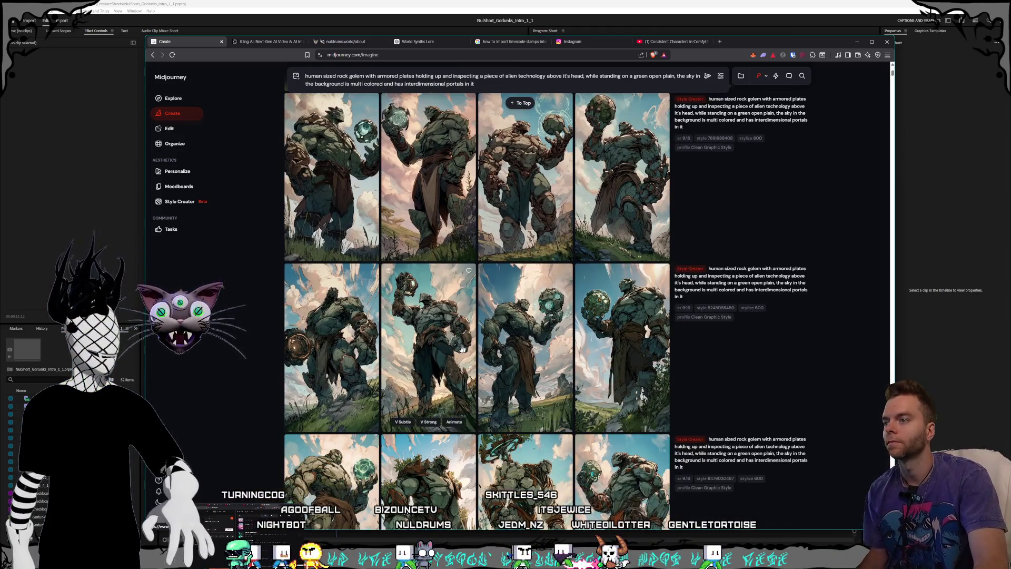
pyautogui.scroll(3, 530, 354)
pyautogui.scroll(5, 530, 355)
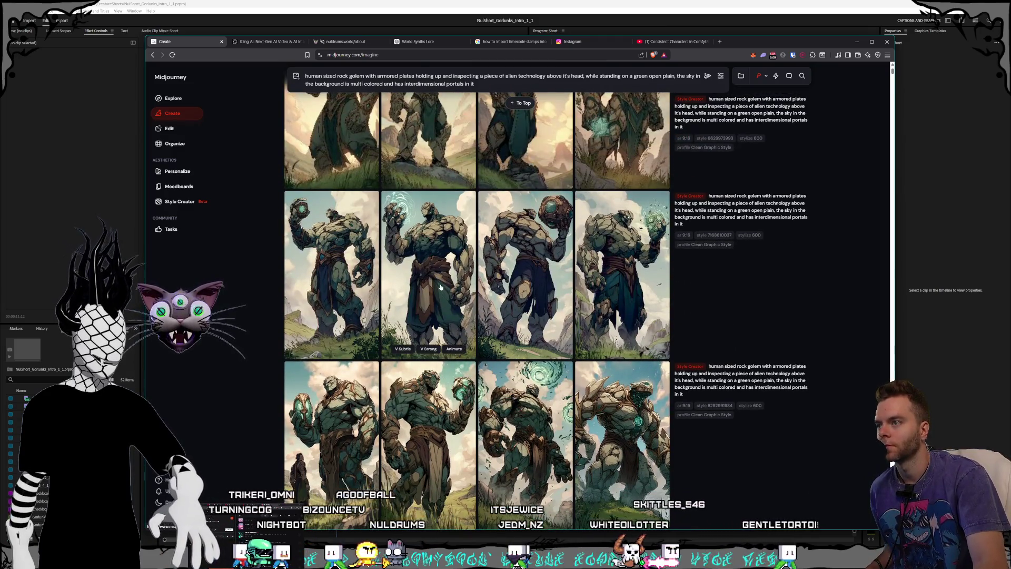
pyautogui.click(428, 295)
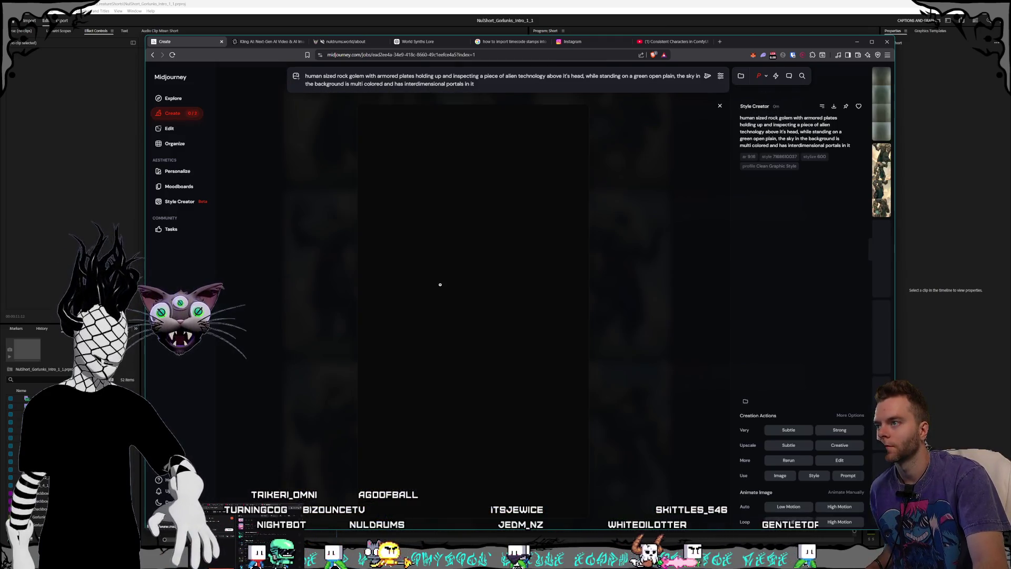
# - View several golems from the current set full size, then return to the results
pyautogui.click(651, 351)
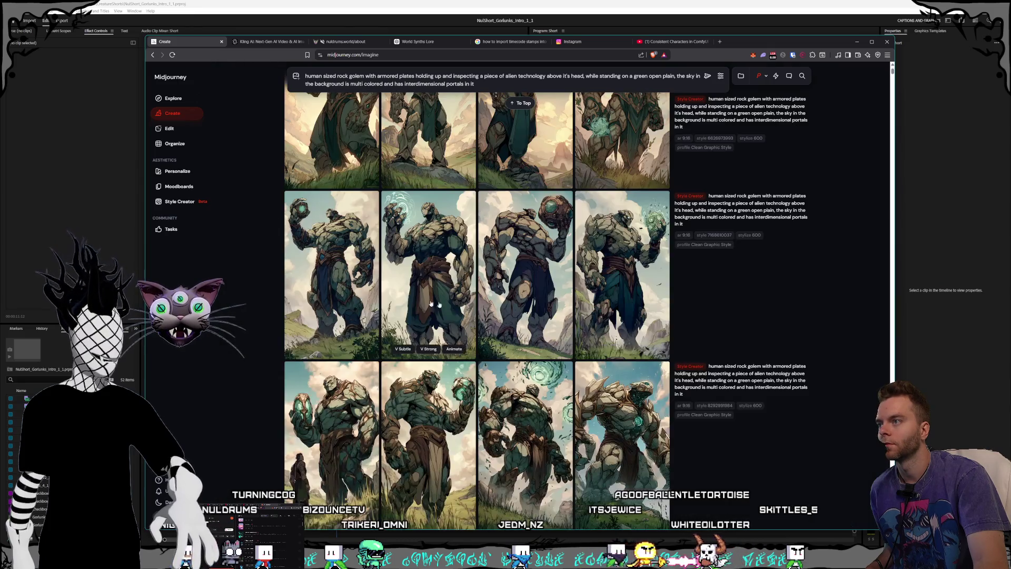
pyautogui.click(340, 279)
pyautogui.click(689, 349)
pyautogui.click(662, 330)
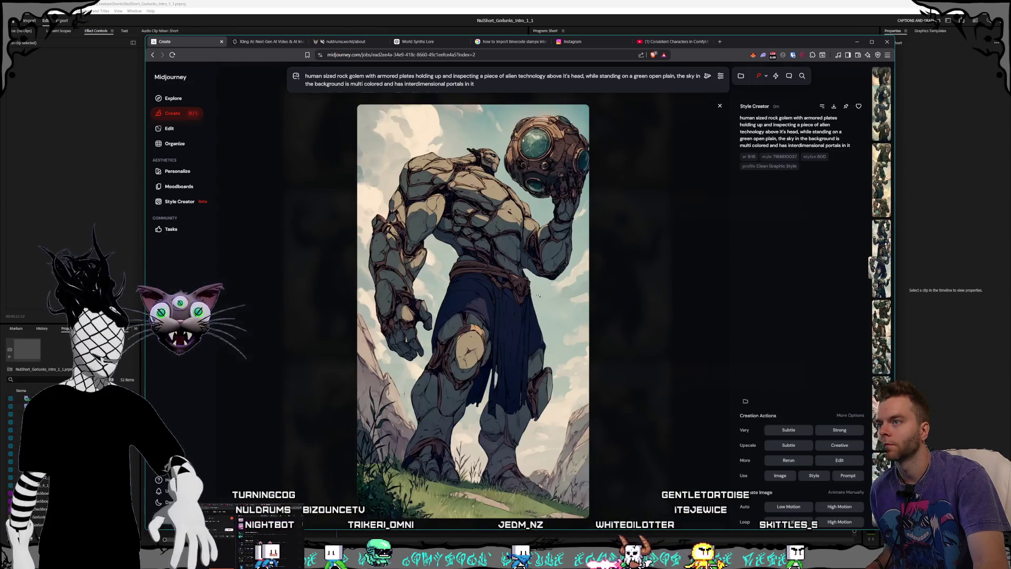
pyautogui.click(661, 329)
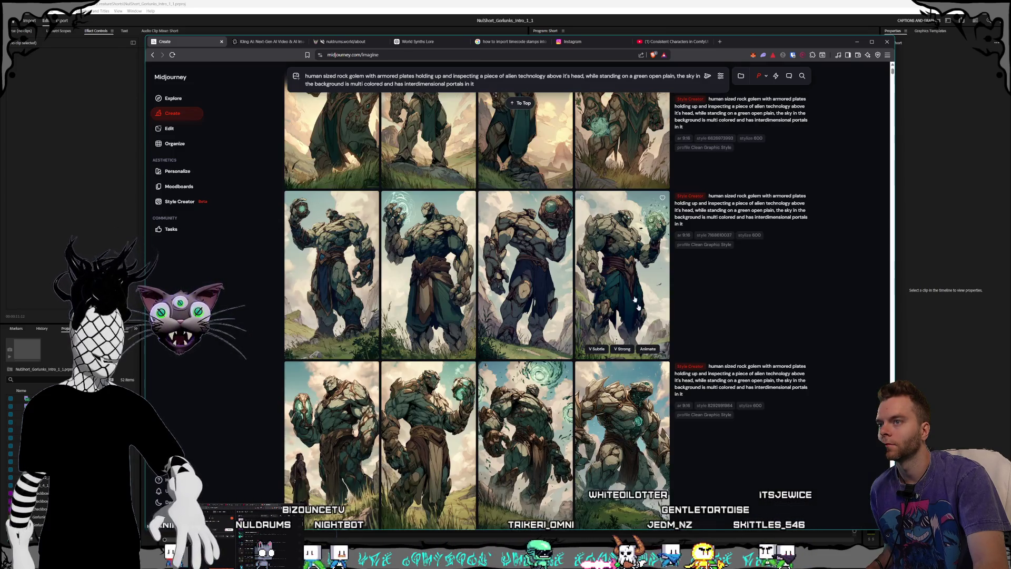
pyautogui.click(642, 310)
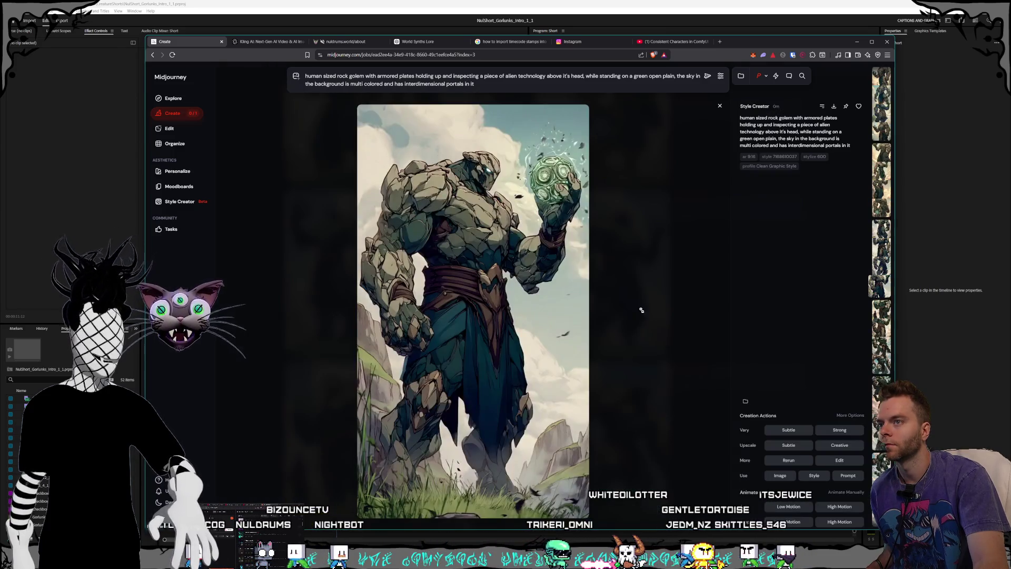
pyautogui.click(663, 331)
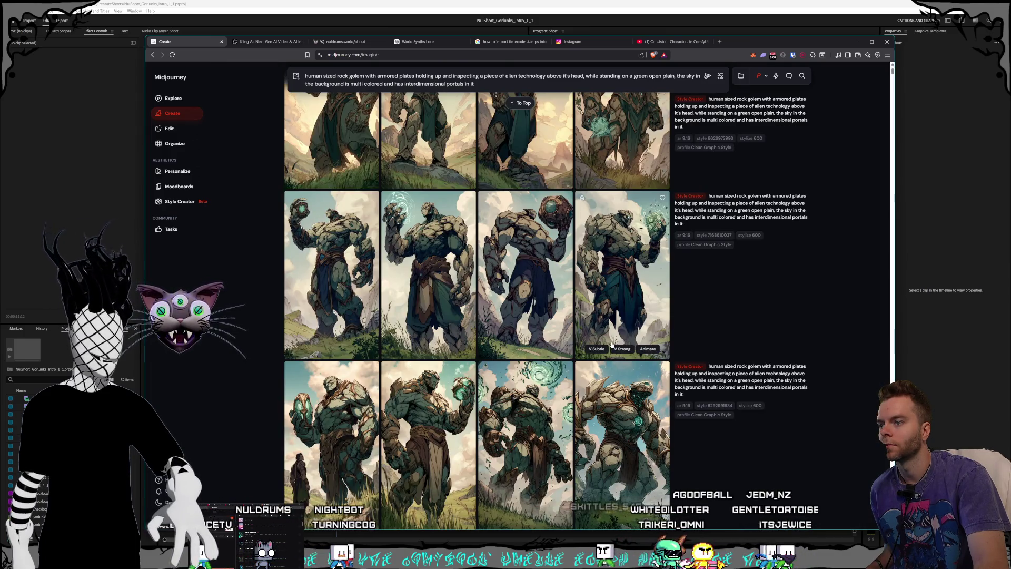
# - View golems from the next set full size, then return to the results
pyautogui.click(448, 432)
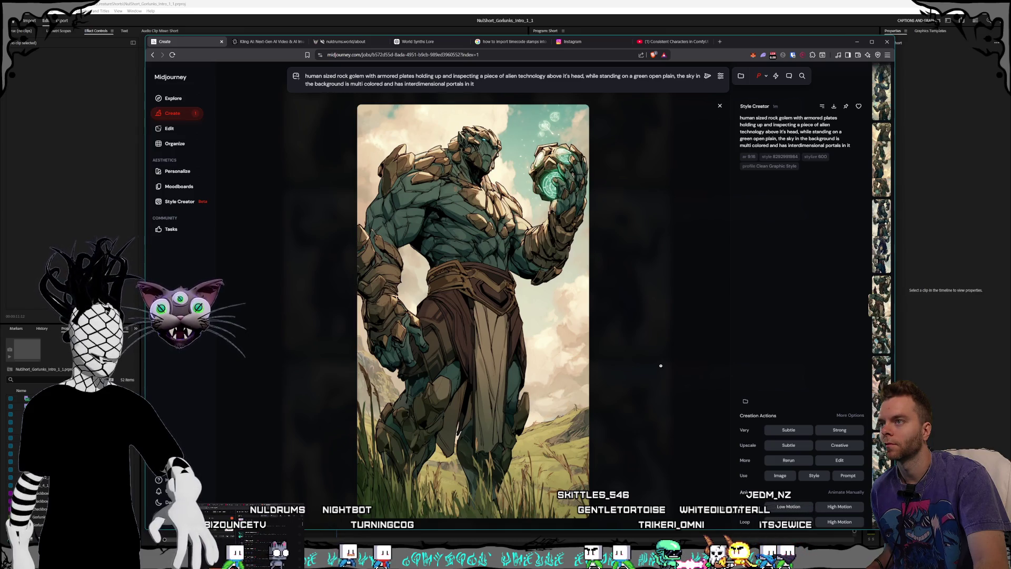
pyautogui.click(660, 366)
pyautogui.scroll(-2, 632, 364)
pyautogui.click(602, 359)
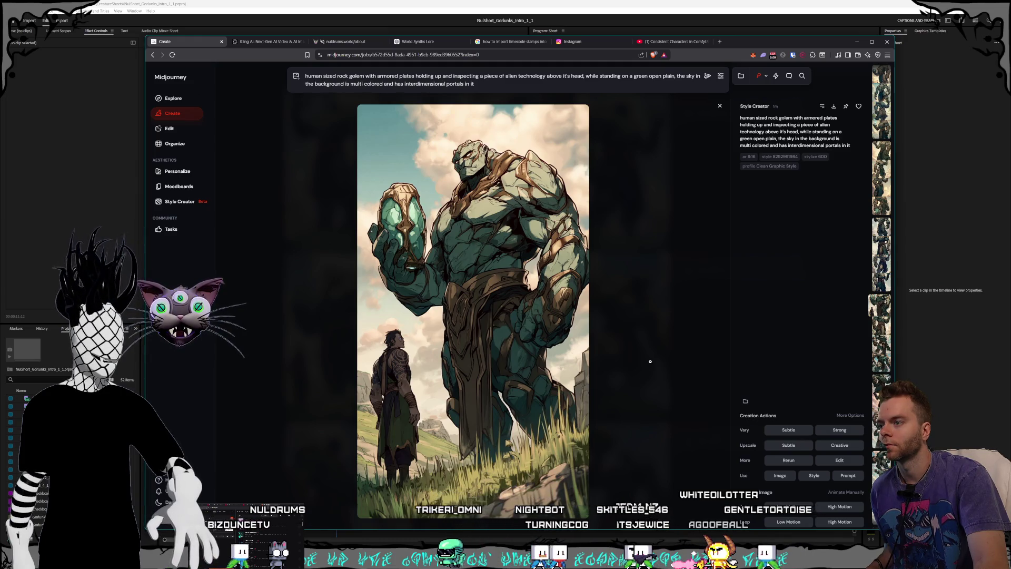
pyautogui.click(650, 361)
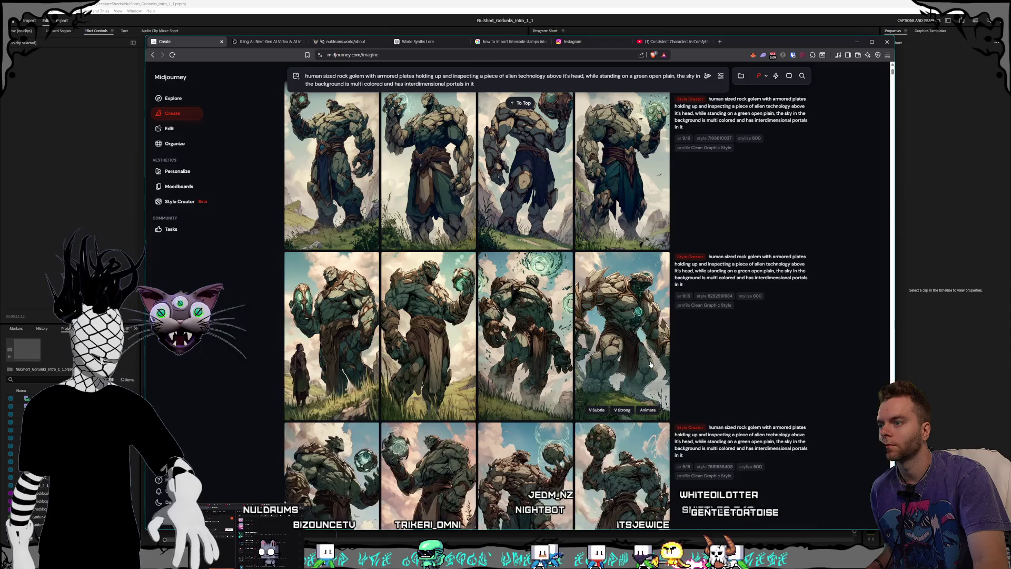
# - Go through another set's golems, then open the golem holding a glowing orb full size
pyautogui.click(342, 325)
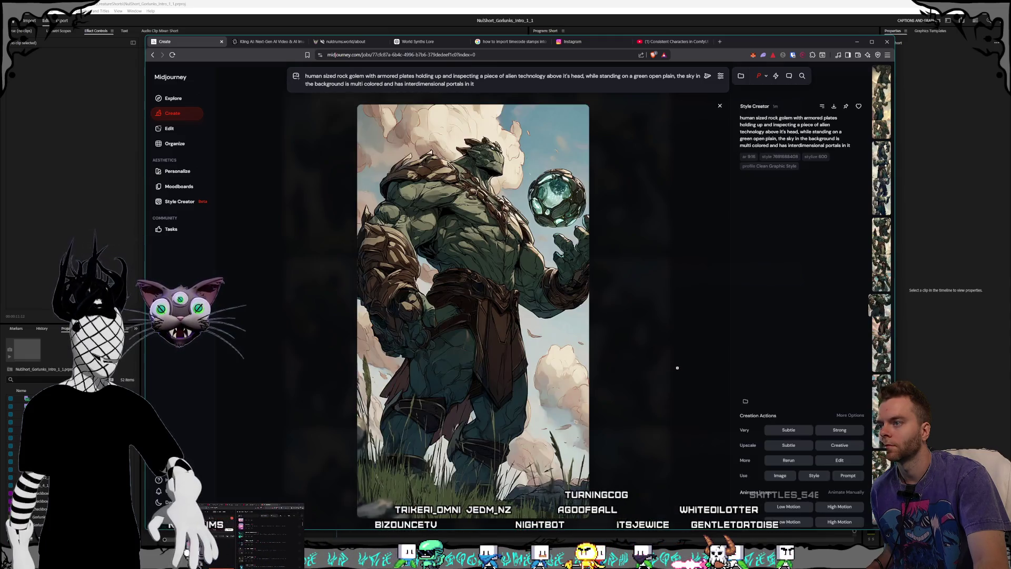
pyautogui.click(679, 369)
pyautogui.click(666, 370)
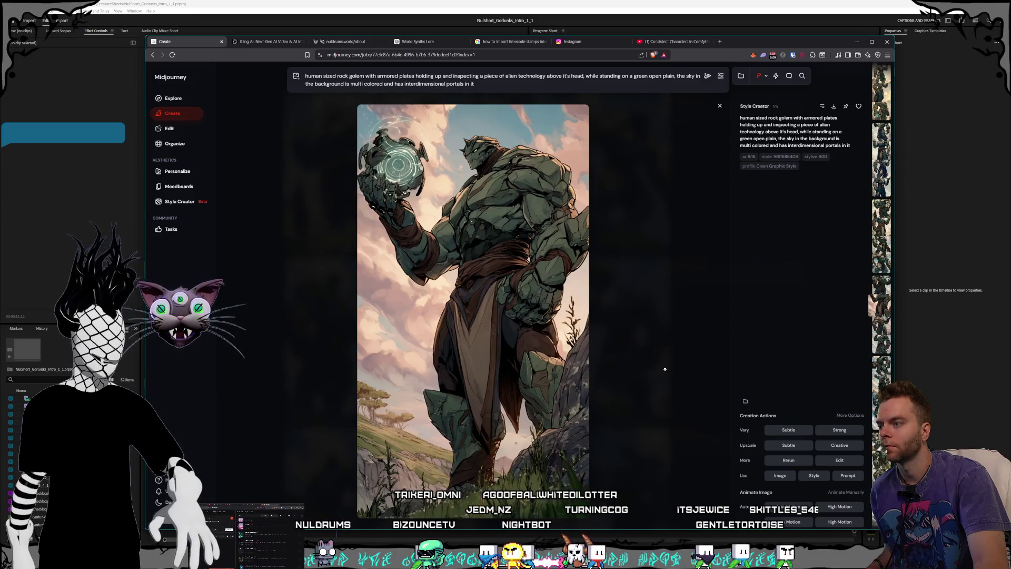
pyautogui.press('Down')
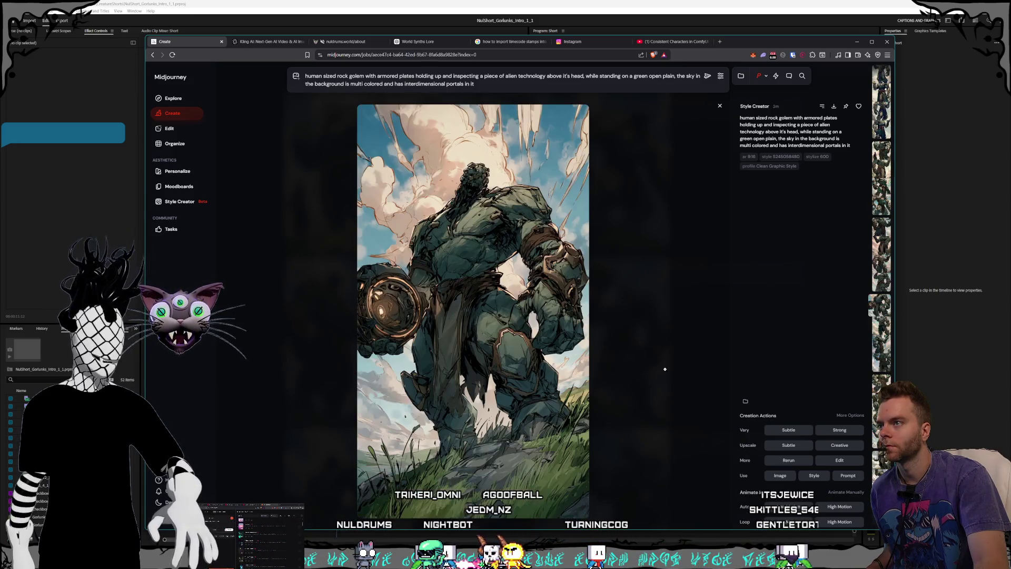
pyautogui.press('Down')
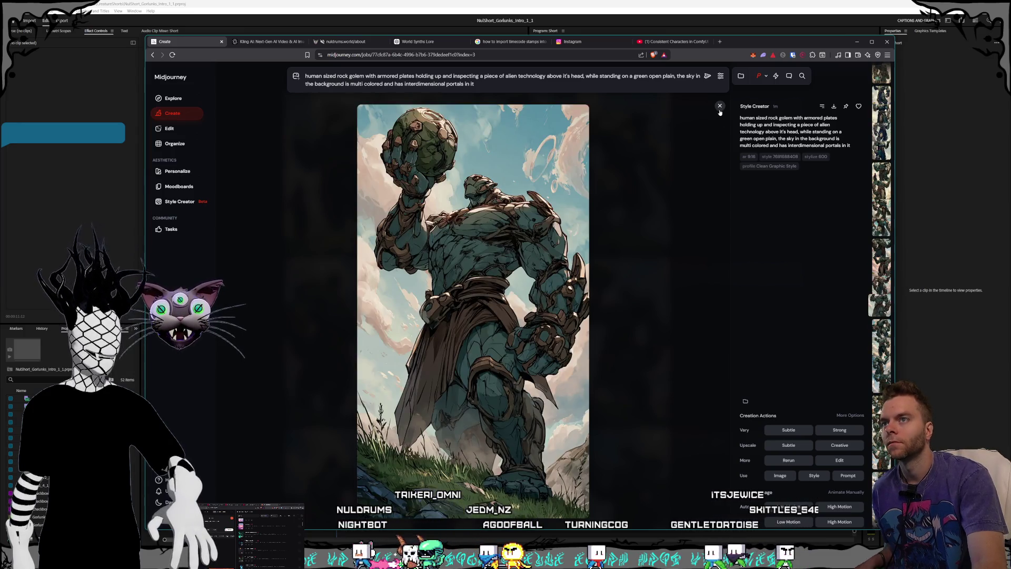
pyautogui.click(719, 107)
pyautogui.scroll(-4, 619, 187)
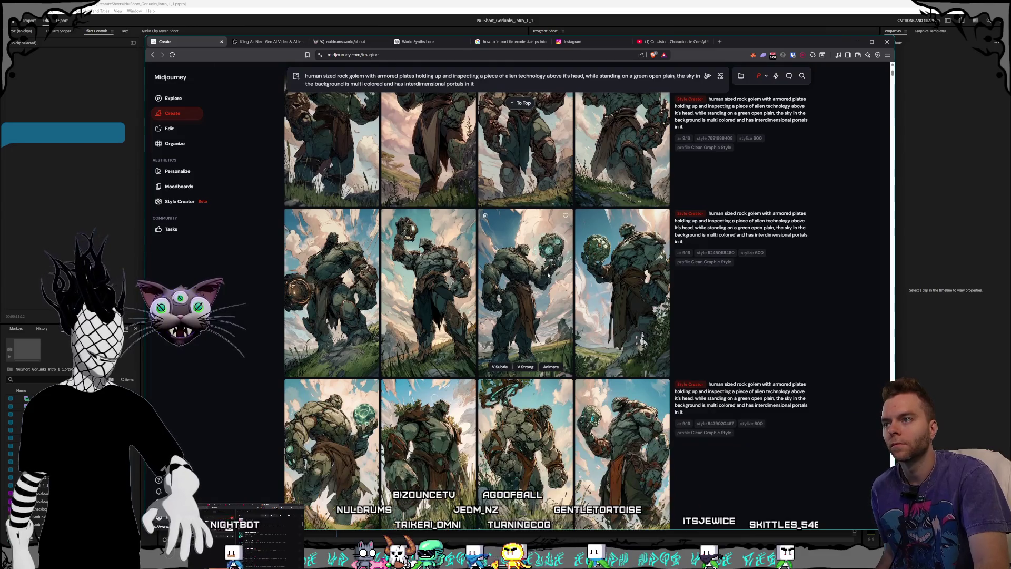
pyautogui.click(526, 284)
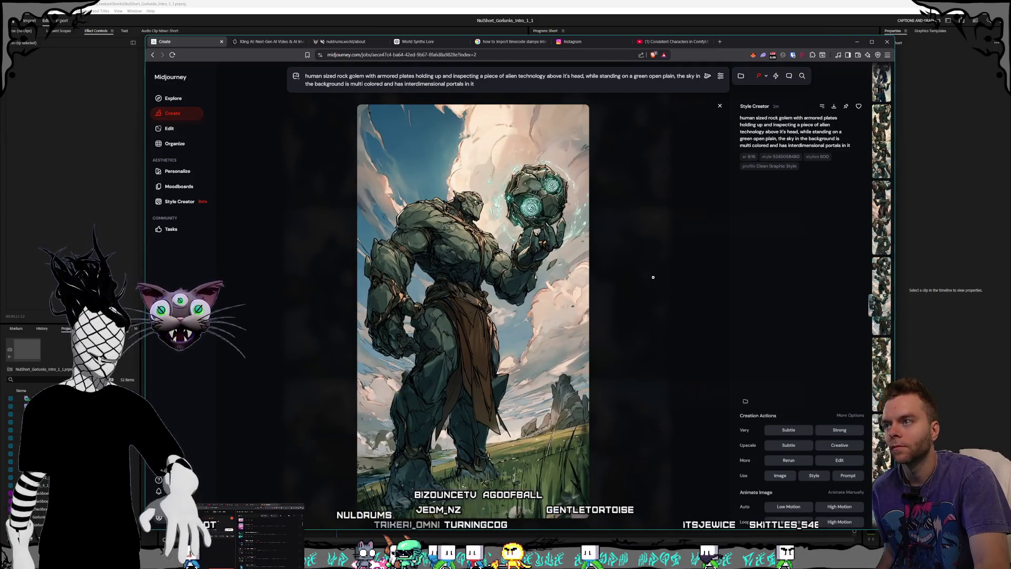
# - Go back to the grid, scroll down and open the teal golem image full size
pyautogui.click(654, 277)
pyautogui.scroll(-1, 631, 271)
pyautogui.scroll(-3, 630, 271)
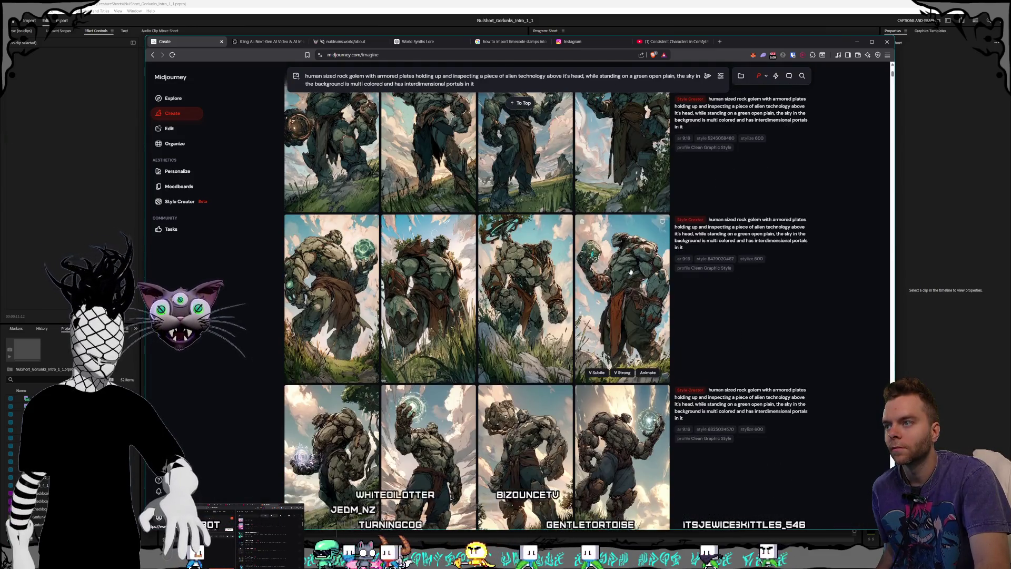
pyautogui.scroll(-5, 631, 271)
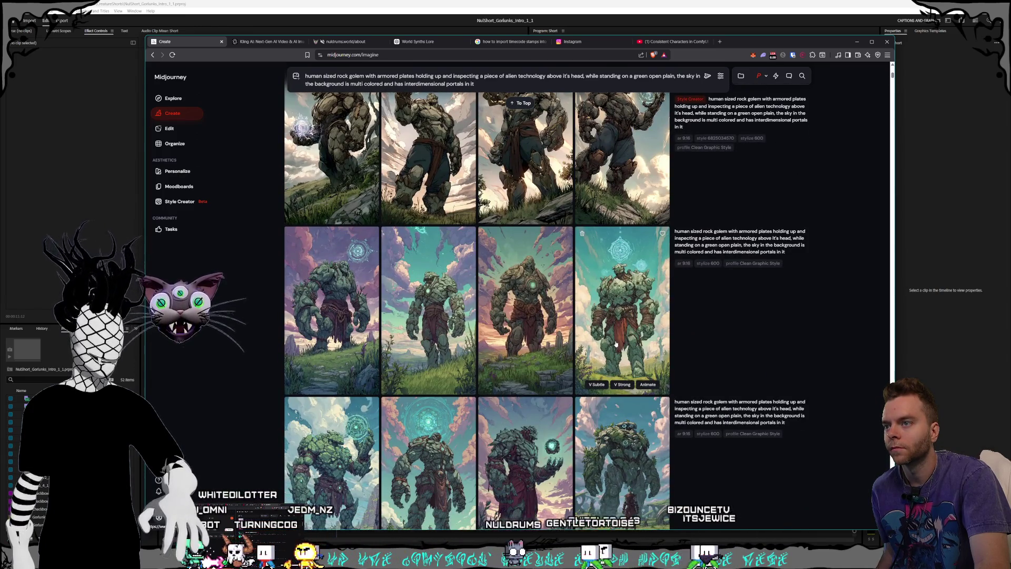
pyautogui.scroll(-4, 630, 324)
pyautogui.click(628, 314)
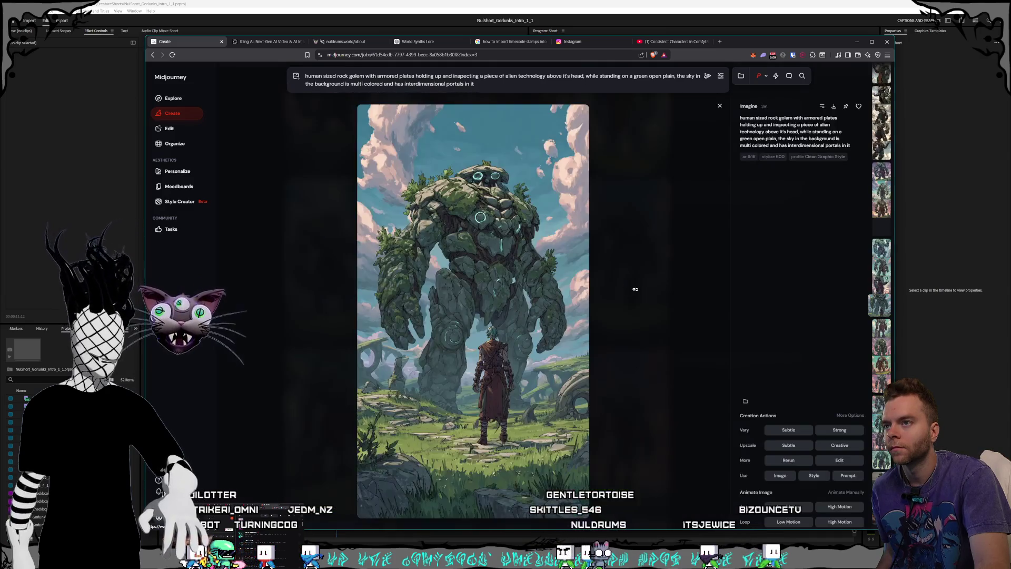
# - Step back through the golem variations across batches to the green armored golem with the glowing device
pyautogui.press('Left')
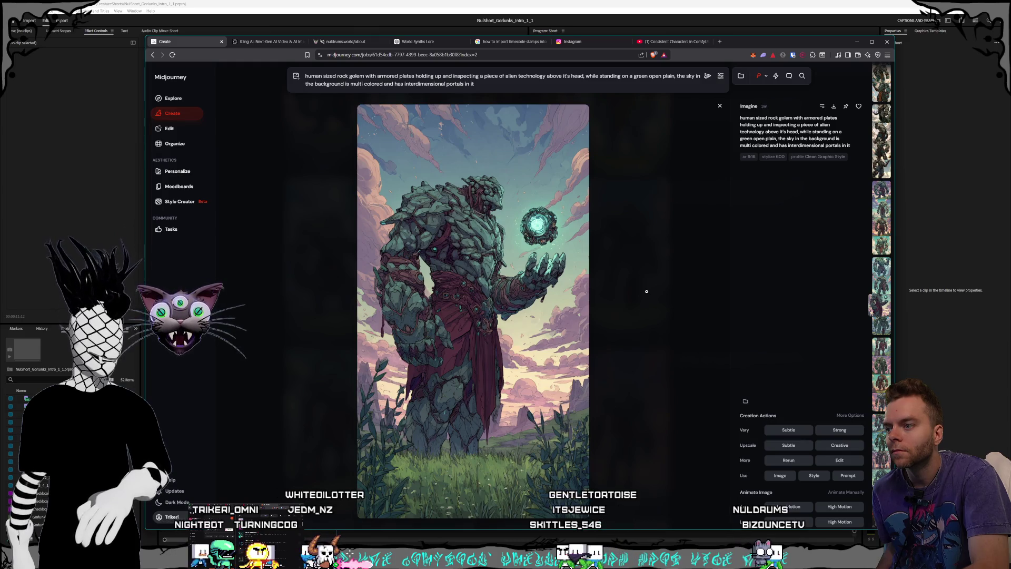
pyautogui.press('Left')
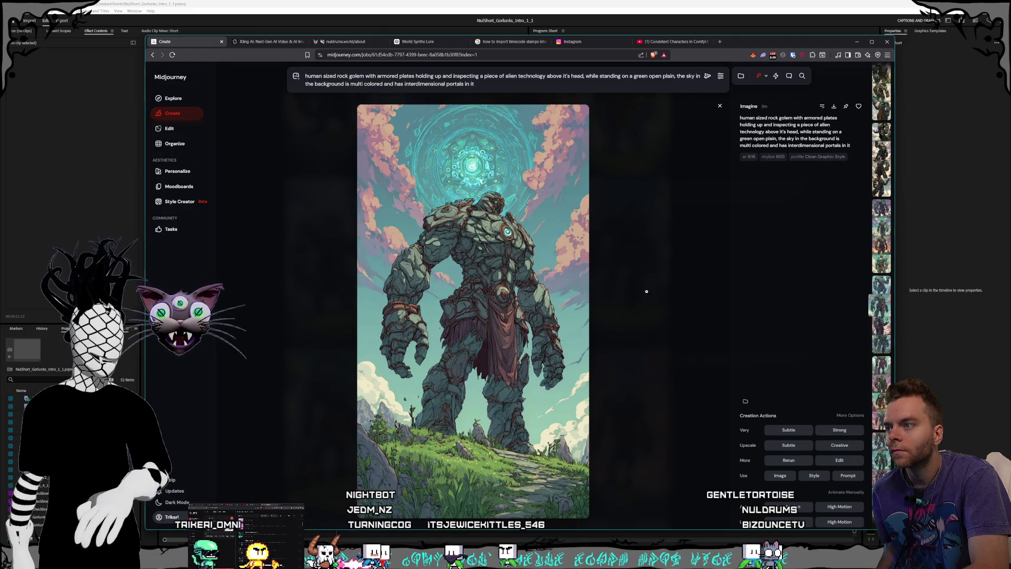
pyautogui.press('Left')
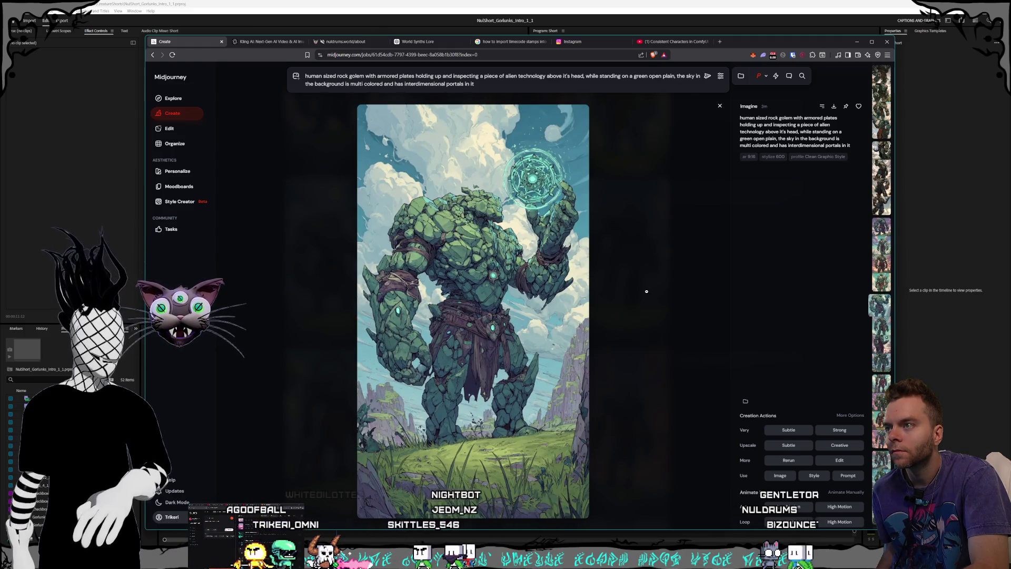
pyautogui.press('Left')
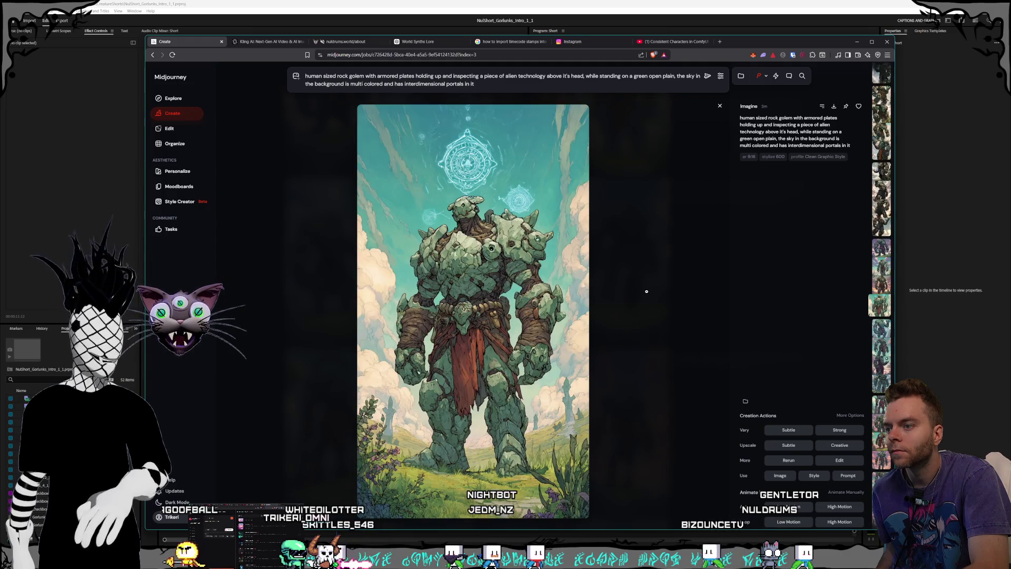
pyautogui.press('Left')
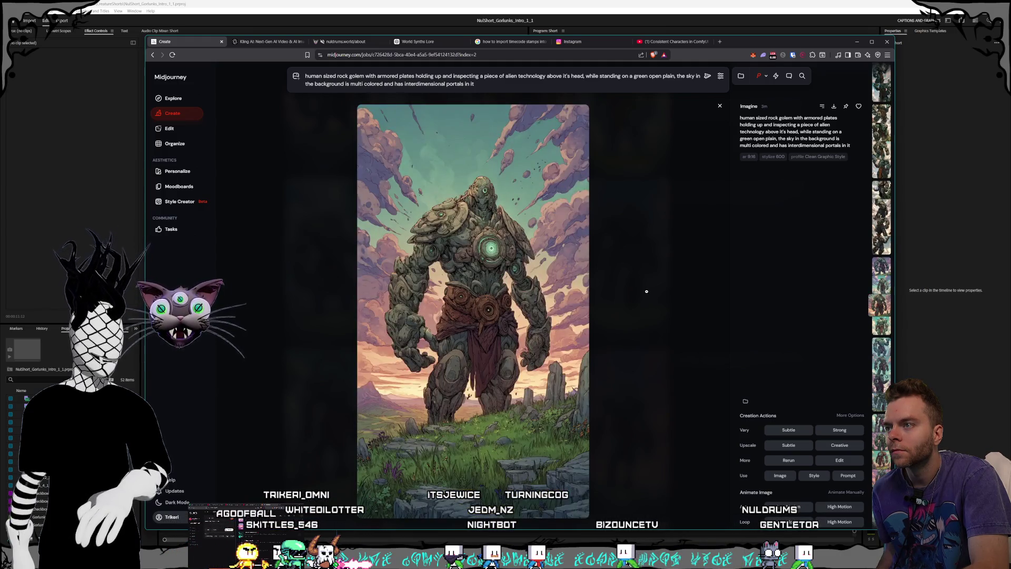
pyautogui.press('Left')
pyautogui.press('Left')
pyautogui.press('Left')
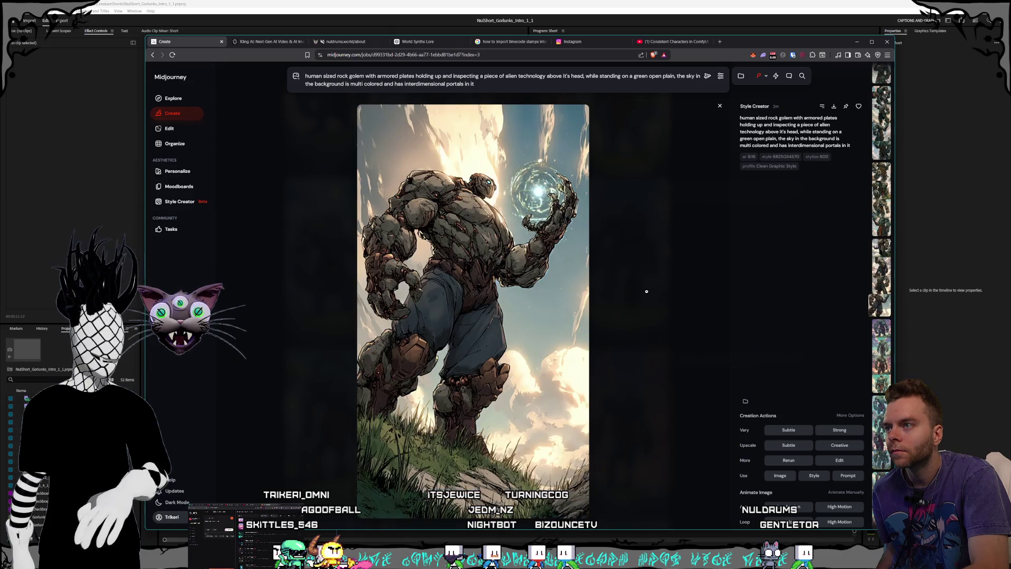
pyautogui.press('Left')
pyautogui.press('Left')
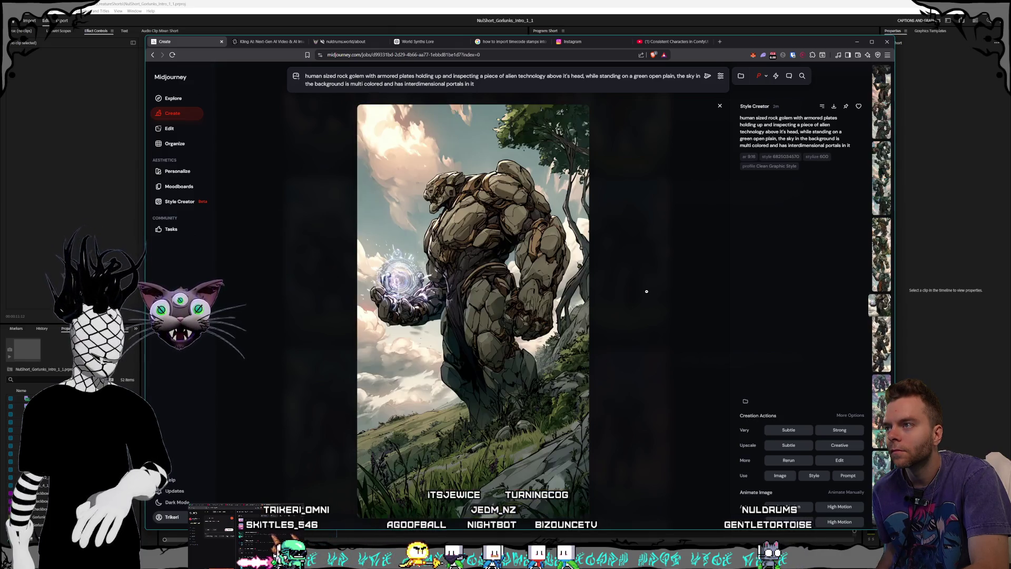
pyautogui.press('Left')
pyautogui.press('Left')
pyautogui.press('Left')
pyautogui.press('Left')
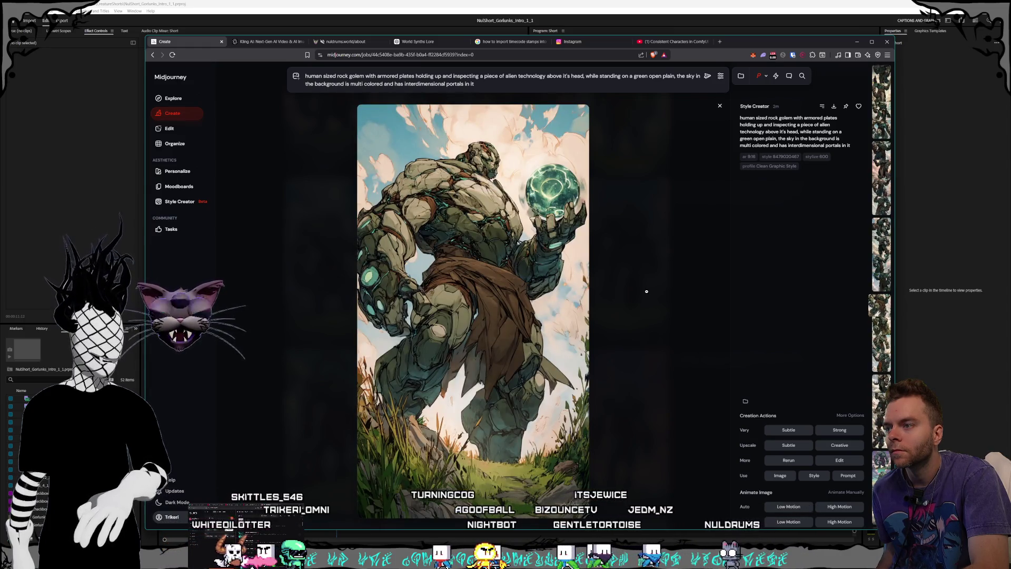
pyautogui.press('Left')
pyautogui.press('Left')
pyautogui.press('Left')
pyautogui.press('Left')
pyautogui.press('Left')
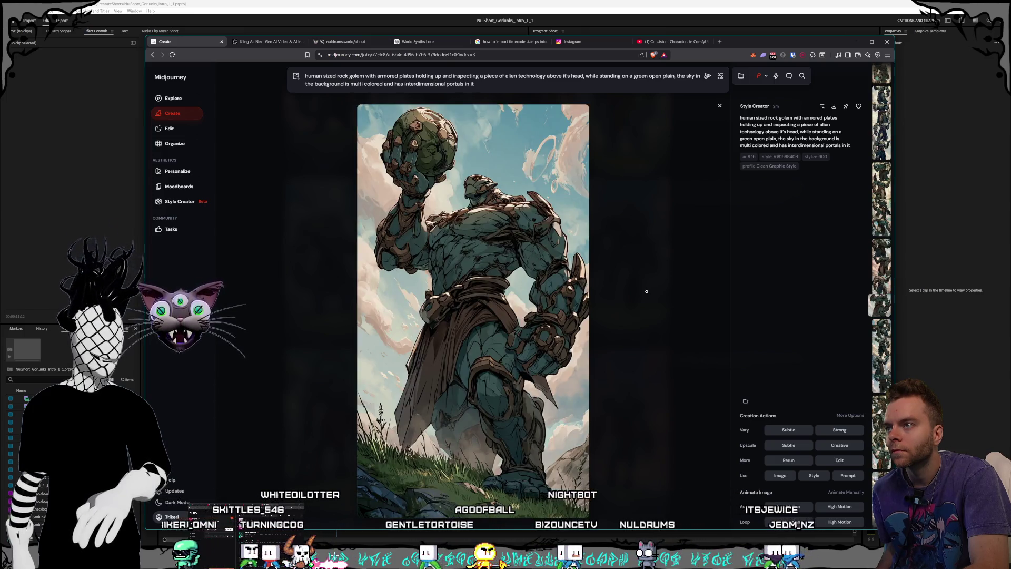
pyautogui.press('Left')
pyautogui.press('Left')
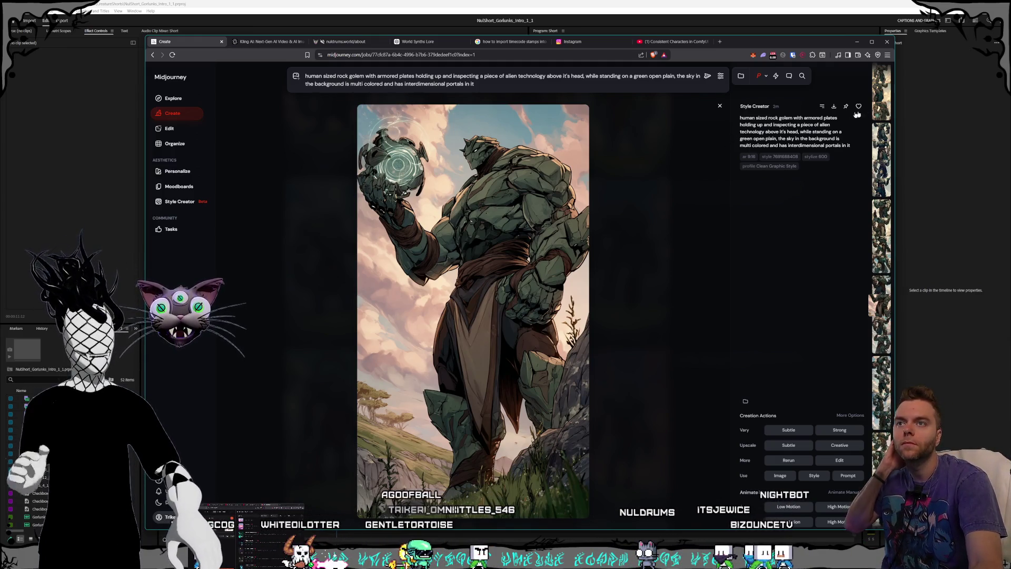
# - Download the green golem as a PNG into D: > Pictures > Nuldrums > Characters > Gorlunks
pyautogui.click(835, 107)
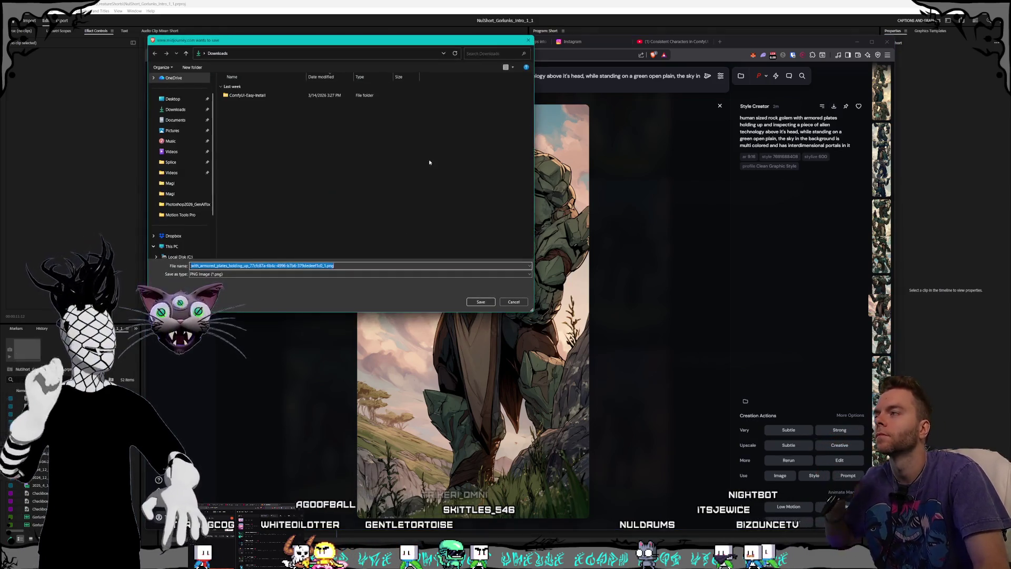
pyautogui.scroll(-2, 199, 180)
pyautogui.click(180, 215)
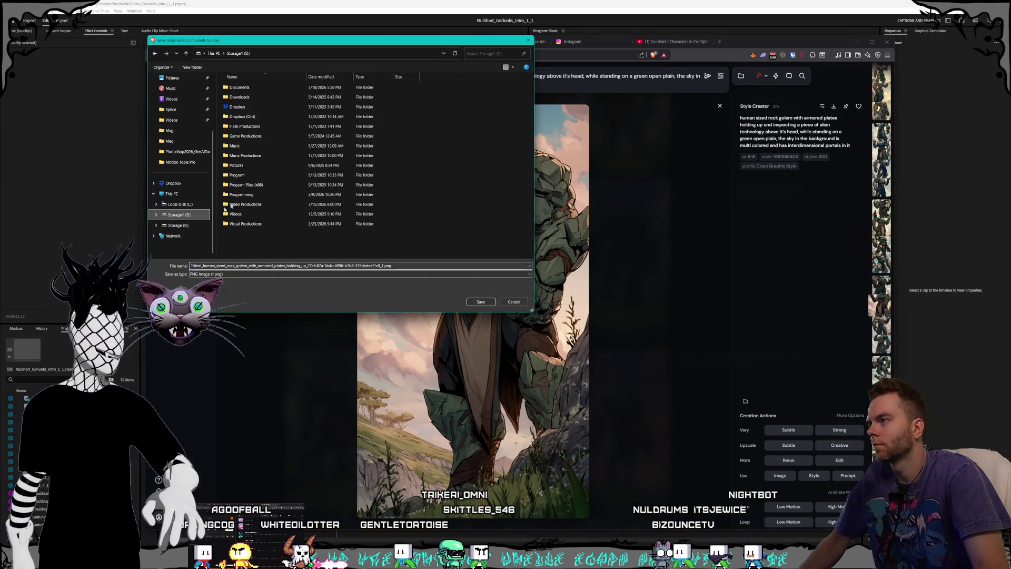
pyautogui.doubleClick(266, 165)
pyautogui.scroll(-7, 268, 142)
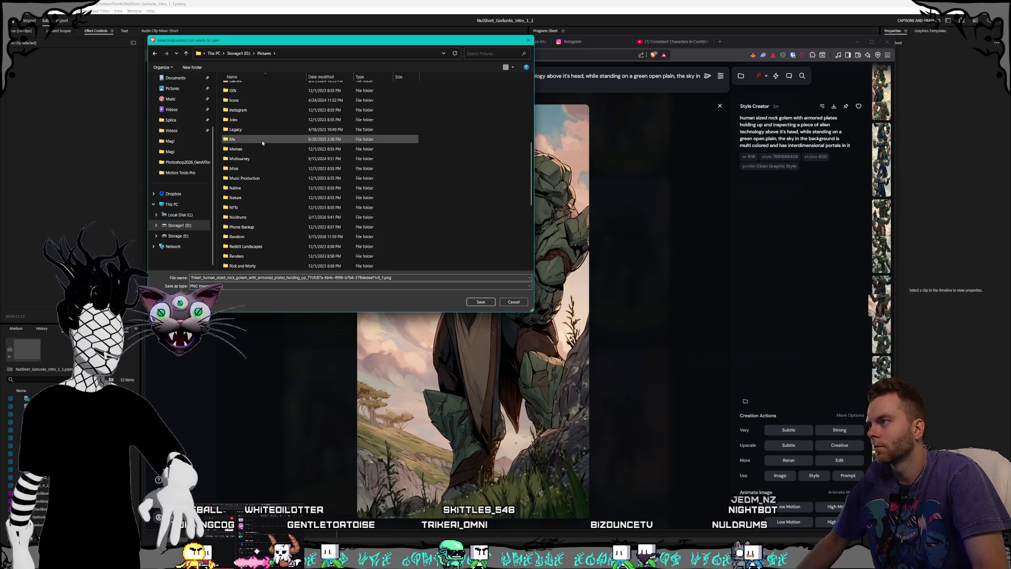
pyautogui.click(252, 217)
pyautogui.doubleClick(253, 217)
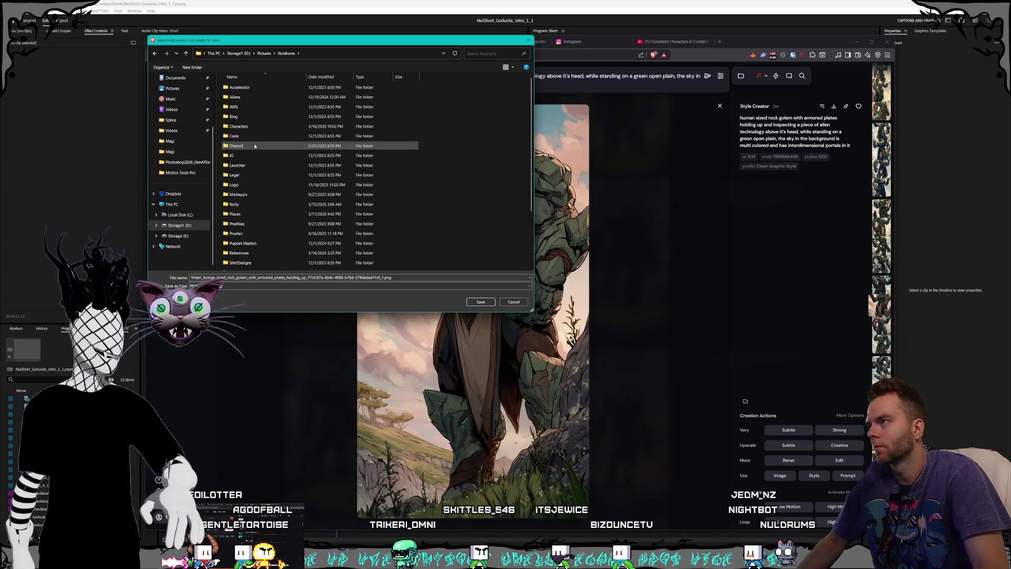
pyautogui.scroll(2, 257, 113)
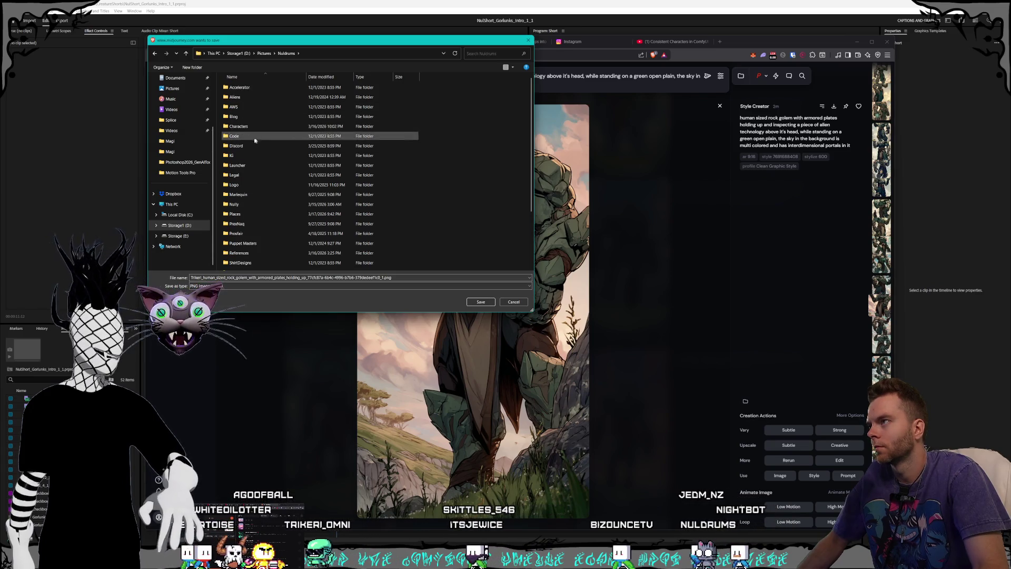
pyautogui.doubleClick(247, 136)
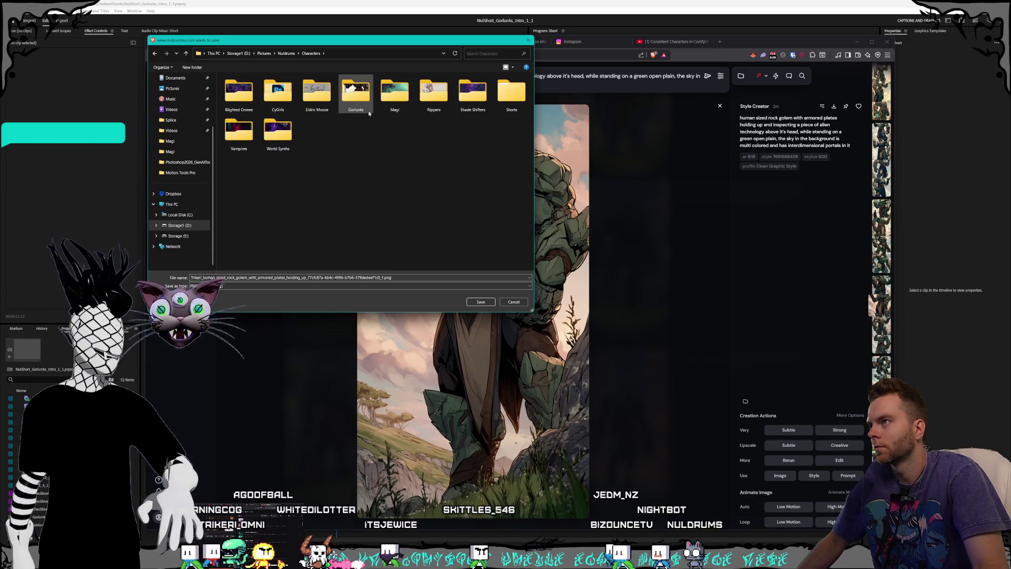
pyautogui.doubleClick(356, 100)
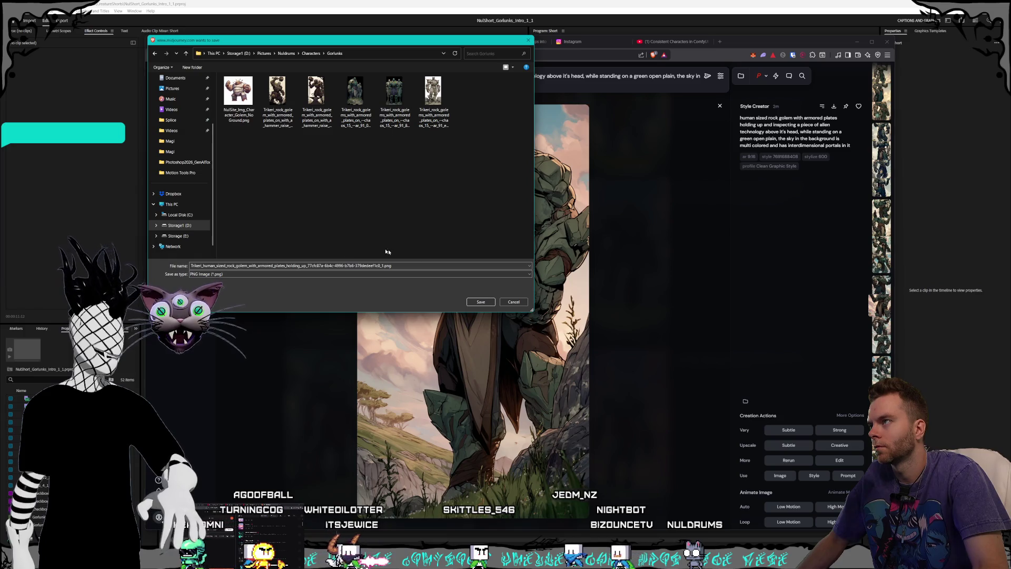
pyautogui.click(489, 302)
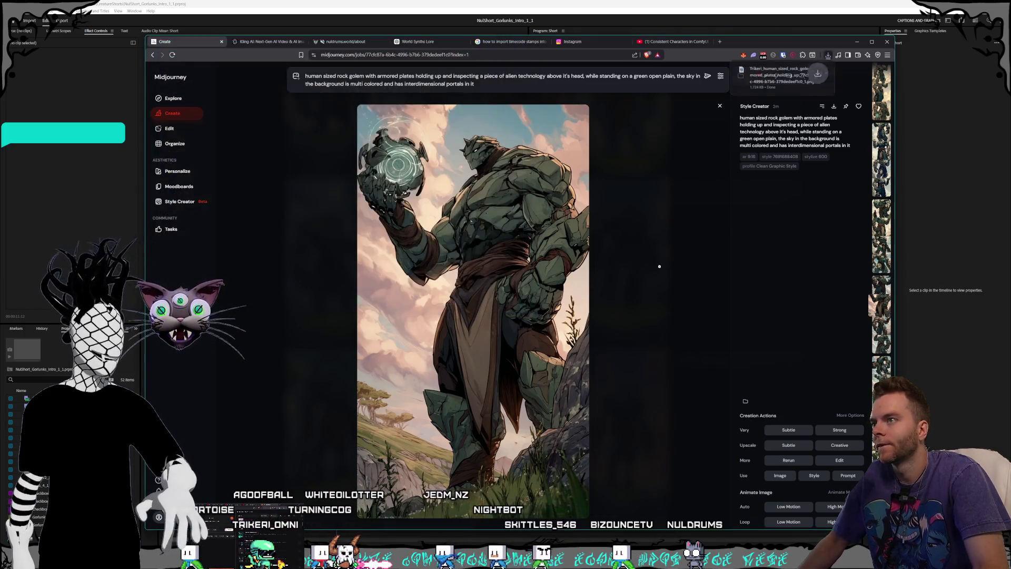
# - Save the golem variant with a small human figure at its feet as a PNG
pyautogui.press('Down')
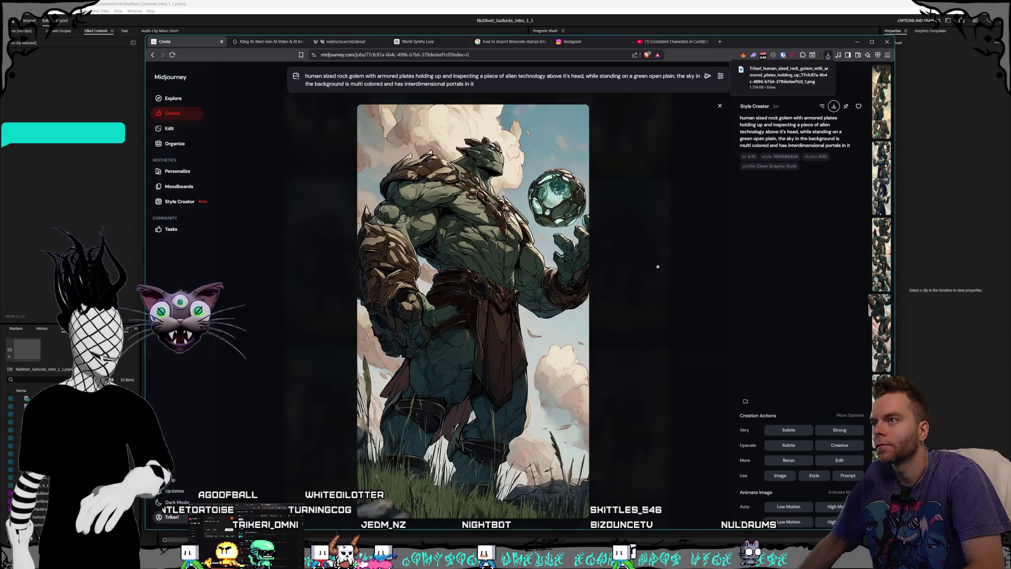
pyautogui.press('Down')
pyautogui.press('Down')
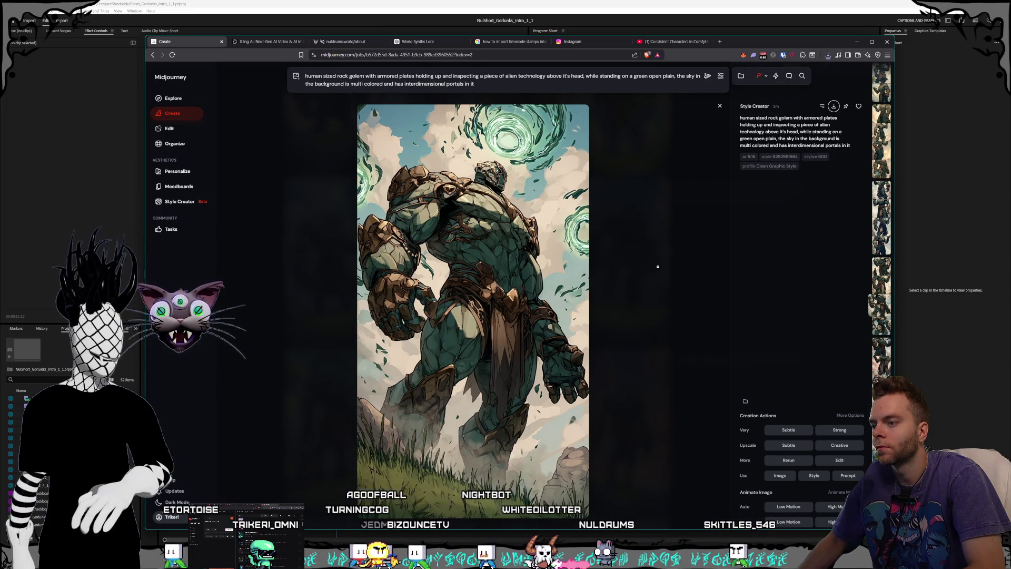
pyautogui.press('Up')
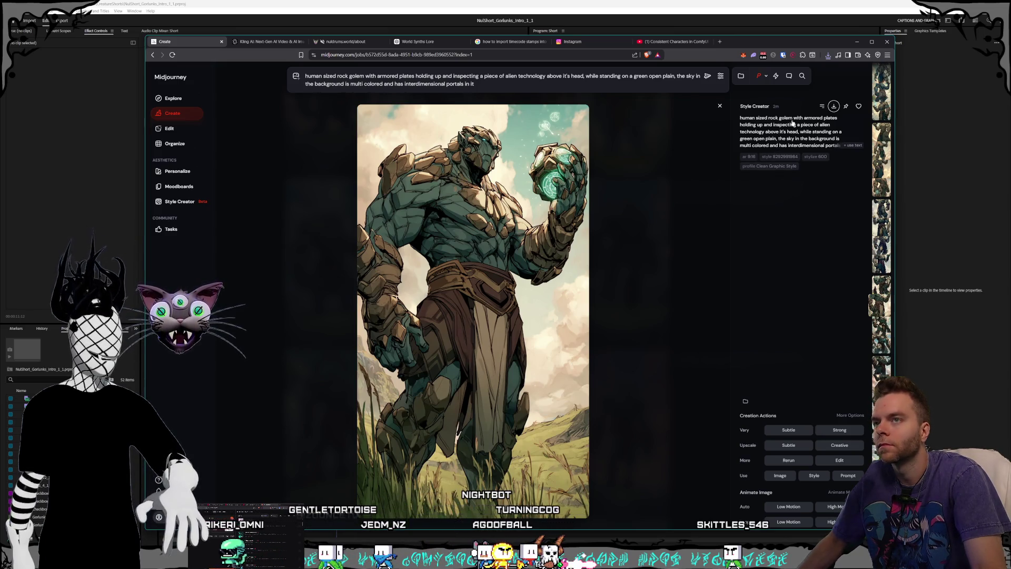
pyautogui.hotkey('ctrl', 's')
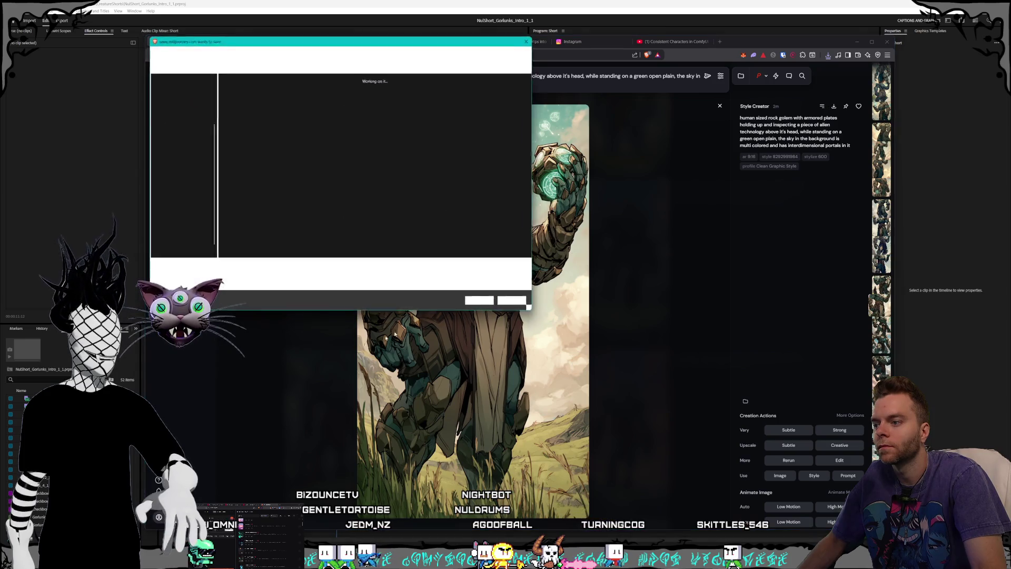
pyautogui.press('Return')
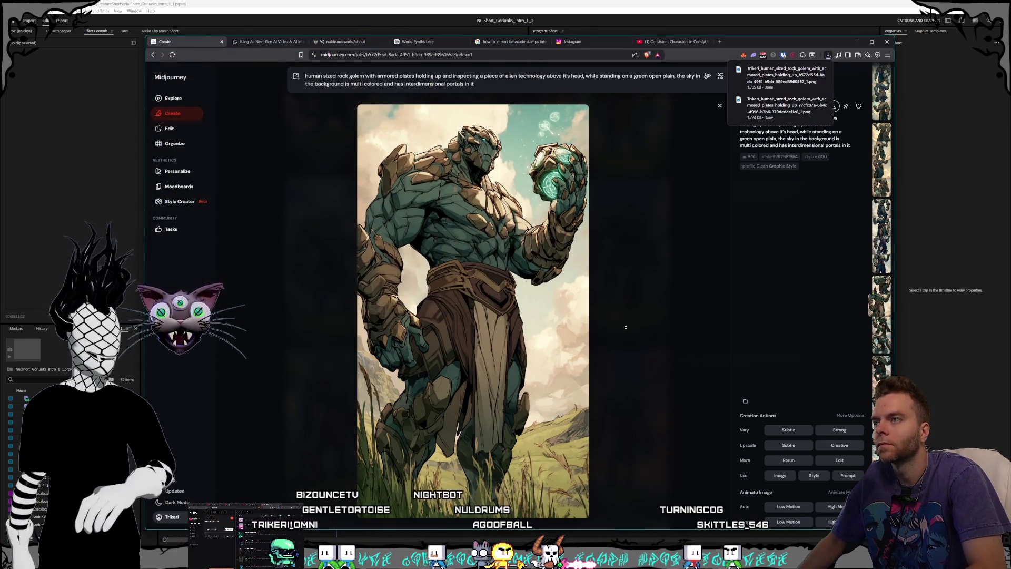
# - Flip through the neighbouring golem variants to pick another one
pyautogui.press('Up')
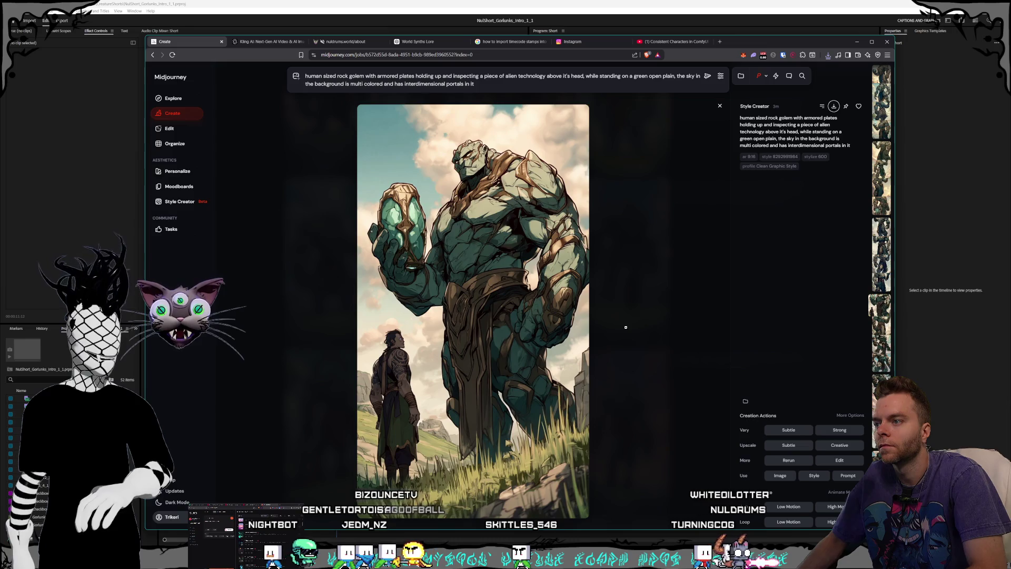
pyautogui.press('Right')
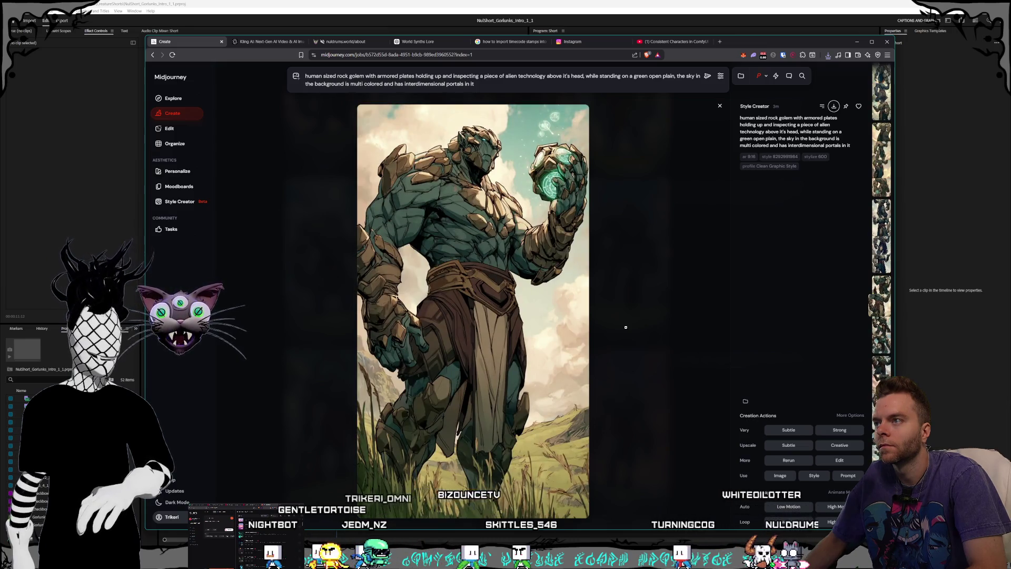
pyautogui.press('Left')
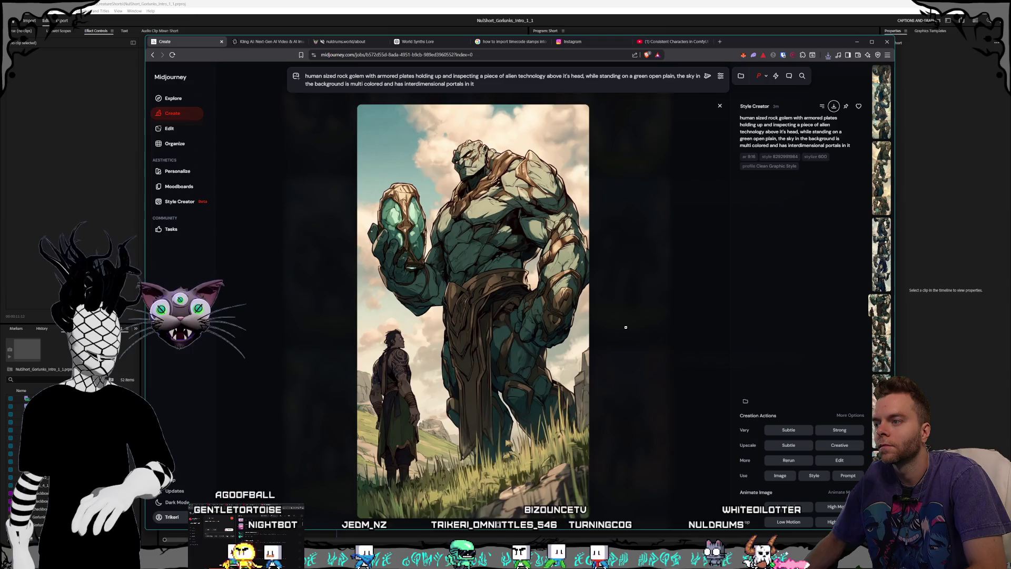
pyautogui.press('Left')
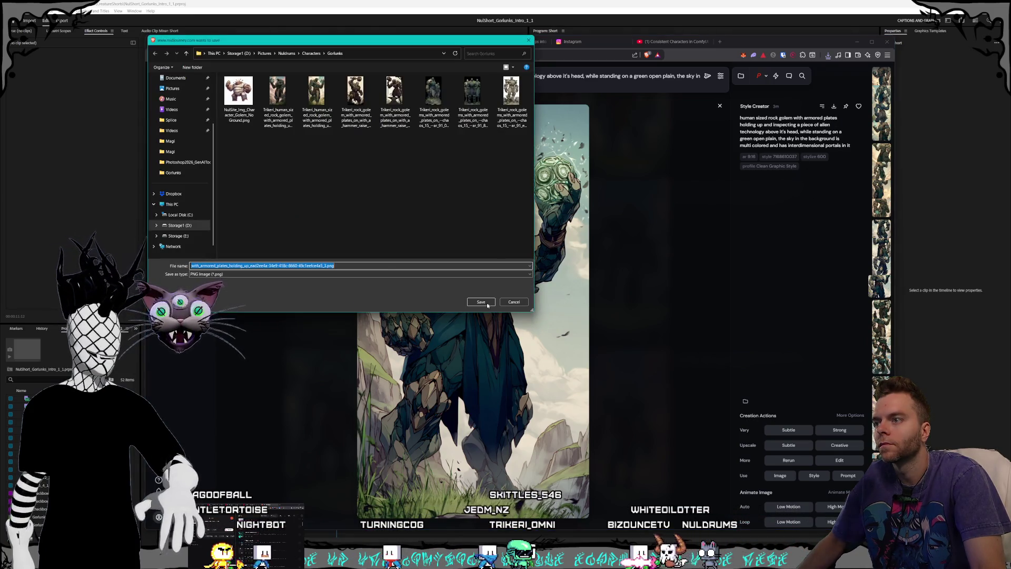
# - Confirm the pending PNG save, then browse back and forth through golem variants across jobs
pyautogui.press('Return')
pyautogui.press('Left')
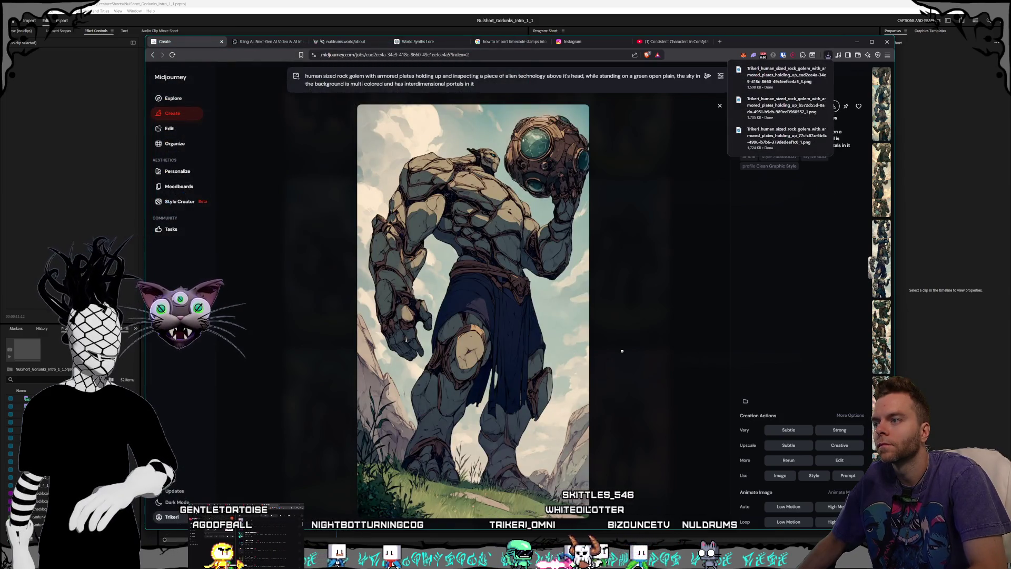
pyautogui.press('Left')
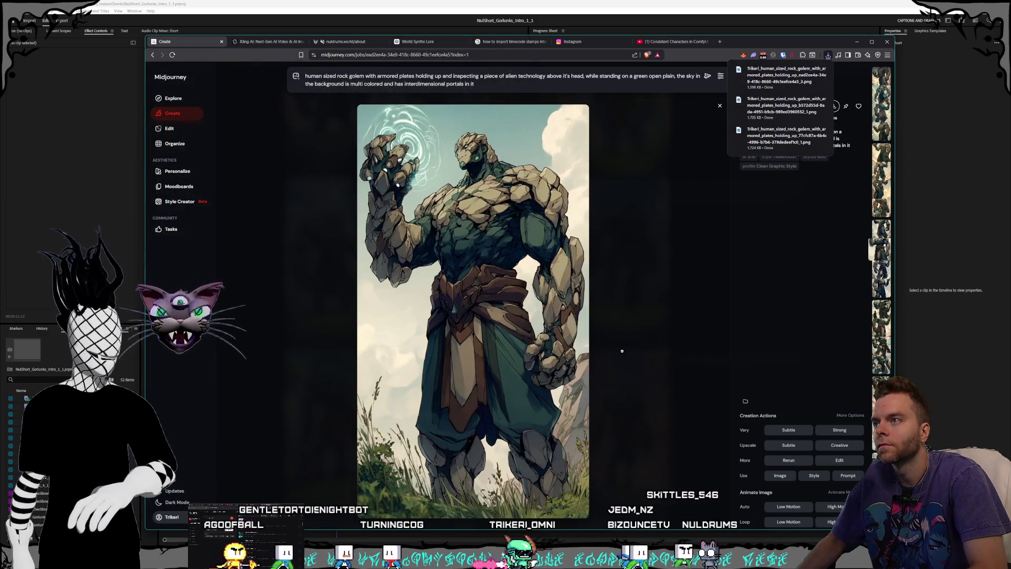
pyautogui.press('Left')
pyautogui.press('Left')
pyautogui.press('Left')
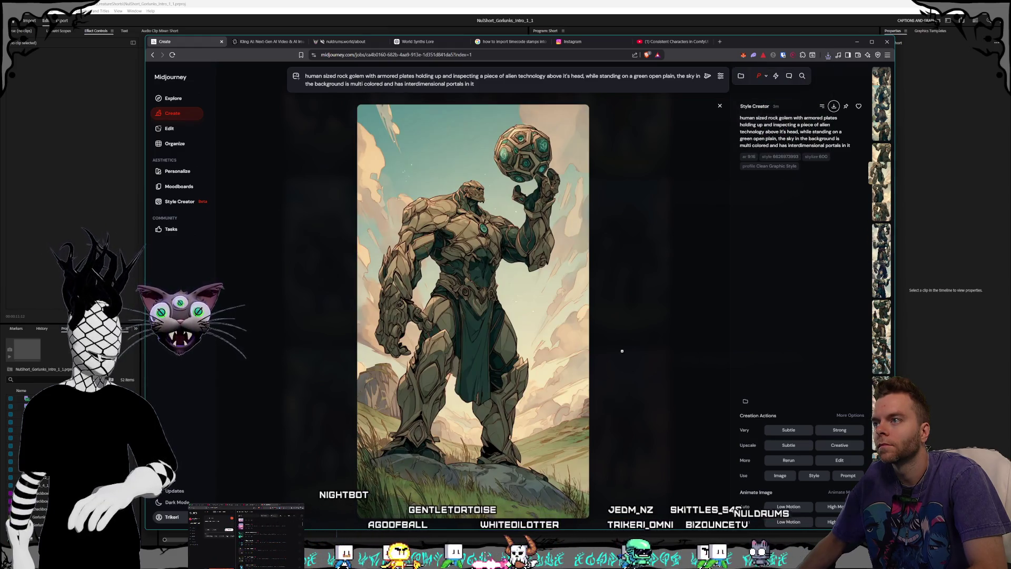
pyautogui.press('Left')
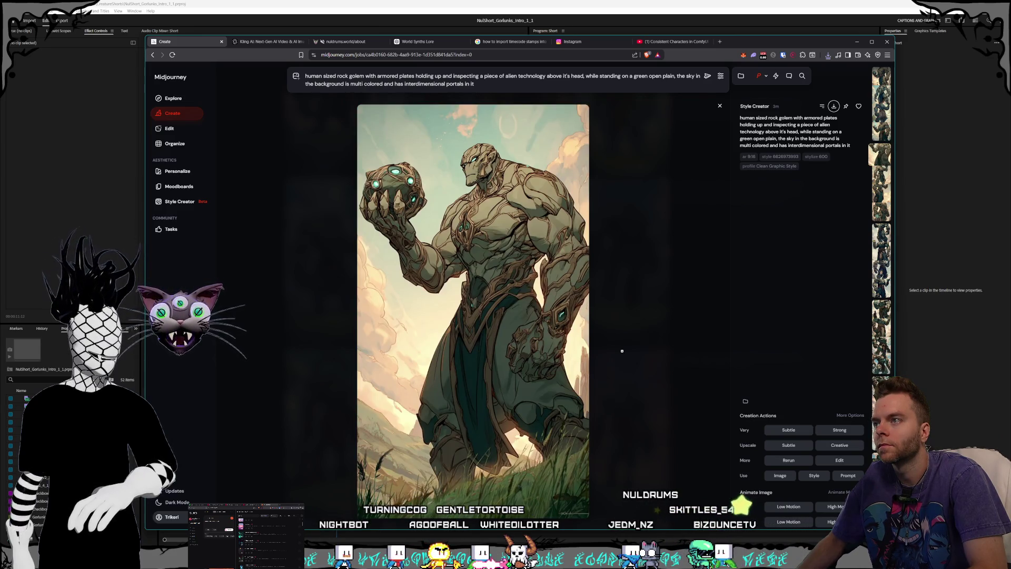
pyautogui.press('Left')
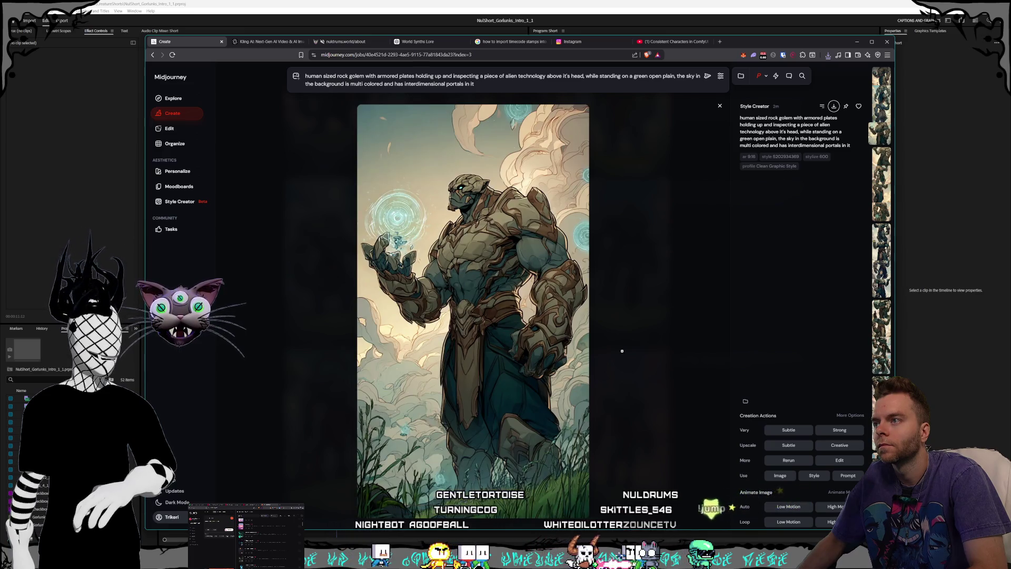
pyautogui.press('Left')
pyautogui.press('Left')
pyautogui.press('Left')
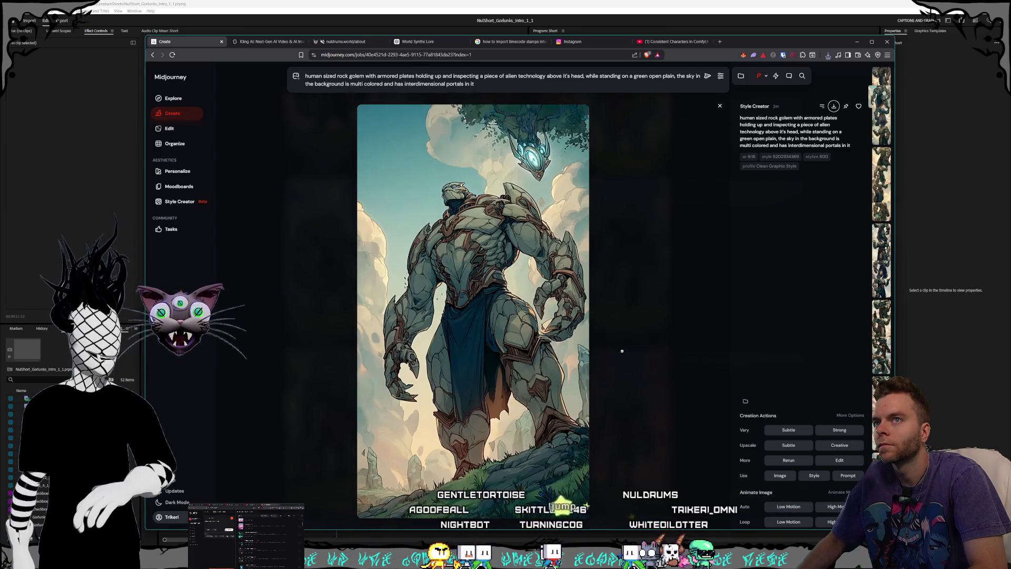
pyautogui.press('Right')
pyautogui.press('Right')
pyautogui.press('Right')
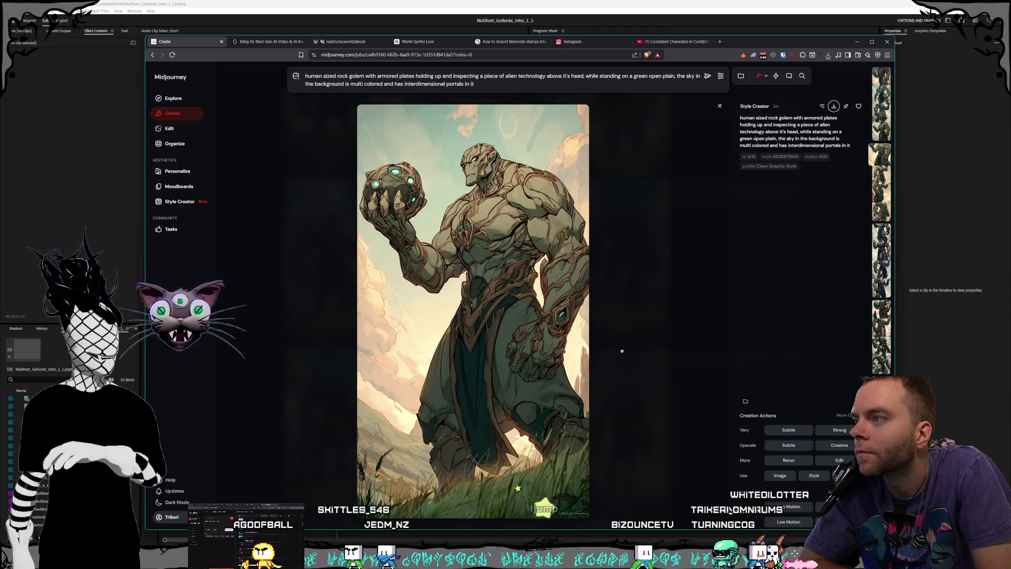
pyautogui.press('Right')
pyautogui.press('Right')
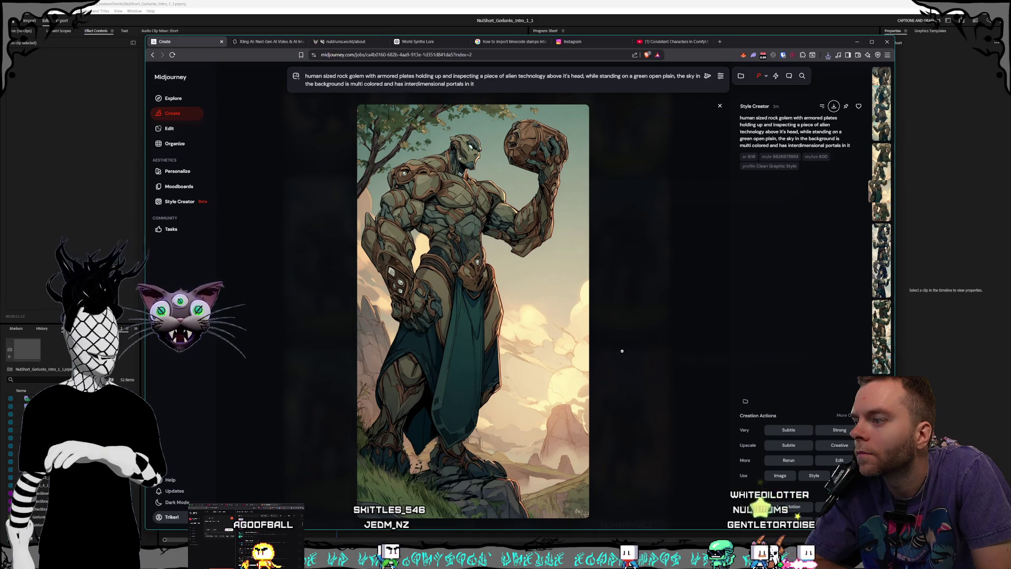
pyautogui.press('Right')
pyautogui.press('Right')
pyautogui.press('Right')
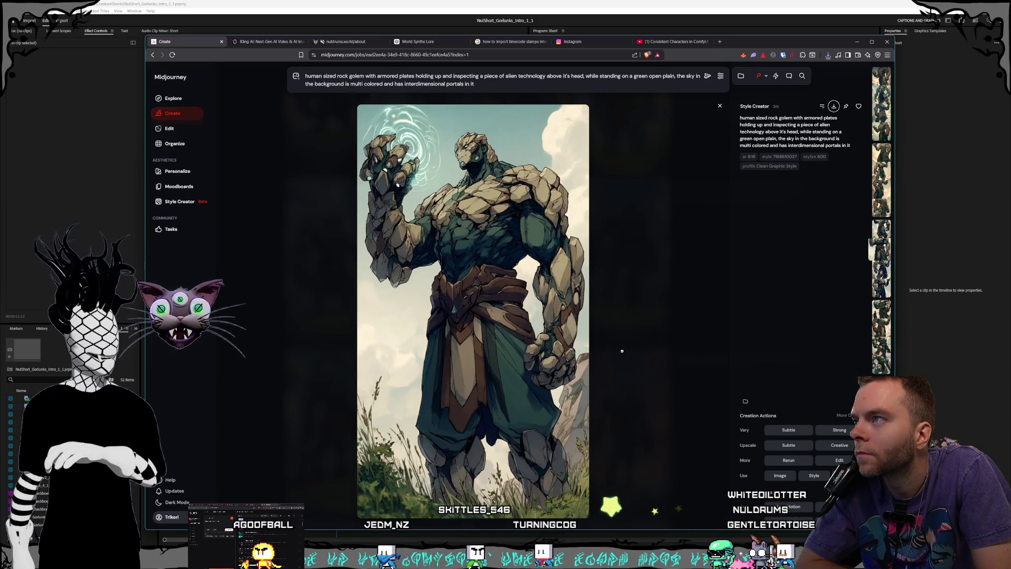
pyautogui.press('Right')
pyautogui.press('Right')
pyautogui.press('Right')
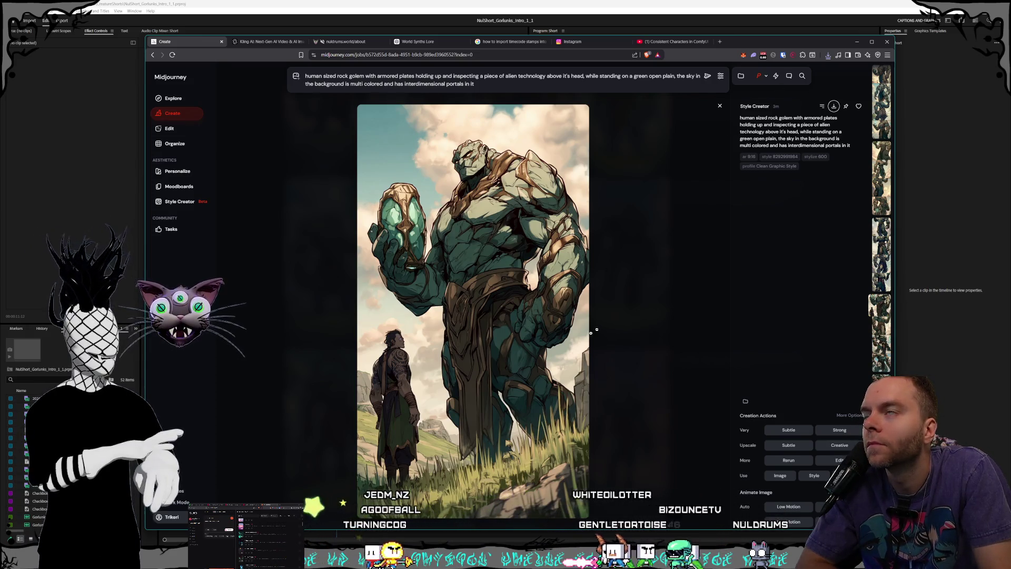
# - Save the golem holding the green crystal as a PNG into Gorlunks
pyautogui.click(834, 106)
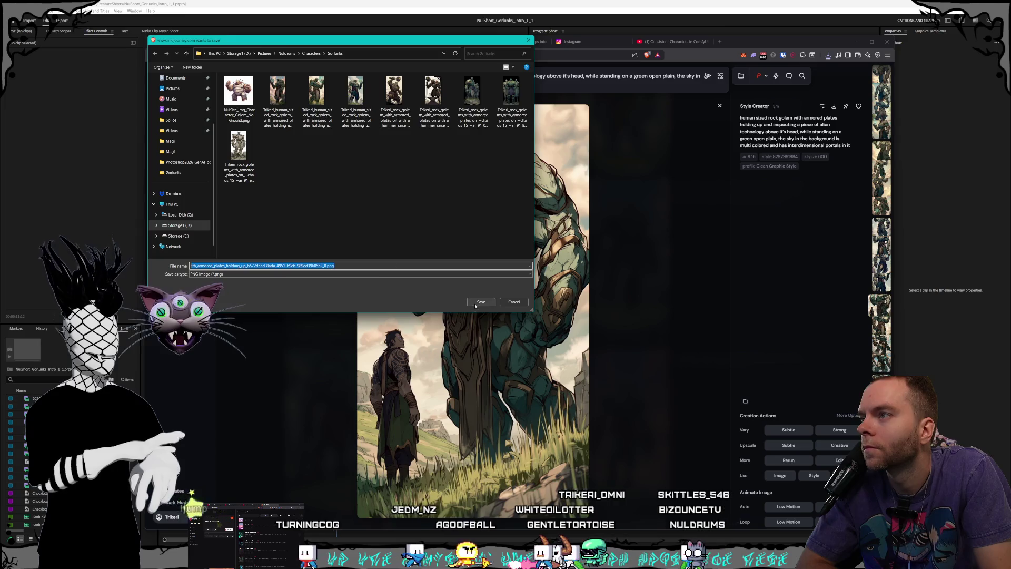
pyautogui.click(481, 303)
pyautogui.press('Left')
pyautogui.press('Left')
pyautogui.press('Left')
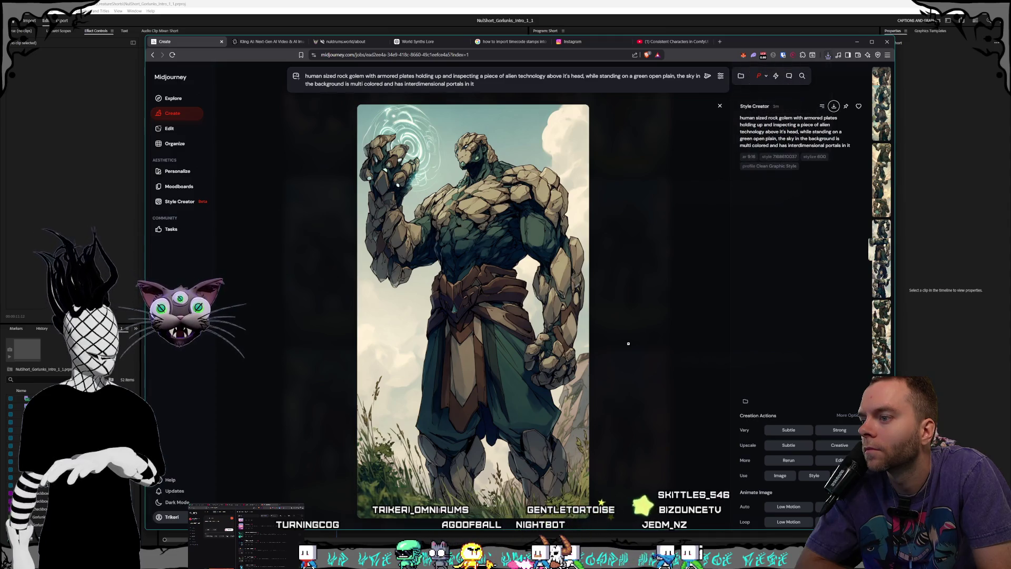
pyautogui.press('Left')
pyautogui.press('Left')
pyautogui.press('Left')
pyautogui.press('Left')
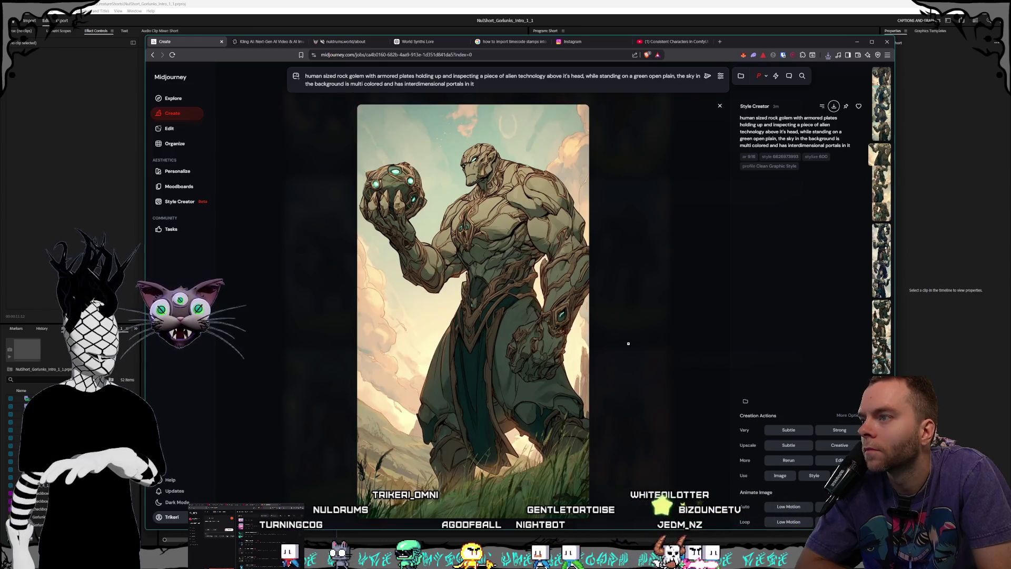
pyautogui.press('Right')
pyautogui.press('Right')
pyautogui.press('Right')
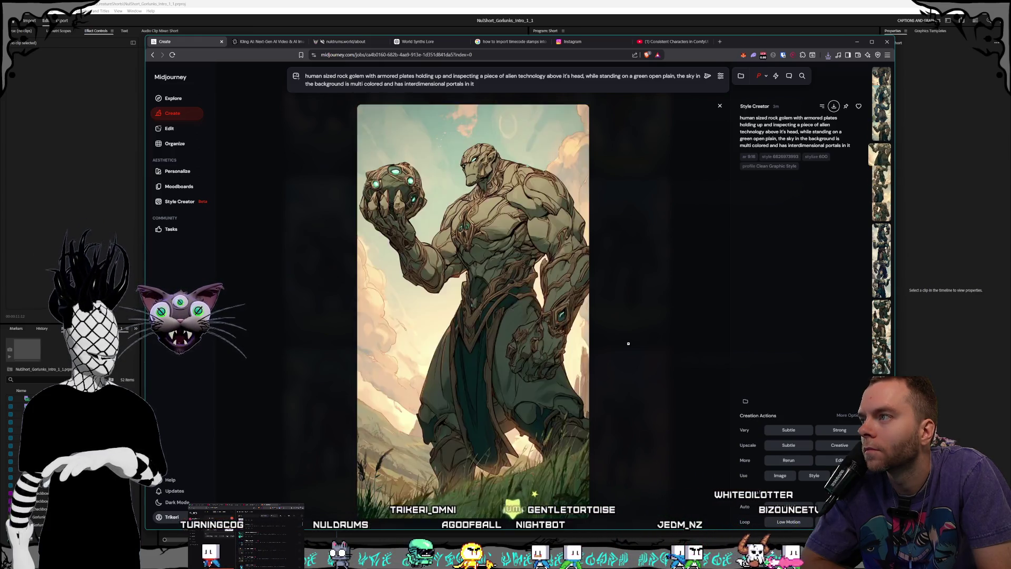
pyautogui.press('Right')
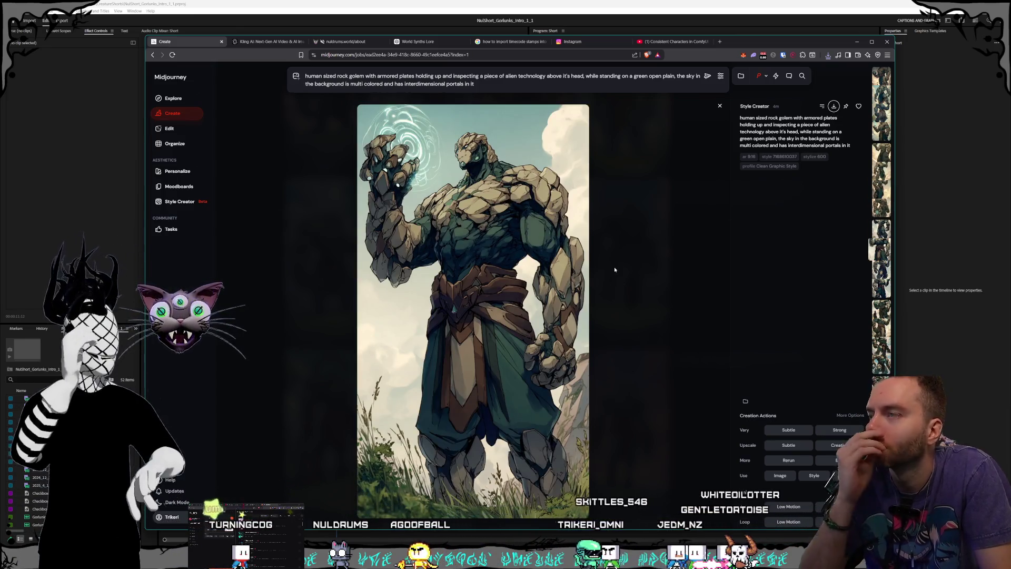
# - Save the golem cradling a glowing green orb into Gorlunks and return to the Create grid
pyautogui.hotkey('ctrl', 's')
pyautogui.click(481, 302)
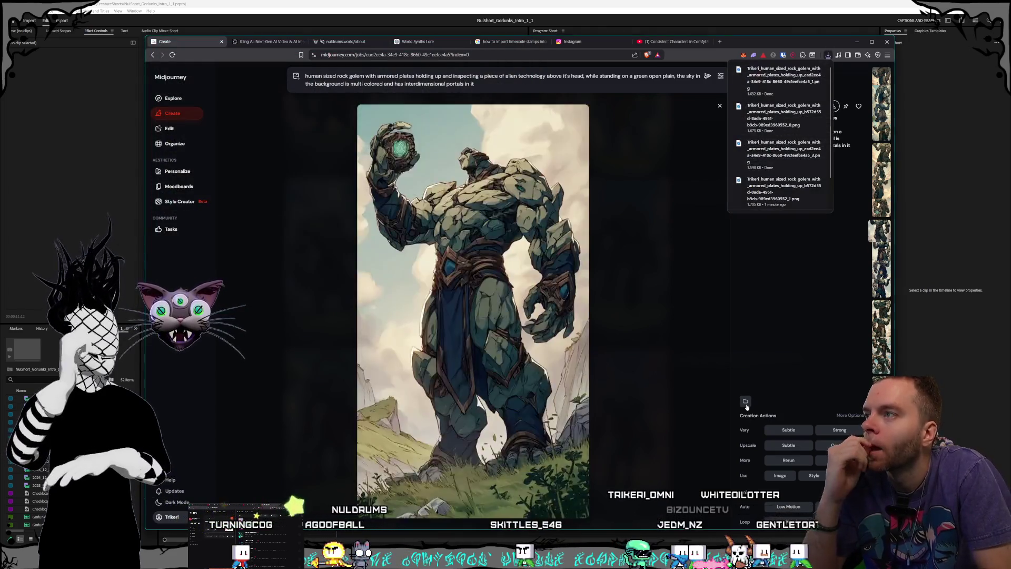
pyautogui.press('Left')
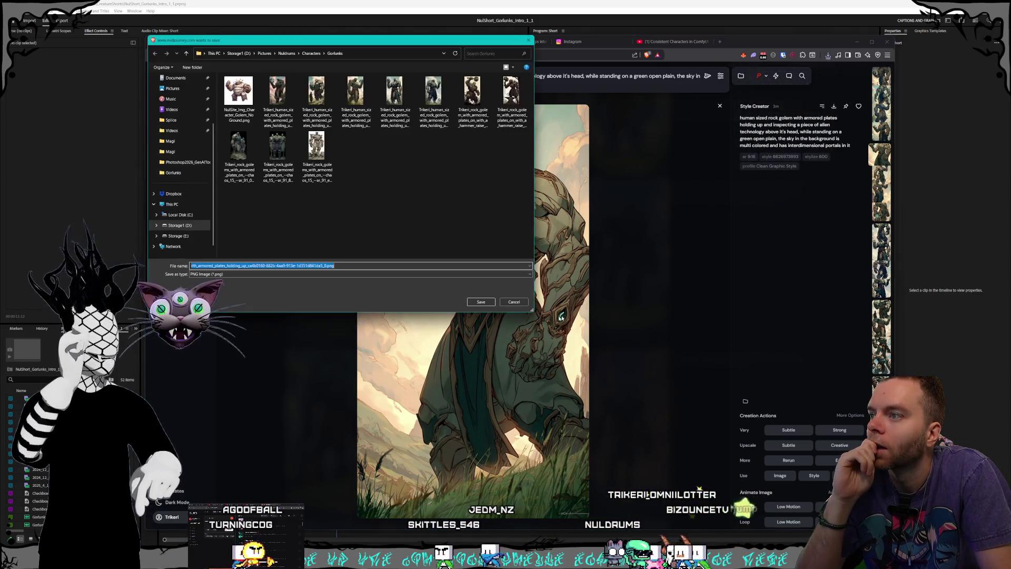
pyautogui.press('Escape')
pyautogui.press('Escape')
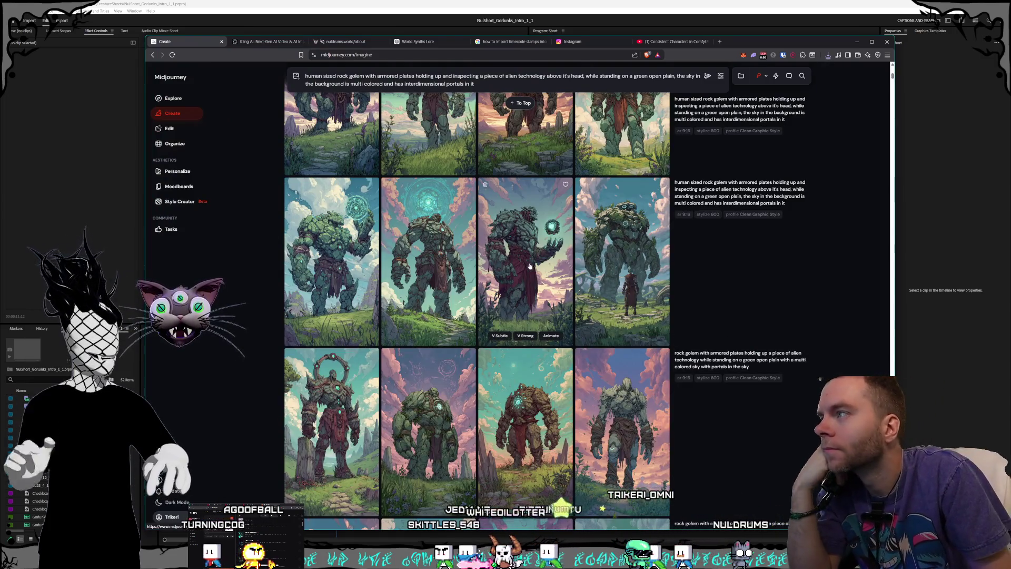
pyautogui.scroll(2, 520, 340)
# - Compare the green, fourth-in-row, bottom-row and orb-holding golem variants in close-up views
pyautogui.click(521, 340)
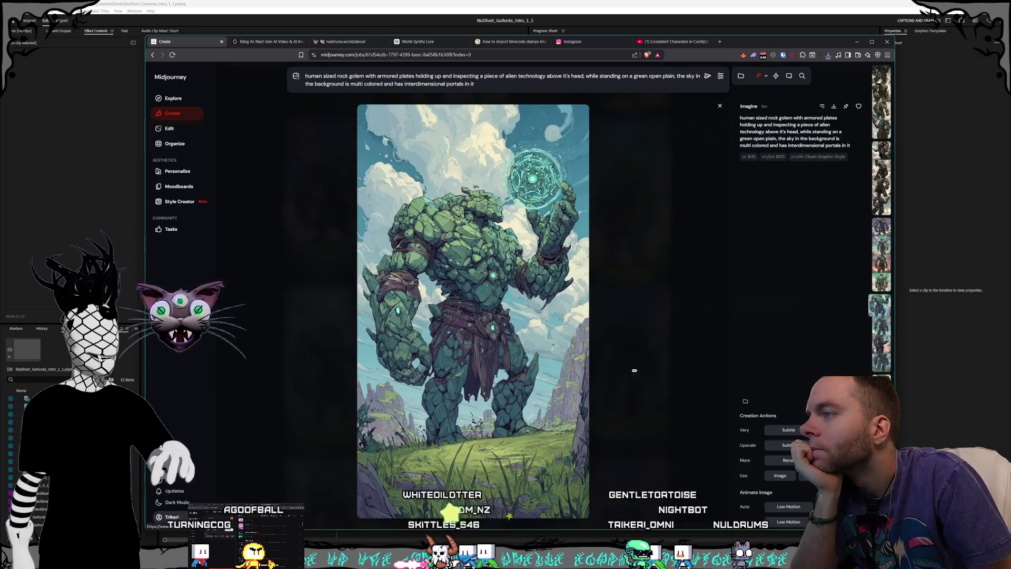
pyautogui.click(673, 369)
pyautogui.click(656, 368)
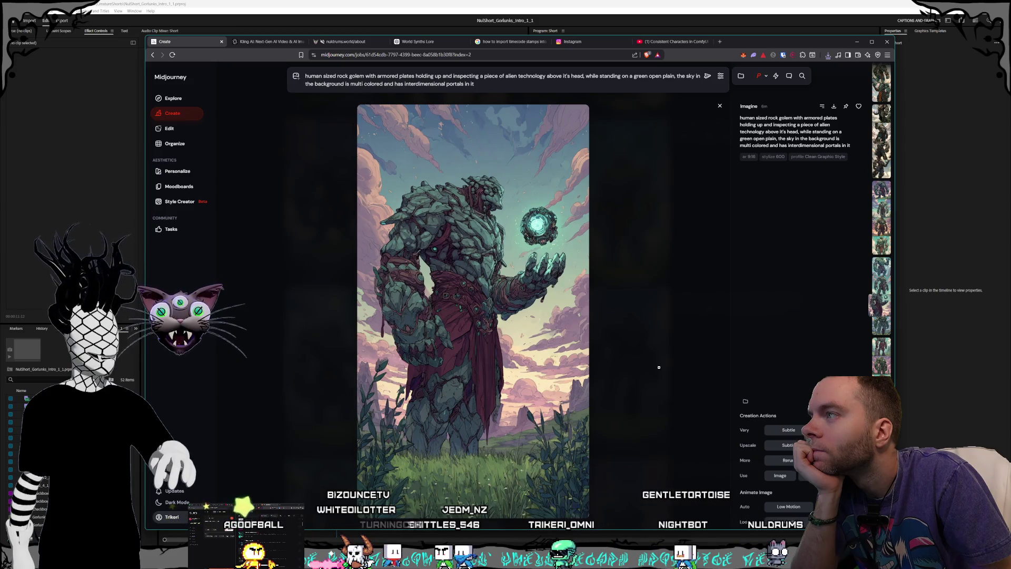
pyautogui.click(659, 367)
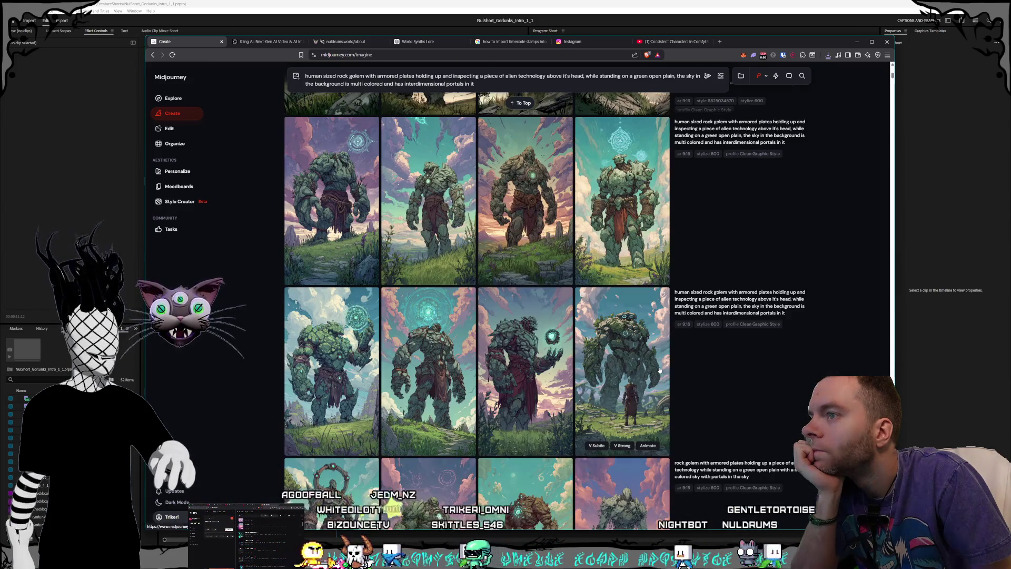
pyautogui.scroll(1, 660, 371)
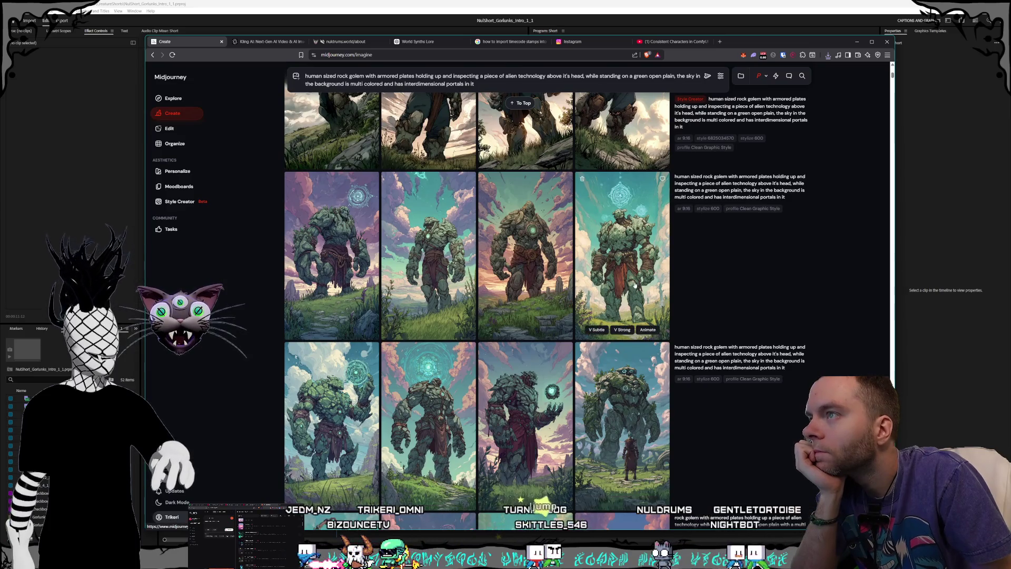
pyautogui.click(635, 285)
pyautogui.click(644, 350)
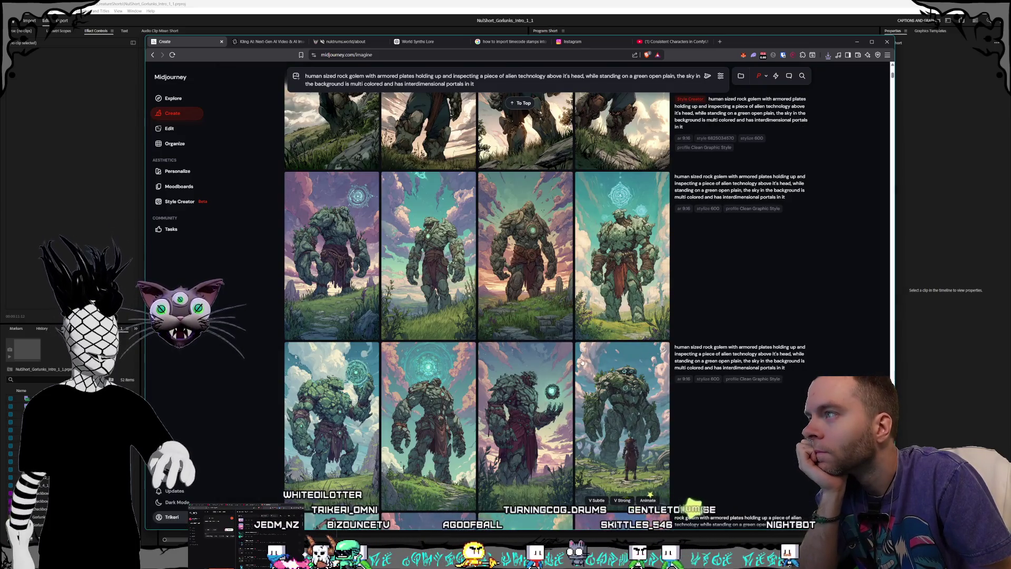
pyautogui.click(485, 413)
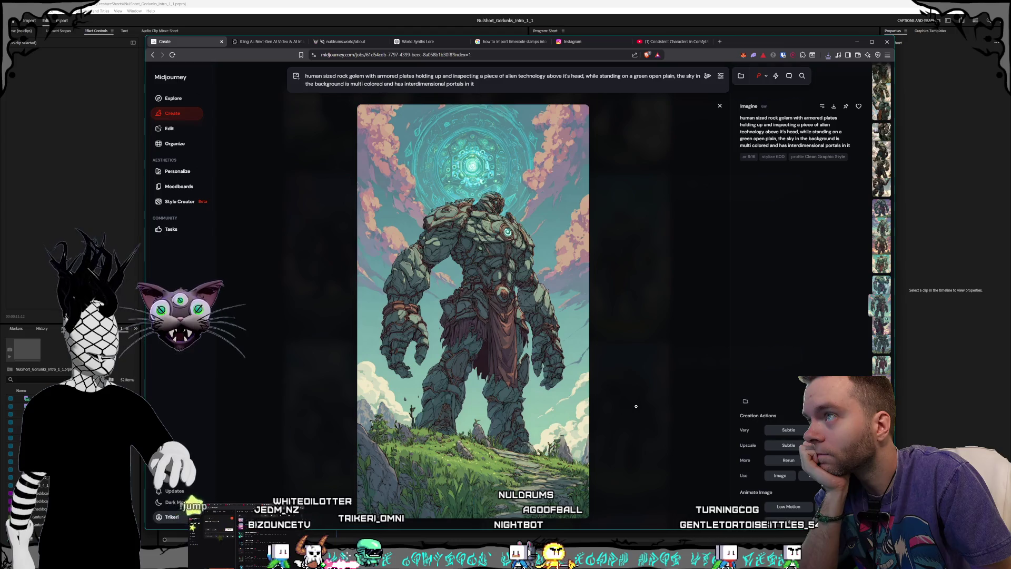
pyautogui.click(637, 406)
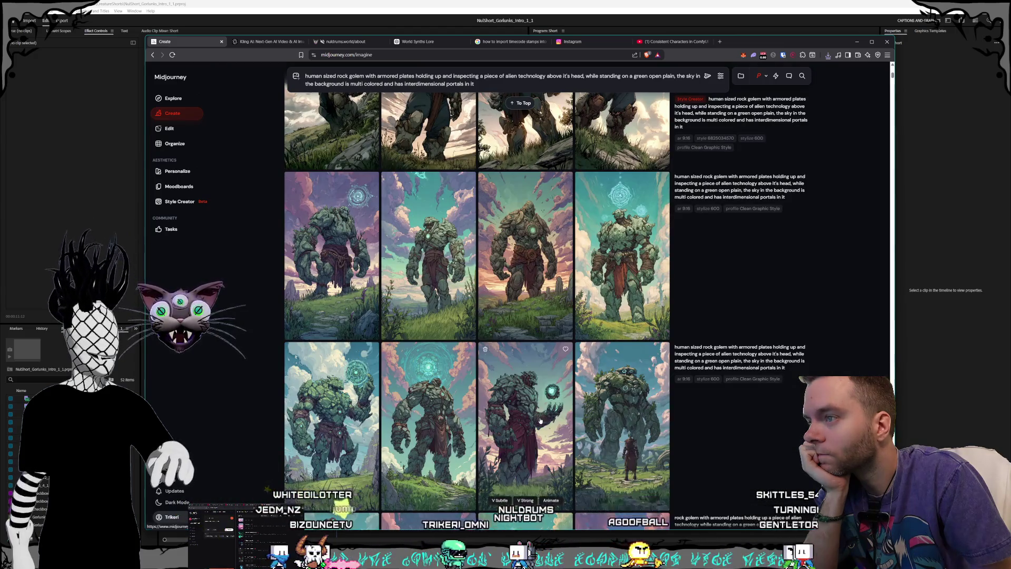
pyautogui.click(540, 420)
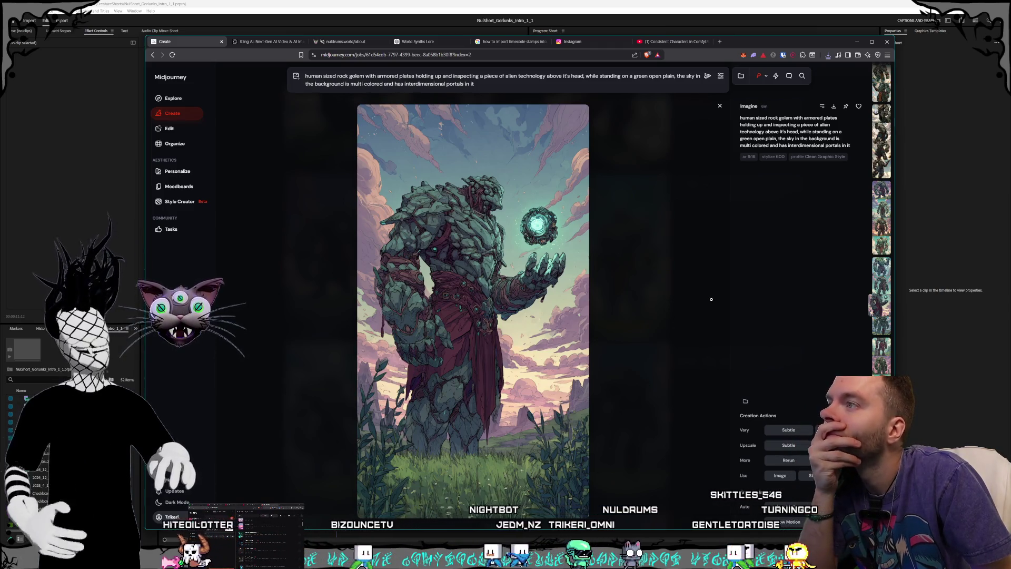
pyautogui.click(629, 201)
# - Review the brown and cyan-chest golems, then open the green chest gem golem at full size
pyautogui.scroll(-5, 606, 237)
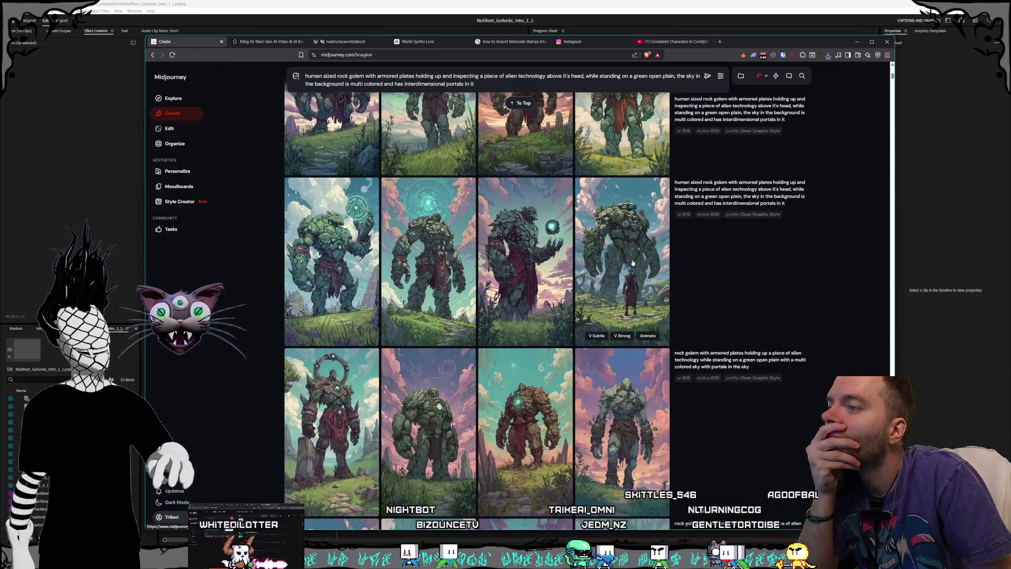
pyautogui.click(546, 303)
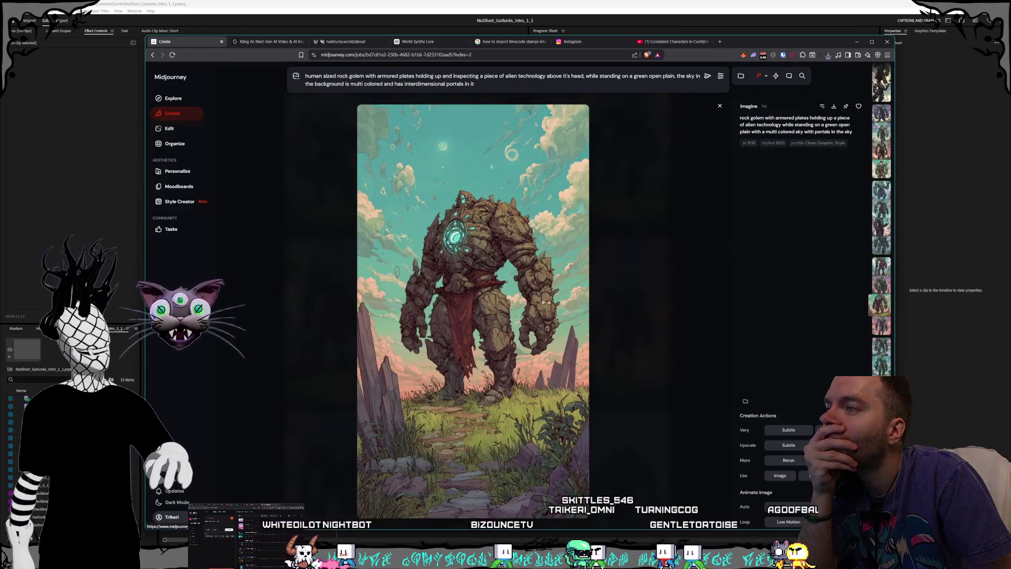
pyautogui.click(632, 302)
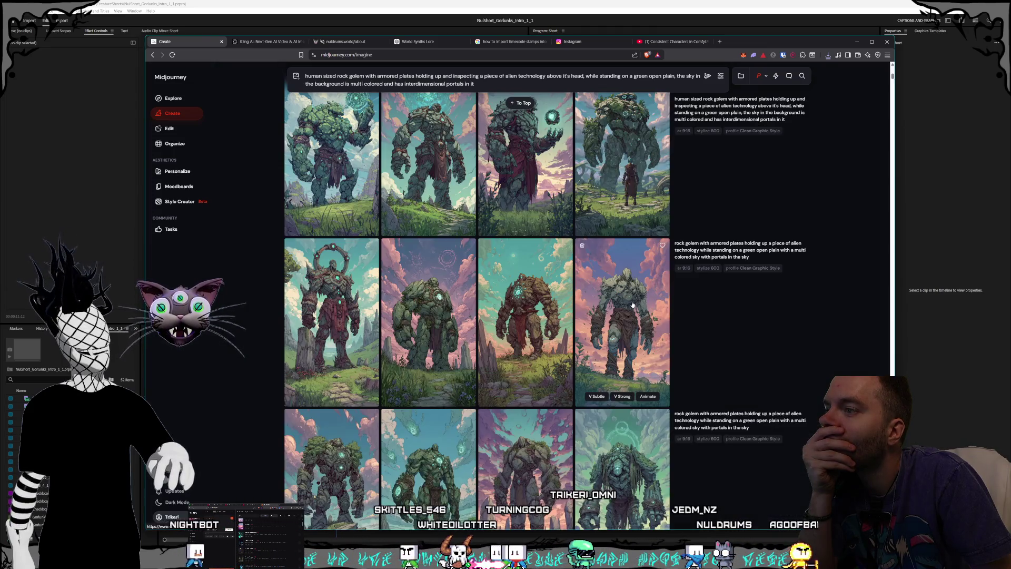
pyautogui.click(634, 327)
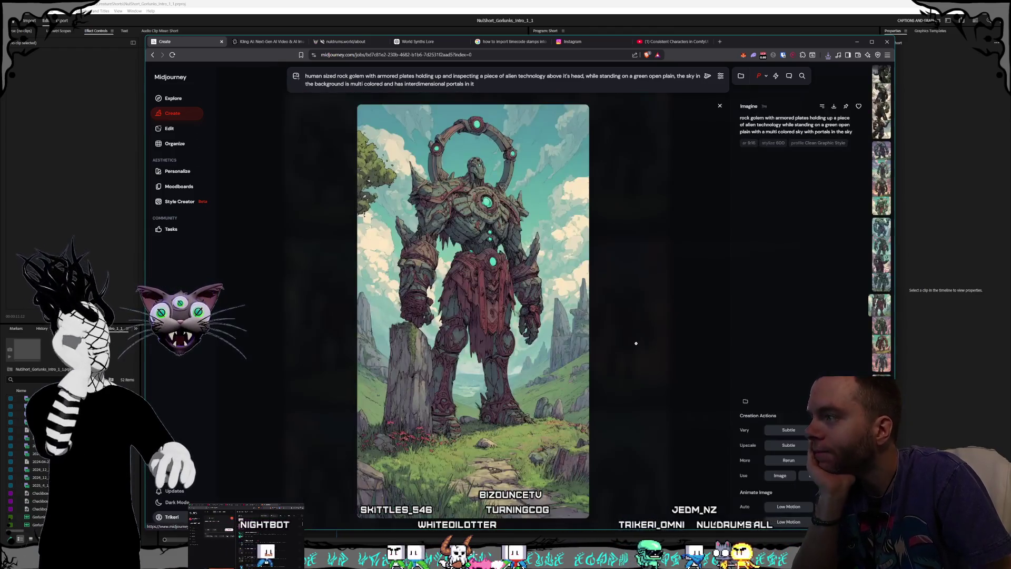
pyautogui.click(637, 344)
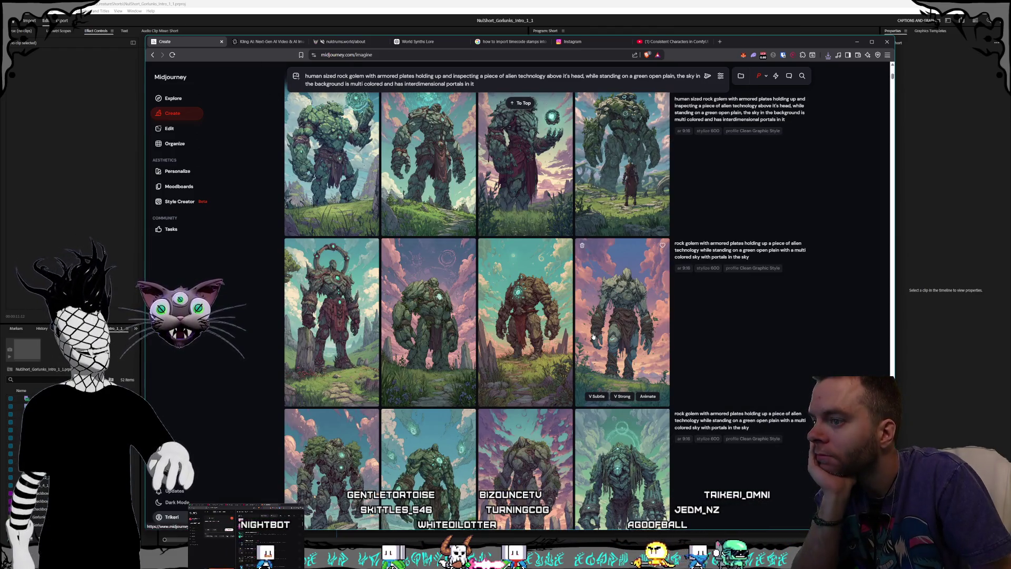
pyautogui.scroll(-1, 594, 336)
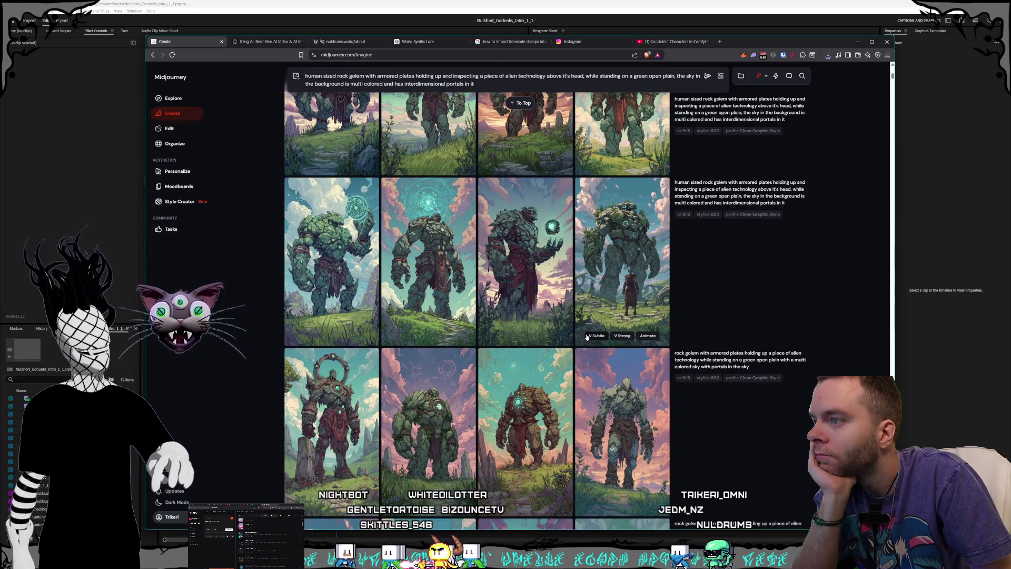
pyautogui.click(553, 400)
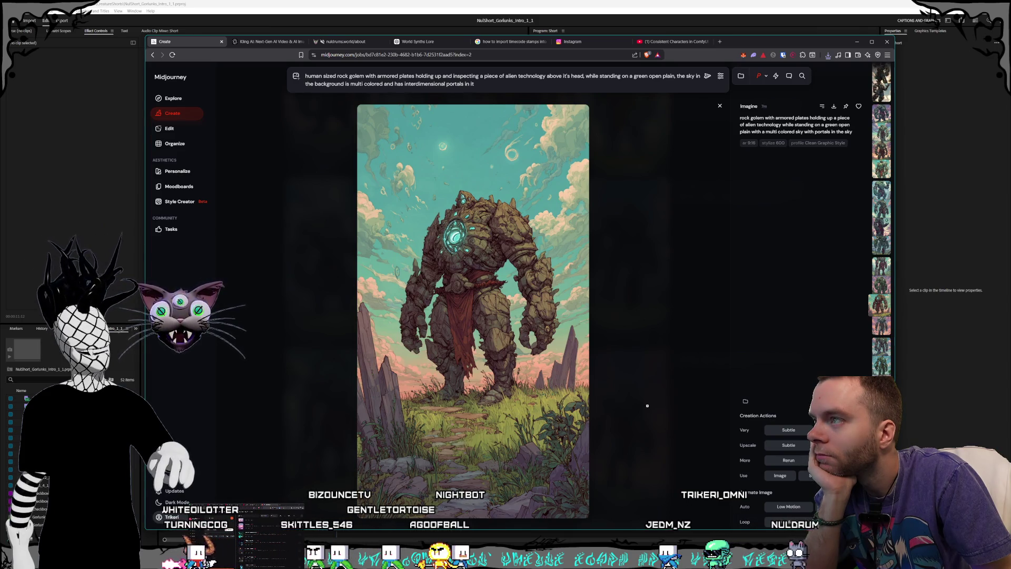
pyautogui.click(647, 406)
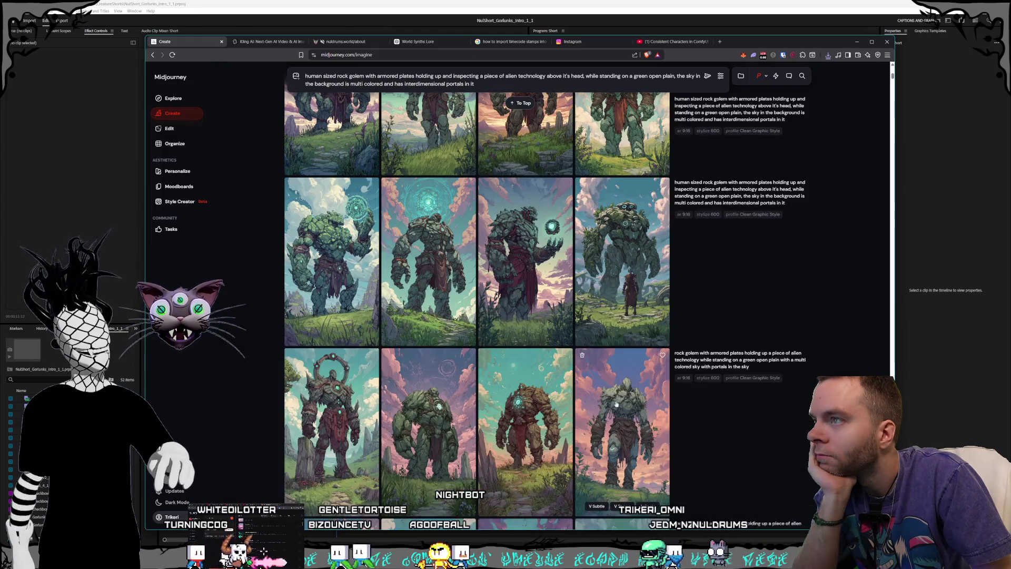
pyautogui.click(643, 396)
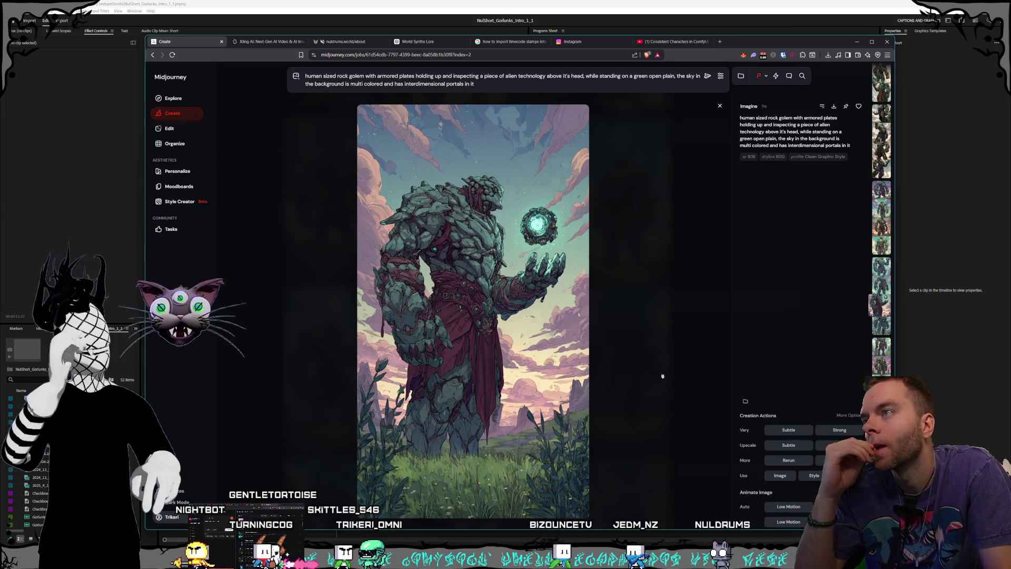
pyautogui.click(664, 378)
pyautogui.scroll(5, 648, 378)
pyautogui.click(632, 376)
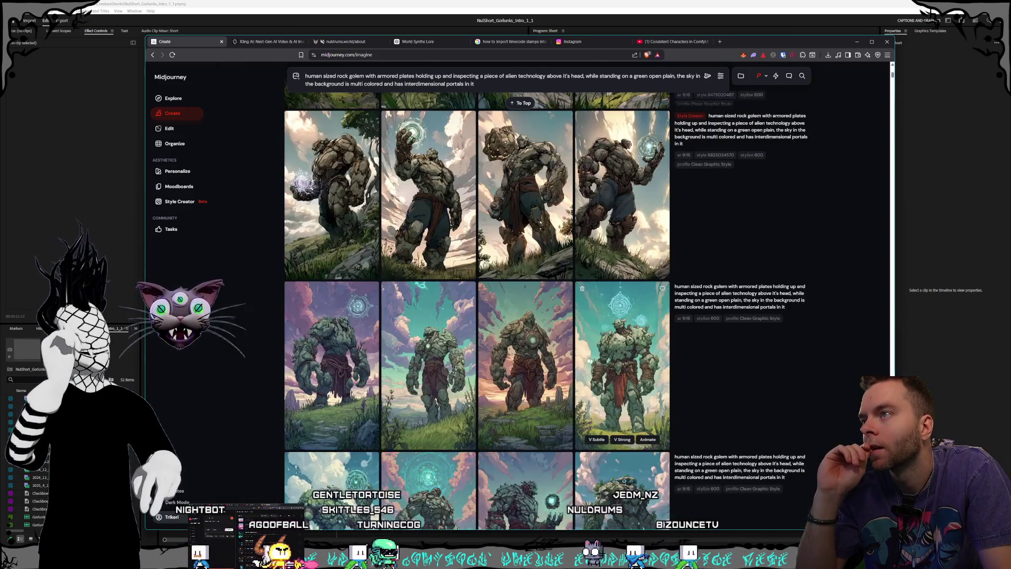
# - Inspect the crystal-holding golem, return to the golem grid, and switch to Kling AI
pyautogui.click(632, 376)
pyautogui.scroll(-5, 622, 368)
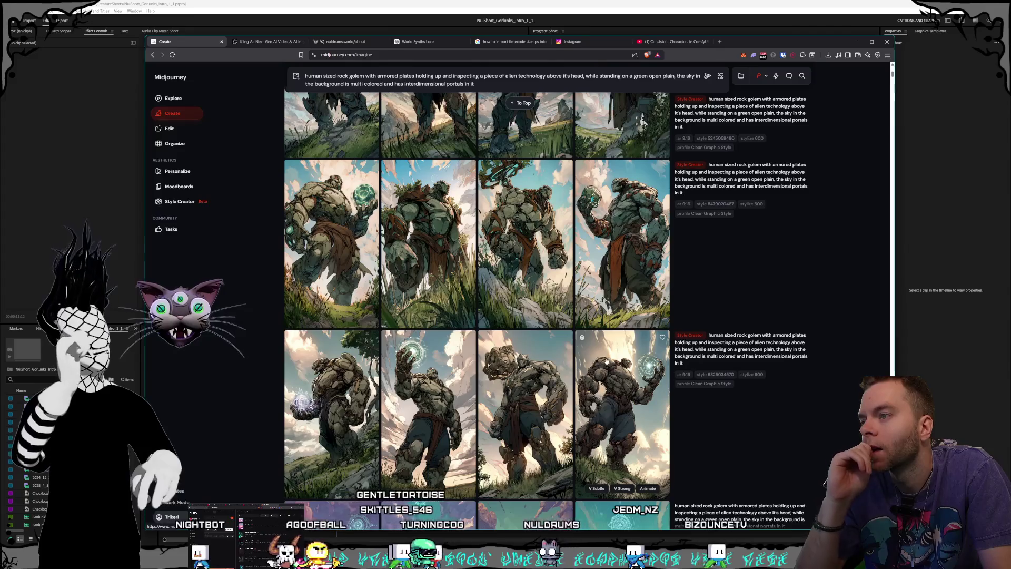
pyautogui.scroll(-6, 606, 362)
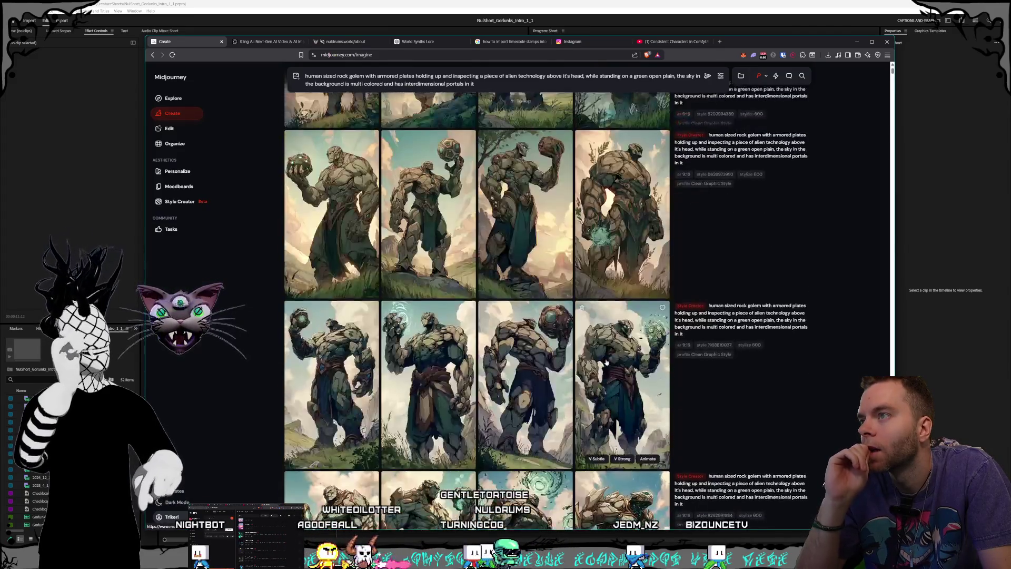
pyautogui.scroll(3, 607, 362)
pyautogui.click(538, 228)
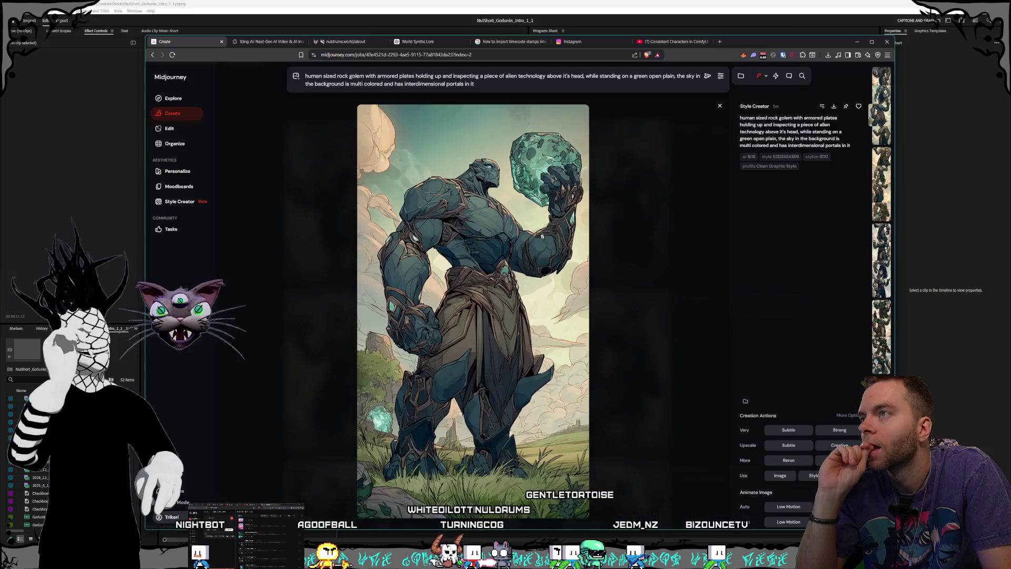
pyautogui.click(645, 302)
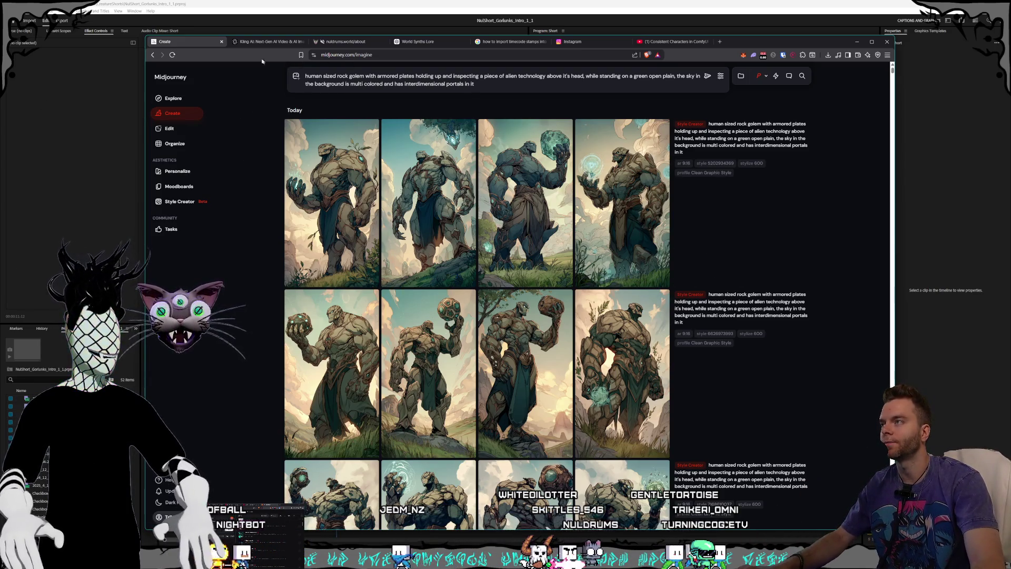
pyautogui.click(271, 42)
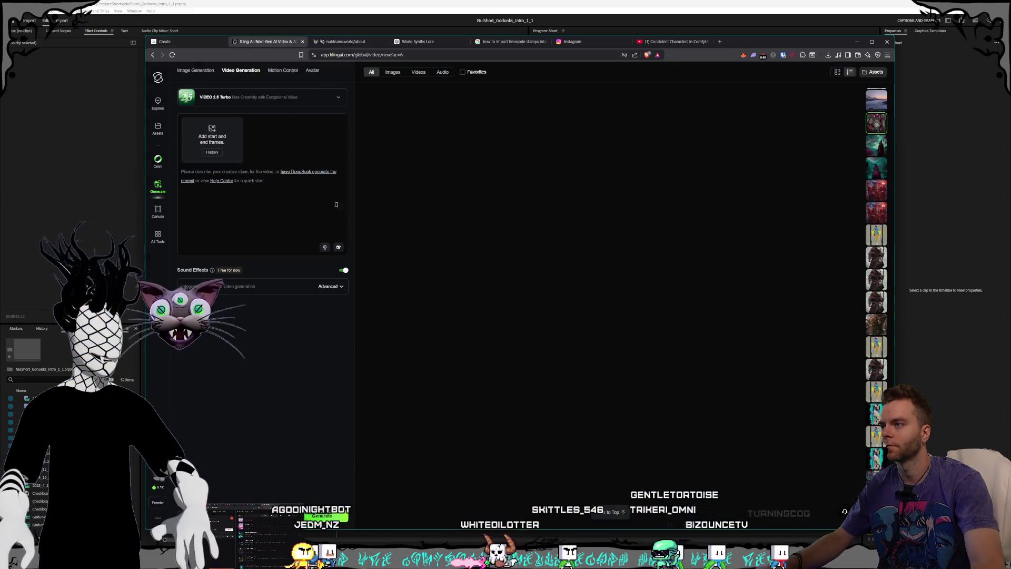
# - Show the red wizard video on Kling AI's generation page and open File Explorer over it
pyautogui.scroll(-3, 877, 105)
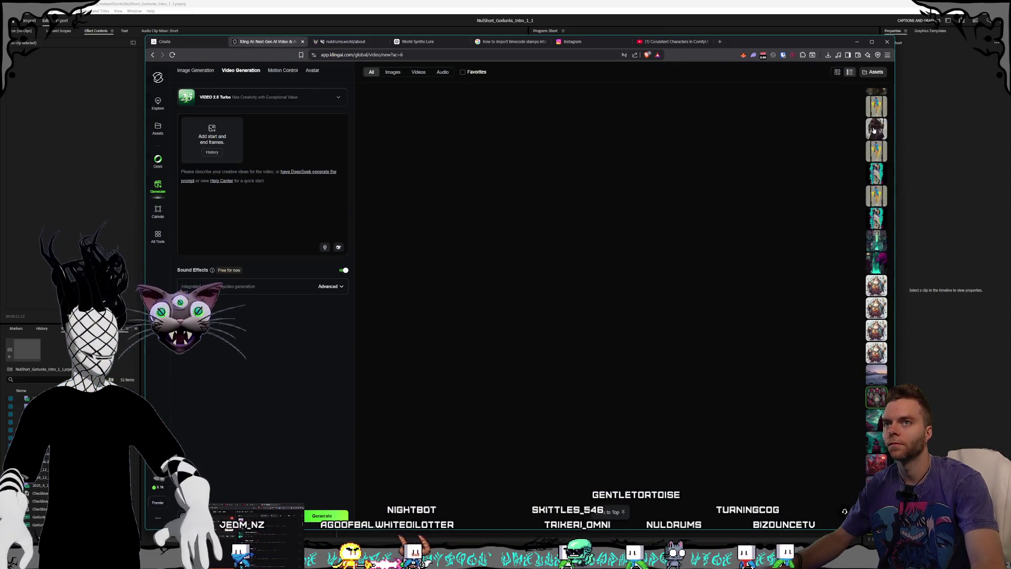
pyautogui.click(877, 101)
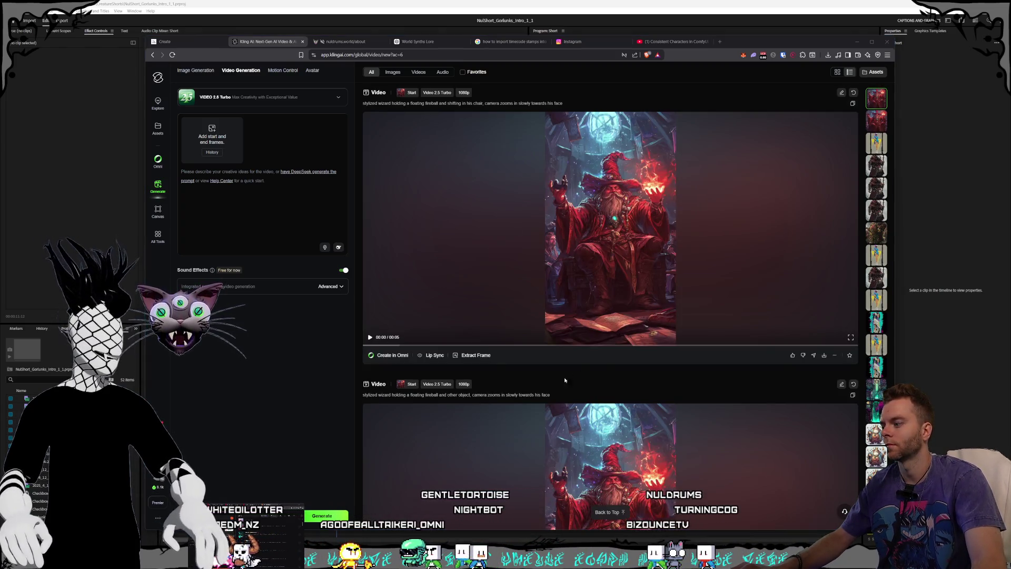
pyautogui.press('super+e')
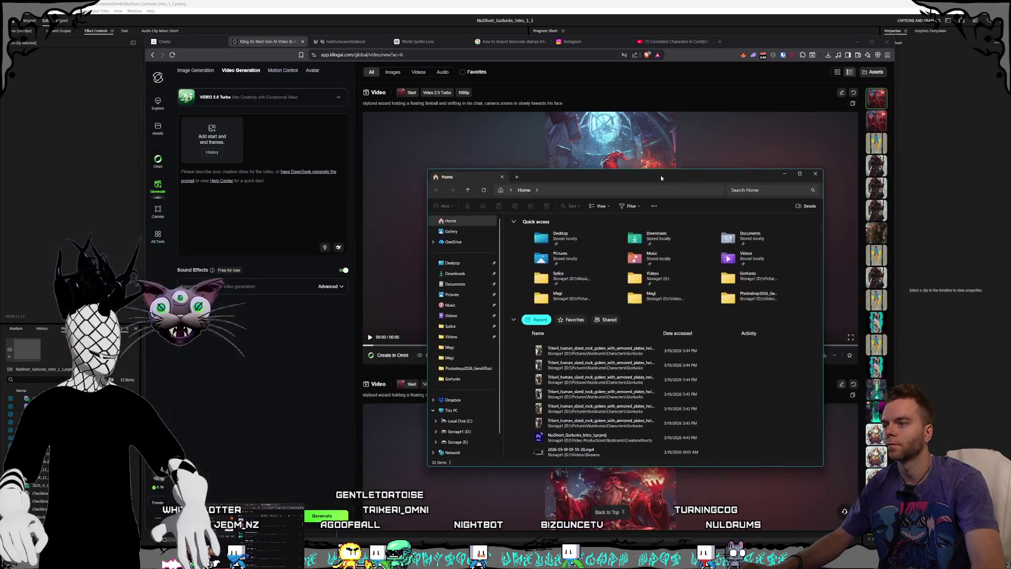
# - Open the latest golem file's location in Characters > Gorlunks and enlarge the window to show all thumbnails
pyautogui.rightClick(578, 346)
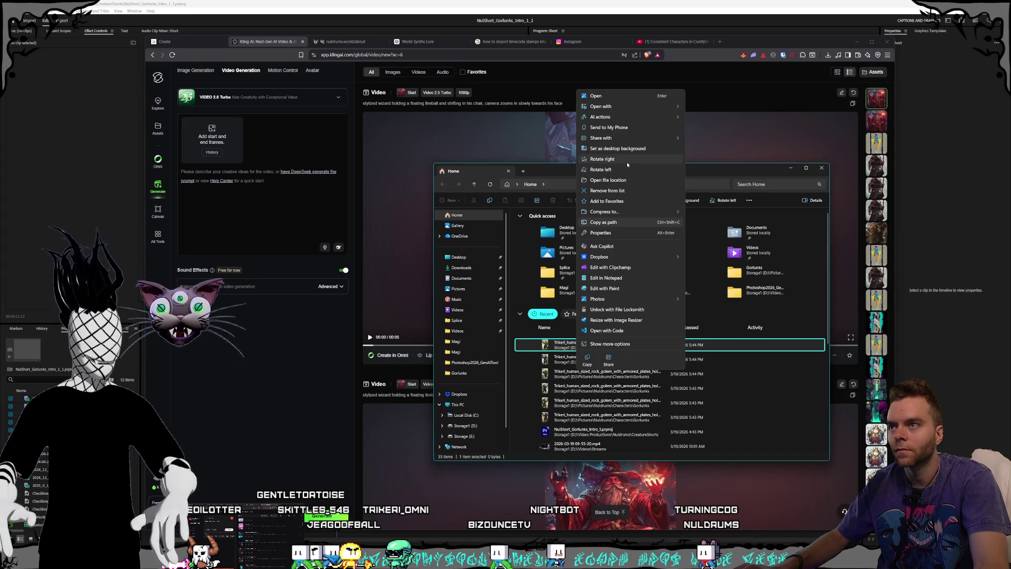
pyautogui.click(622, 180)
pyautogui.moveTo(454, 174)
pyautogui.mouseDown()
pyautogui.moveTo(464, 150)
pyautogui.moveTo(408, 100)
pyautogui.mouseUp()
pyautogui.click(705, 287)
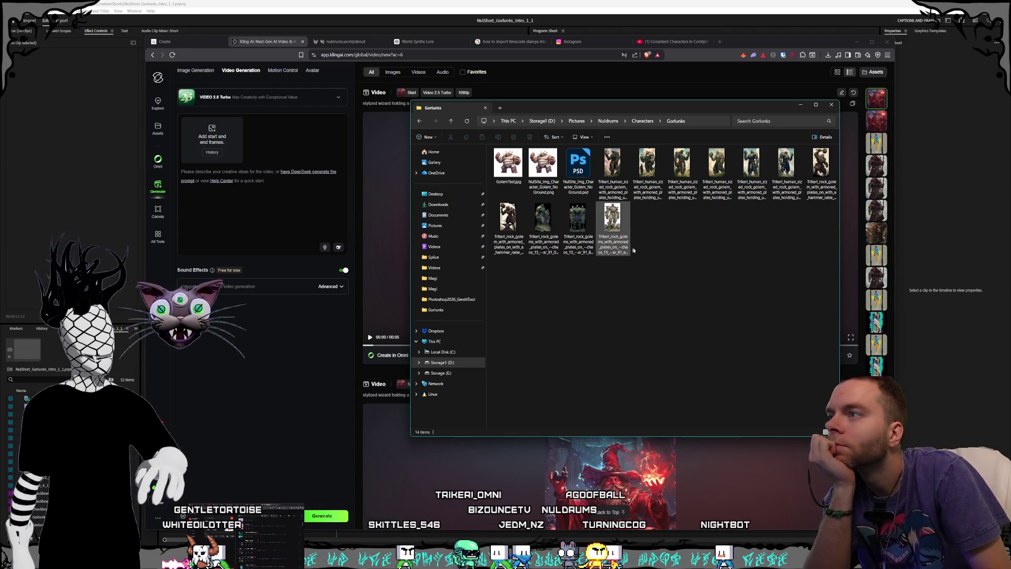
# - Open the PNG of two armored teal rock golems in the photo viewer
pyautogui.click(508, 221)
pyautogui.click(595, 275)
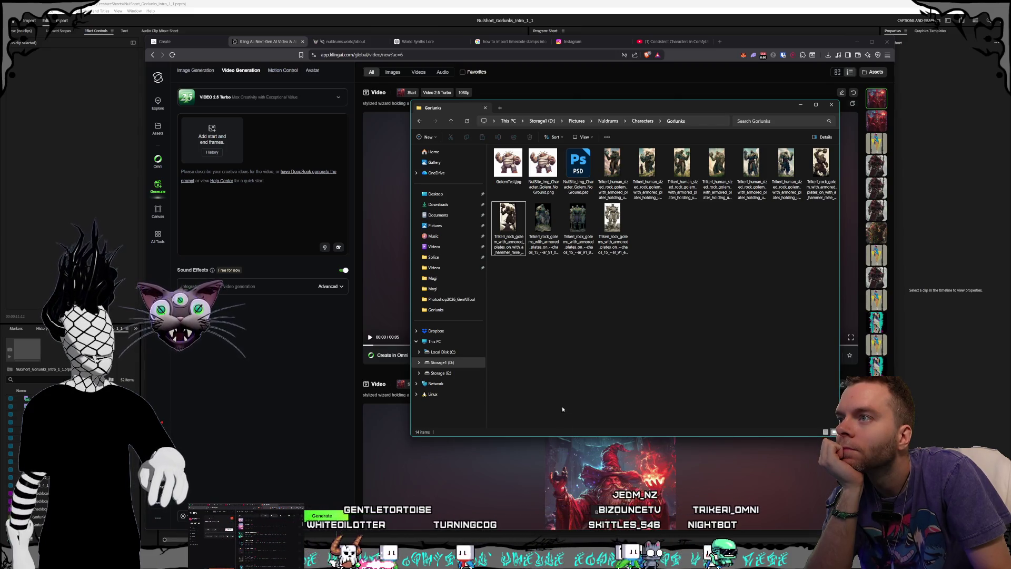
pyautogui.click(551, 252)
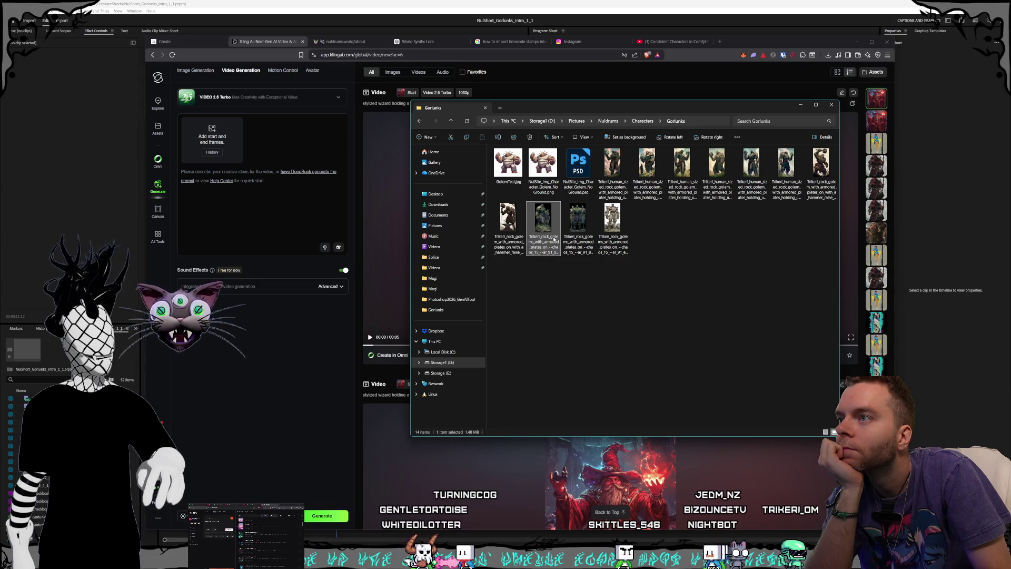
pyautogui.doubleClick(551, 251)
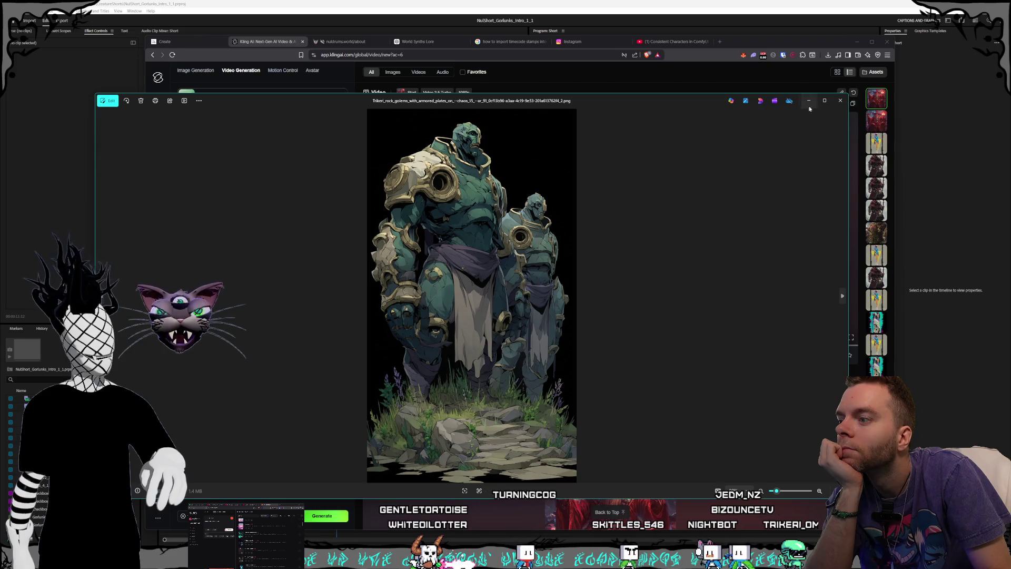
pyautogui.click(841, 101)
pyautogui.doubleClick(639, 163)
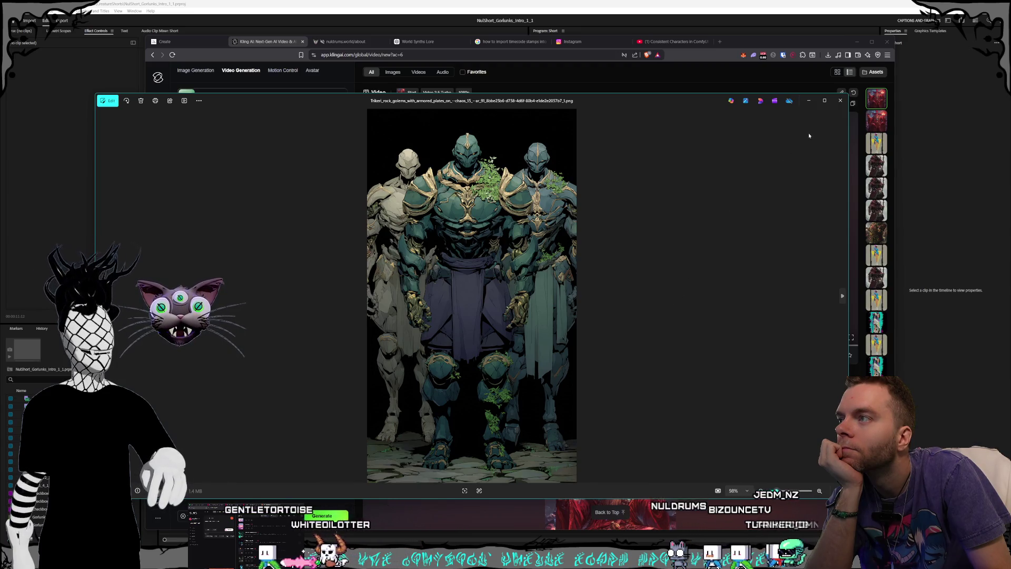
pyautogui.click(840, 101)
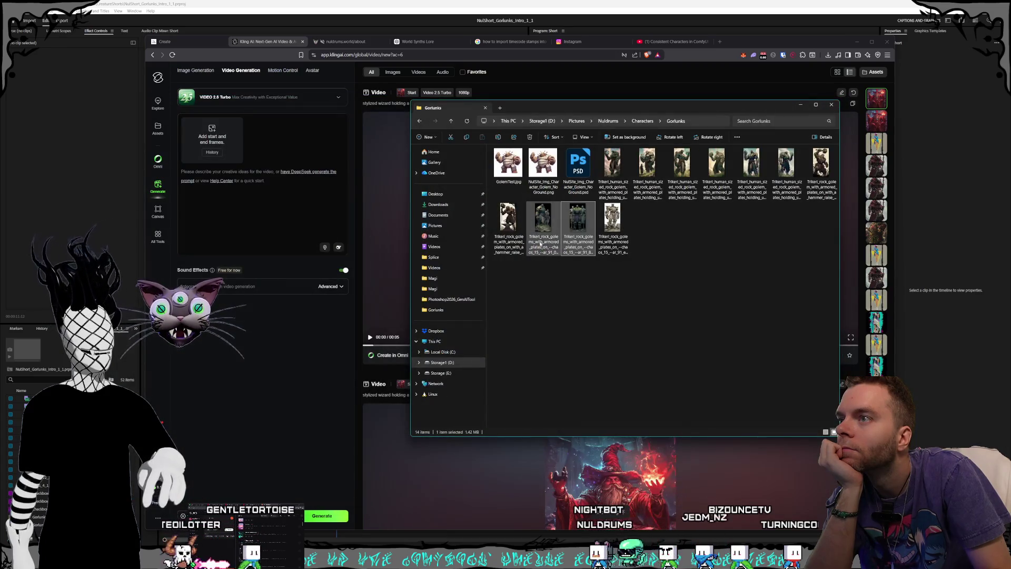
pyautogui.doubleClick(578, 218)
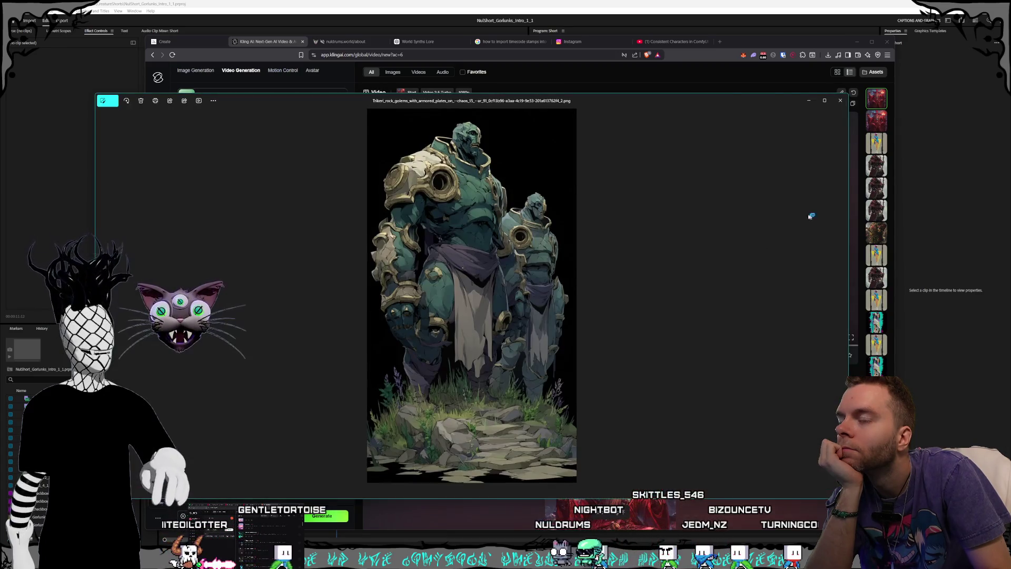
pyautogui.click(841, 100)
pyautogui.doubleClick(613, 221)
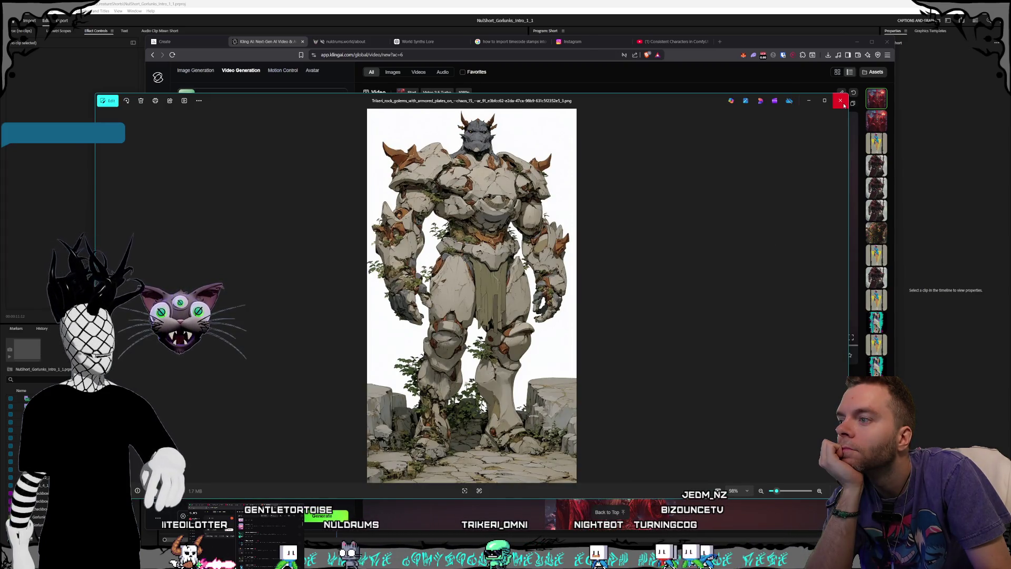
pyautogui.click(843, 104)
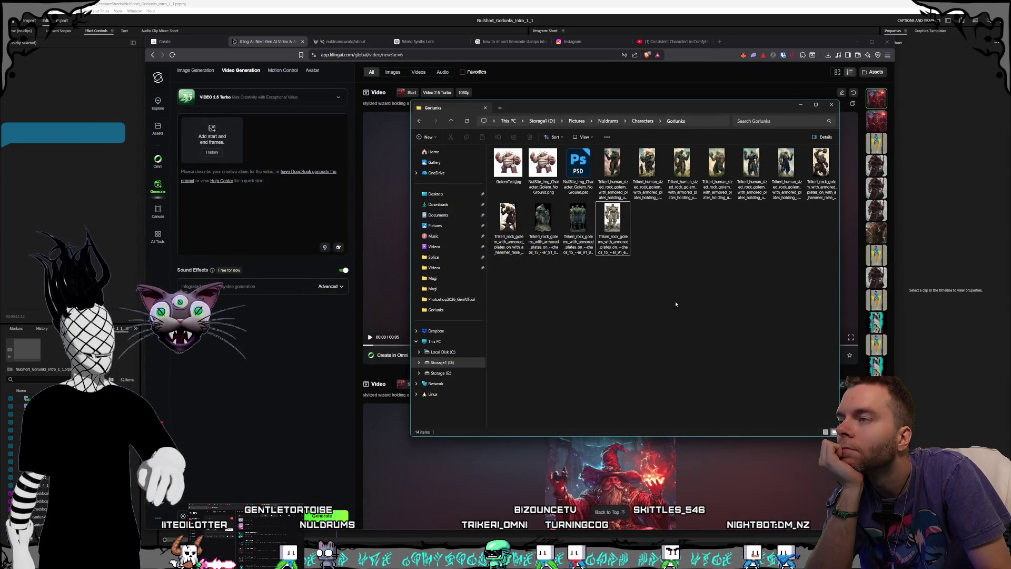
pyautogui.doubleClick(533, 247)
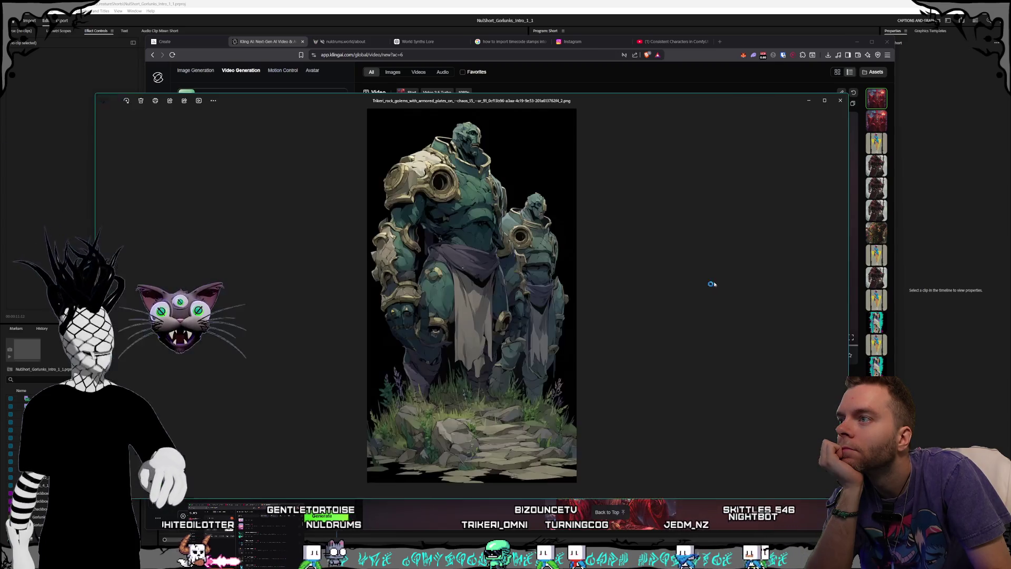
pyautogui.click(839, 102)
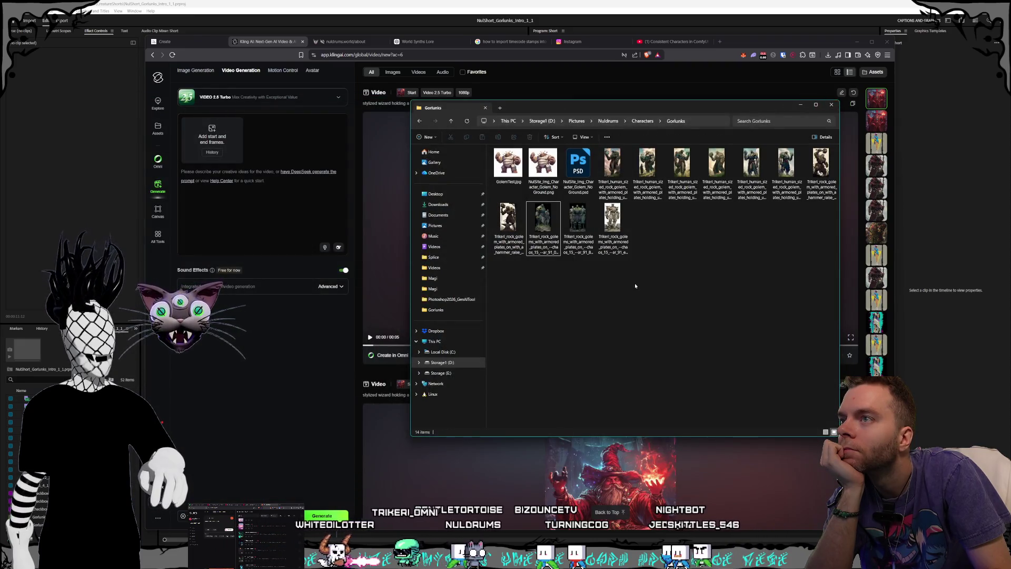
pyautogui.doubleClick(508, 219)
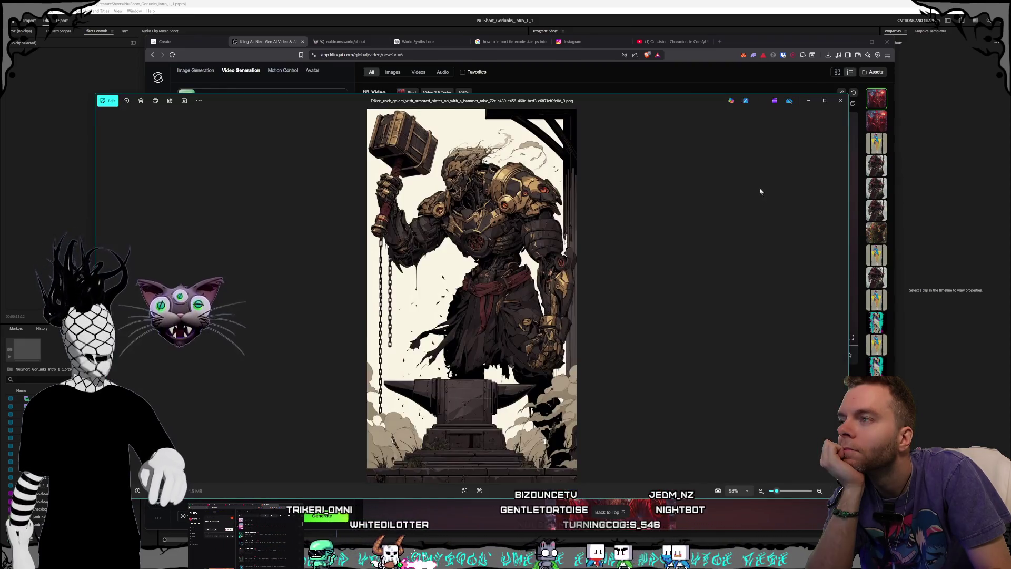
pyautogui.click(841, 102)
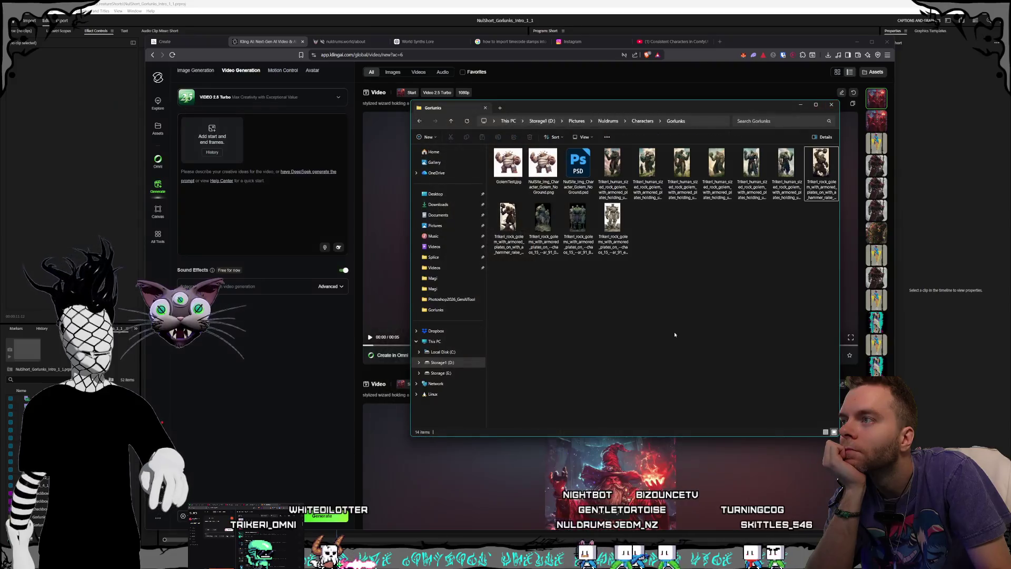
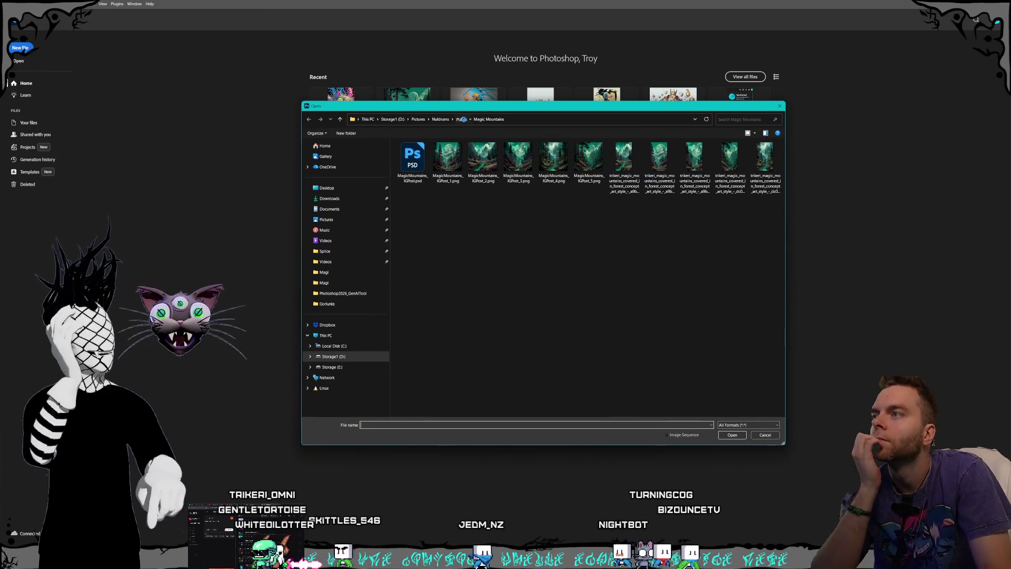
# - Open the hammer-raising golem PNG from Nuldrums > Characters > Gorlunks in Photoshop
pyautogui.click(463, 119)
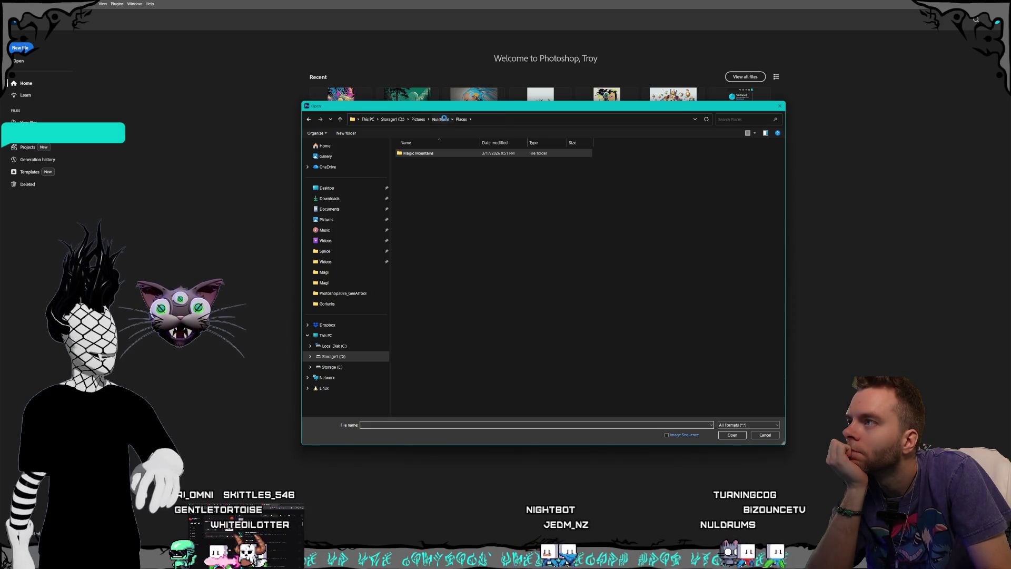
pyautogui.click(443, 119)
pyautogui.moveTo(473, 109); pyautogui.dragTo(458, 106)
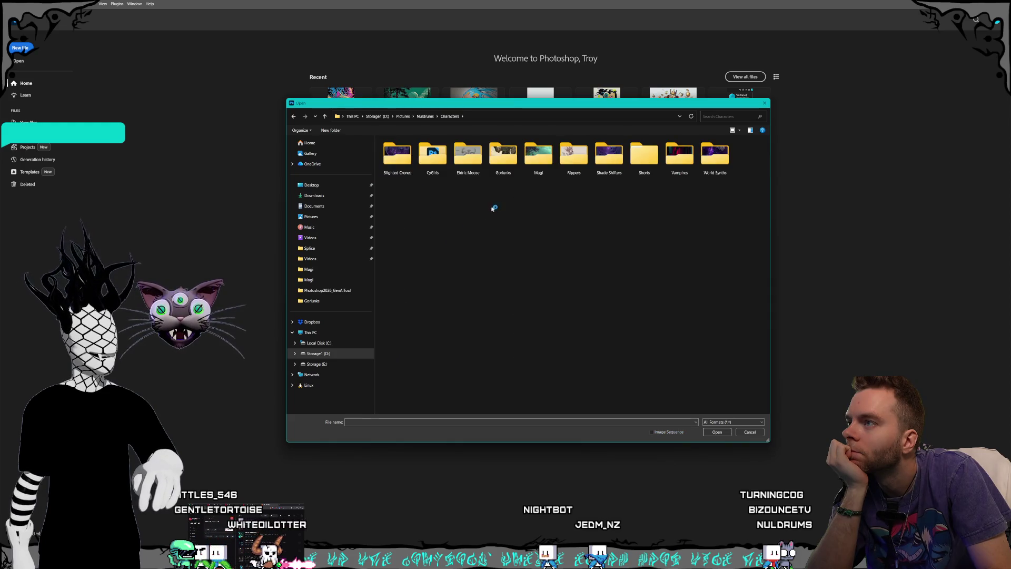
pyautogui.doubleClick(507, 151)
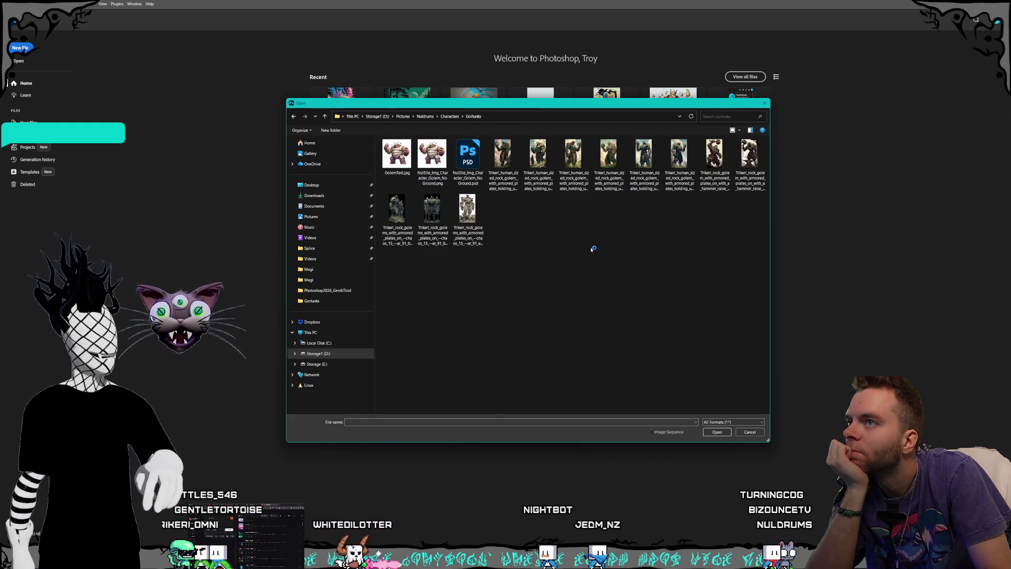
pyautogui.click(711, 432)
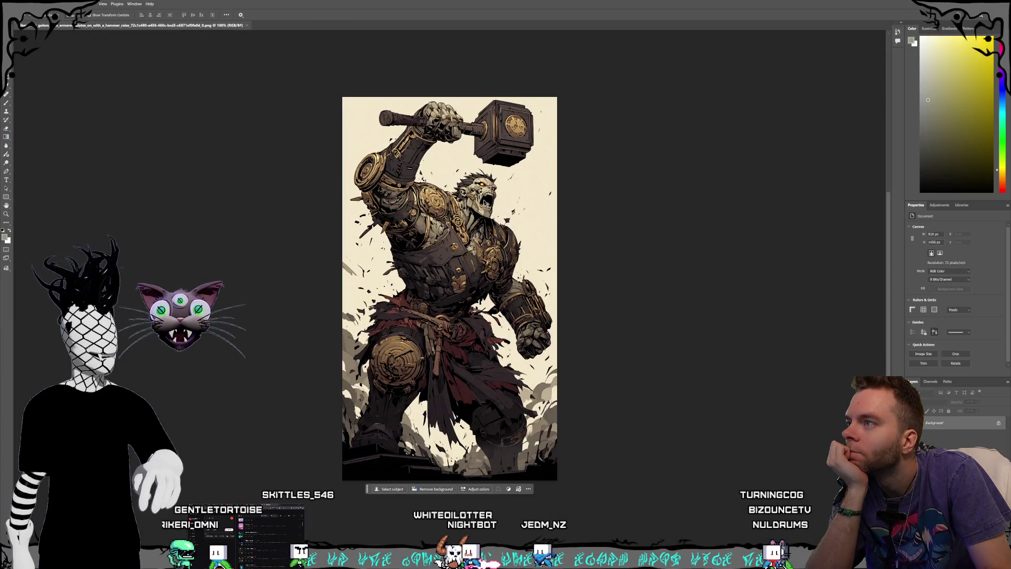
pyautogui.hotkey('ctrl', 'shift', 'n')
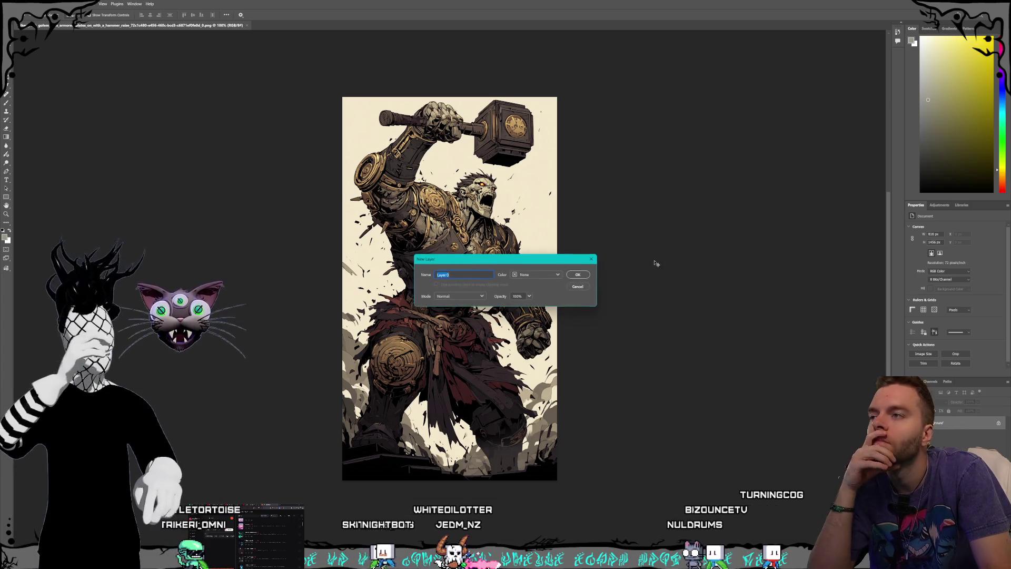
# - Convert the background to Layer 0 and select the golem's head with a marquee
pyautogui.press('Return')
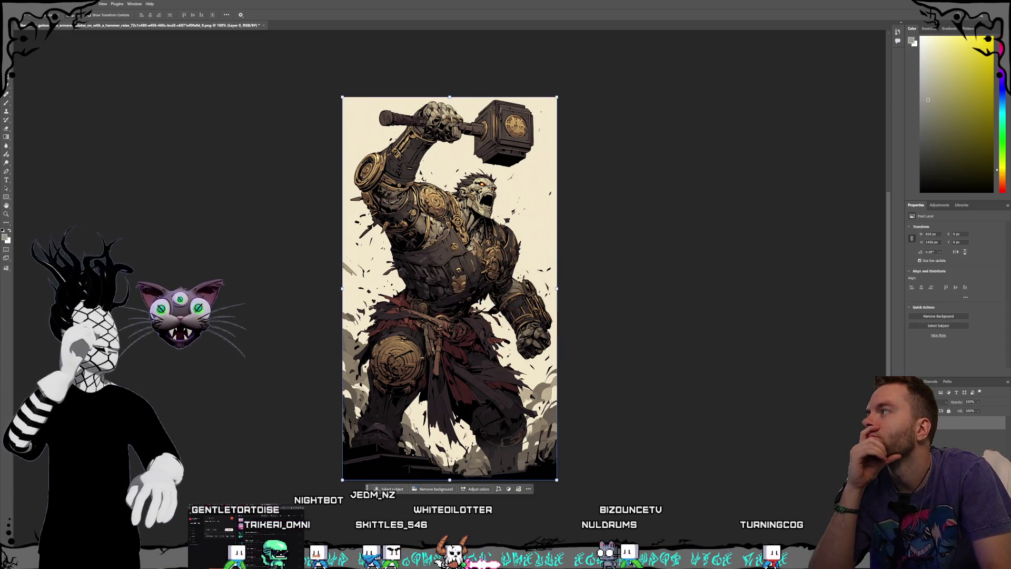
pyautogui.rightClick(6, 42)
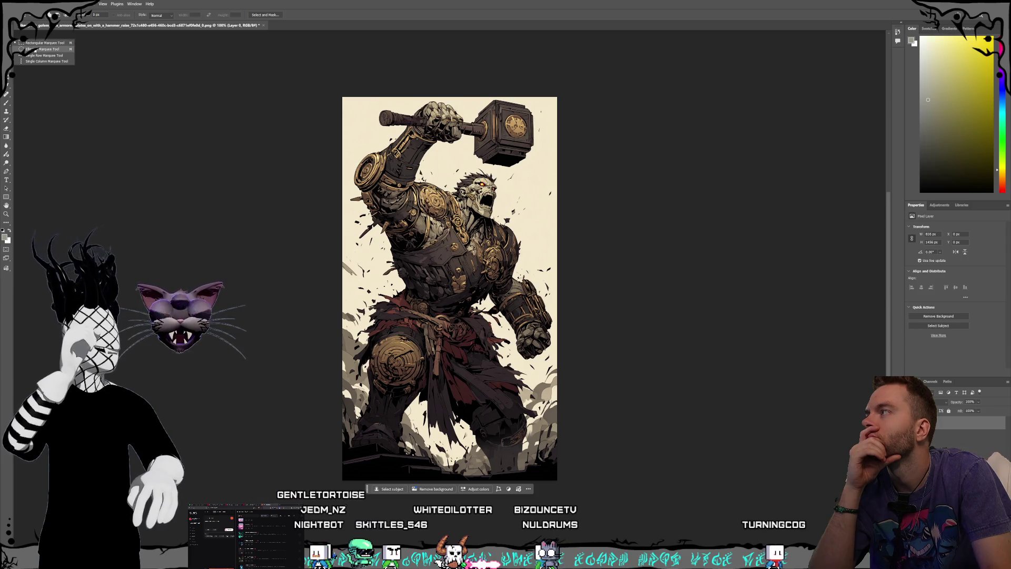
pyautogui.click(35, 49)
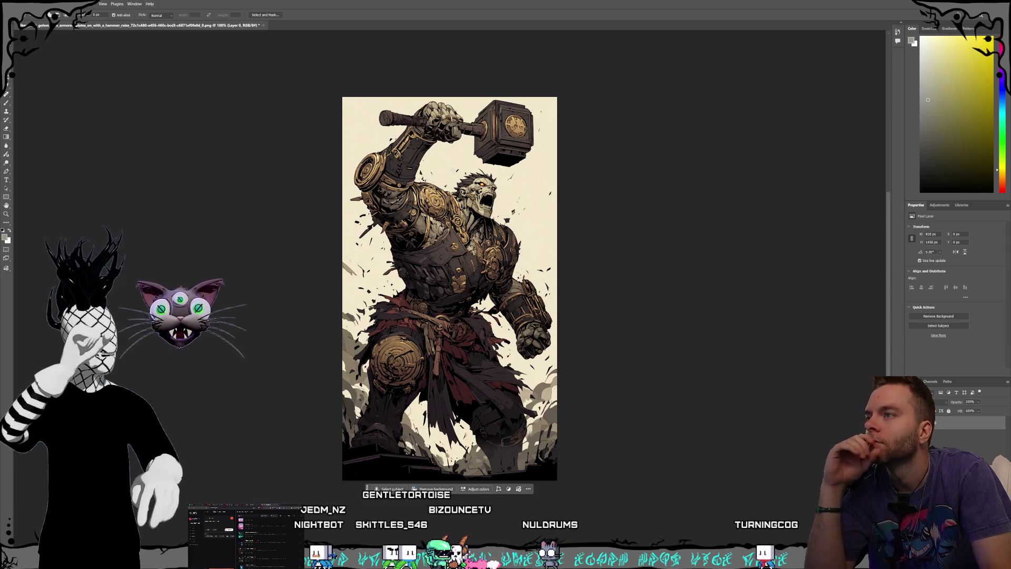
pyautogui.moveTo(458, 157); pyautogui.dragTo(508, 219)
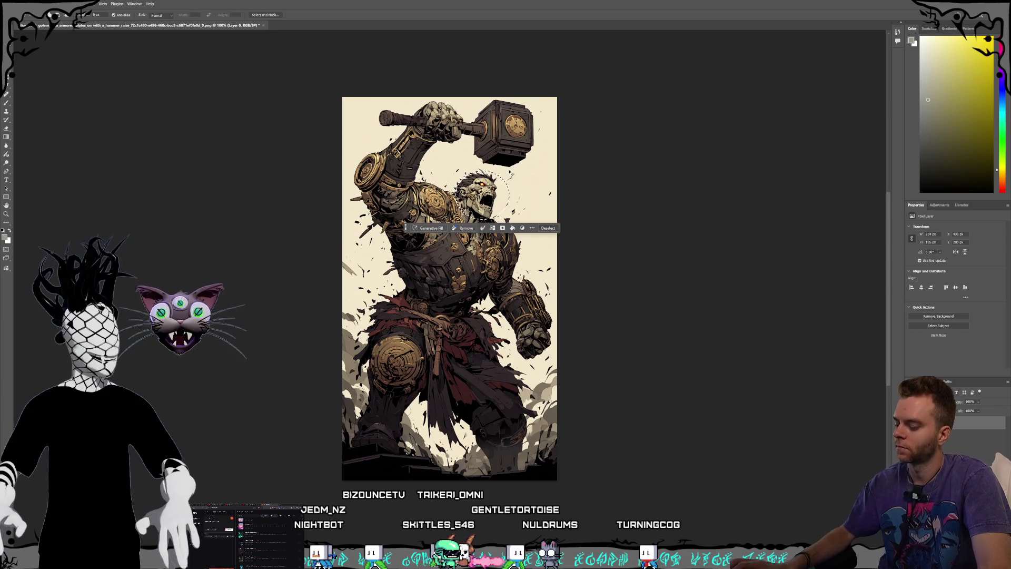
pyautogui.hotkey('ctrl', 'd')
pyautogui.rightClick(6, 43)
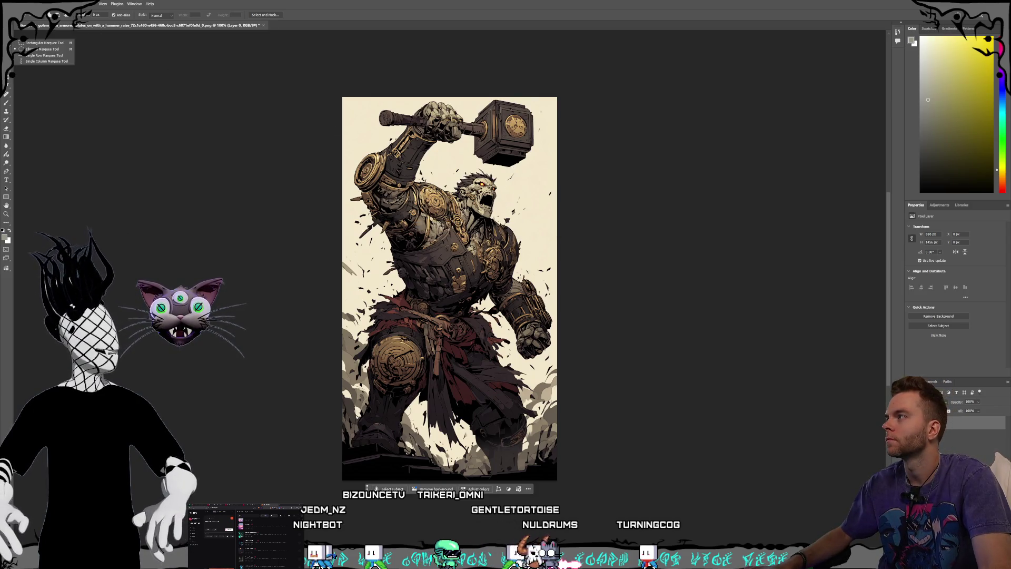
pyautogui.click(44, 55)
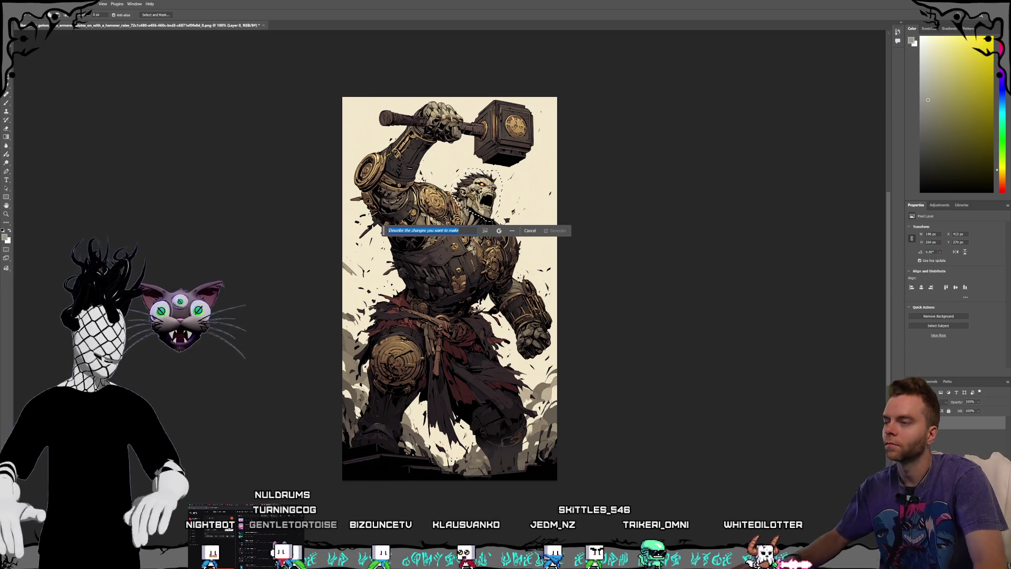
# - Enter the generative fill prompt 'Rock Golem head' and choose Gemini 3 as the model
pyautogui.write('Rock Golem head')
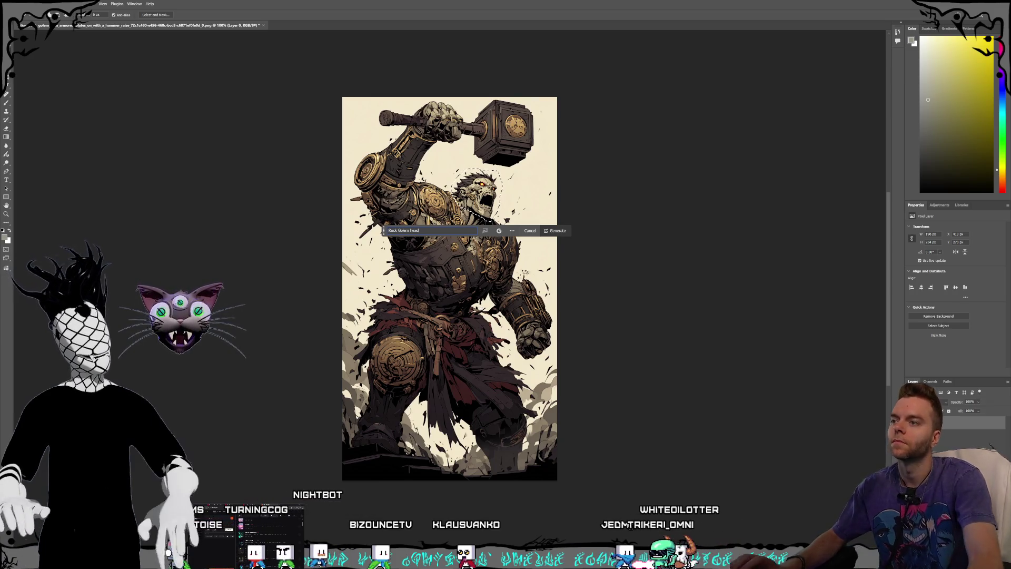
pyautogui.click(499, 230)
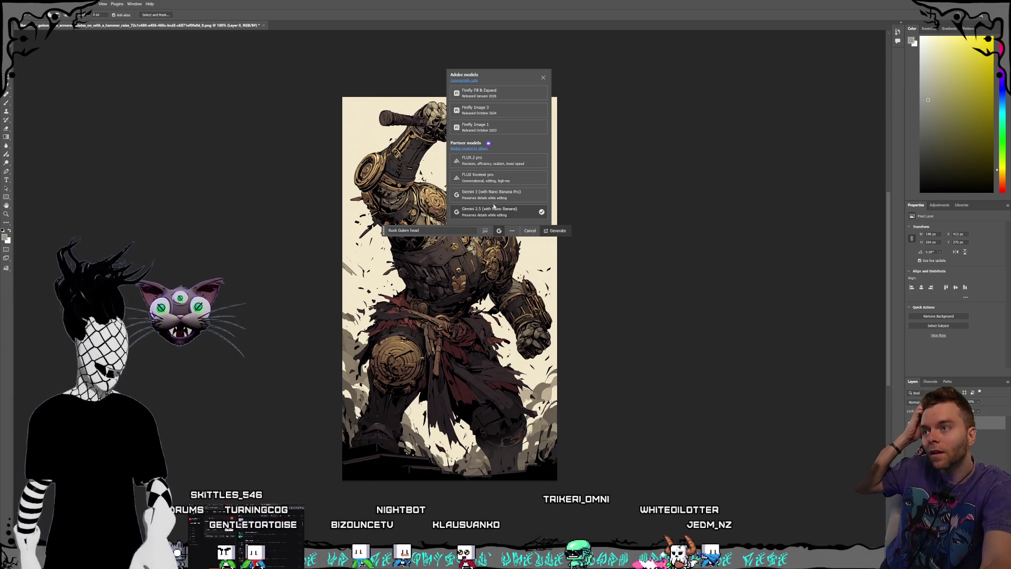
pyautogui.click(490, 195)
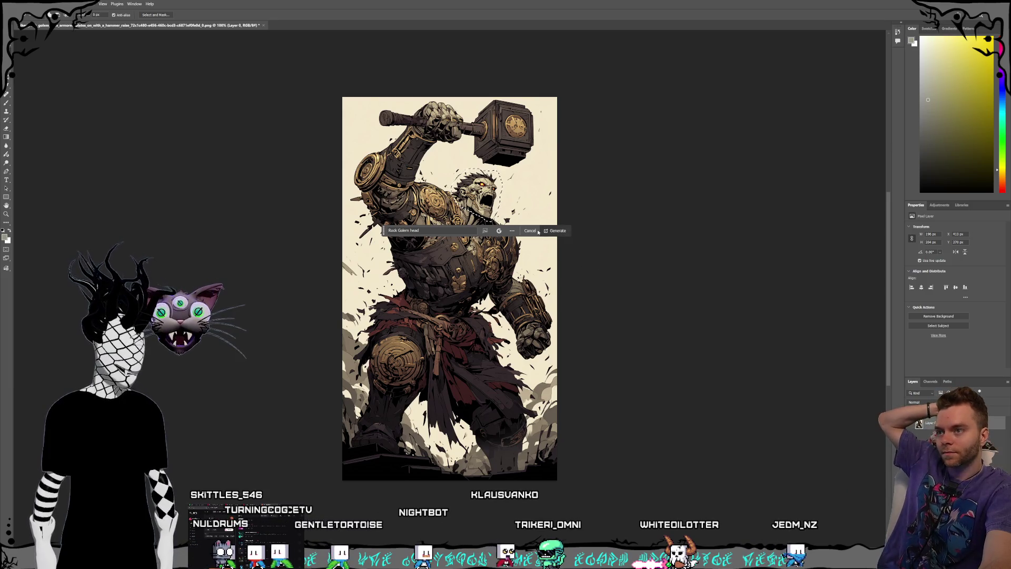
# - Generate a new glowing-red-eyed rock golem head and move the prompt bar off the artwork
pyautogui.press('Return')
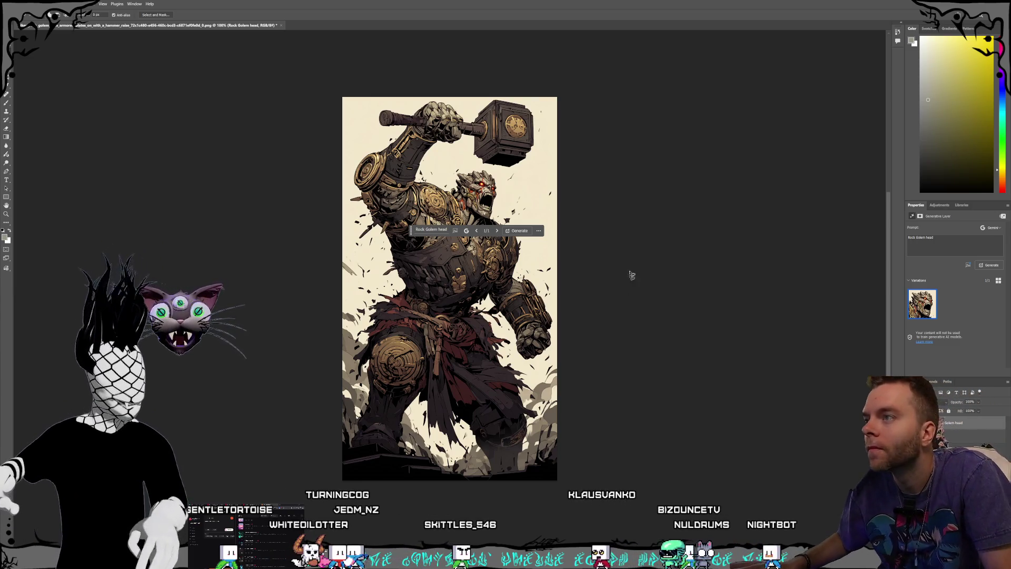
pyautogui.click(437, 231)
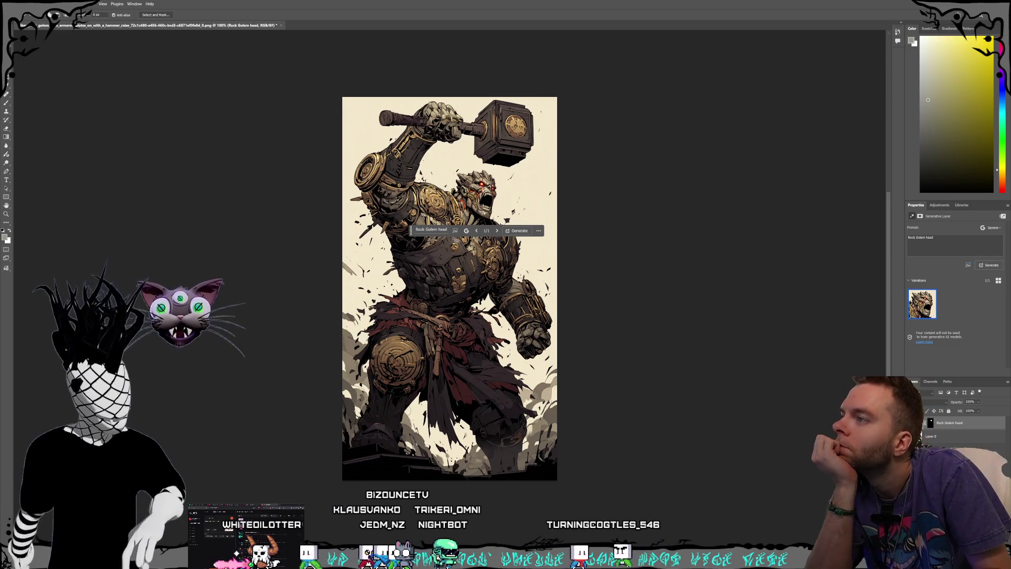
pyautogui.moveTo(410, 230)
pyautogui.mouseDown()
pyautogui.moveTo(630, 315)
pyautogui.moveTo(595, 271)
pyautogui.mouseUp()
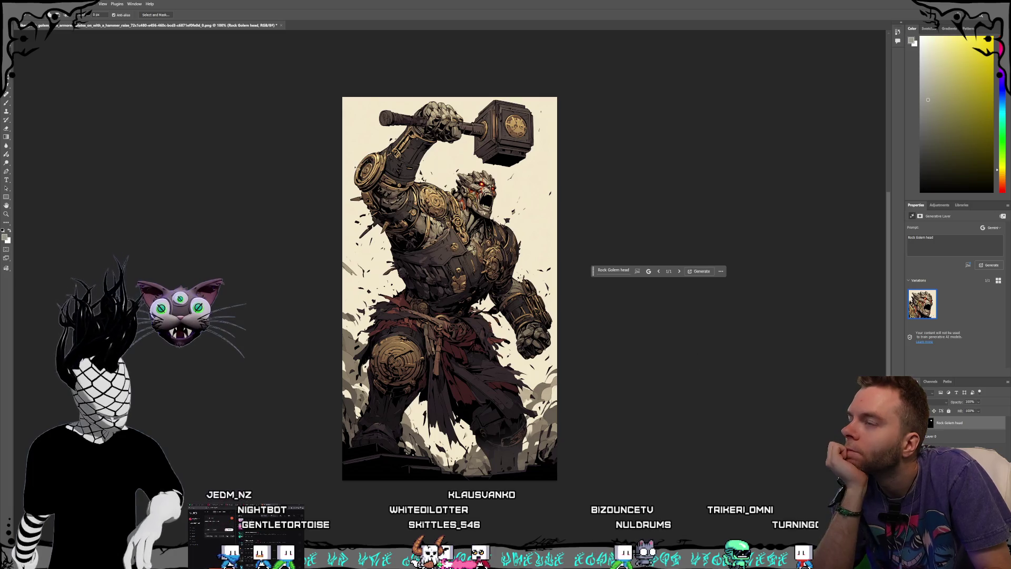
# - Save a PNG copy over the existing golem file in Characters > Gorlunks, then return to Kling AI
pyautogui.click(12, 4)
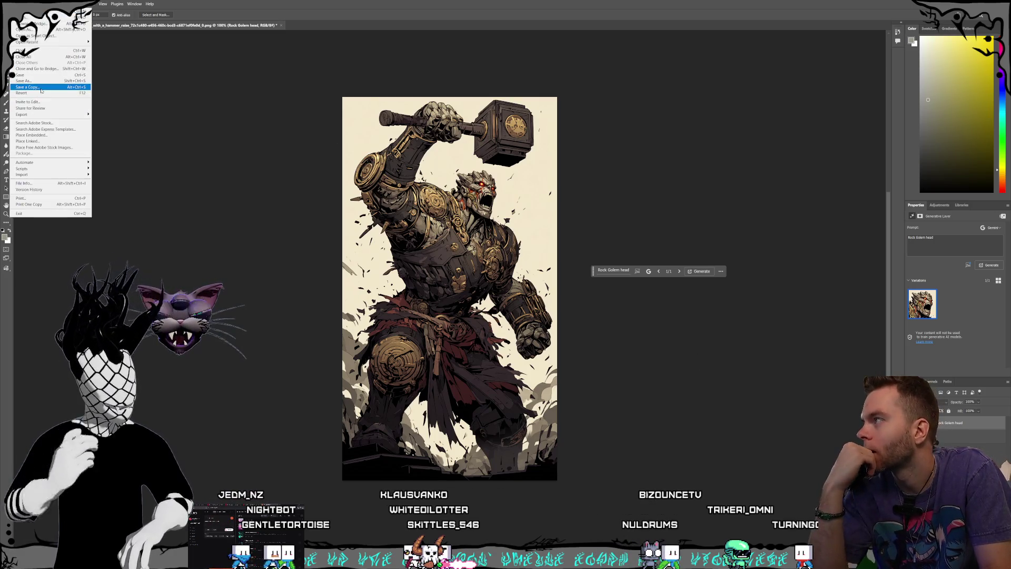
pyautogui.moveTo(36, 114)
pyautogui.click(116, 114)
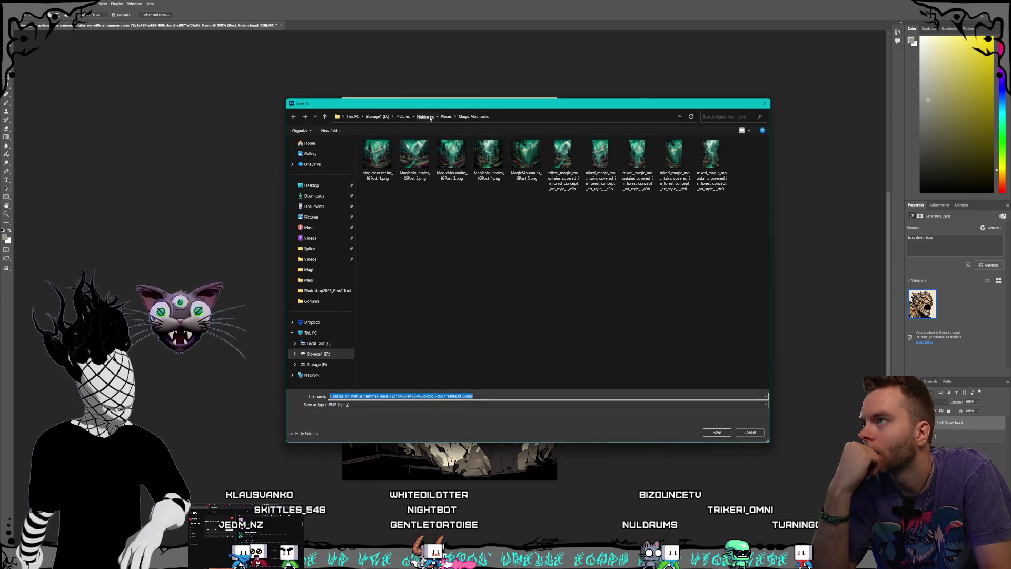
pyautogui.click(426, 117)
pyautogui.doubleClick(395, 187)
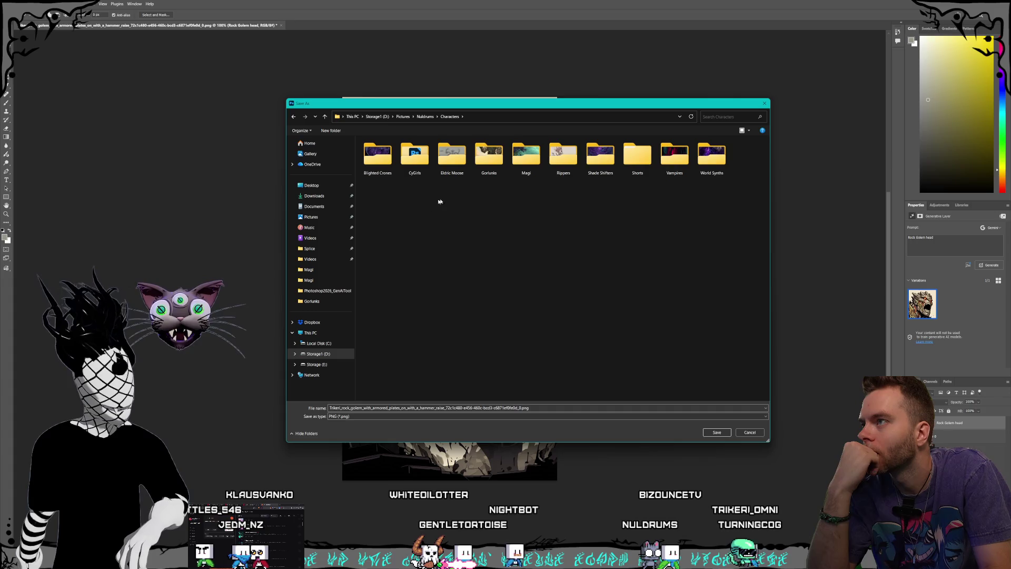
pyautogui.doubleClick(489, 157)
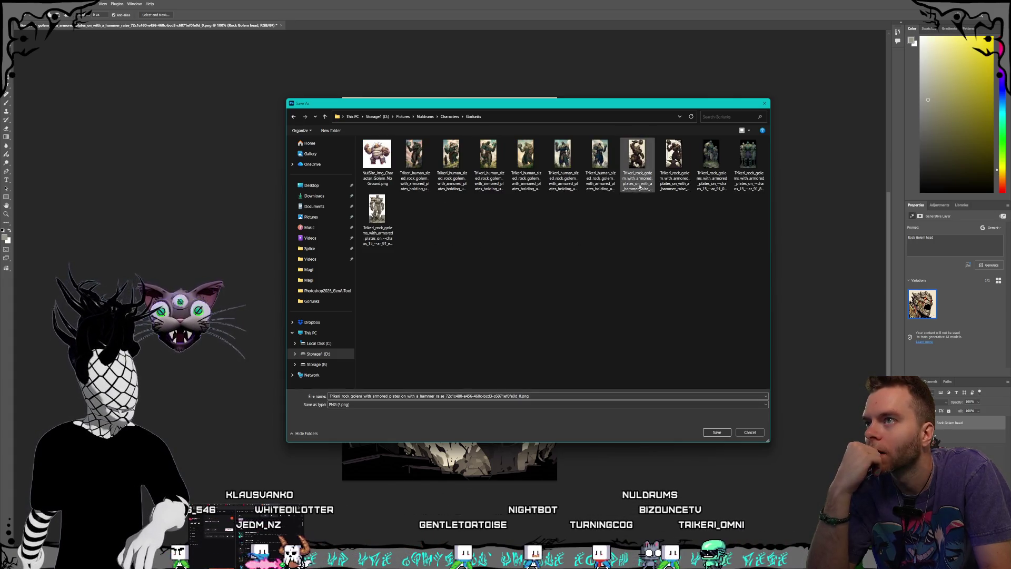
pyautogui.click(717, 432)
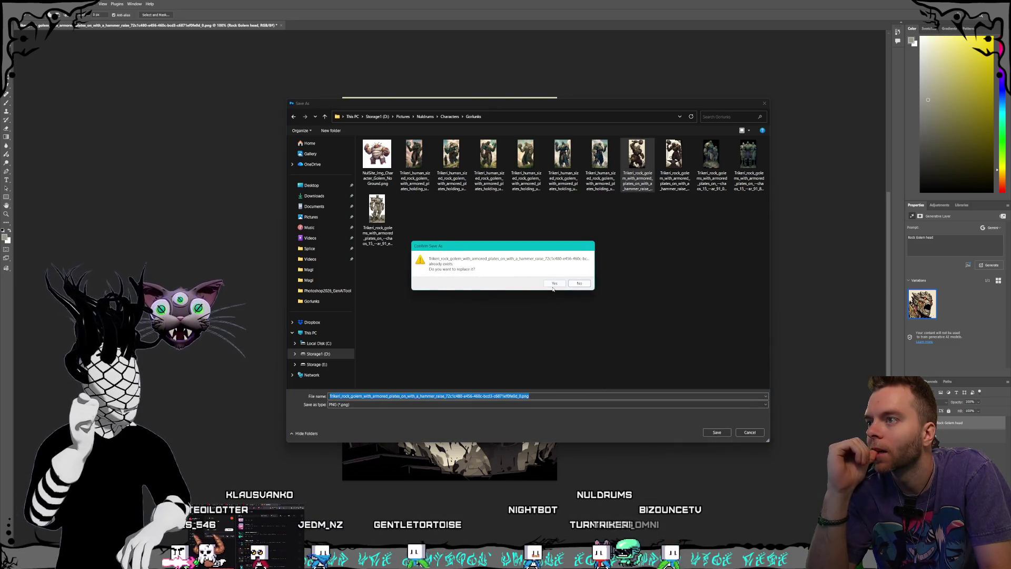
pyautogui.click(554, 284)
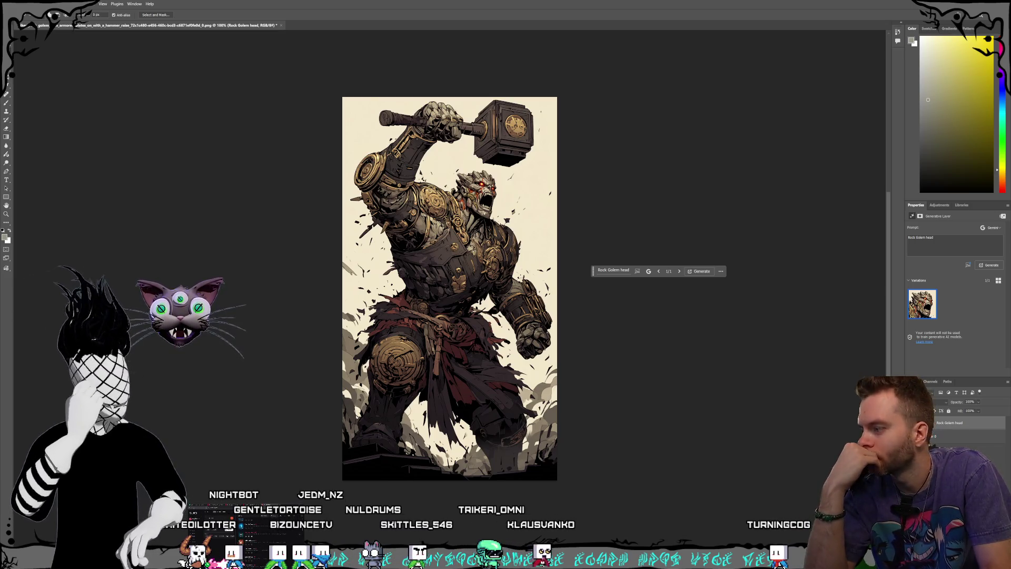
pyautogui.click(48, 538)
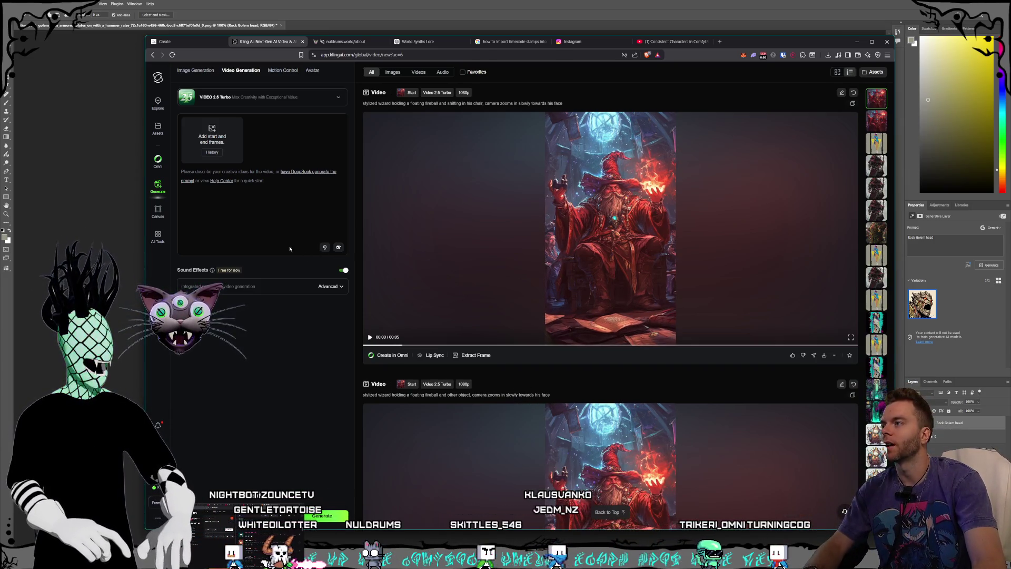
# - Drag the edited golem PNG from Gorlunks into Kling as the start frame and begin the prompt 'stylized, char'
pyautogui.scroll(10, 604, 256)
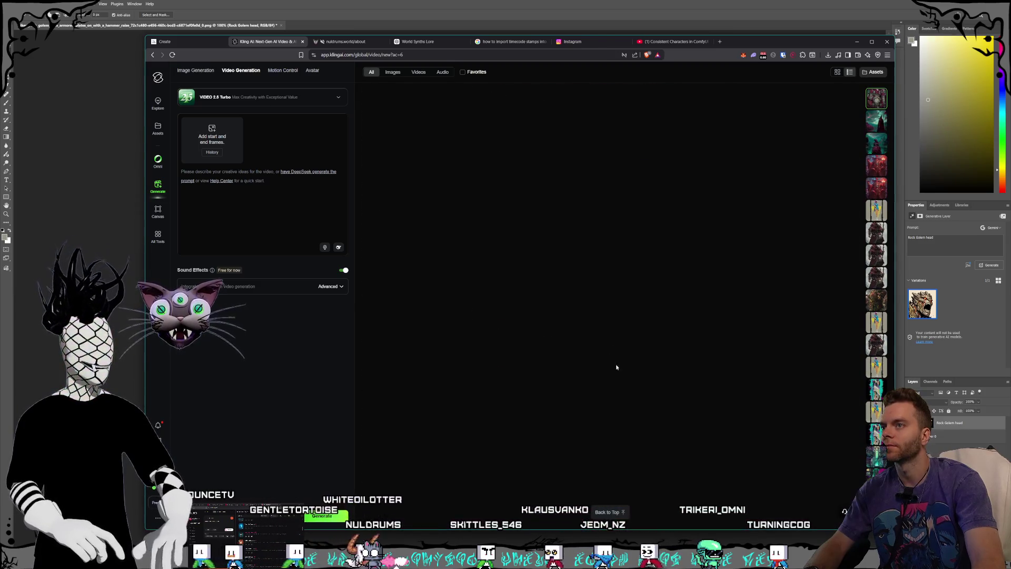
pyautogui.click(878, 105)
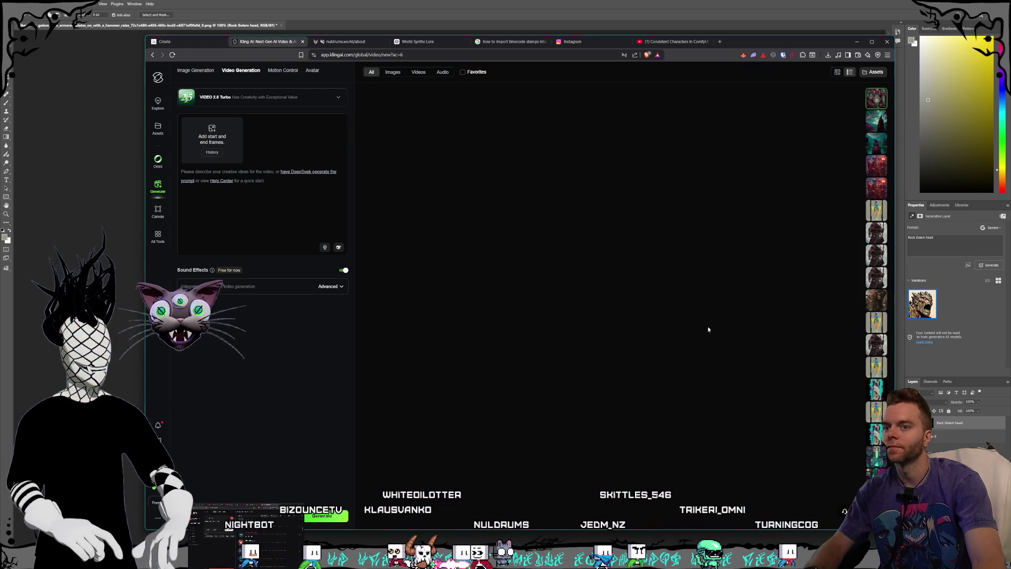
pyautogui.click(289, 237)
pyautogui.click(529, 40)
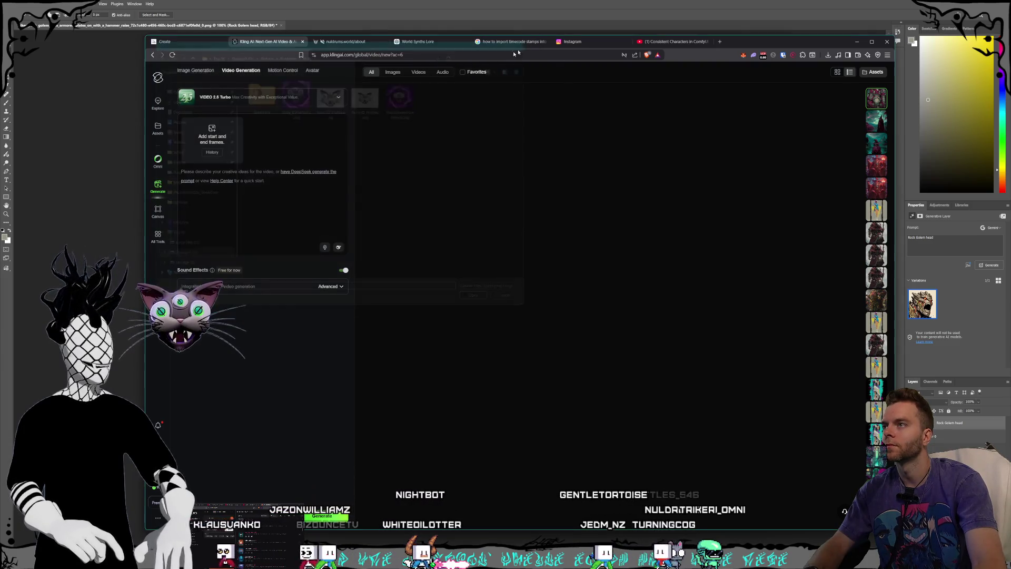
pyautogui.hotkey('alt', 'Tab')
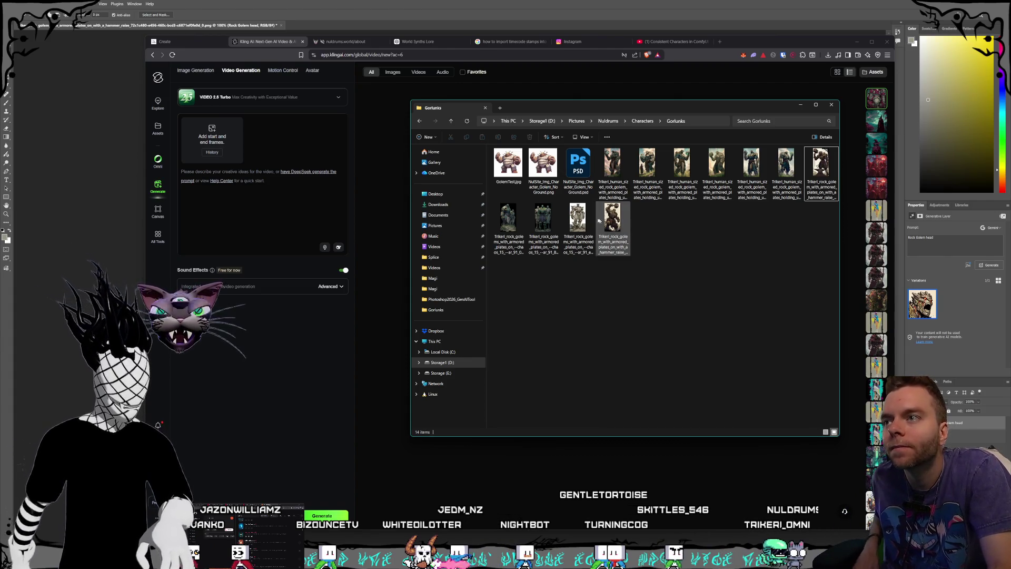
pyautogui.moveTo(610, 222); pyautogui.dragTo(227, 142)
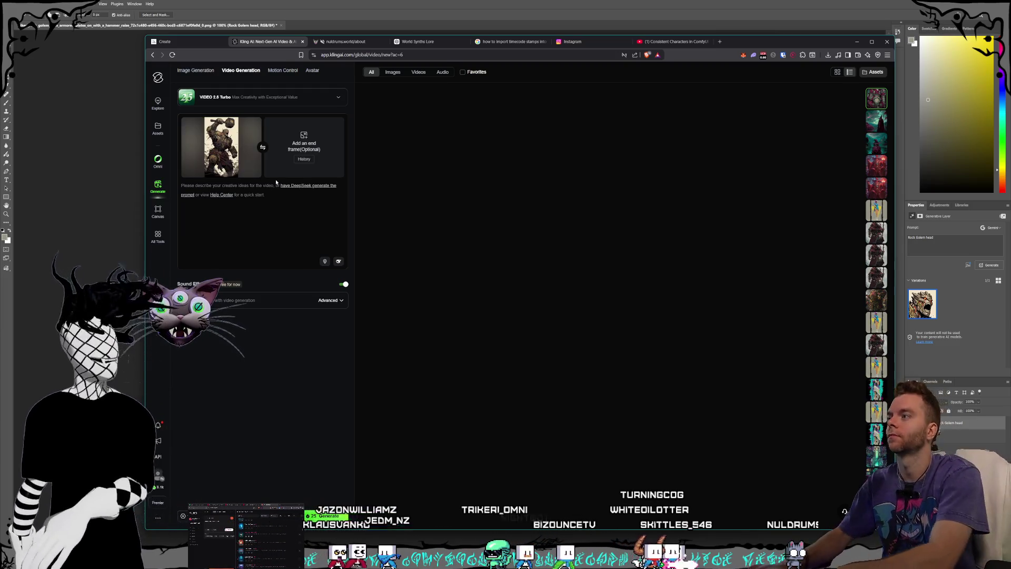
pyautogui.write('stylized, character')
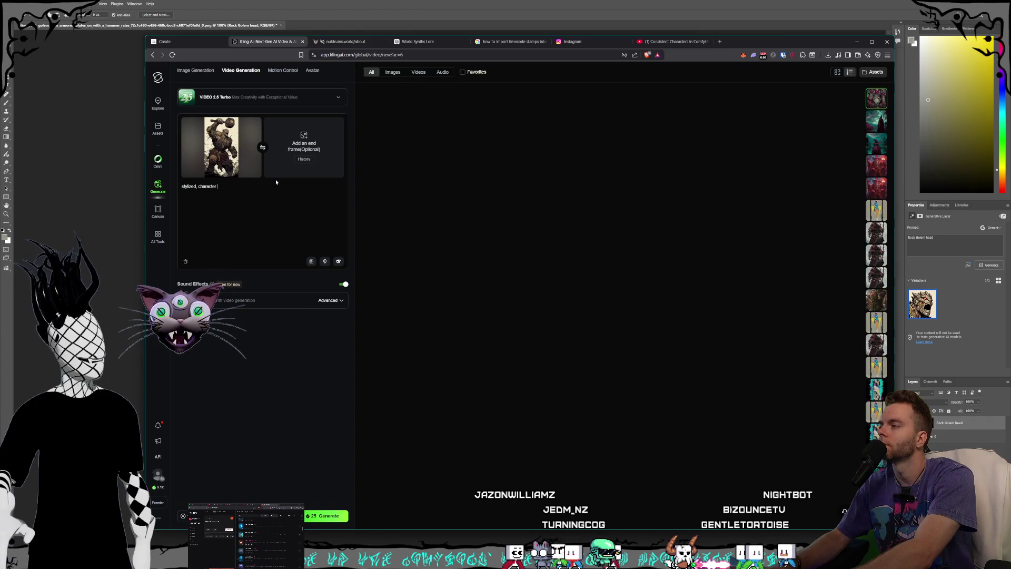
# - Finish the prompt: character raising hammer, wind blowing cloth and particles, camera orbiting right while zooming out
pyautogui.write(' raising hammer in the air')
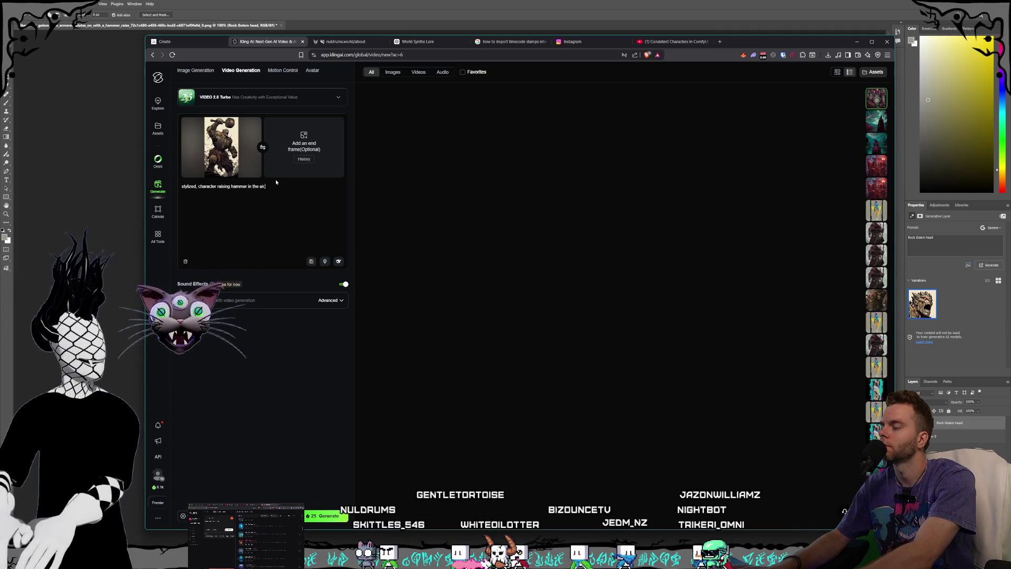
pyautogui.write(', camer')
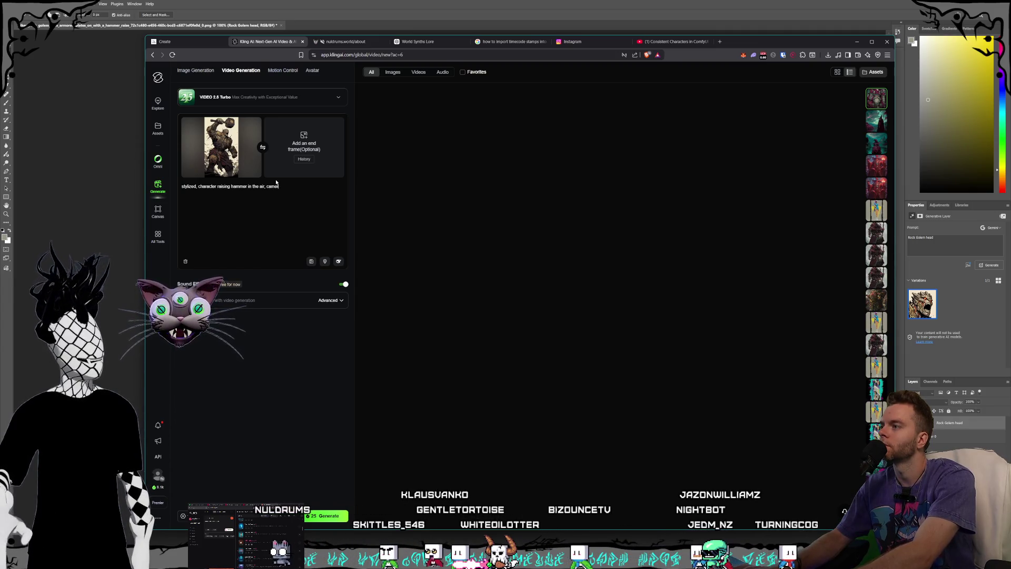
pyautogui.press('BackSpace')
pyautogui.press('BackSpace')
pyautogui.press('BackSpace')
pyautogui.press('BackSpace')
pyautogui.press('BackSpace')
pyautogui.write('wind')
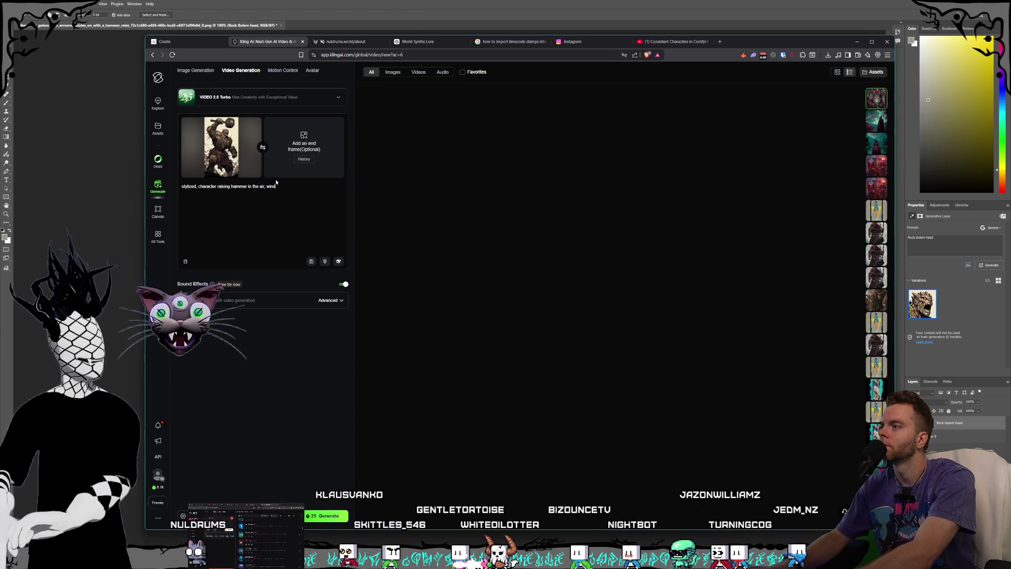
pyautogui.write(' blowing')
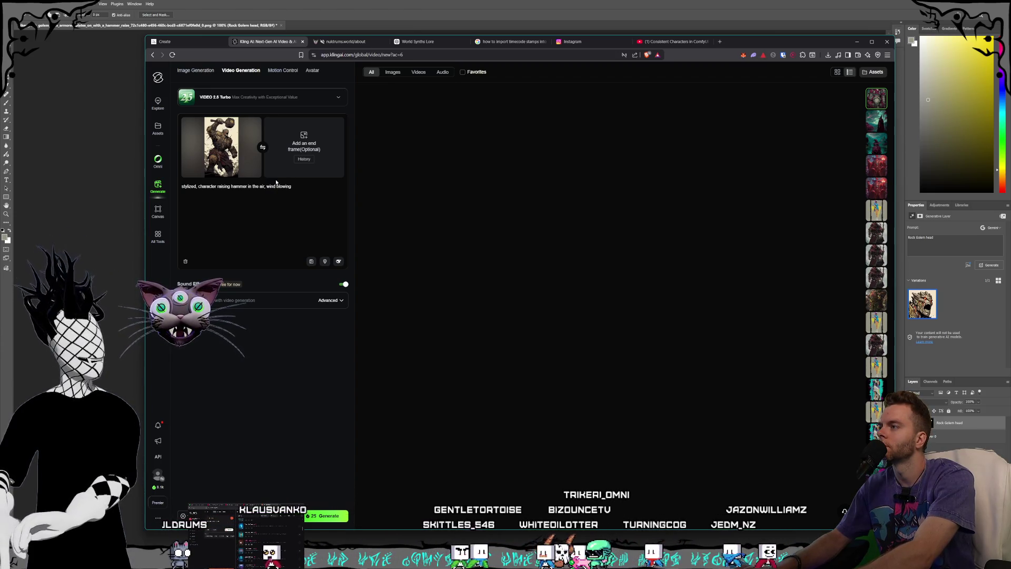
pyautogui.write(' cloth and particles,')
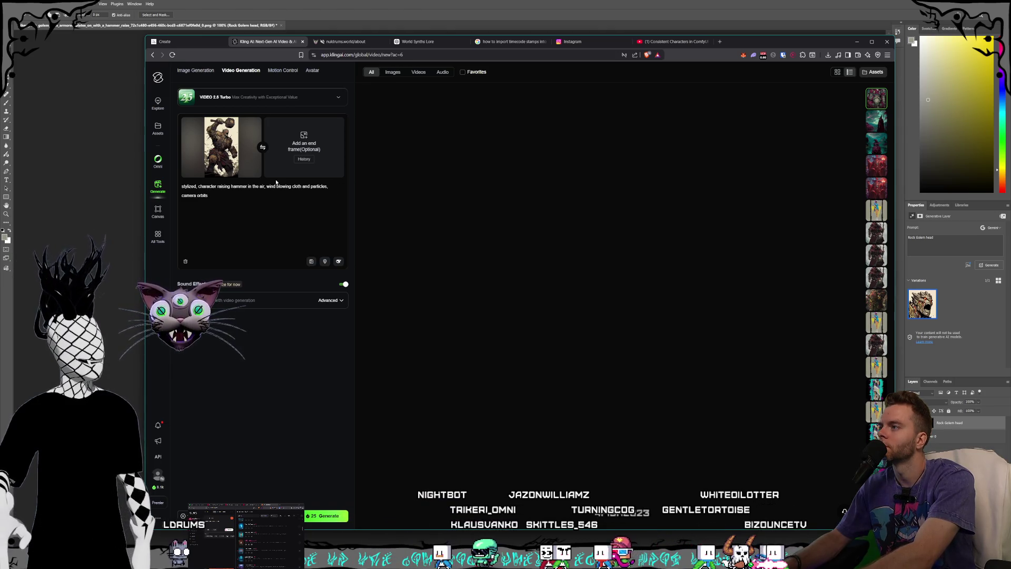
pyautogui.write('nd chara')
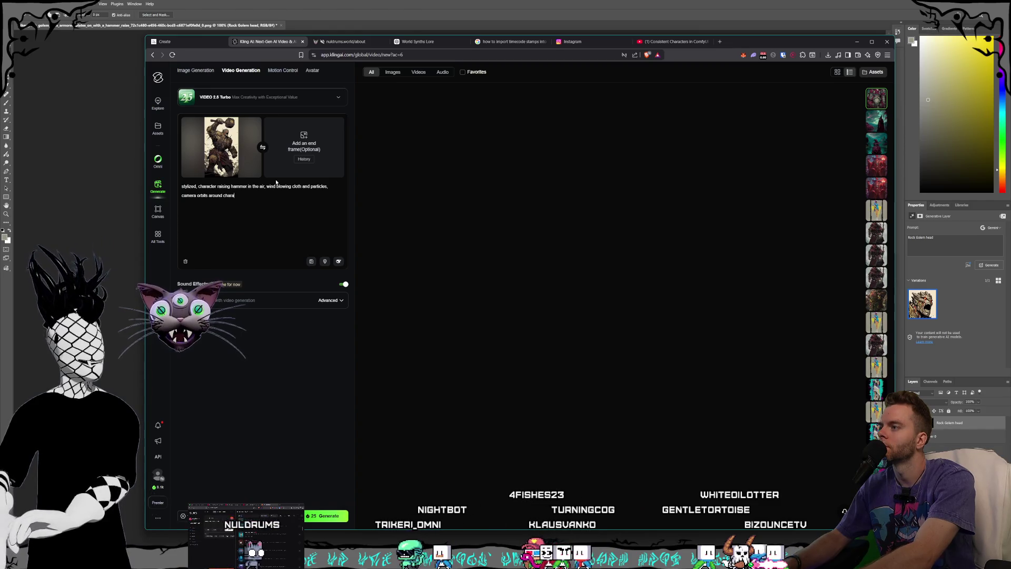
pyautogui.write('cter to the ')
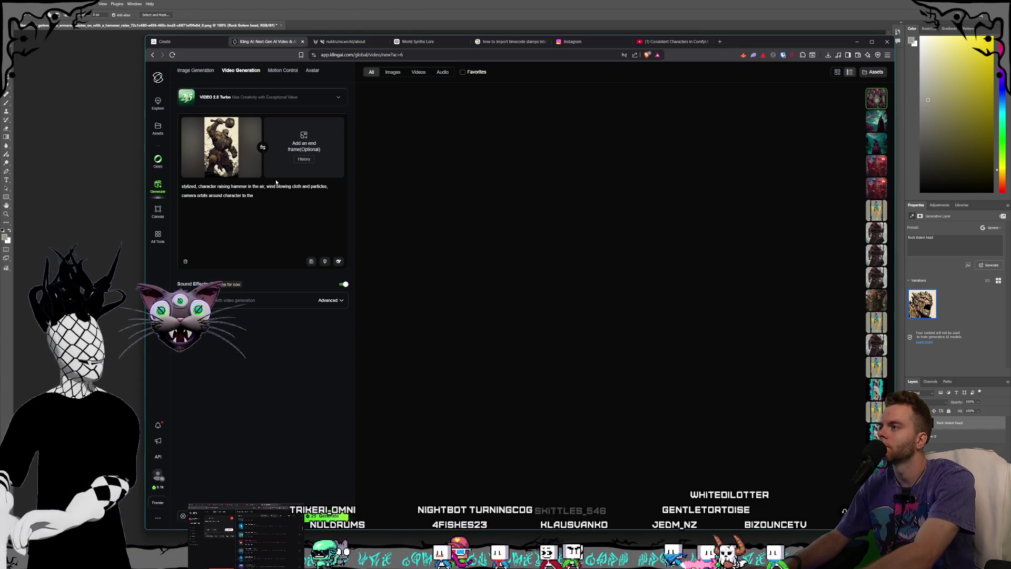
pyautogui.write('right whi')
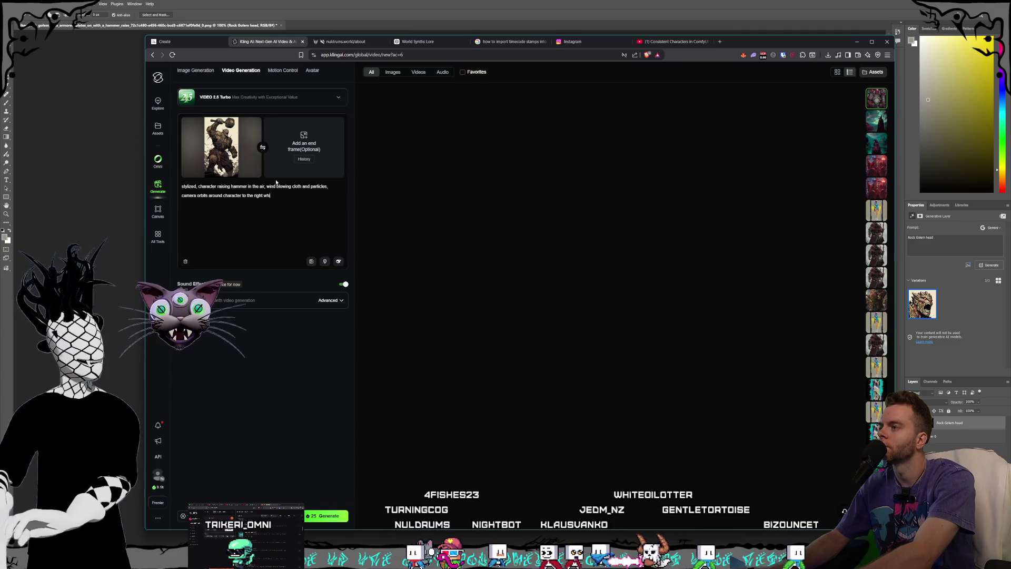
pyautogui.write('le zooming out')
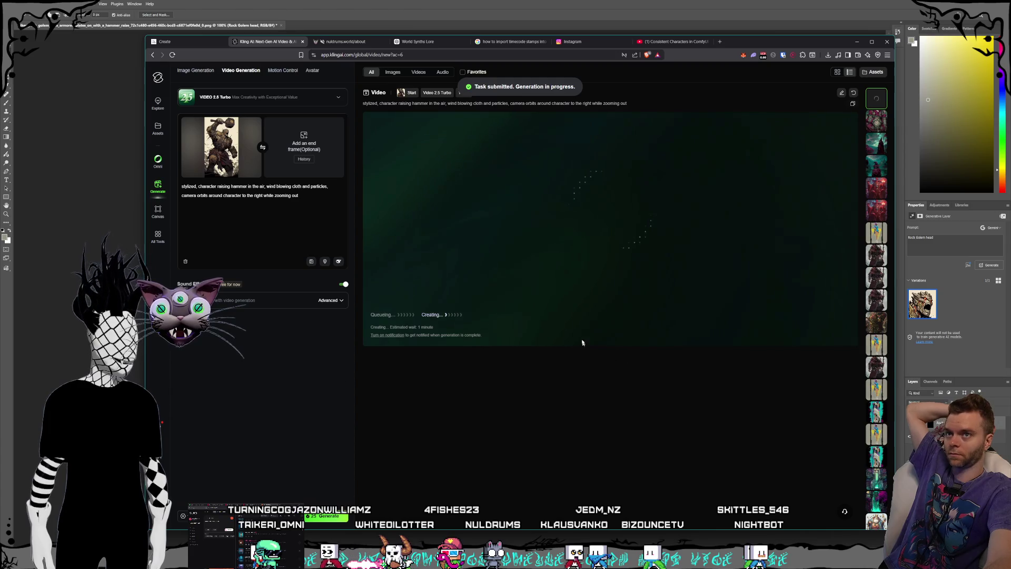
# - Check the generating golem video against the earlier wizard video and Midjourney results, then bring up the Gorlunks folder
pyautogui.scroll(-3, 606, 311)
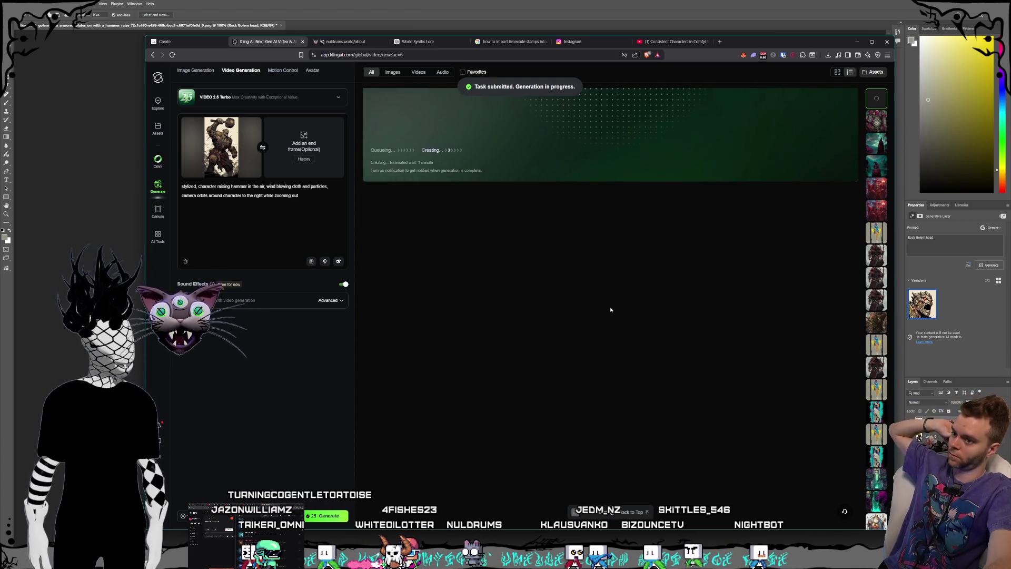
pyautogui.scroll(-2, 611, 309)
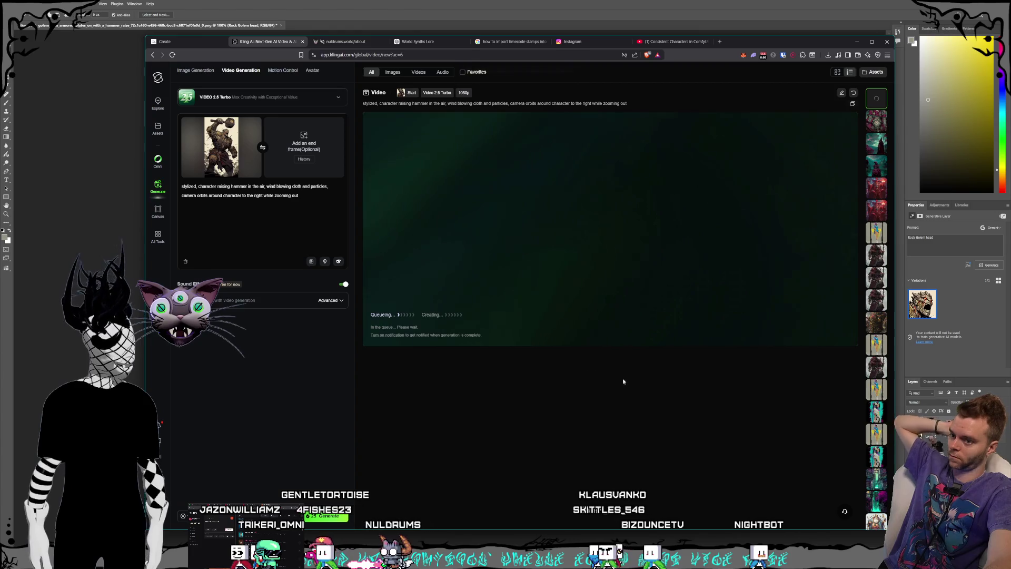
pyautogui.click(878, 125)
pyautogui.click(879, 100)
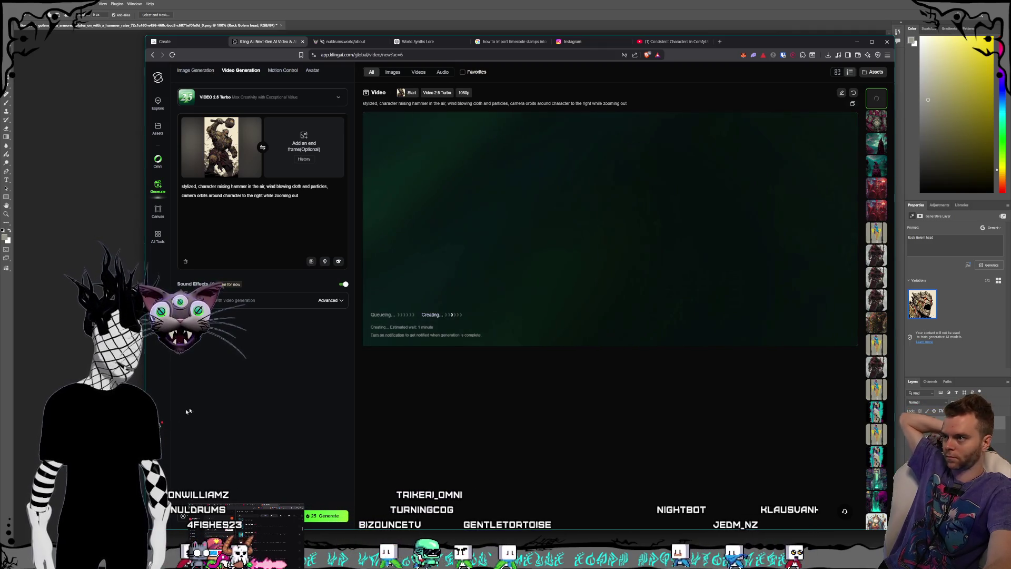
pyautogui.click(164, 41)
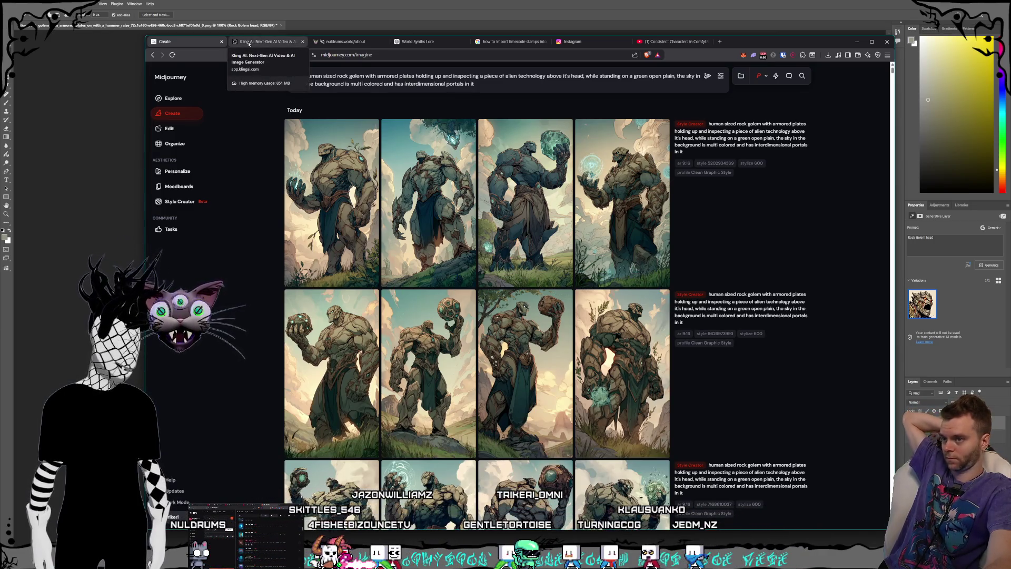
pyautogui.click(249, 42)
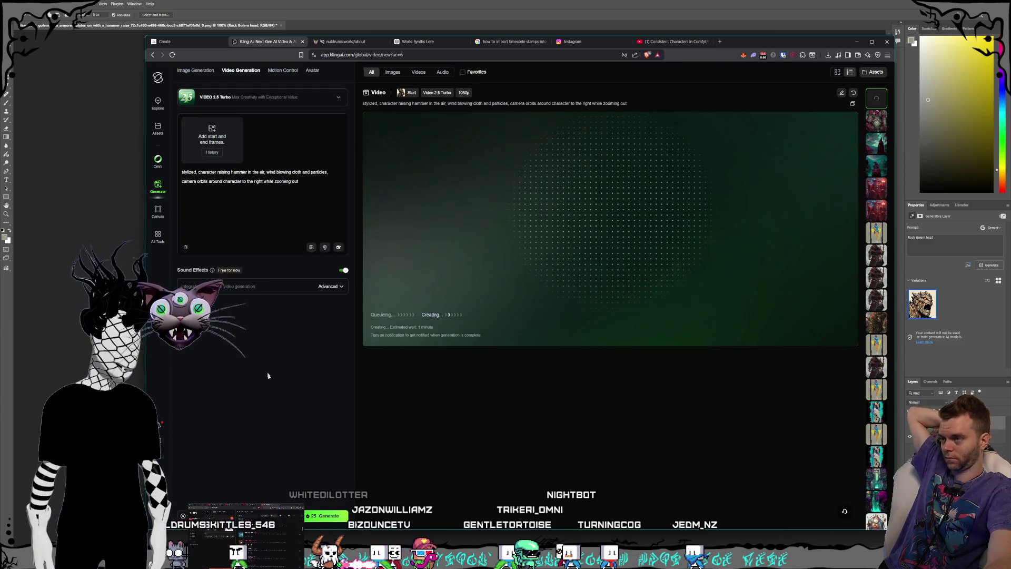
pyautogui.hotkey('alt', 'Tab')
pyautogui.click(666, 301)
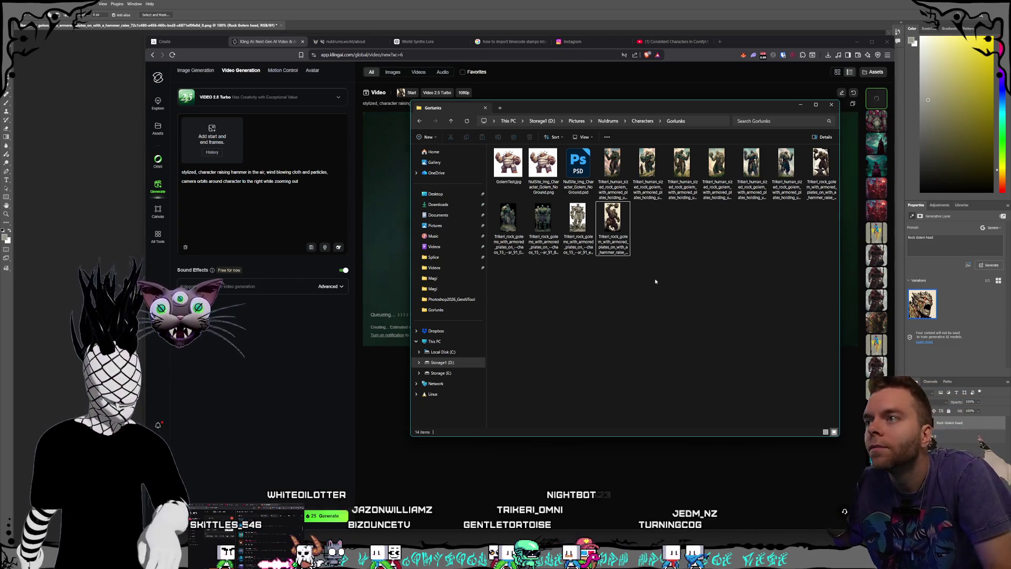
pyautogui.click(517, 240)
pyautogui.doubleClick(517, 240)
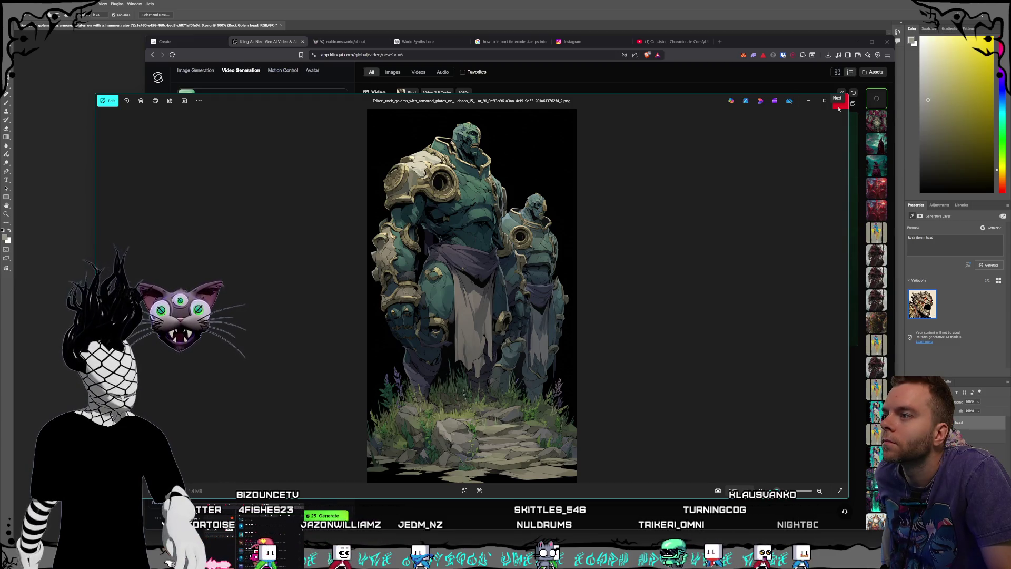
pyautogui.click(840, 107)
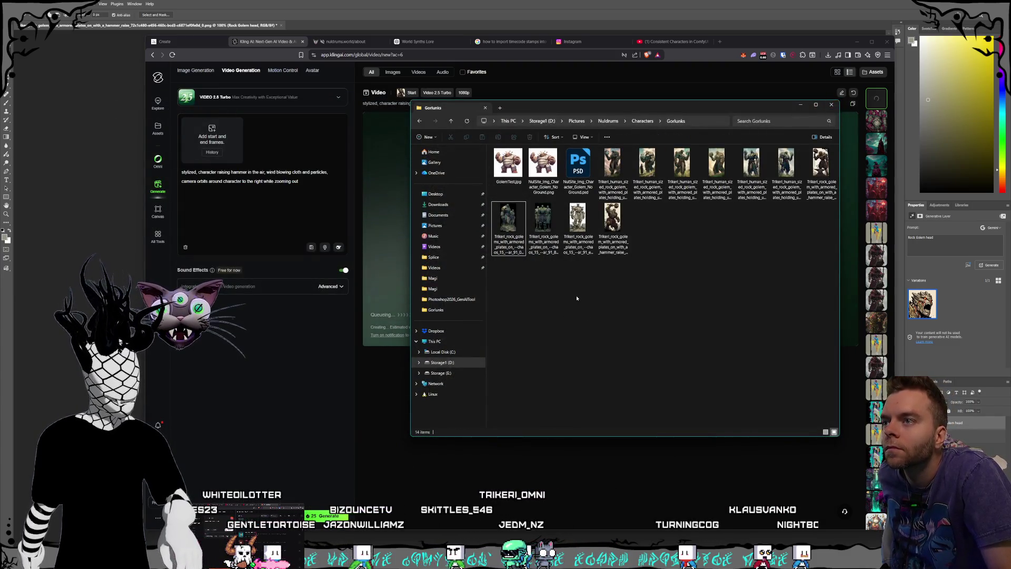
pyautogui.click(752, 165)
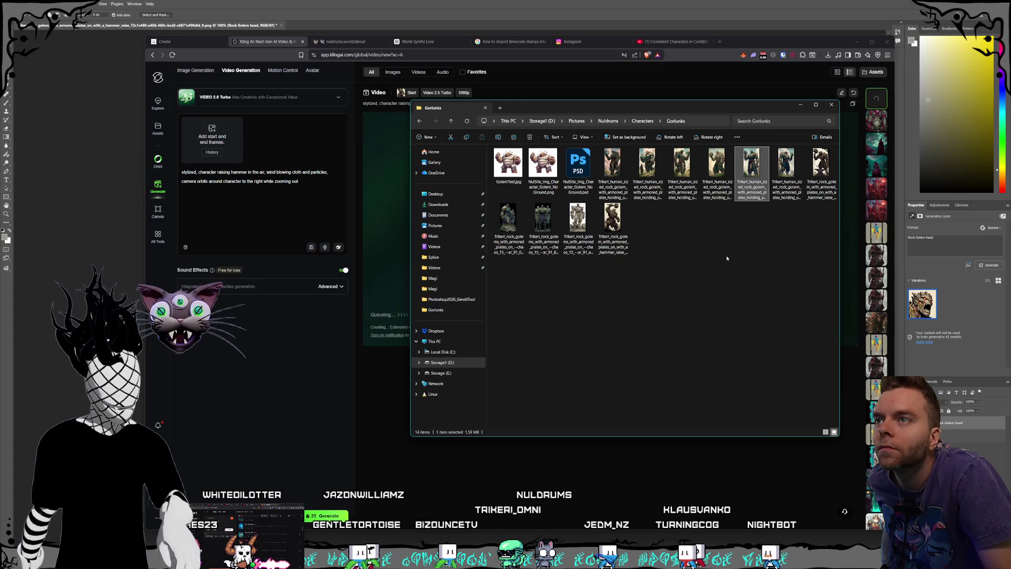
pyautogui.press('Return')
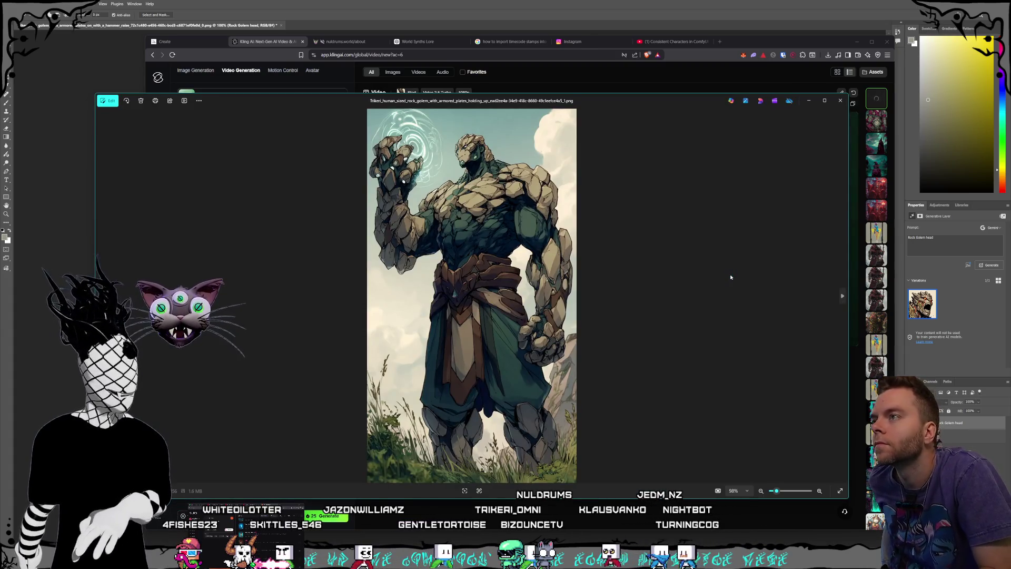
# - Step through the orb-holding, man-beside, armored and green-orb golem images in Photos
pyautogui.press('Right')
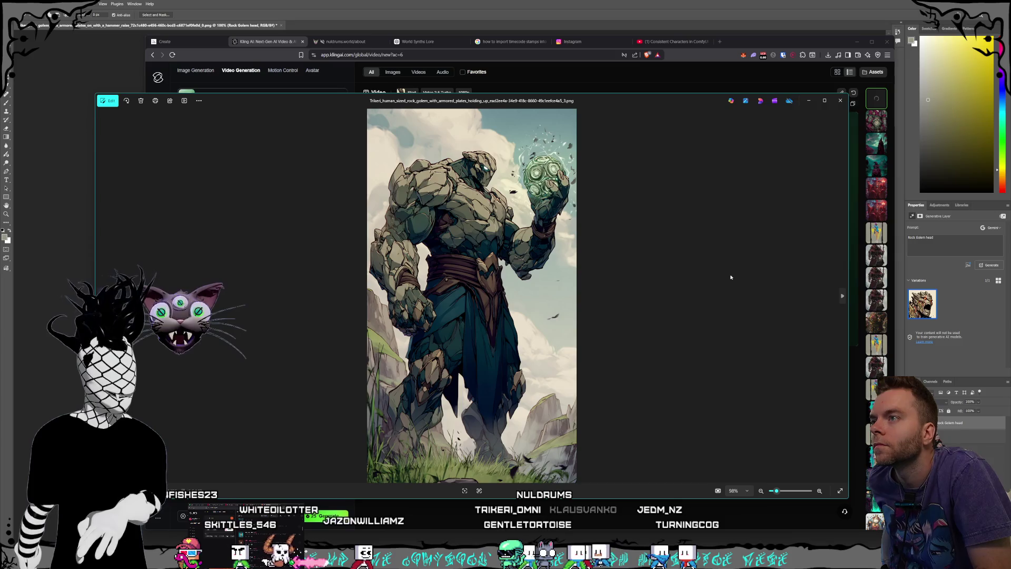
pyautogui.press('Right')
pyautogui.press('Left')
pyautogui.press('Left')
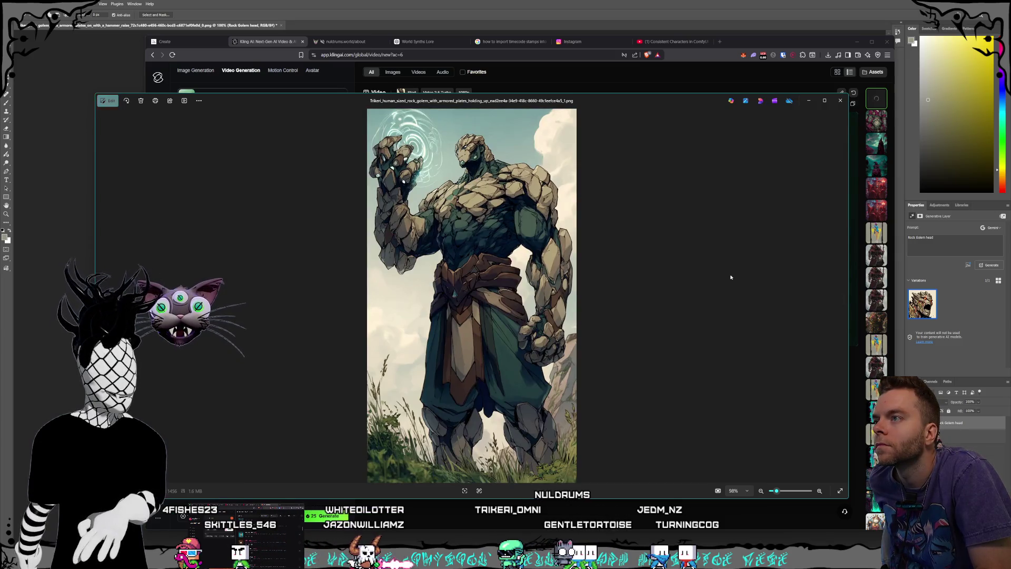
pyautogui.press('Right')
pyautogui.press('Right')
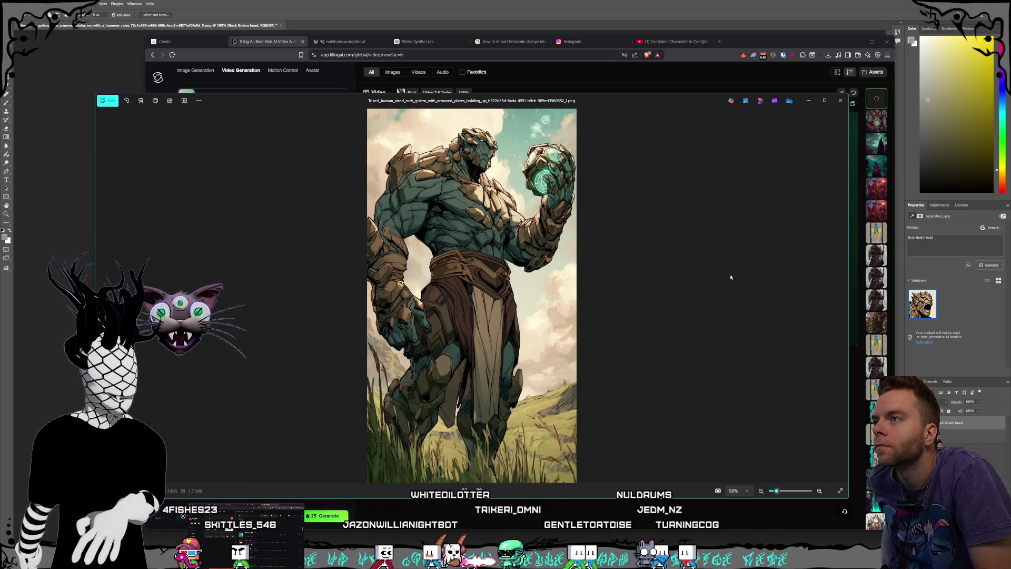
pyautogui.press('Left')
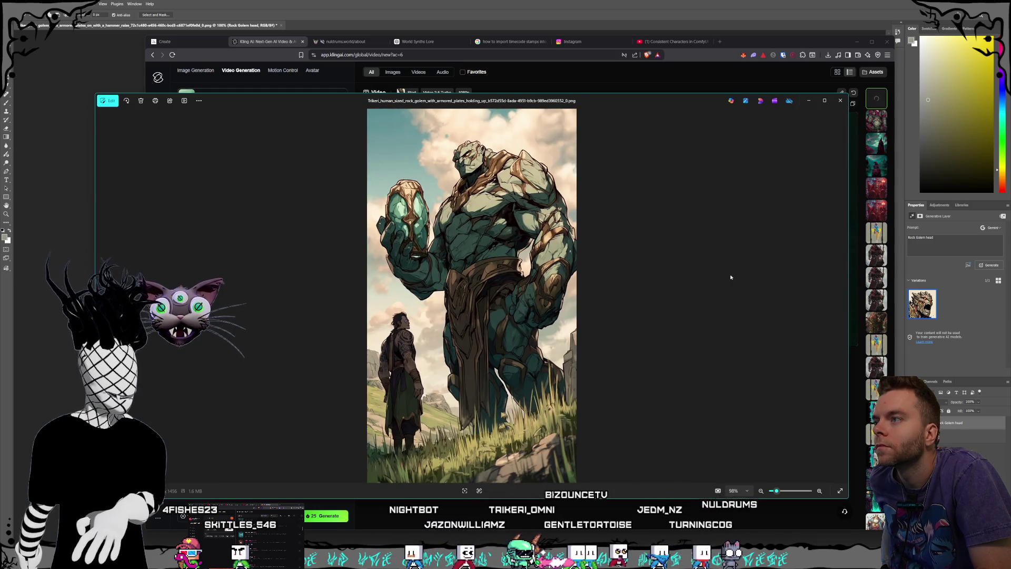
pyautogui.press('Left')
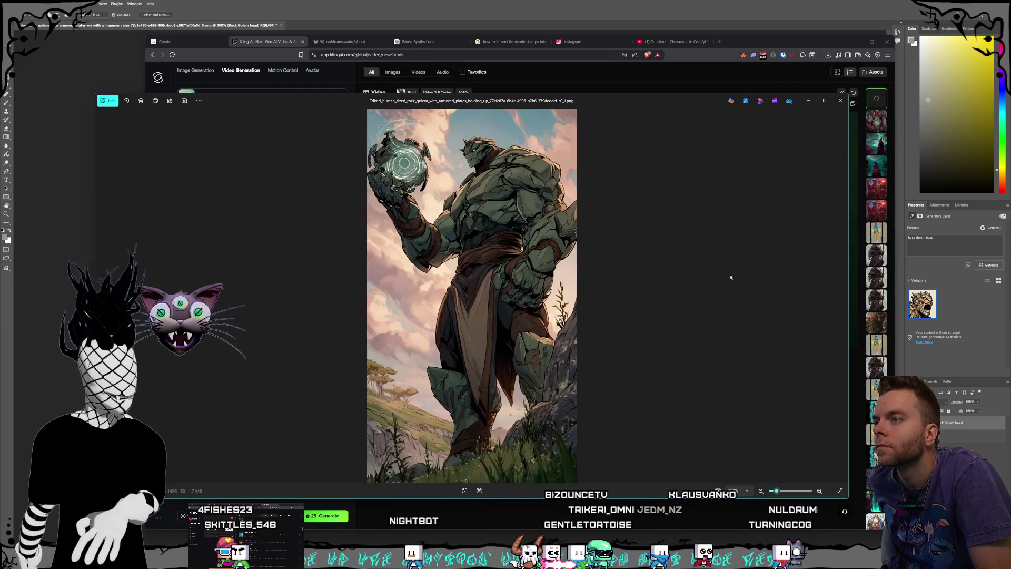
pyautogui.press('Left')
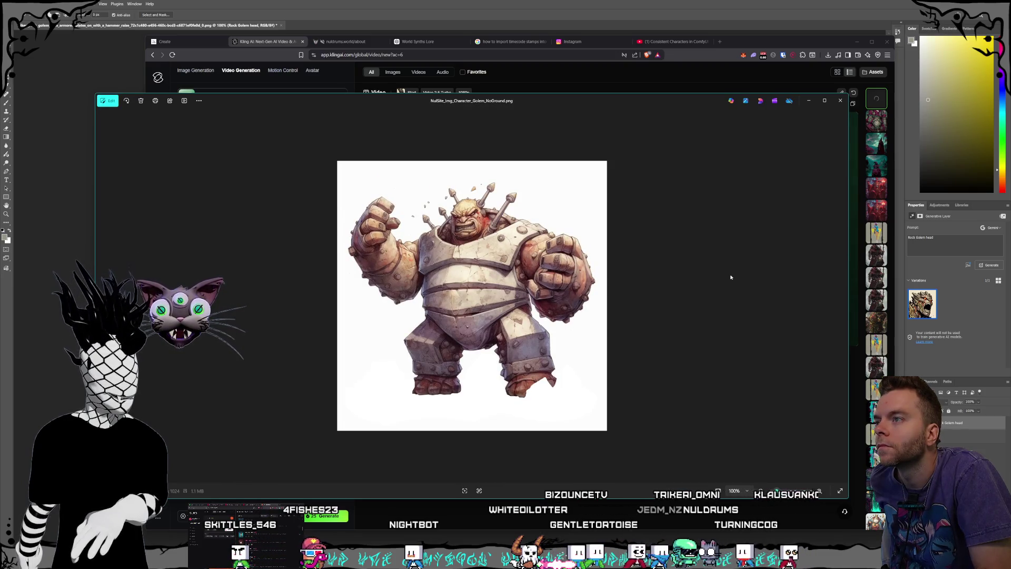
pyautogui.press('Right')
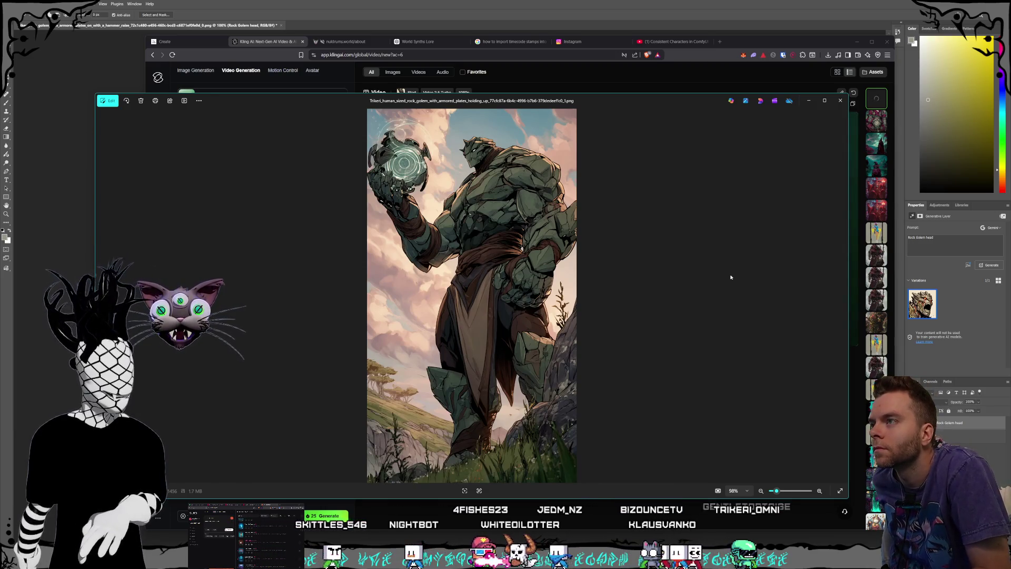
pyautogui.press('Right')
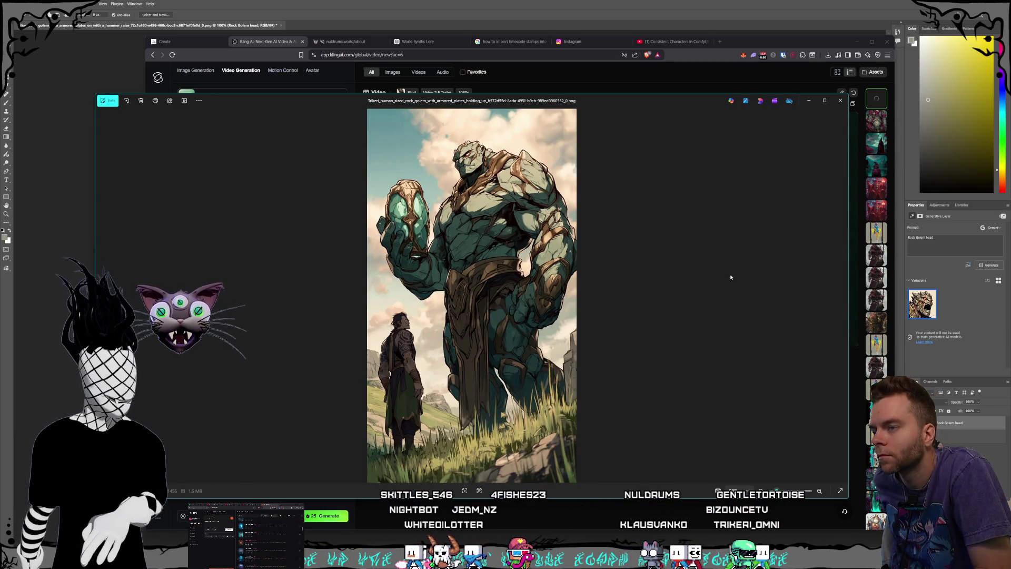
pyautogui.press('Right')
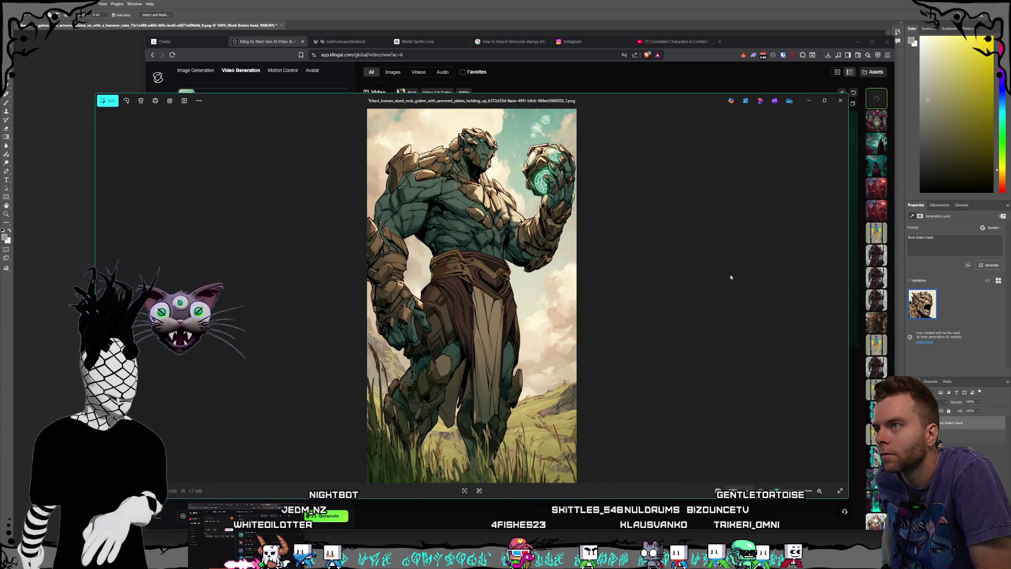
# - Compare the glowing-raised-hand, green-orb and hammer-raising golems, then return to Kling AI
pyautogui.press('Right')
pyautogui.press('Right')
pyautogui.press('Right')
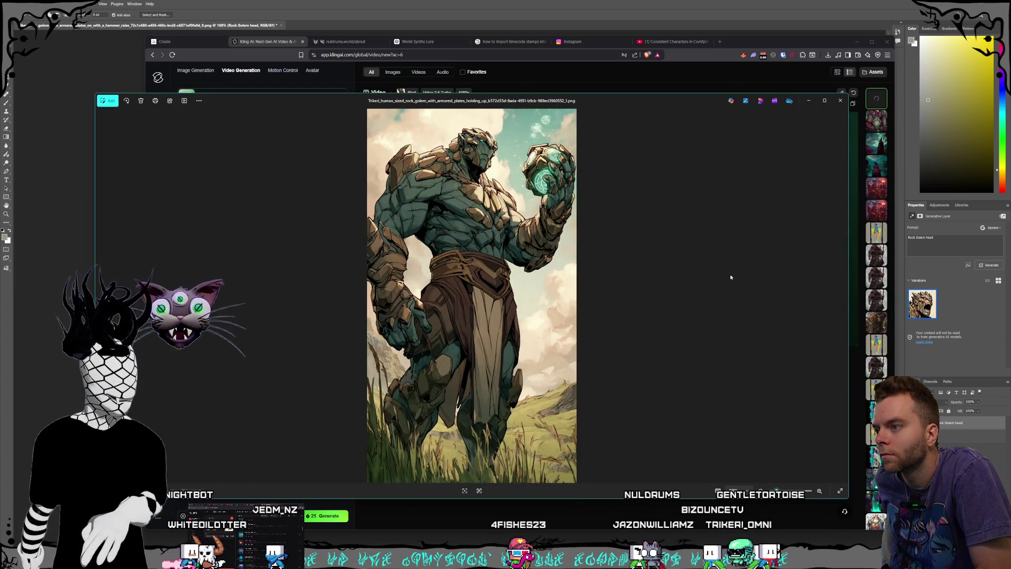
pyautogui.press('Right')
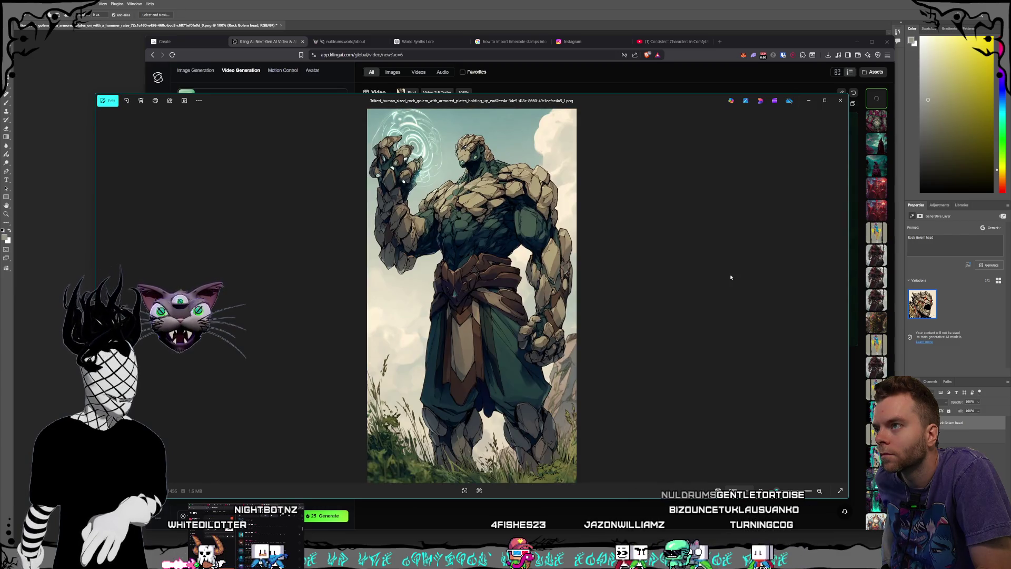
pyautogui.press('Left')
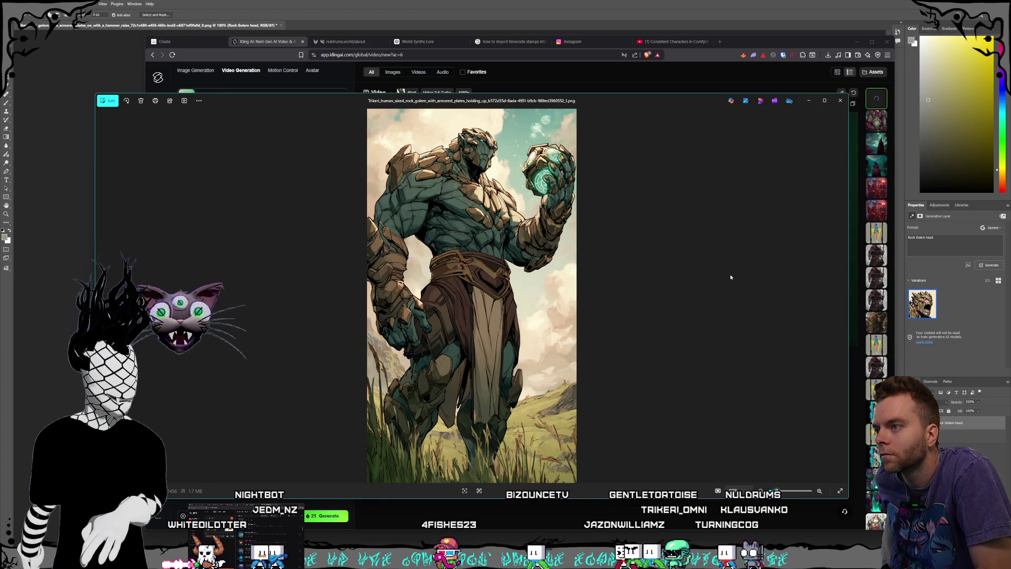
pyautogui.press('Left')
pyautogui.press('Left')
pyautogui.press('Left')
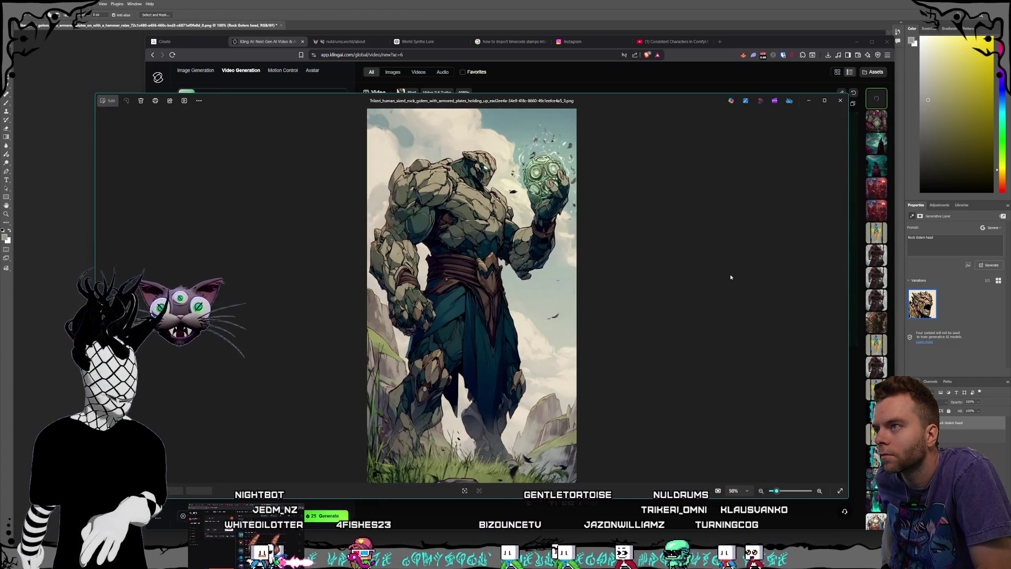
pyautogui.press('Left')
pyautogui.press('Right')
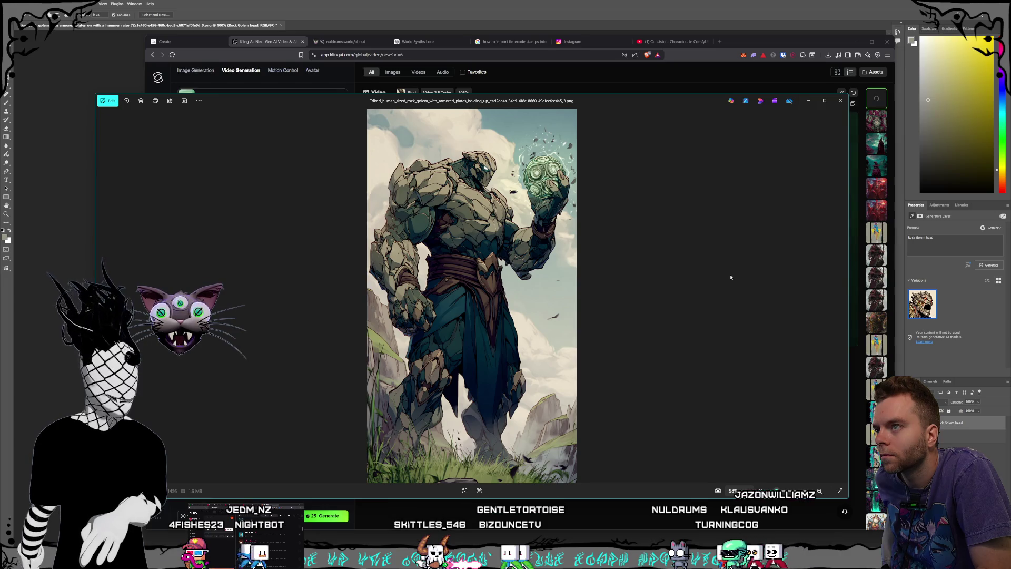
pyautogui.press('Right')
pyautogui.press('Right')
pyautogui.press('Right')
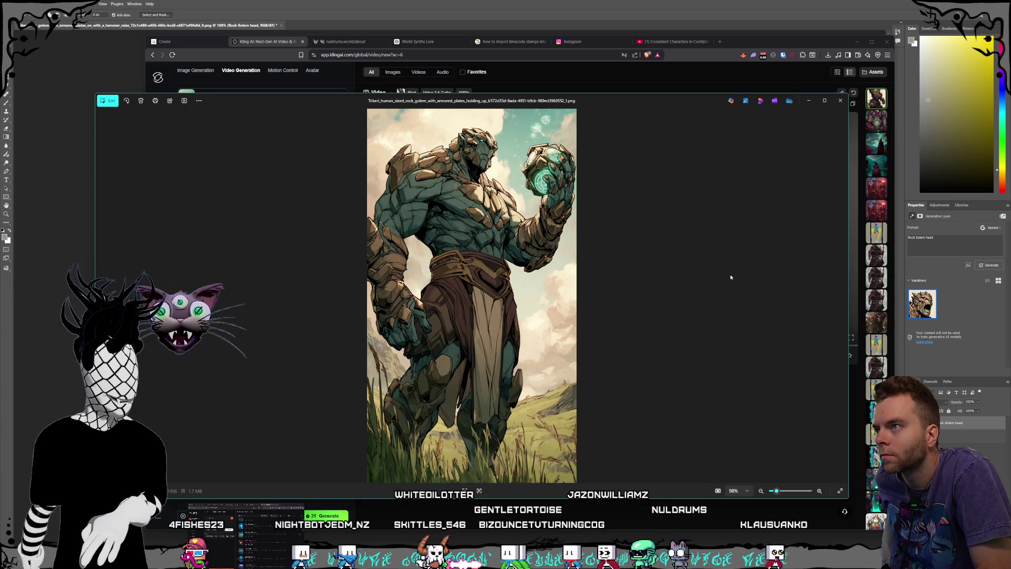
pyautogui.press('Left')
pyautogui.press('Left')
pyautogui.press('Left')
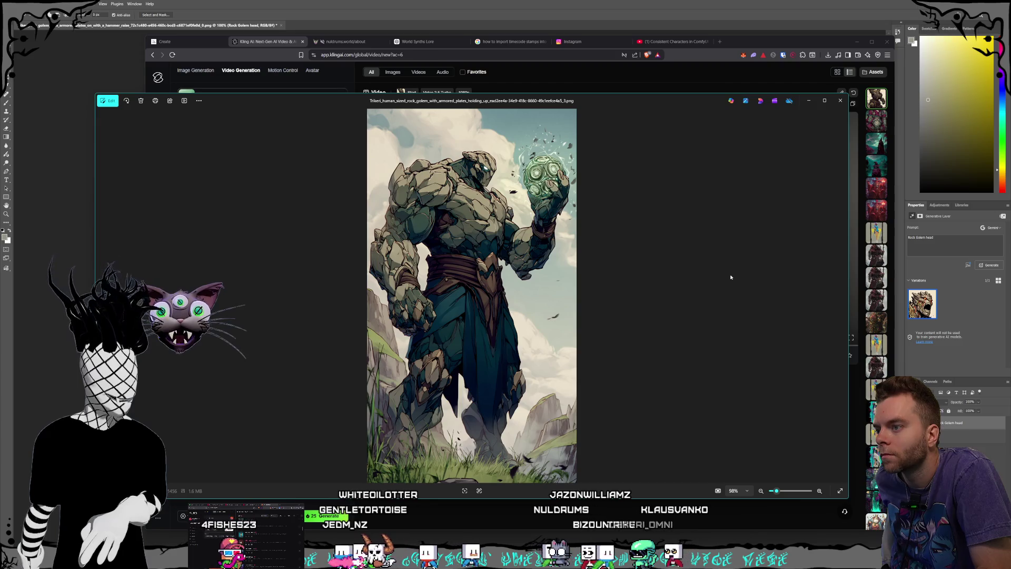
pyautogui.press('Right')
pyautogui.press('Right')
pyautogui.press('Right')
pyautogui.press('Right')
pyautogui.press('Right')
pyautogui.press('Right')
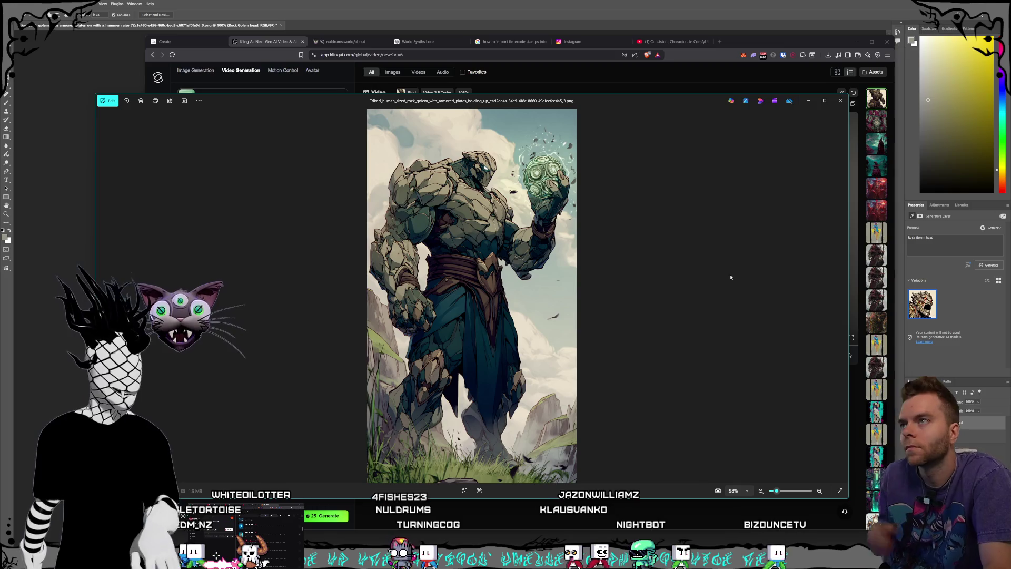
pyautogui.click(267, 44)
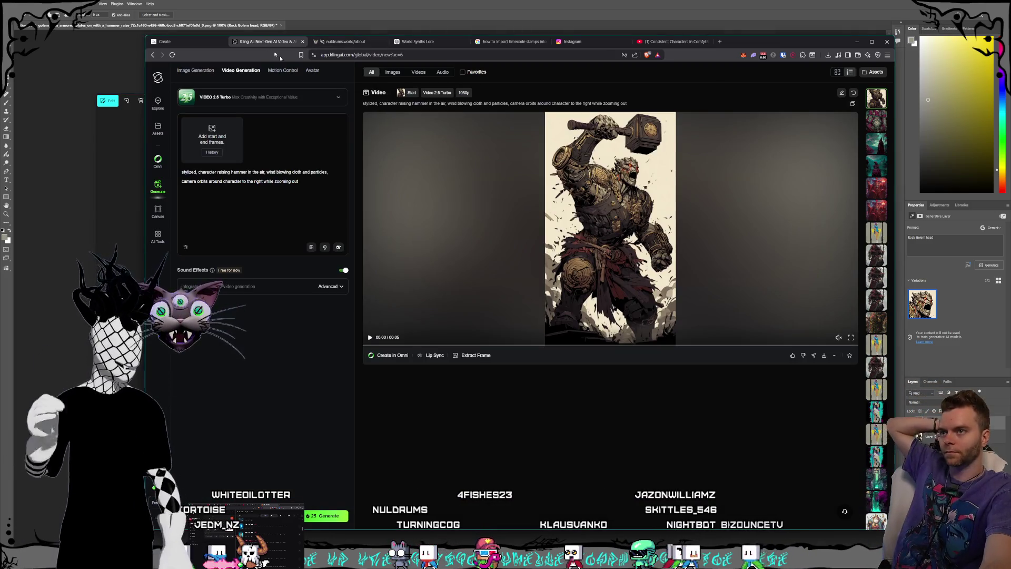
pyautogui.click(623, 304)
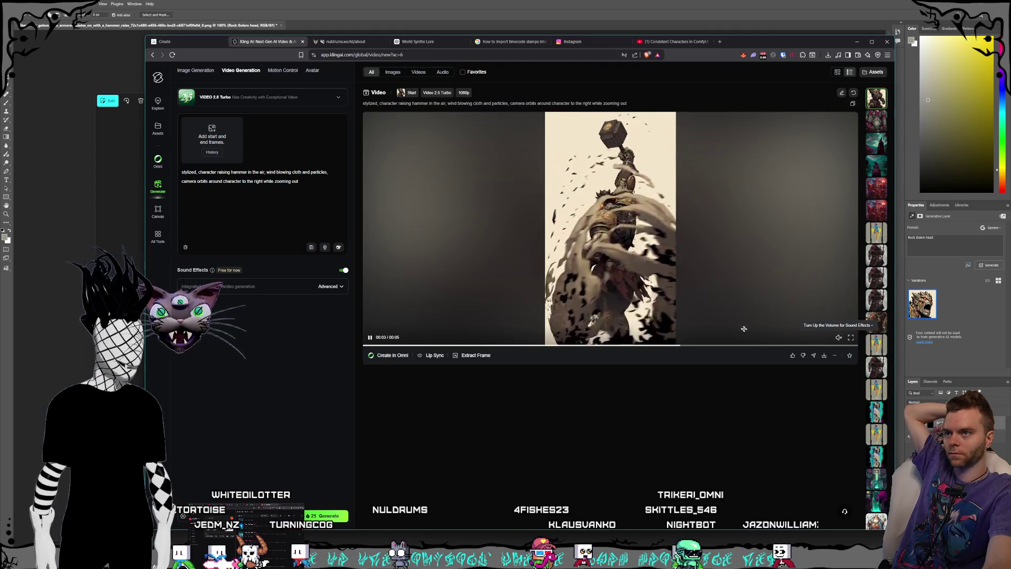
pyautogui.click(850, 337)
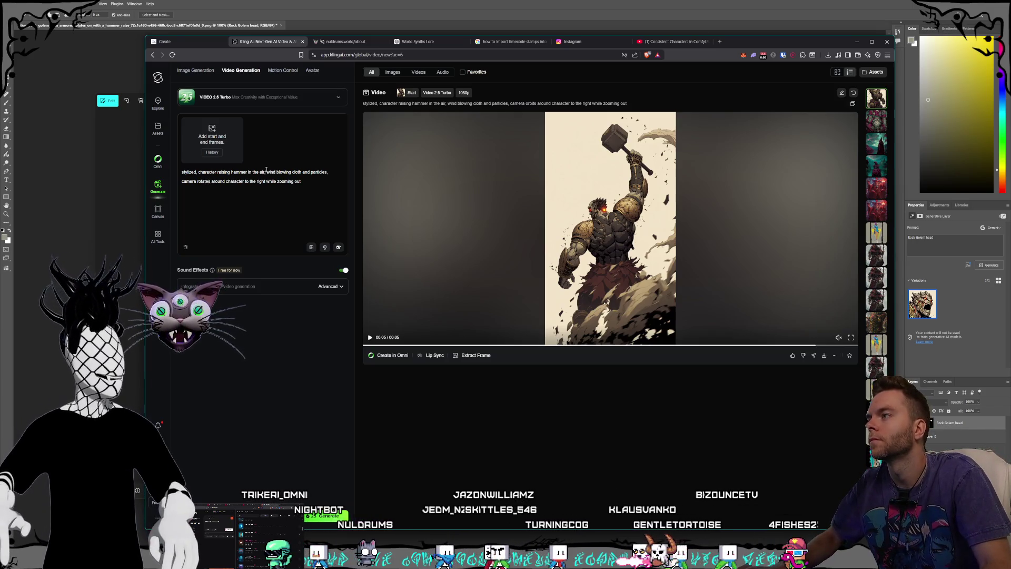
# - Edit the prompt so the character slowly raises the hammer, stays in place, and the camera rotates slowly
pyautogui.write('character stays')
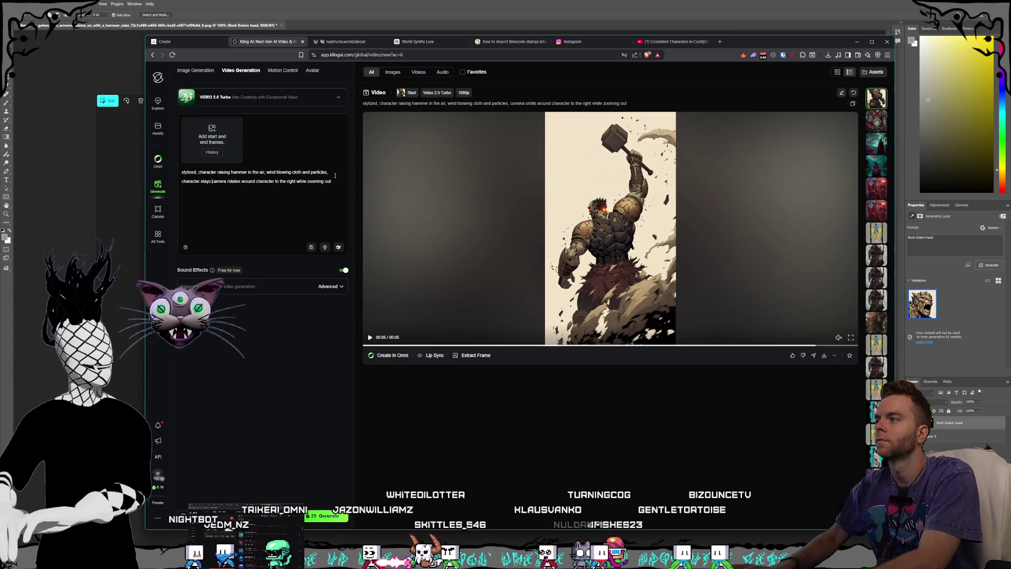
pyautogui.write('ce,')
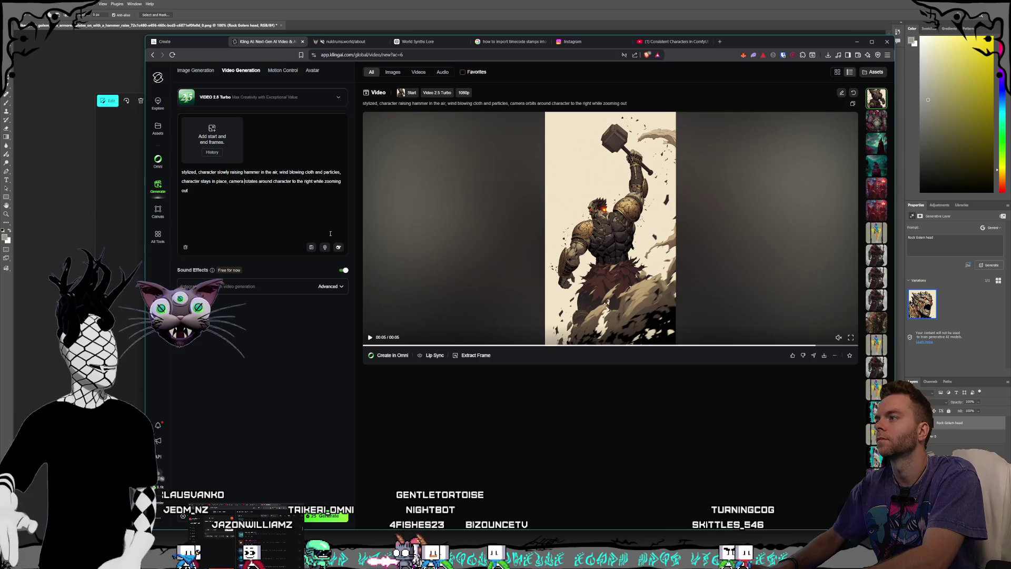
pyautogui.click(258, 181)
pyautogui.write('slowly')
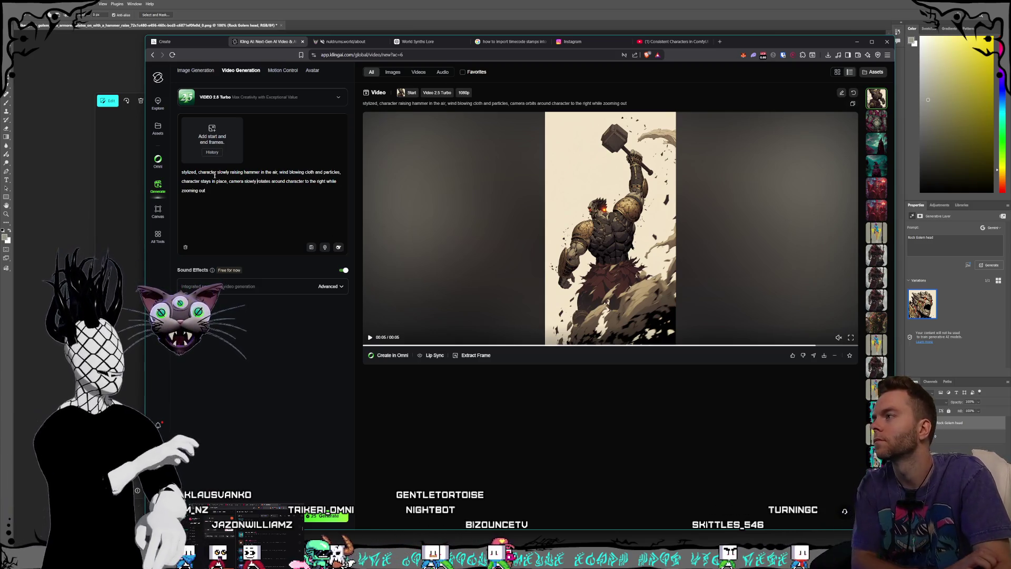
pyautogui.hotkey('alt', 'Tab')
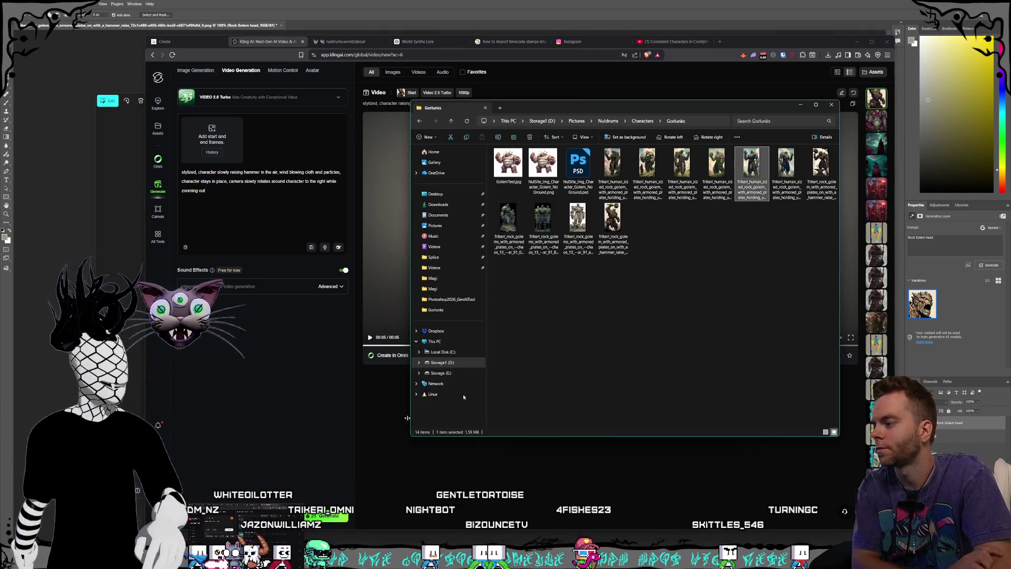
# - Set the hammer golem image as start frame and generate a new video from the revised prompt
pyautogui.moveTo(613, 217)
pyautogui.mouseDown()
pyautogui.moveTo(207, 138)
pyautogui.moveTo(211, 164)
pyautogui.mouseUp()
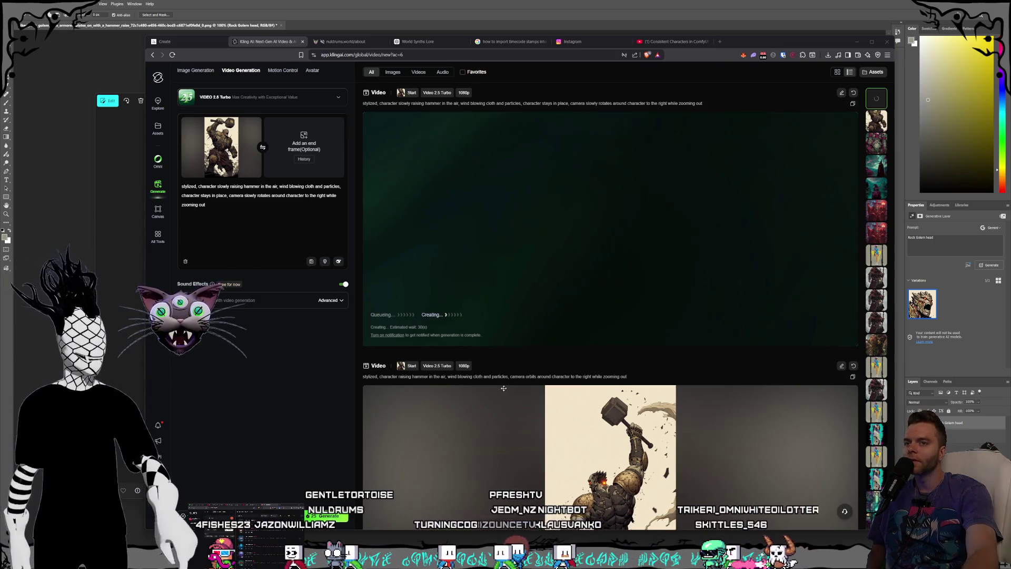
pyautogui.scroll(-2, 529, 371)
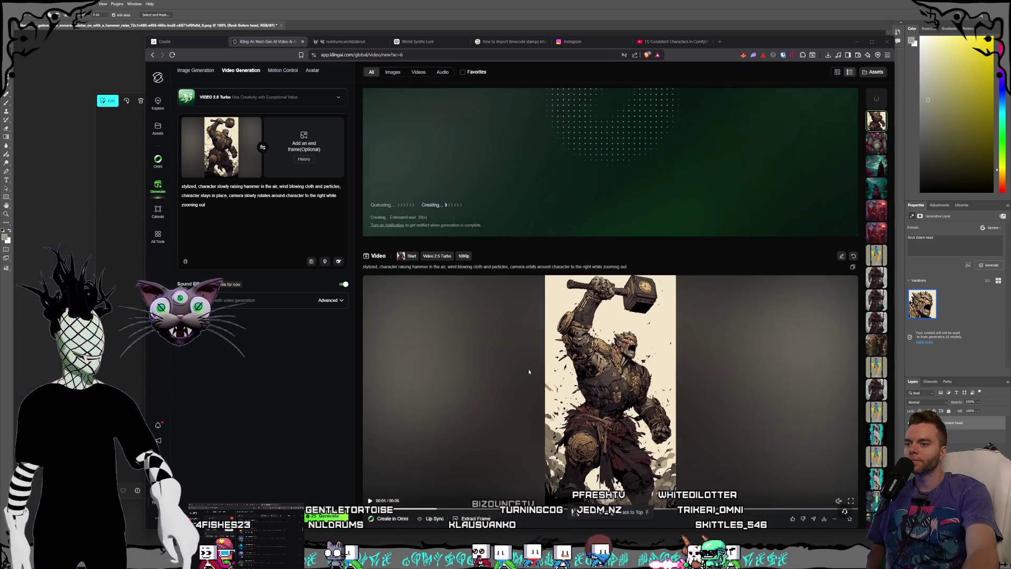
pyautogui.scroll(2, 529, 372)
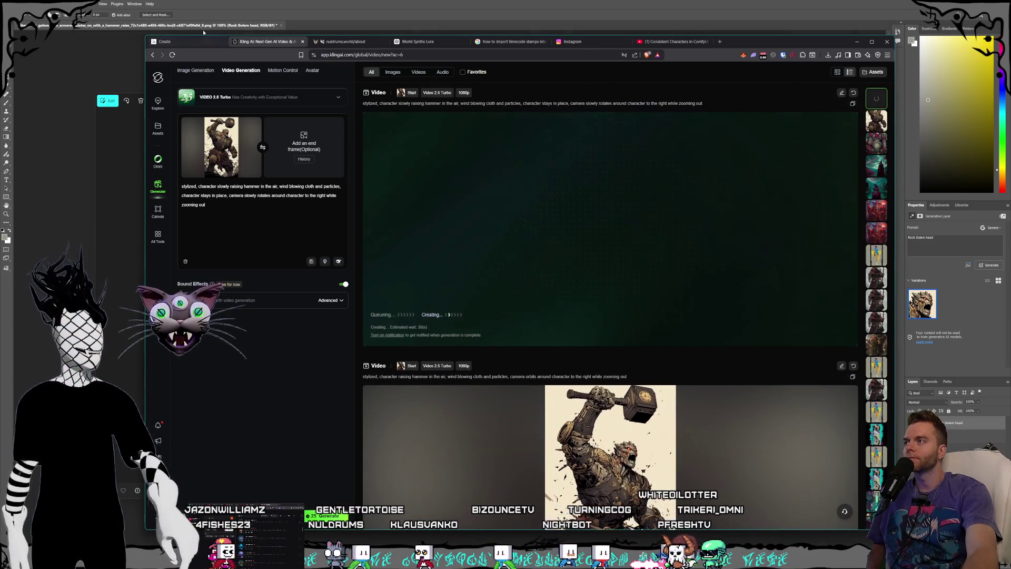
# - Check the Midjourney grids of rock golems with alien technology, then return to Photoshop's hammer golem
pyautogui.click(197, 40)
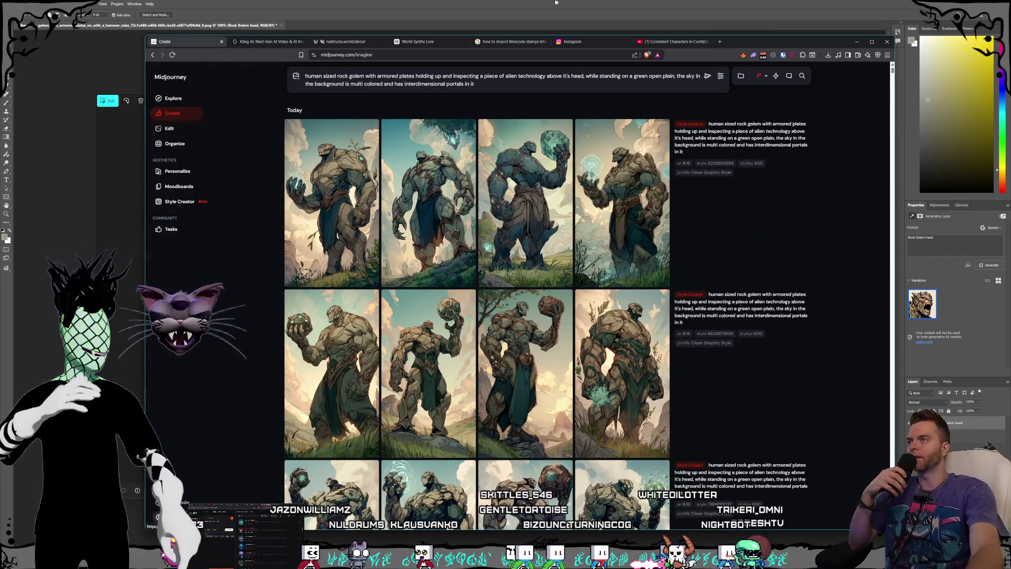
pyautogui.click(540, 2)
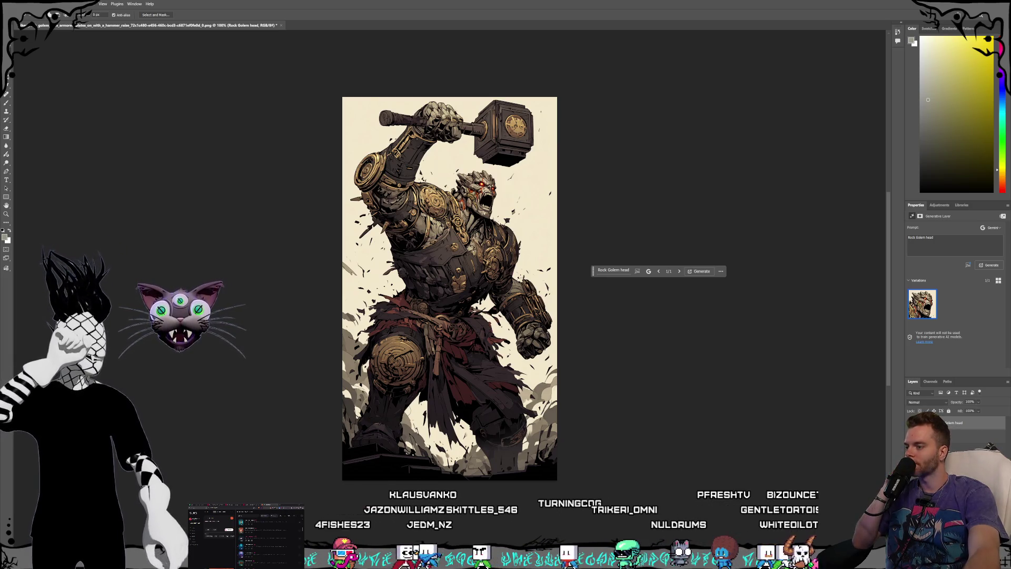
# - Rewind the Gorlunks short in Premiere Pro to an earlier moment, then return to Photoshop
pyautogui.hotkey('alt', 'Tab')
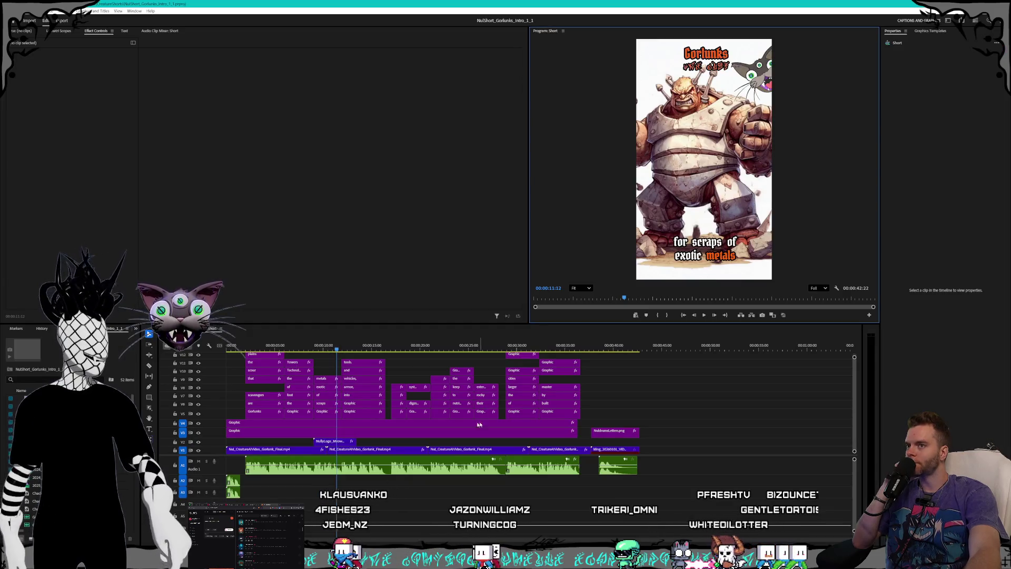
pyautogui.moveTo(347, 343)
pyautogui.mouseDown()
pyautogui.moveTo(203, 334)
pyautogui.moveTo(246, 334)
pyautogui.mouseUp()
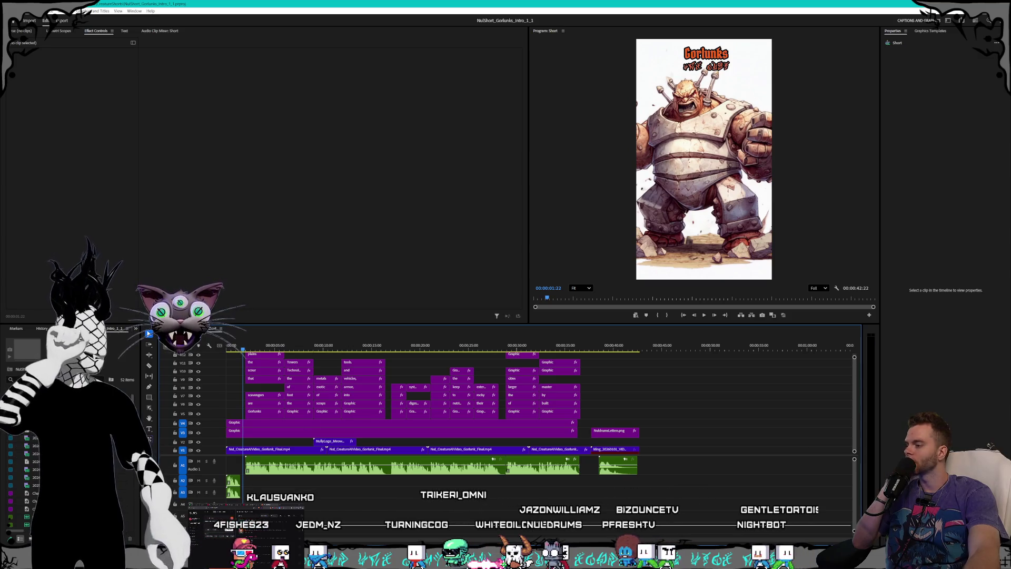
pyautogui.hotkey('alt', 'Tab')
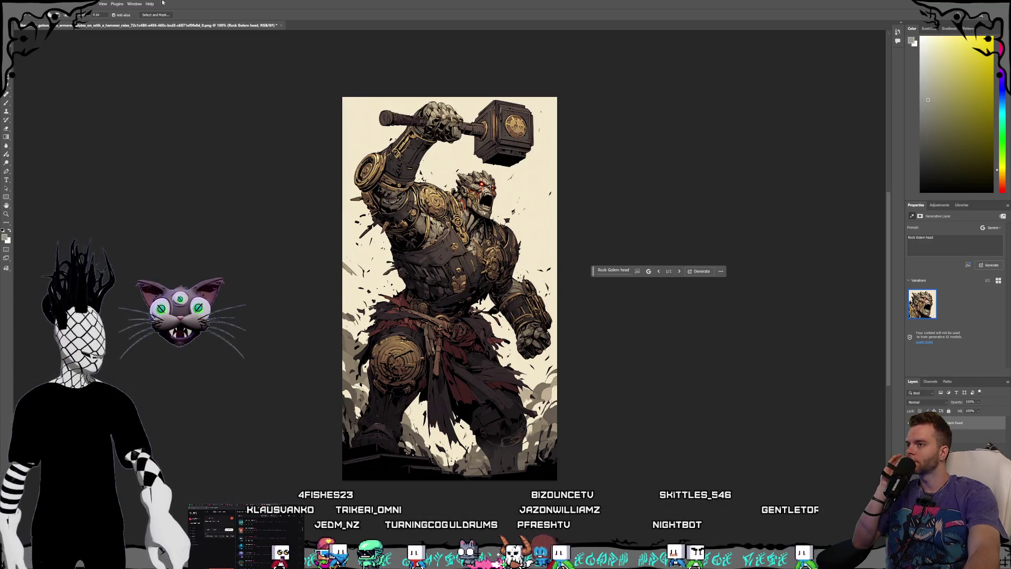
# - Open NulSite_Img_Character_Golem_NoGround.png as a new Photoshop document
pyautogui.click(12, 4)
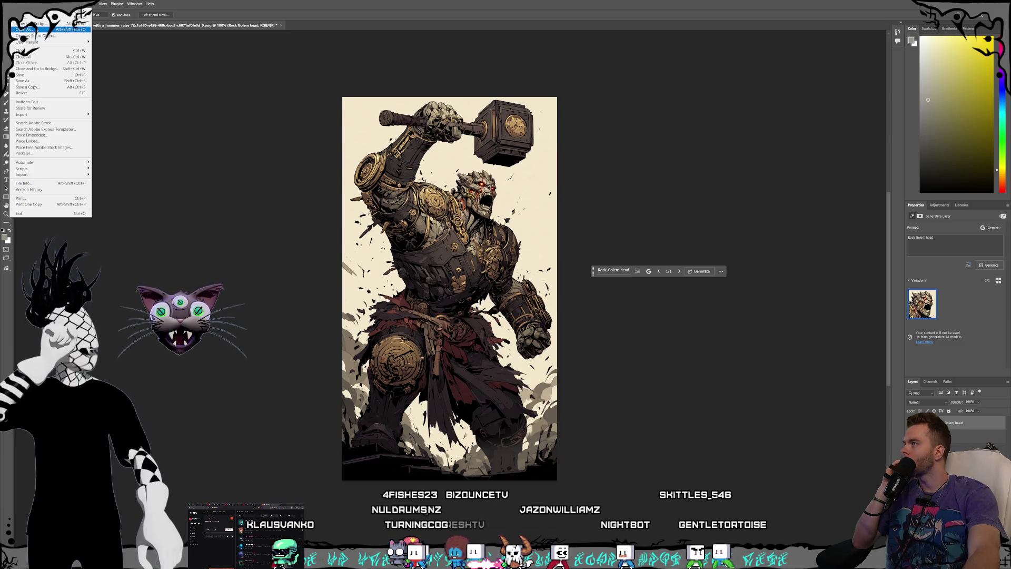
pyautogui.click(45, 29)
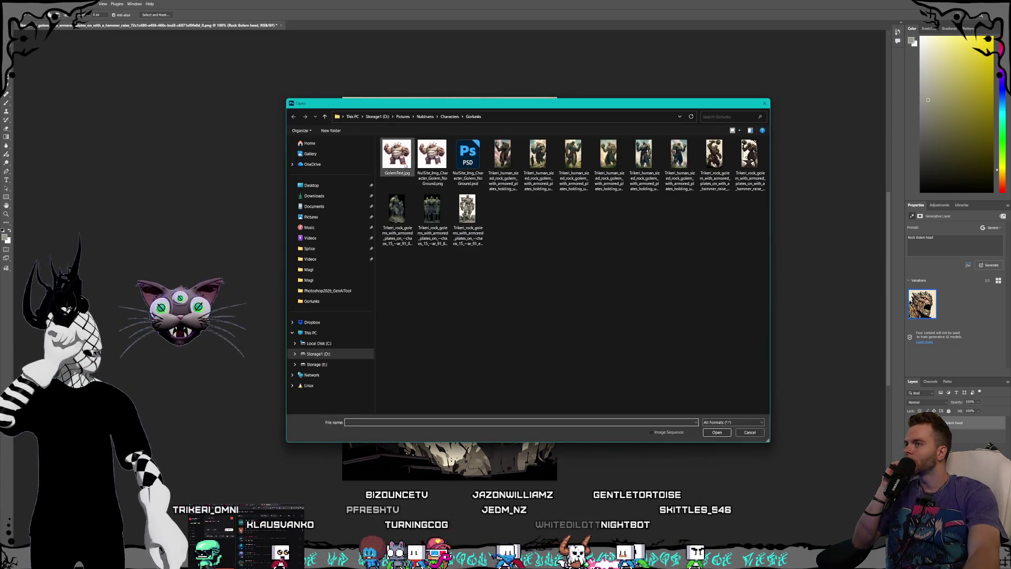
pyautogui.click(430, 160)
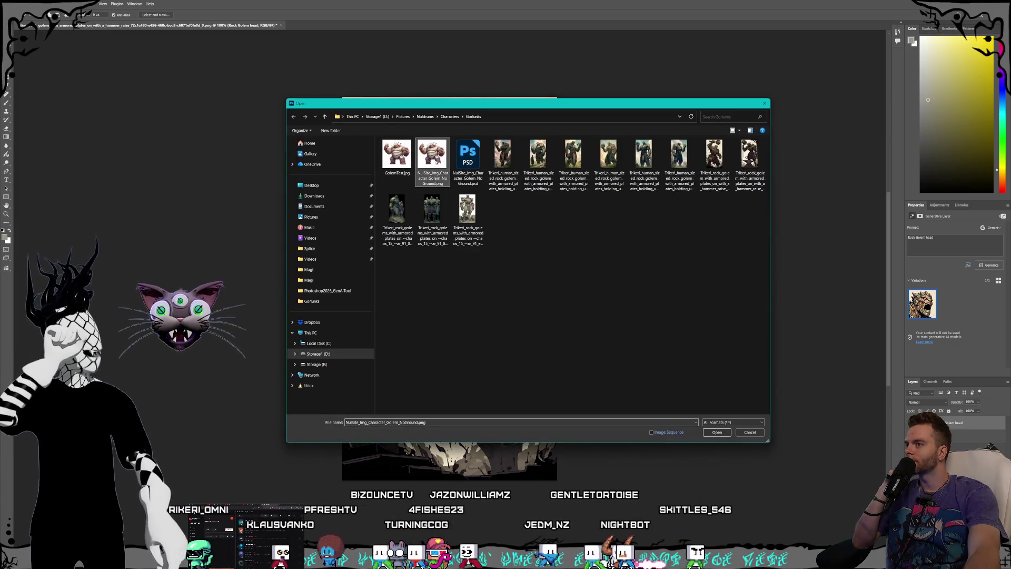
pyautogui.doubleClick(437, 164)
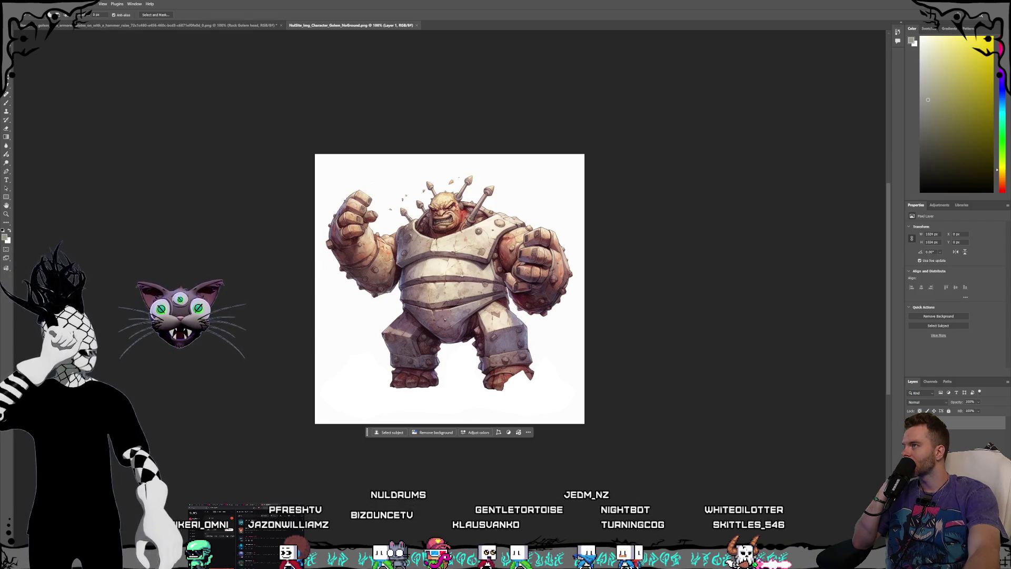
# - Find the bulky golem reference image in References > Races and copy it
pyautogui.click(11, 4)
pyautogui.click(25, 16)
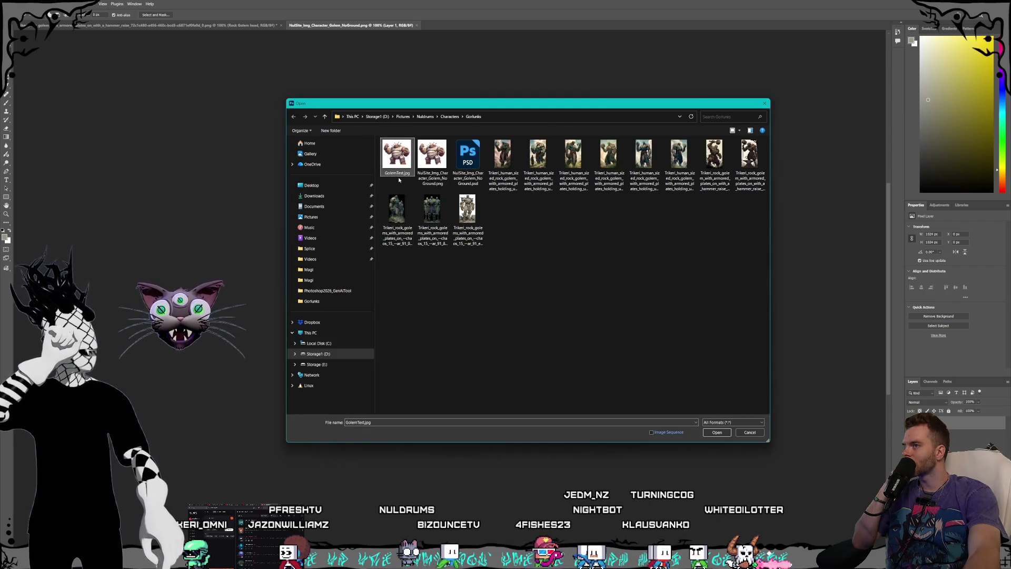
pyautogui.click(450, 117)
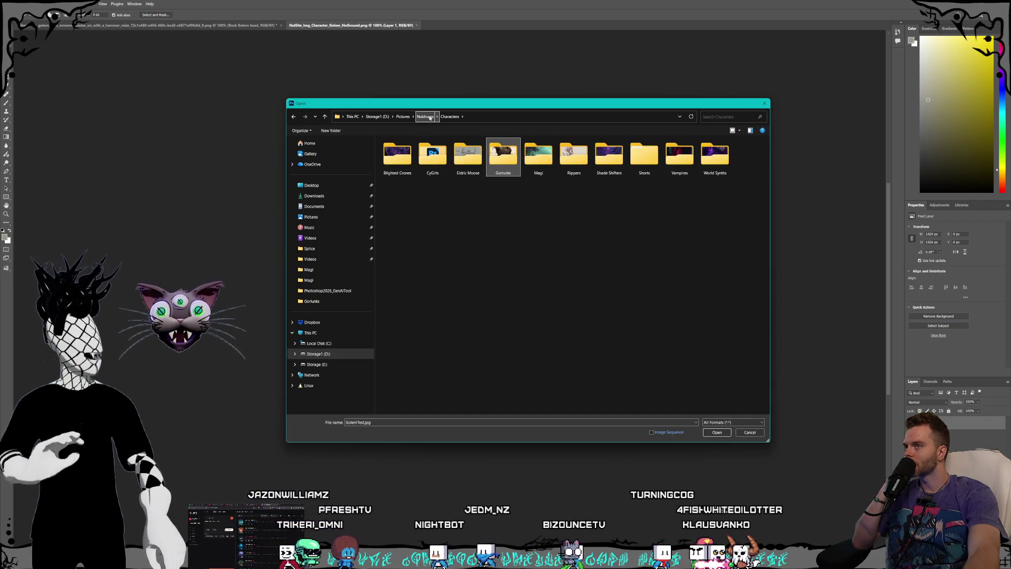
pyautogui.click(426, 117)
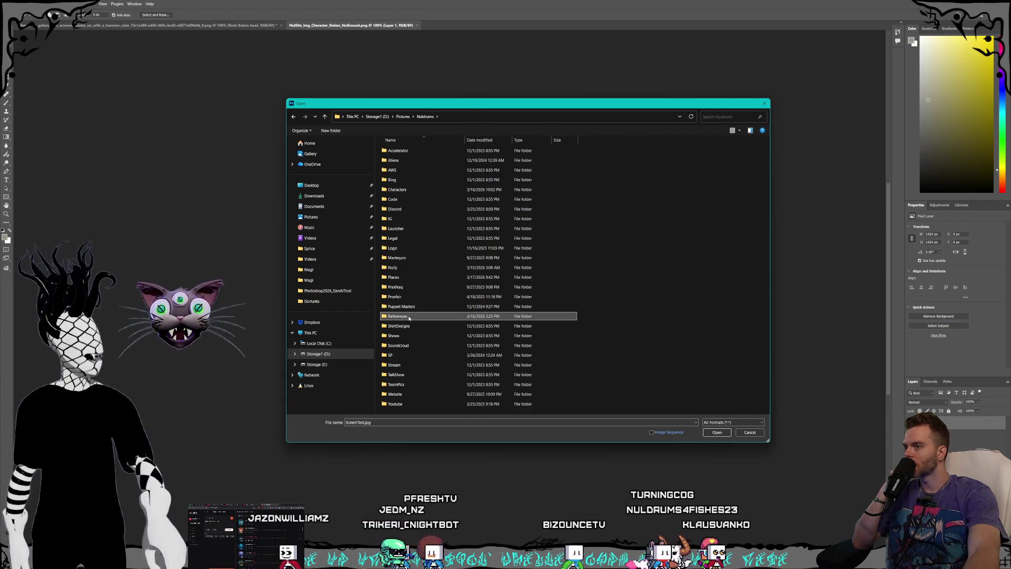
pyautogui.doubleClick(408, 318)
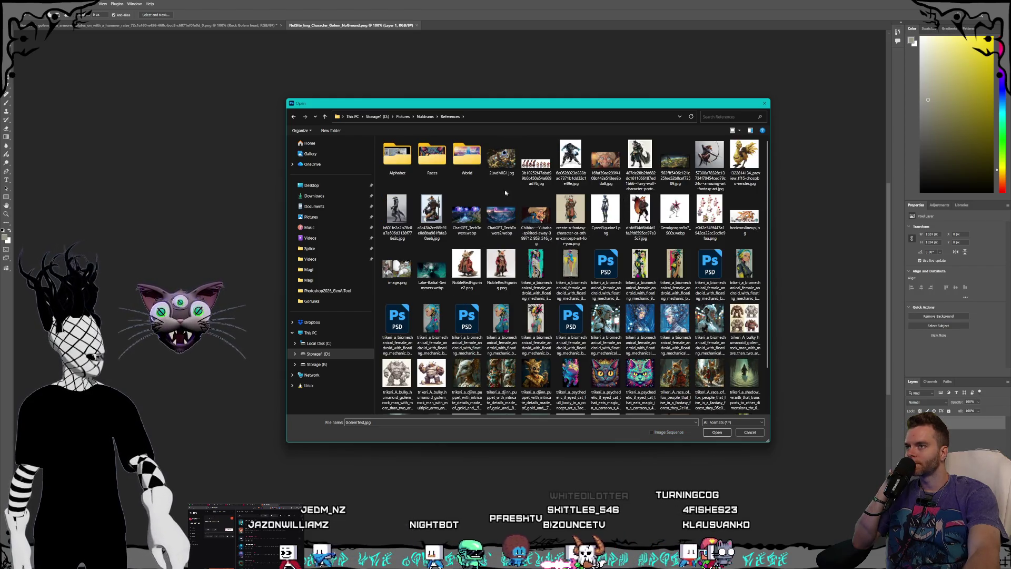
pyautogui.doubleClick(426, 161)
pyautogui.click(472, 177)
pyautogui.rightClick(471, 176)
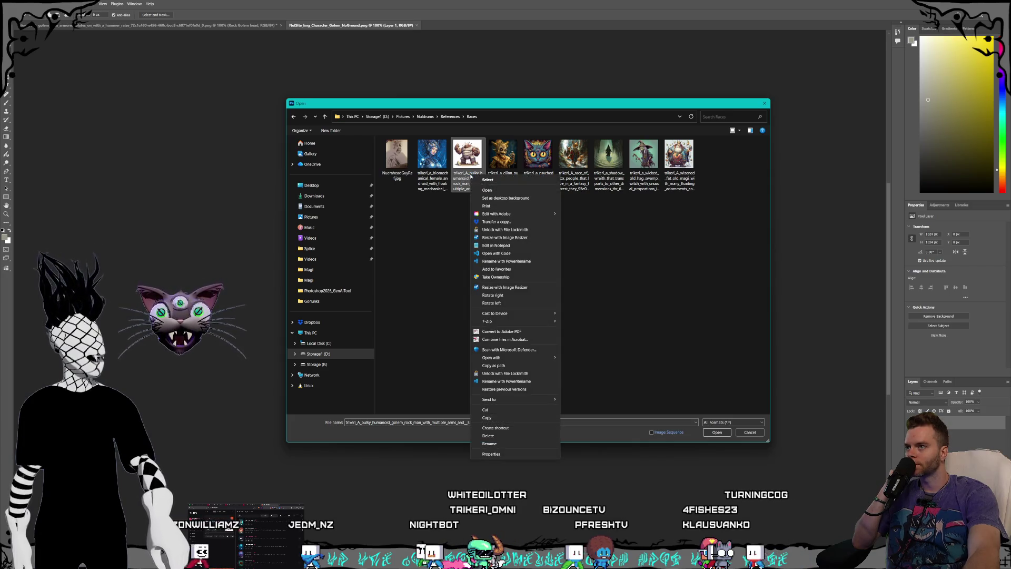
pyautogui.click(490, 418)
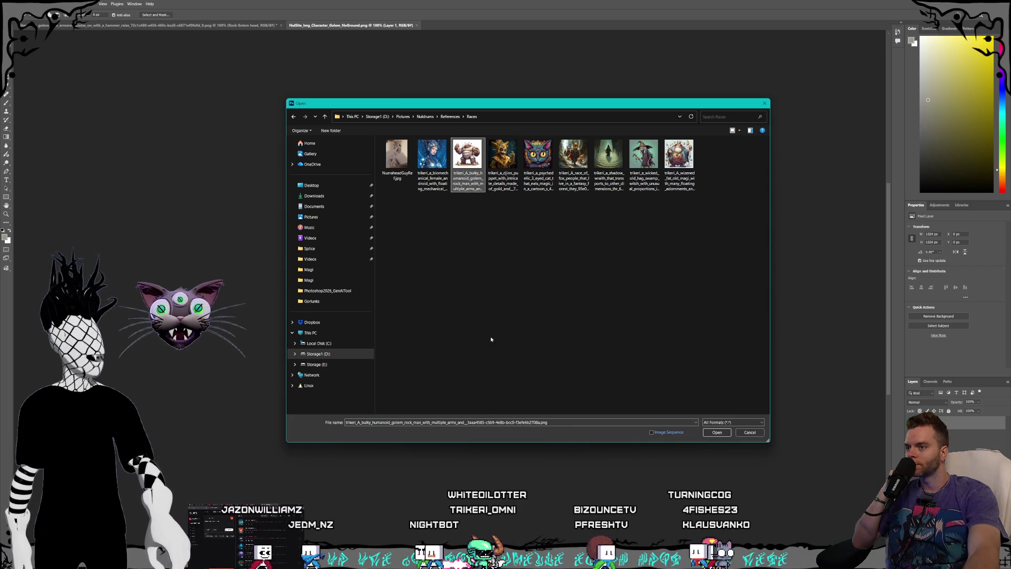
# - Paste the bulky golem image into the Characters > Gorlunks folder and open it
pyautogui.click(430, 117)
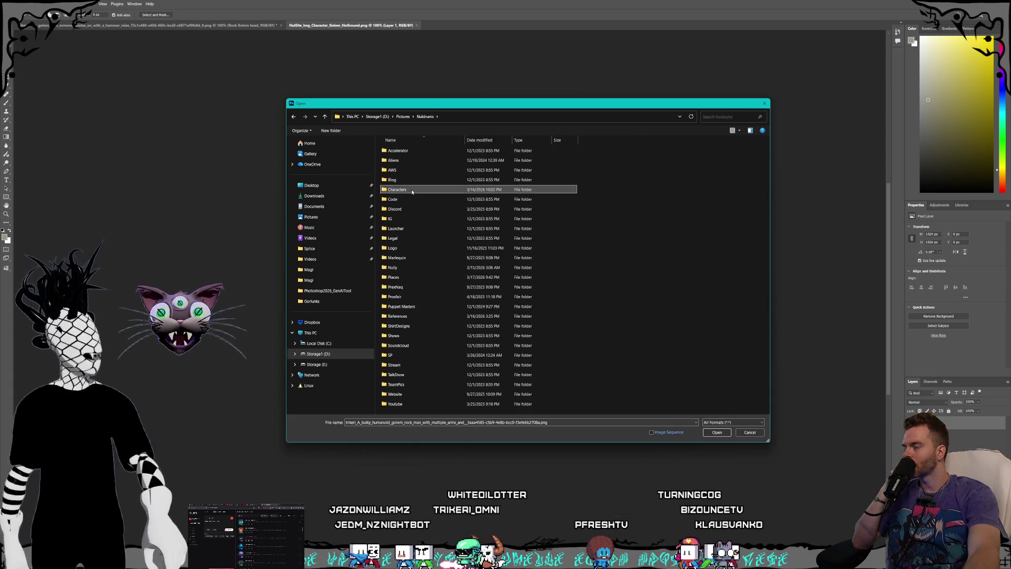
pyautogui.doubleClick(418, 196)
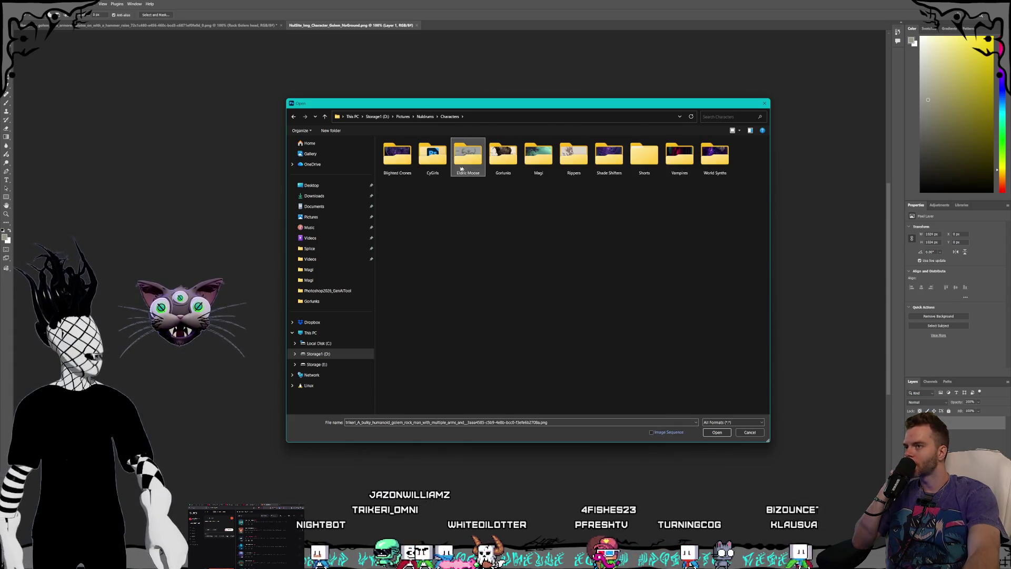
pyautogui.click(435, 168)
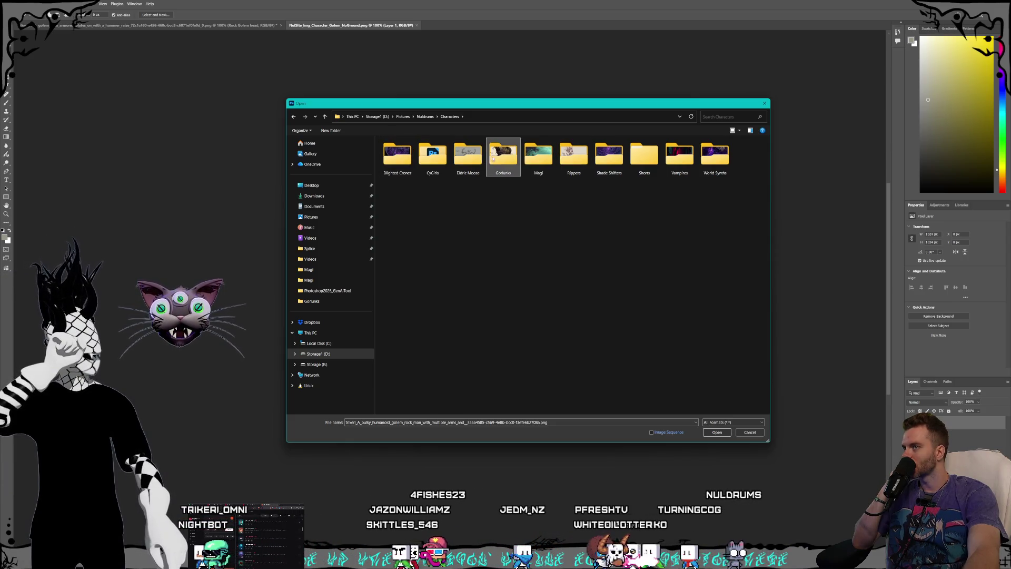
pyautogui.doubleClick(503, 157)
pyautogui.rightClick(509, 234)
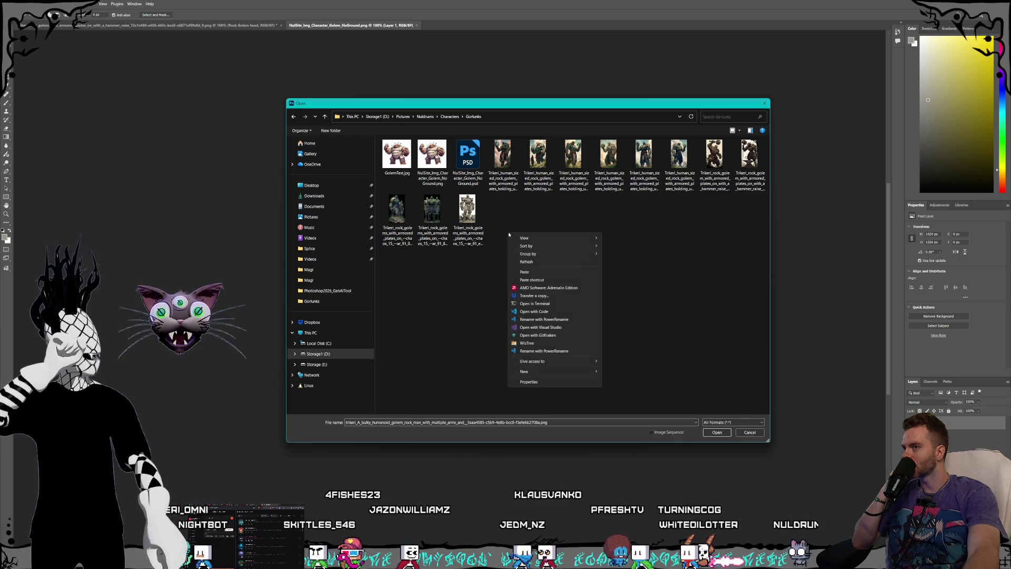
pyautogui.click(529, 273)
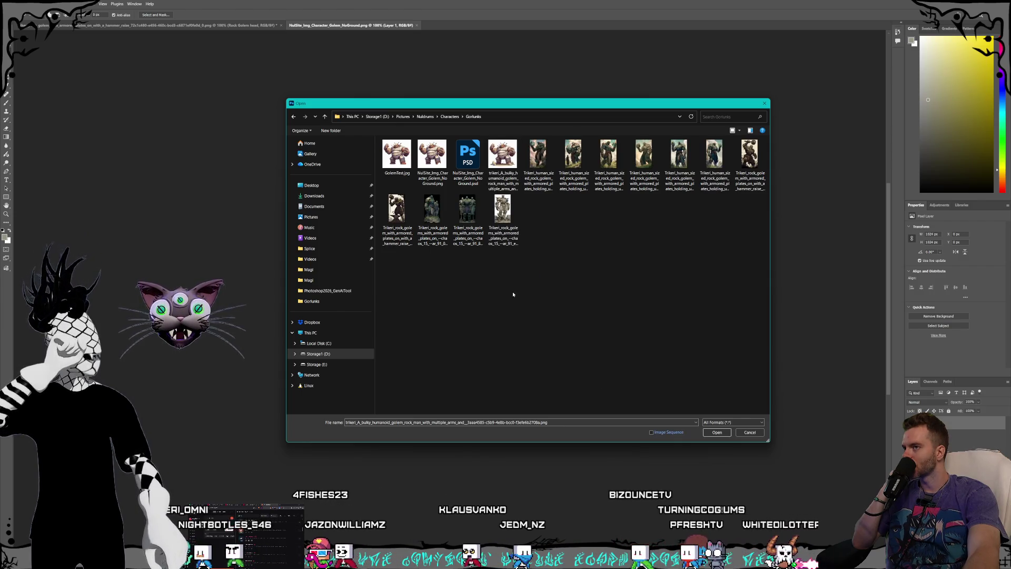
pyautogui.doubleClick(505, 179)
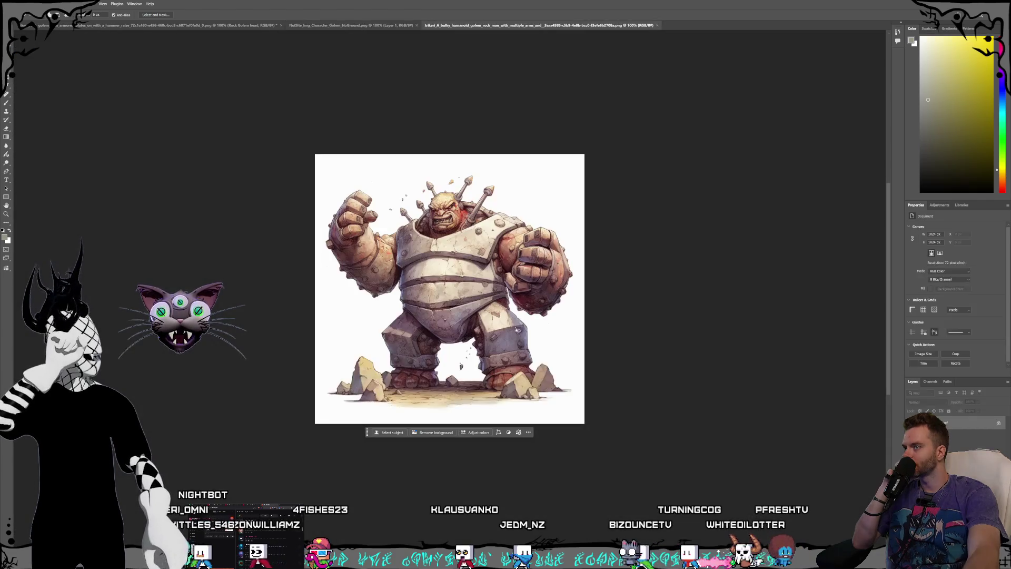
# - Convert the bulky golem's Background into Layer 0, then browse the Gorlunks folder for another image
pyautogui.doubleClick(964, 424)
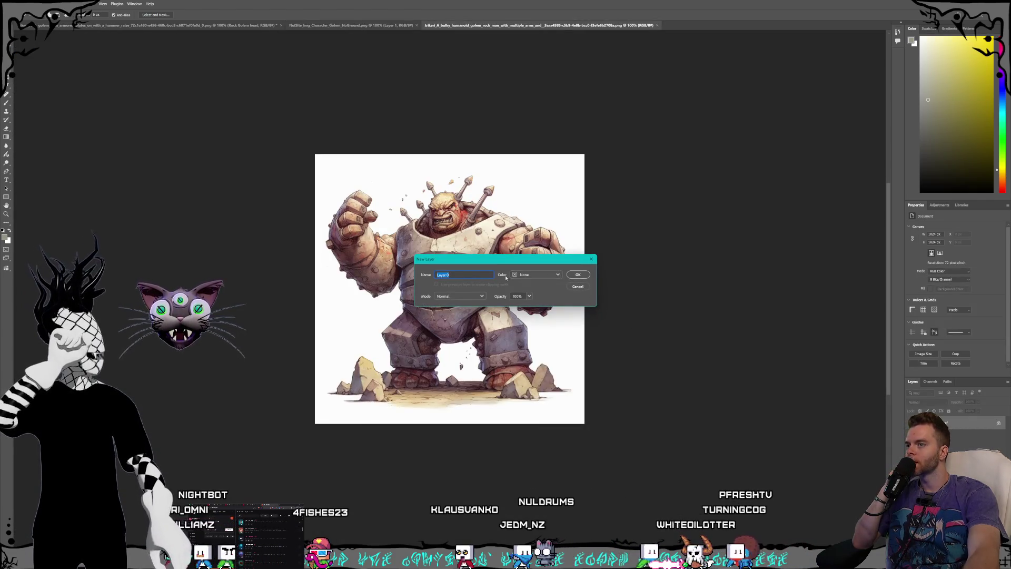
pyautogui.click(589, 276)
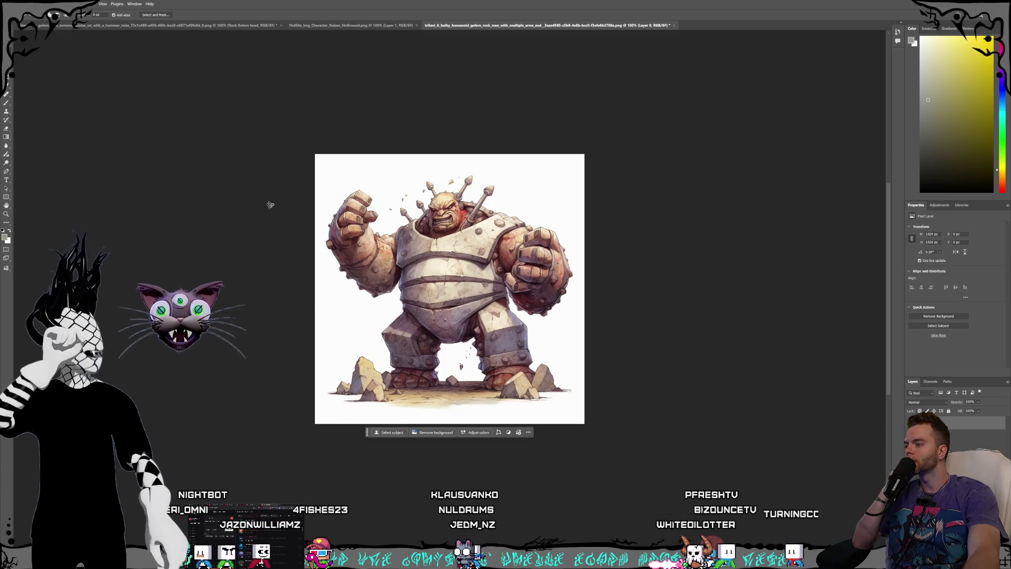
pyautogui.click(17, 4)
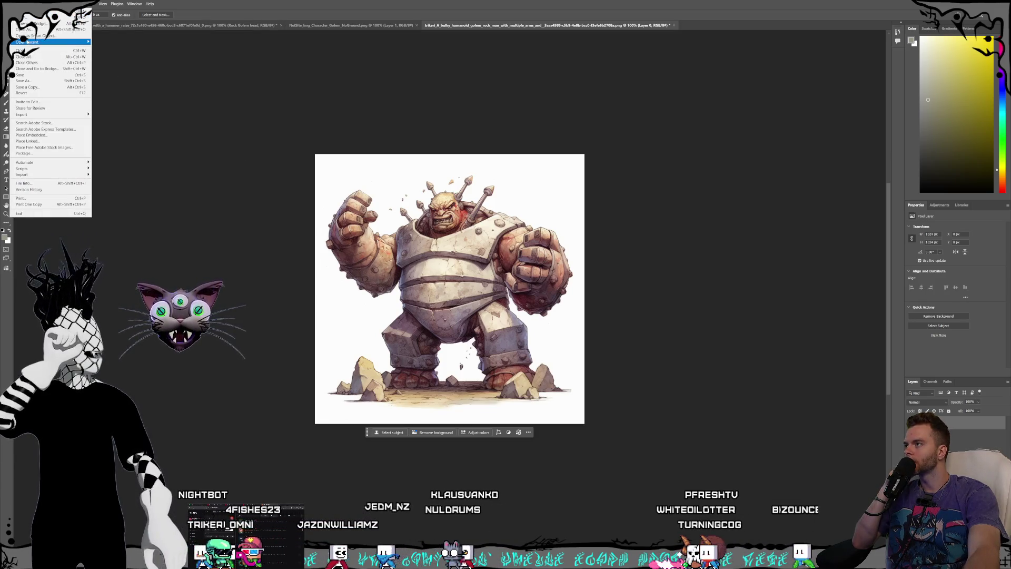
pyautogui.click(24, 30)
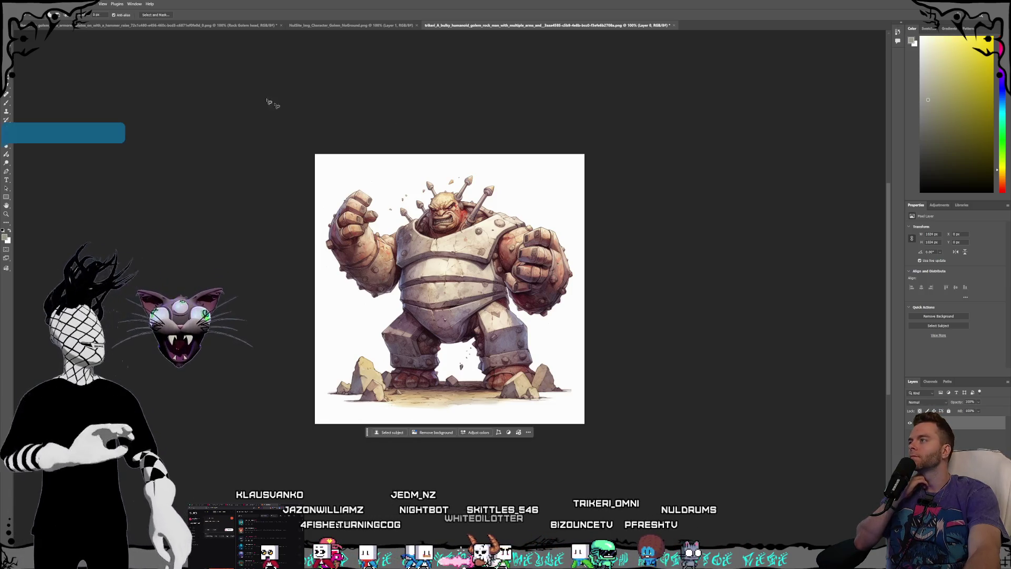
pyautogui.hotkey('ctrl', 'o')
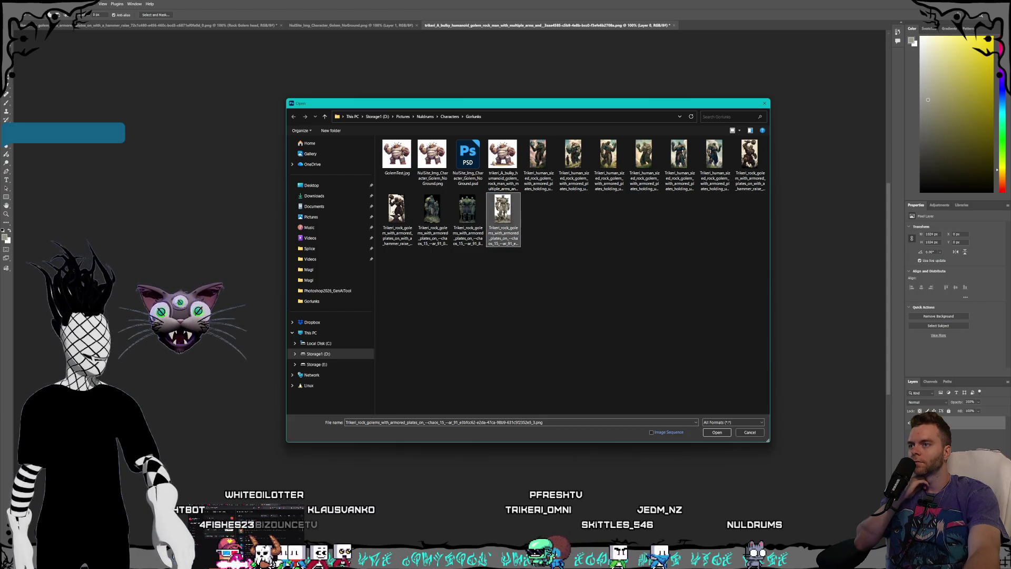
# - Open the tall armored rock golem image and copy the entire bulky golem canvas
pyautogui.press('Return')
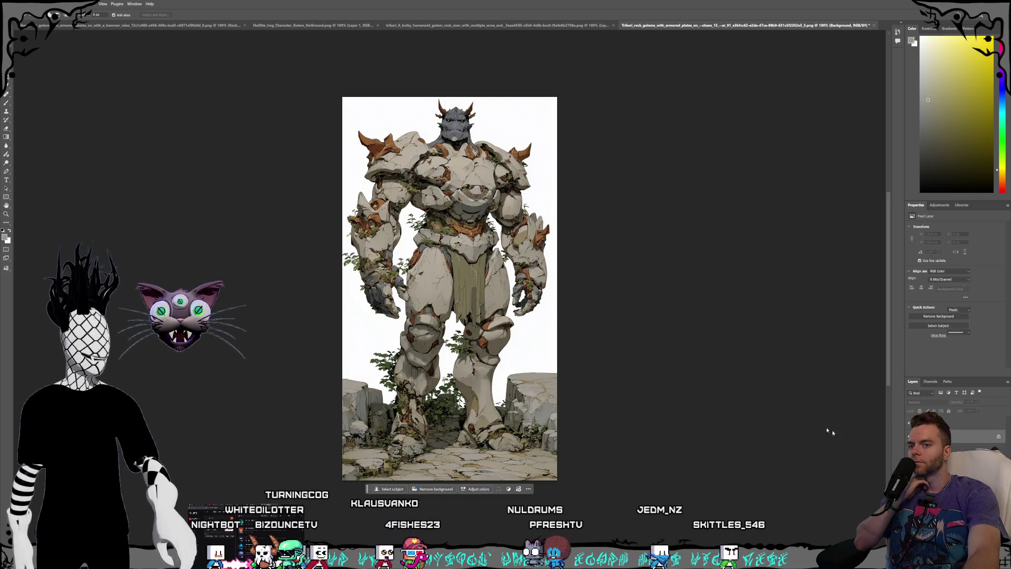
pyautogui.click(615, 272)
pyautogui.click(537, 30)
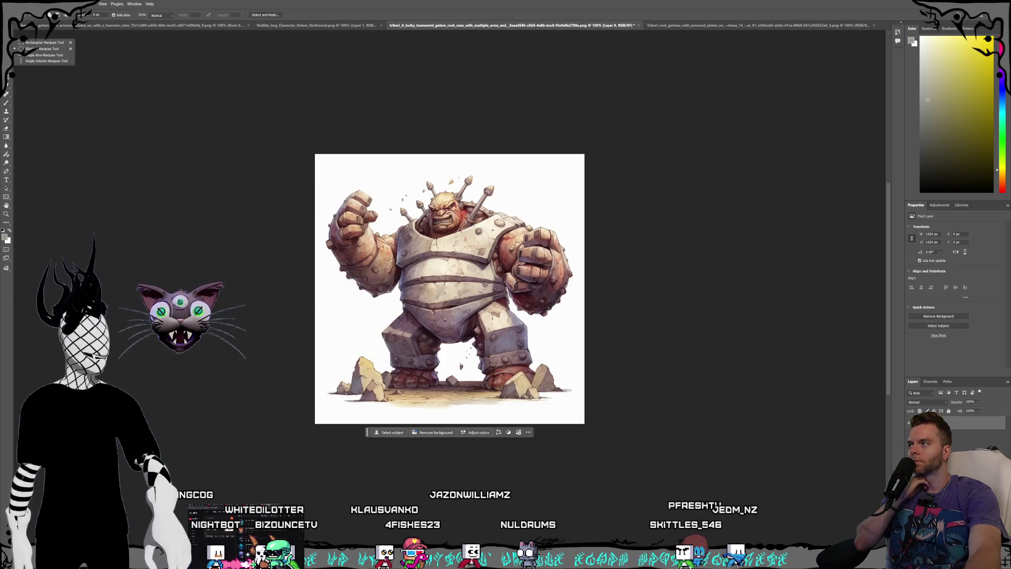
pyautogui.press('m')
pyautogui.moveTo(268, 128); pyautogui.dragTo(757, 521)
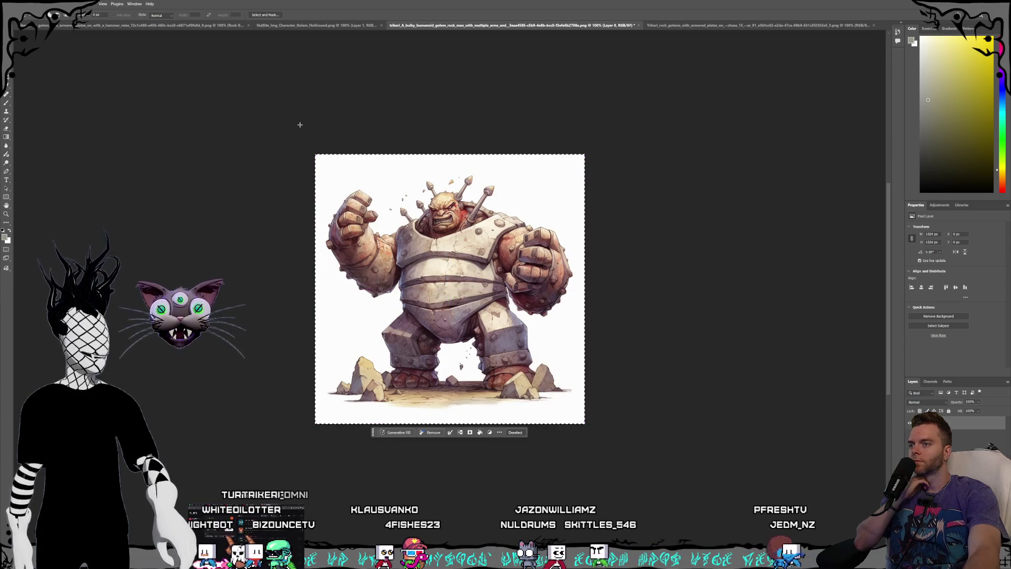
pyautogui.click(23, 3)
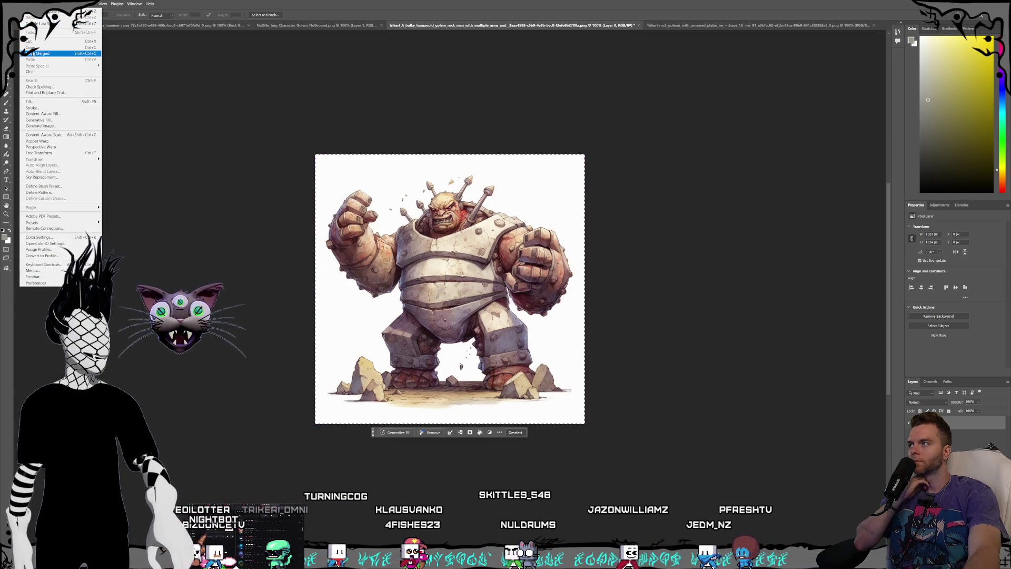
pyautogui.click(45, 48)
# - Paste the bulky golem into the armored golem document as Layer 1
pyautogui.hotkey('ctrl', 'Tab')
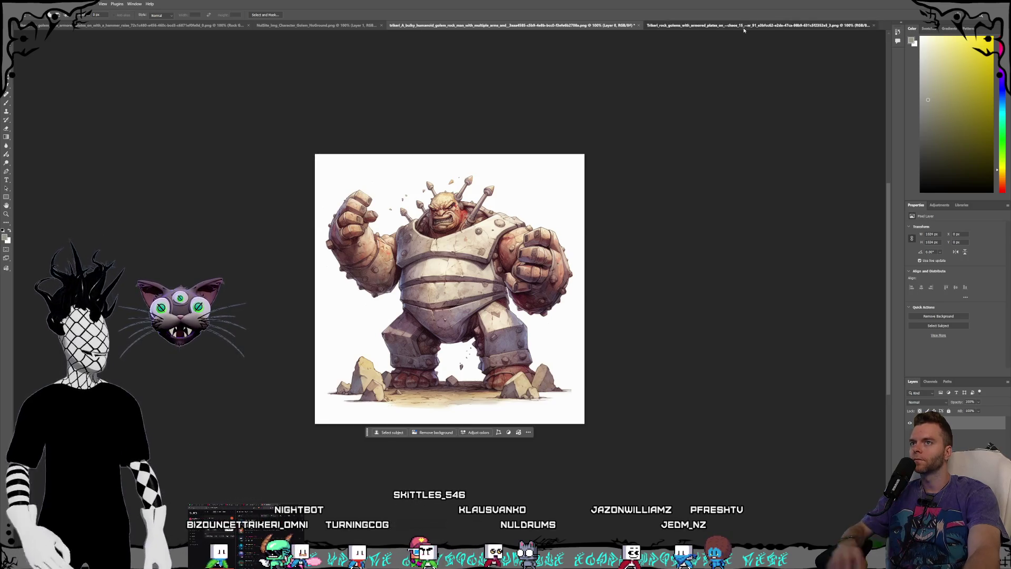
pyautogui.click(24, 4)
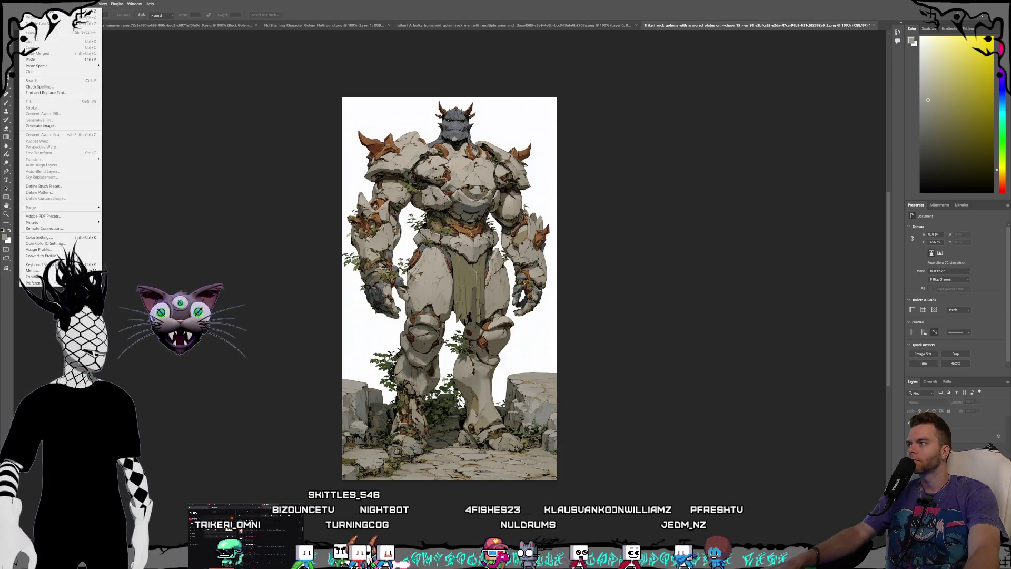
pyautogui.click(42, 59)
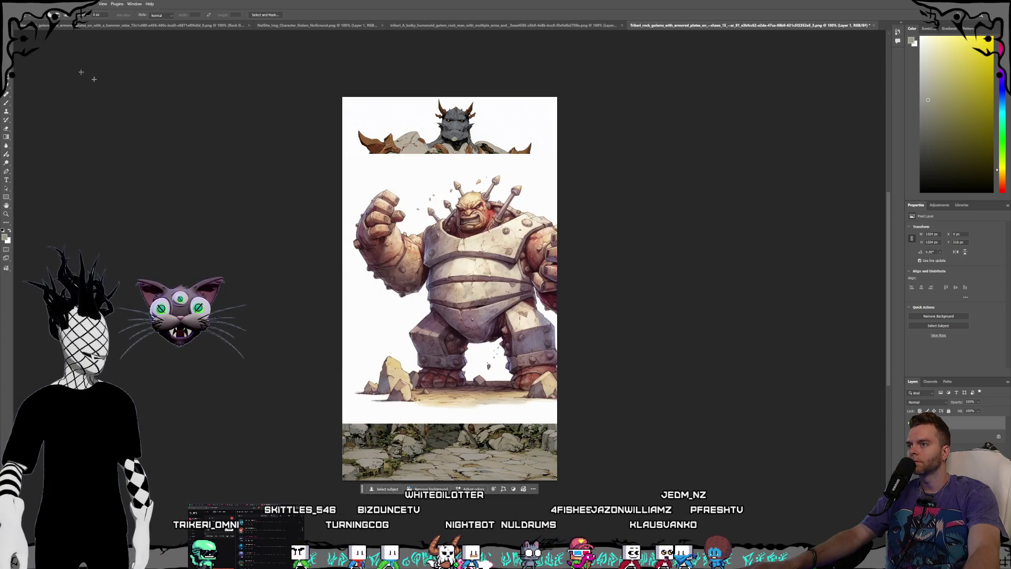
# - Scale the pasted golem to 820 x 820 px and move it down about 52 px
pyautogui.press('v')
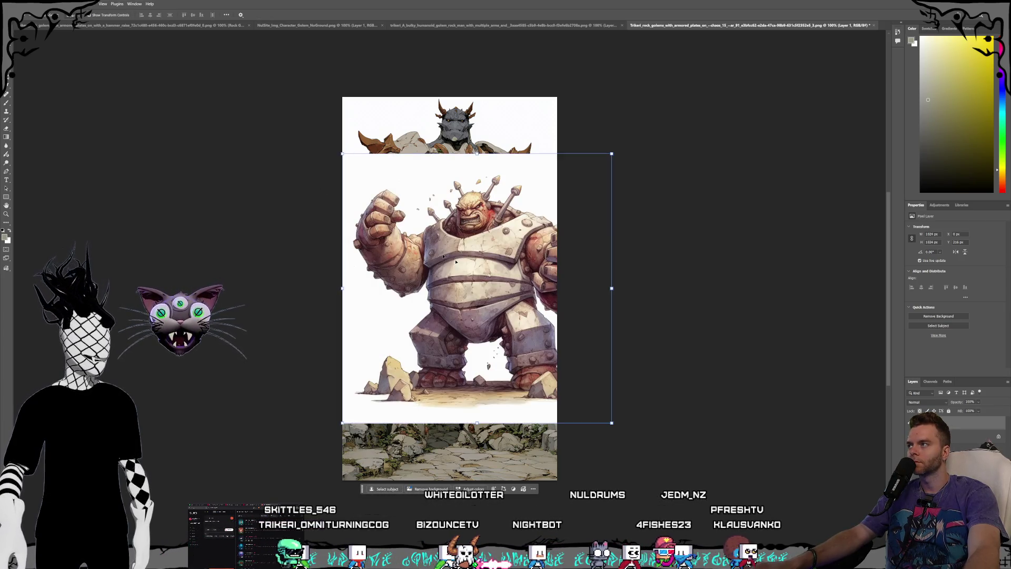
pyautogui.moveTo(612, 422); pyautogui.dragTo(561, 368)
pyautogui.moveTo(456, 275); pyautogui.dragTo(457, 303)
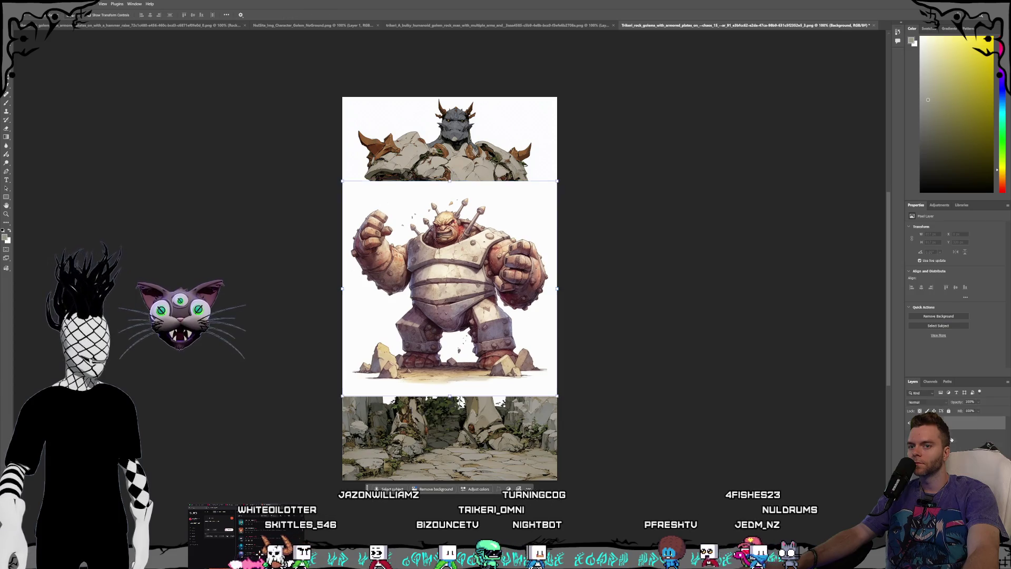
pyautogui.press('Return')
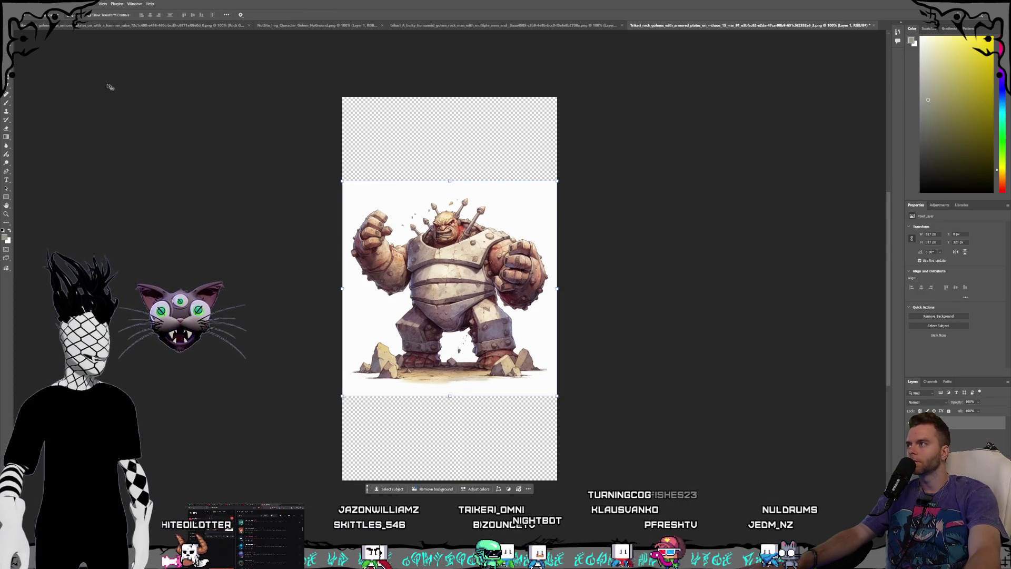
# - Marquee the empty strip above the golem and begin saving as PNG
pyautogui.press('m')
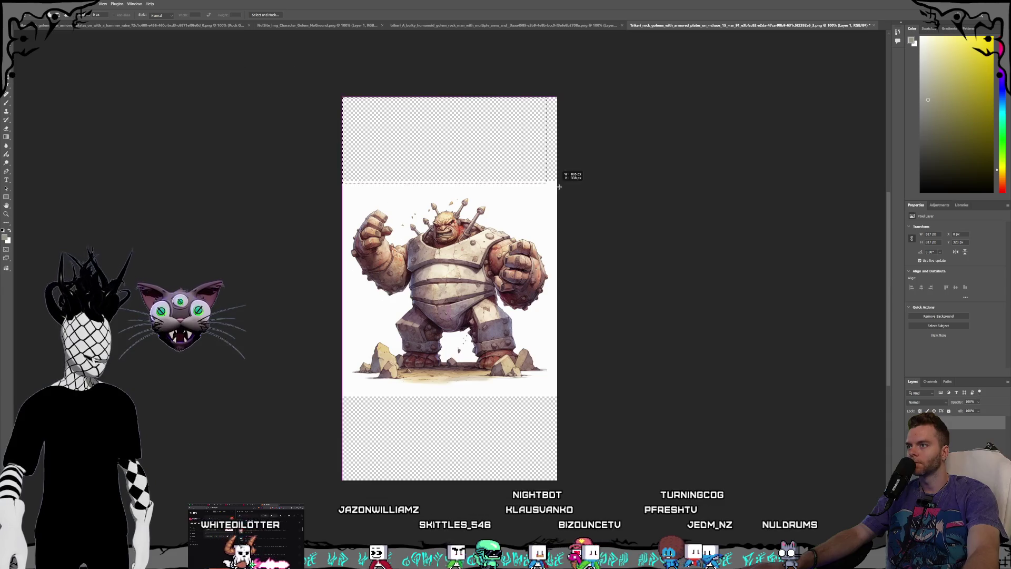
pyautogui.moveTo(574, 184); pyautogui.dragTo(573, 183)
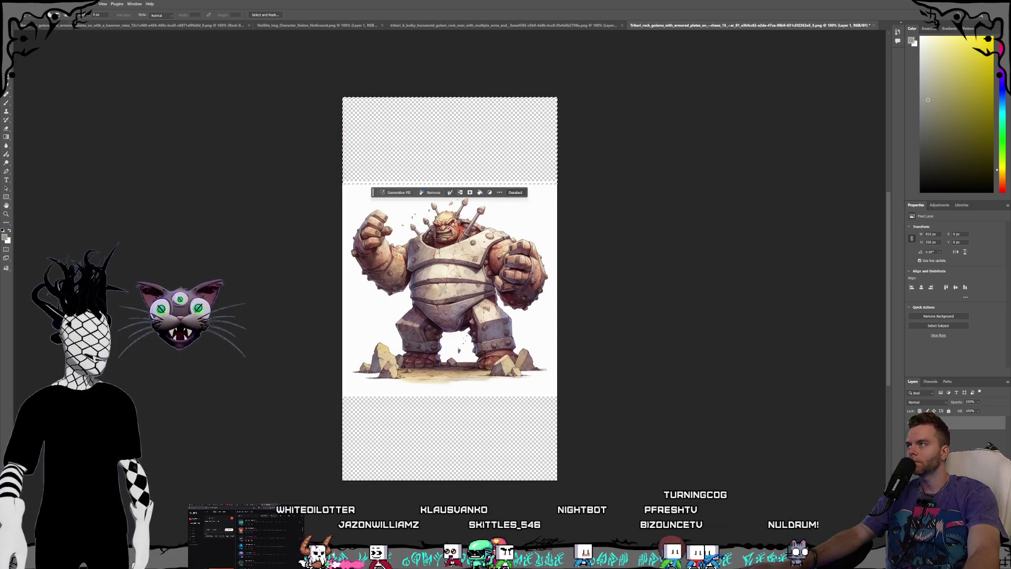
pyautogui.click(26, 3)
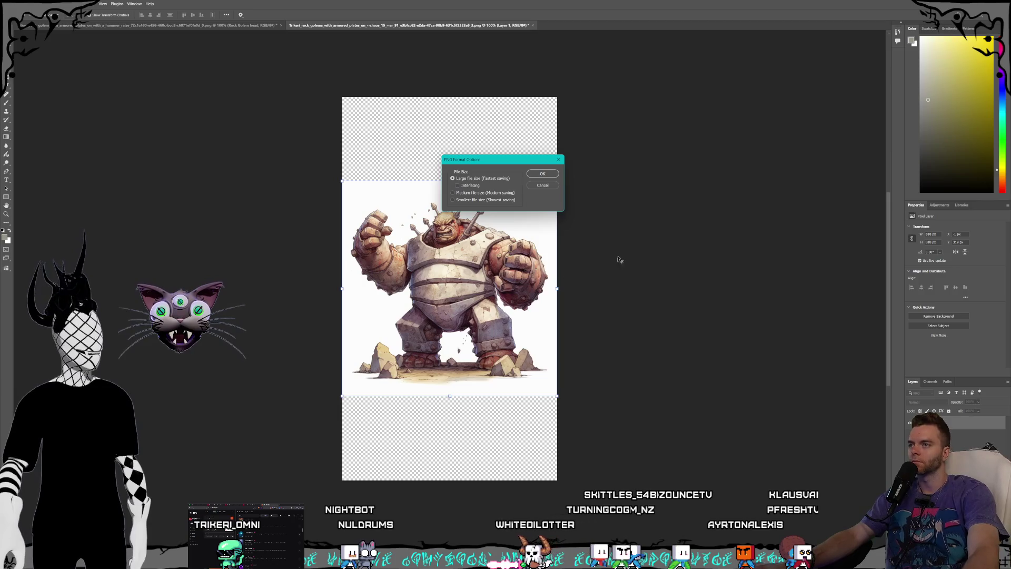
# - Confirm the PNG options and fill the empty top strip with white
pyautogui.click(543, 173)
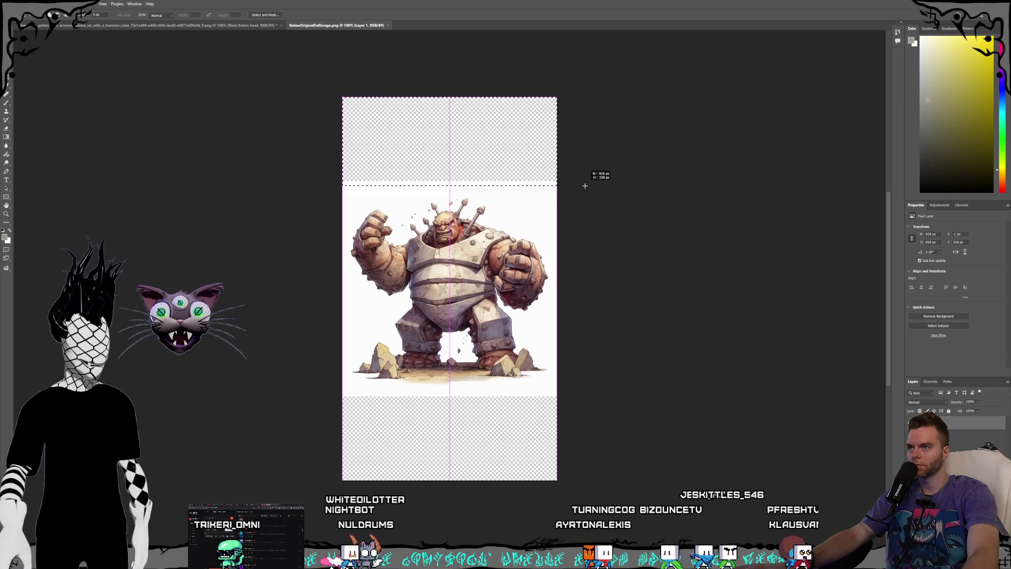
pyautogui.moveTo(585, 186); pyautogui.dragTo(585, 186)
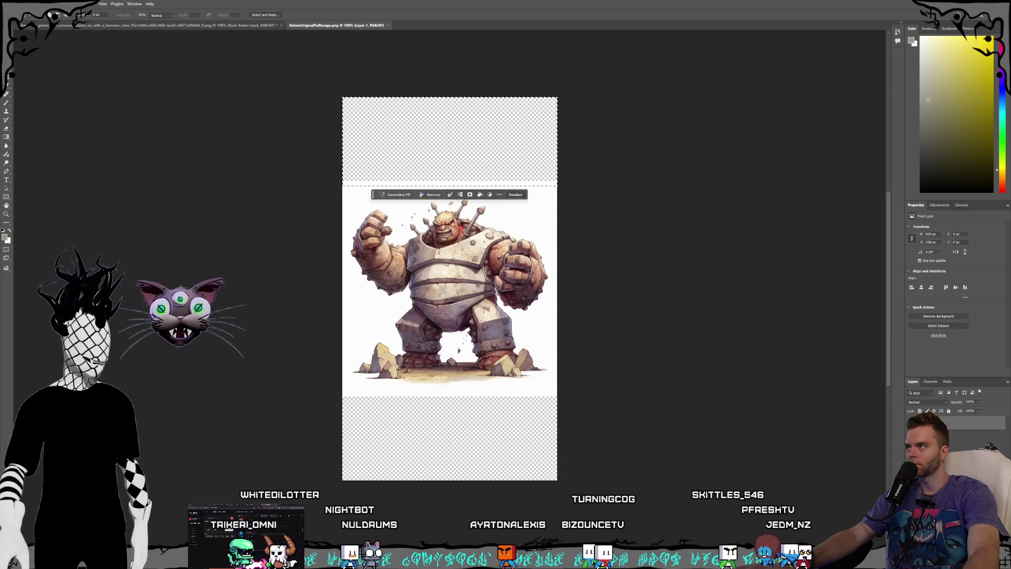
pyautogui.click(27, 4)
pyautogui.click(61, 100)
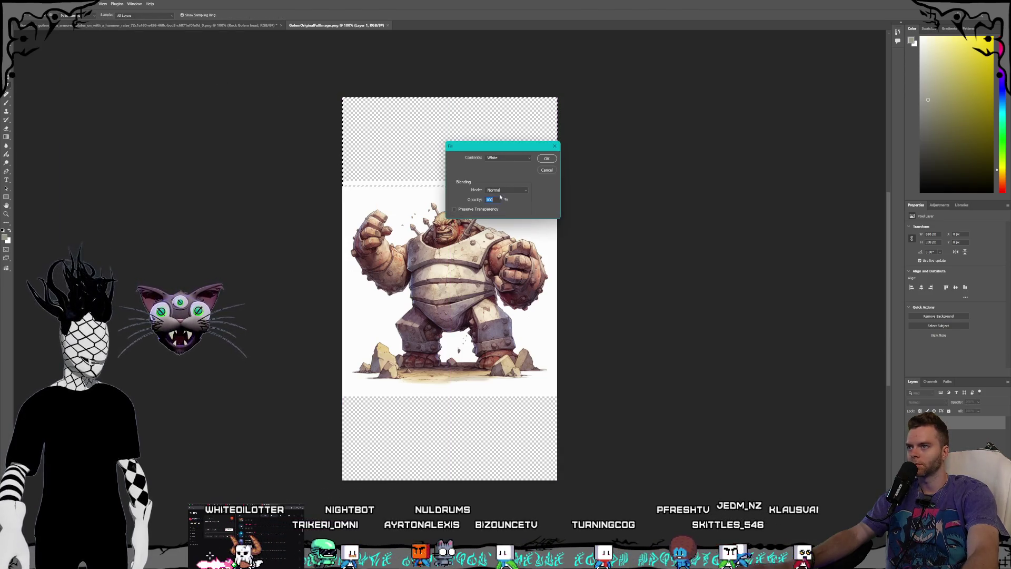
pyautogui.press('Return')
pyautogui.hotkey('ctrl', 'd')
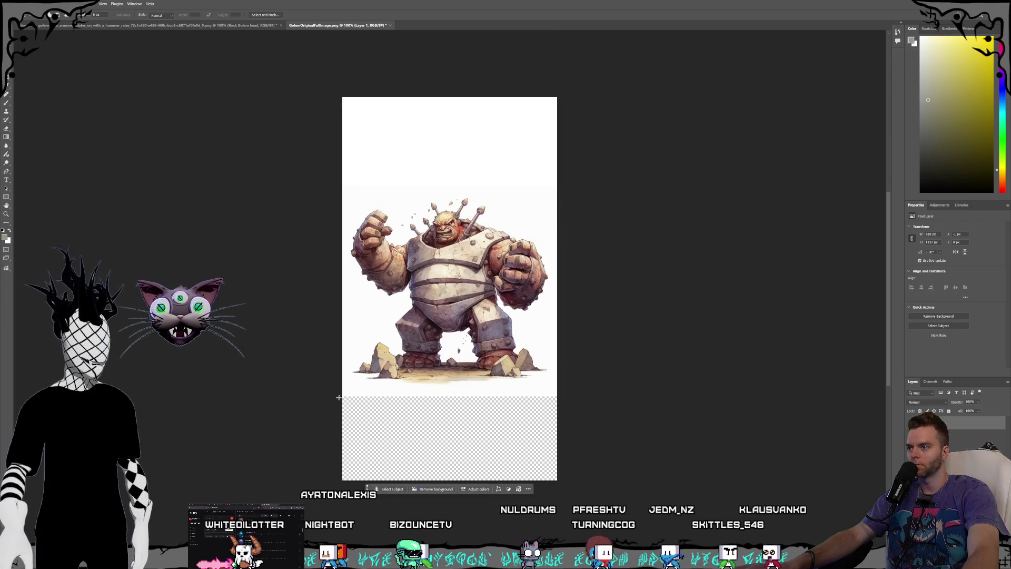
# - Fill the empty strip below the golem with white and deselect
pyautogui.moveTo(351, 396)
pyautogui.mouseDown()
pyautogui.moveTo(564, 327)
pyautogui.moveTo(571, 311)
pyautogui.mouseUp()
pyautogui.scroll(3, 634, 361)
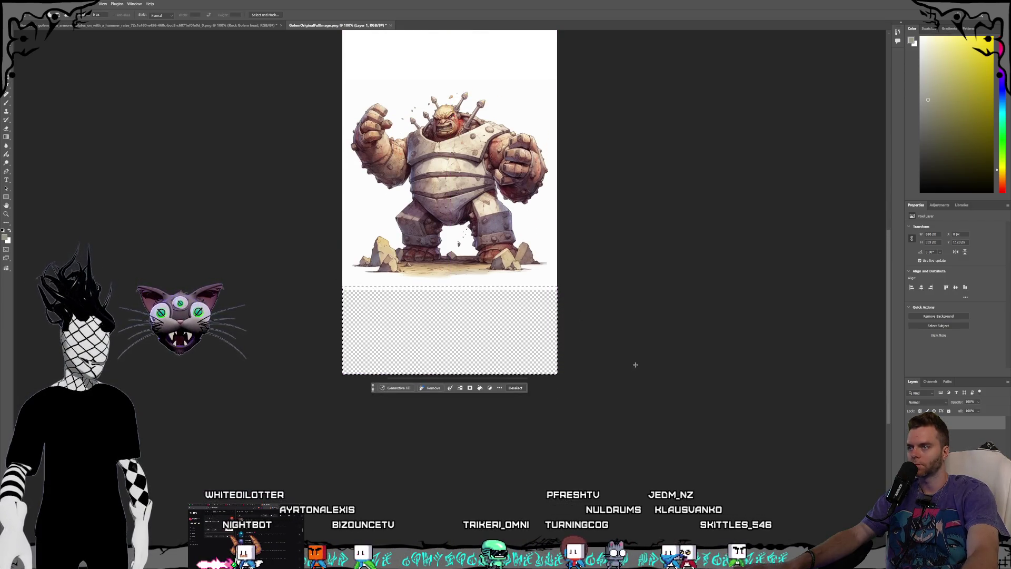
pyautogui.scroll(3, 642, 408)
pyautogui.click(26, 4)
pyautogui.click(31, 102)
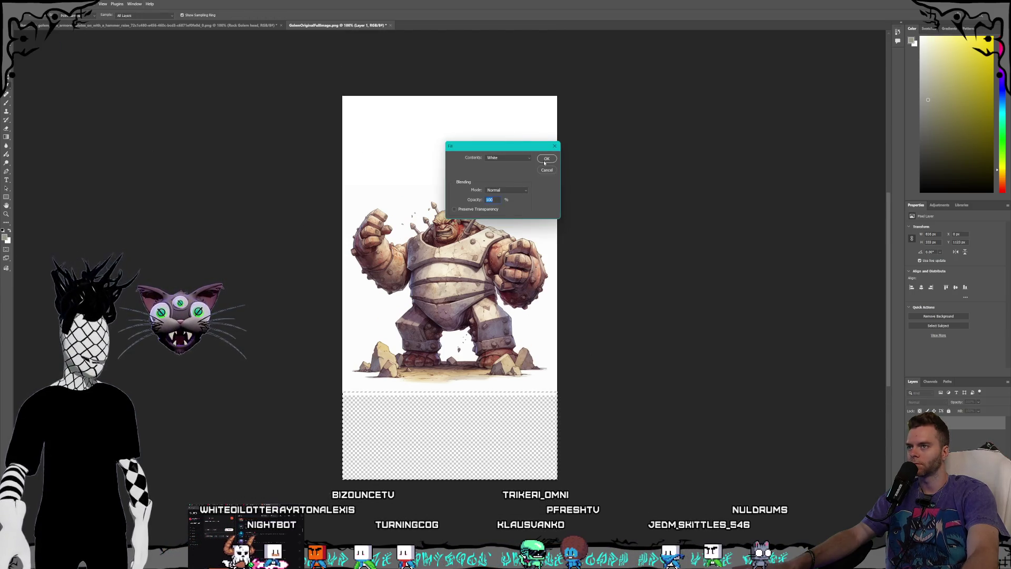
pyautogui.press('Return')
pyautogui.hotkey('ctrl', 'd')
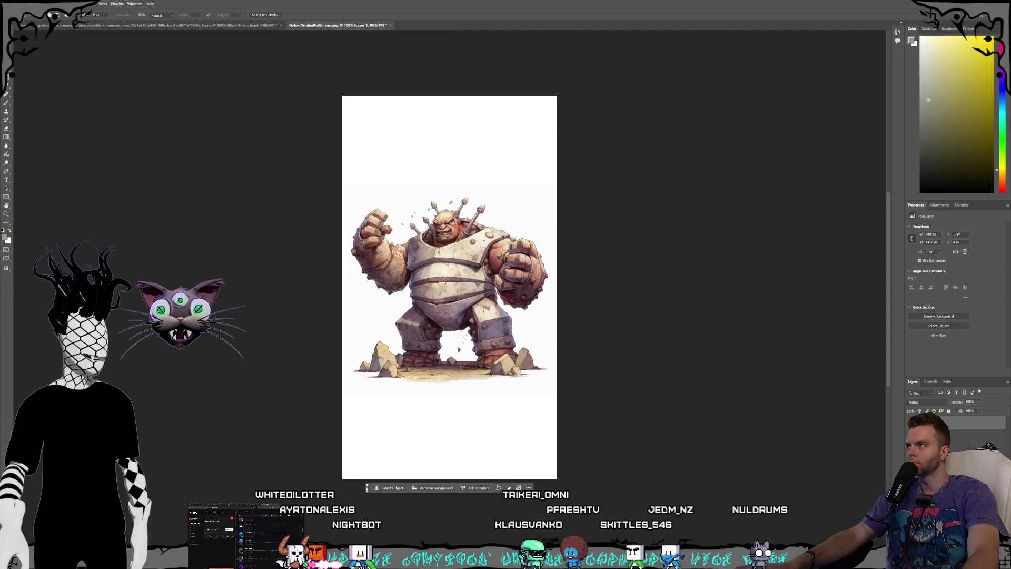
# - Save GolemOriginalFullImage.png and close the document
pyautogui.click(12, 4)
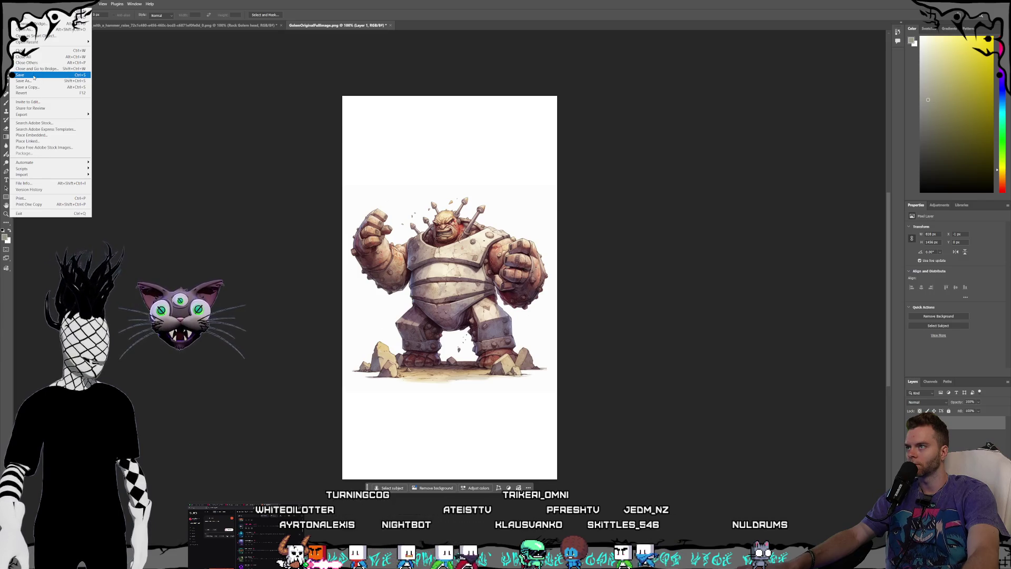
pyautogui.click(33, 77)
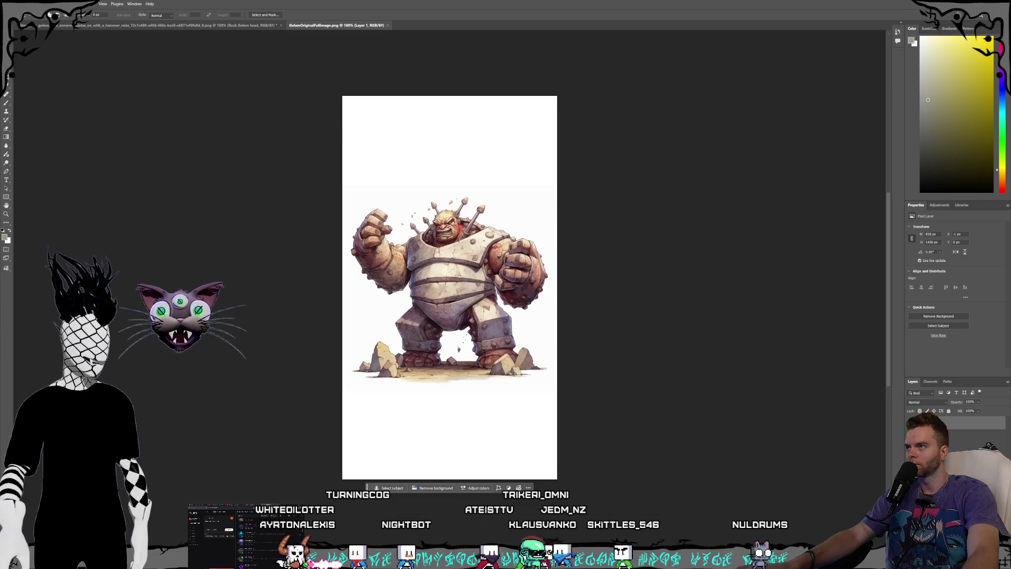
pyautogui.hotkey('ctrl', 'w')
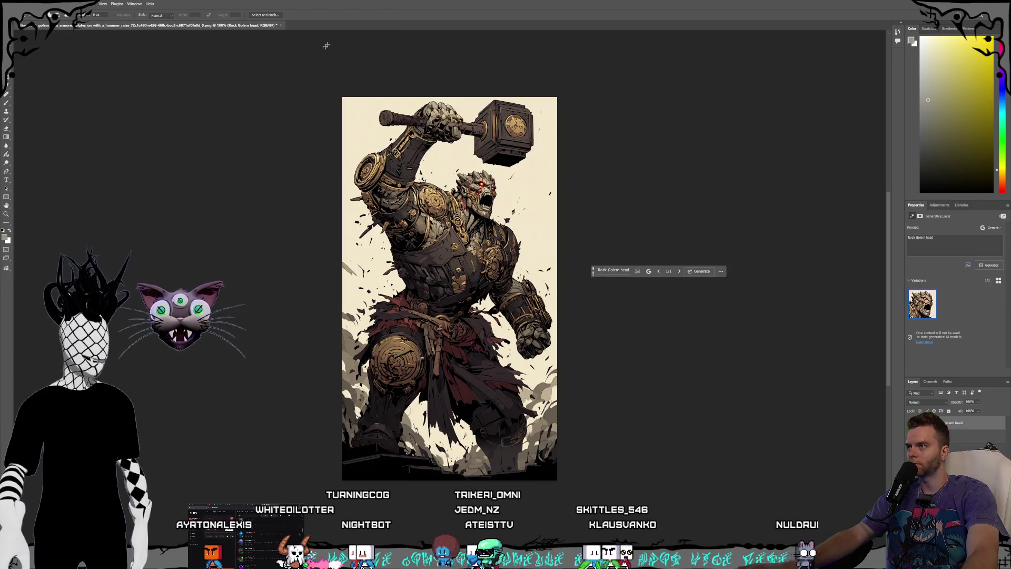
# - Bring the Kling AI browser page forward from the taskbar
pyautogui.moveTo(158, 561)
pyautogui.click(246, 527)
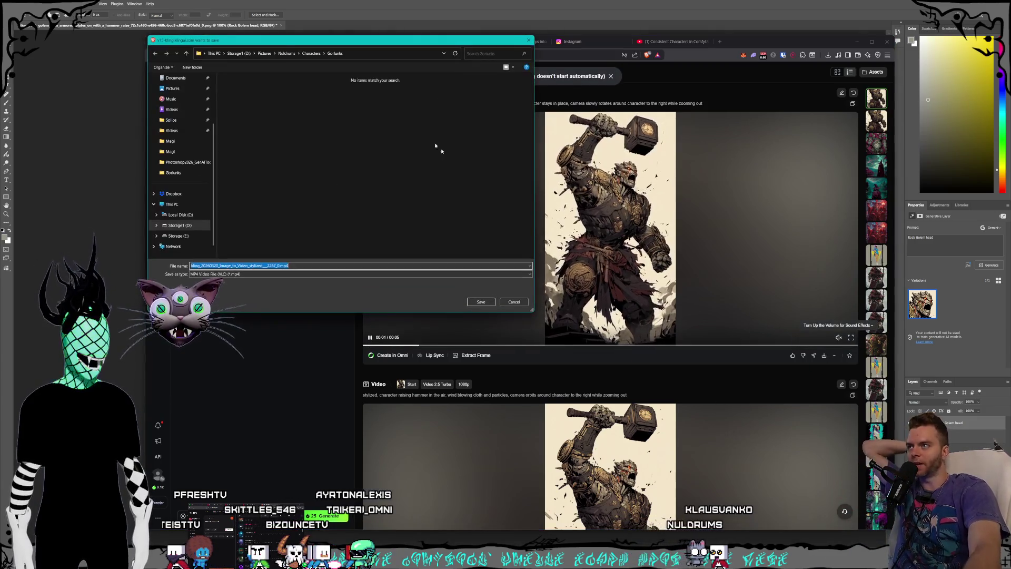
# - Navigate the save dialog to Storage1 (D:) > Videos > Nuldrums > Shorts > Creatures > Gorlunks
pyautogui.click(234, 55)
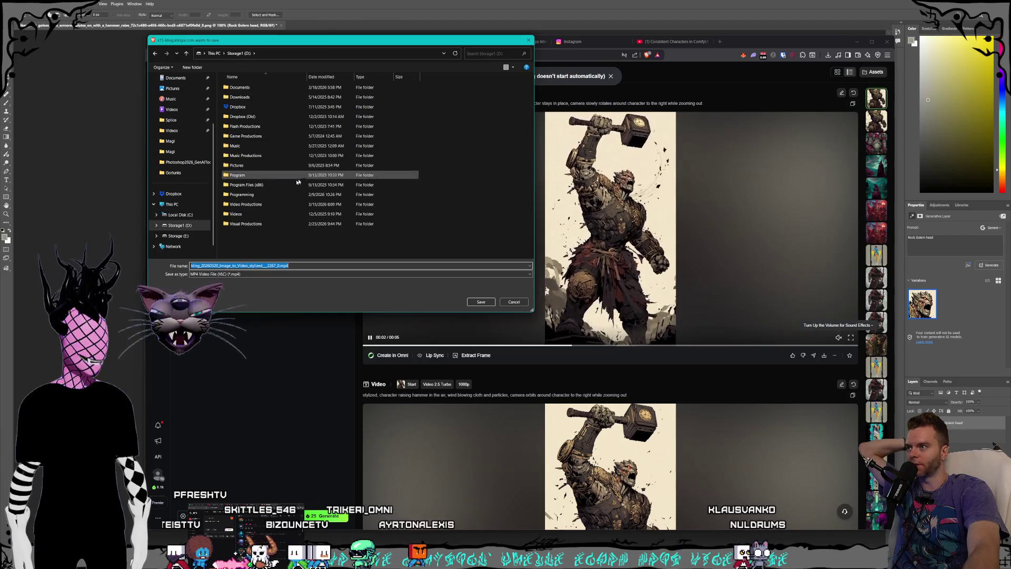
pyautogui.doubleClick(262, 214)
pyautogui.doubleClick(259, 175)
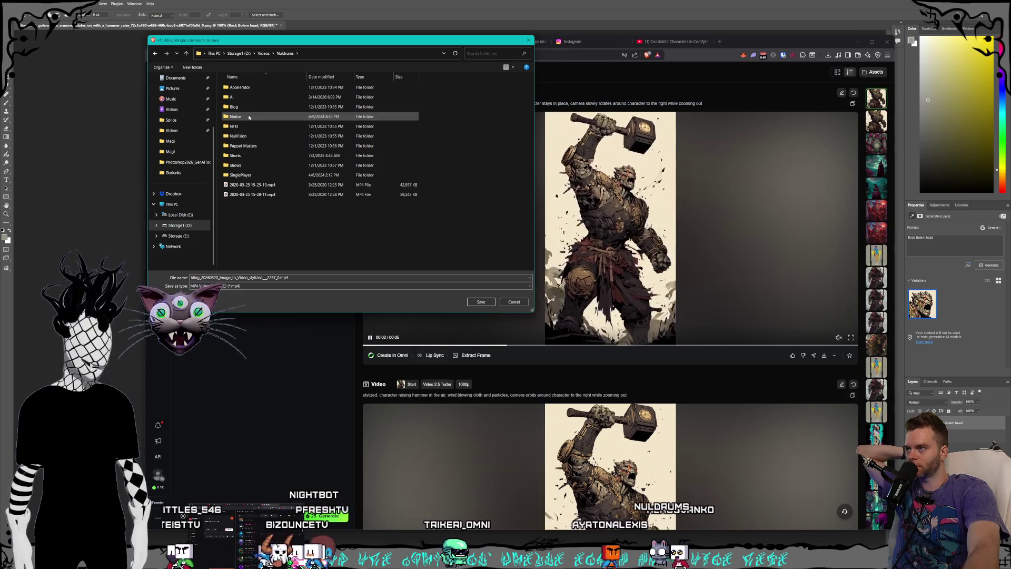
pyautogui.doubleClick(248, 156)
pyautogui.doubleClick(245, 89)
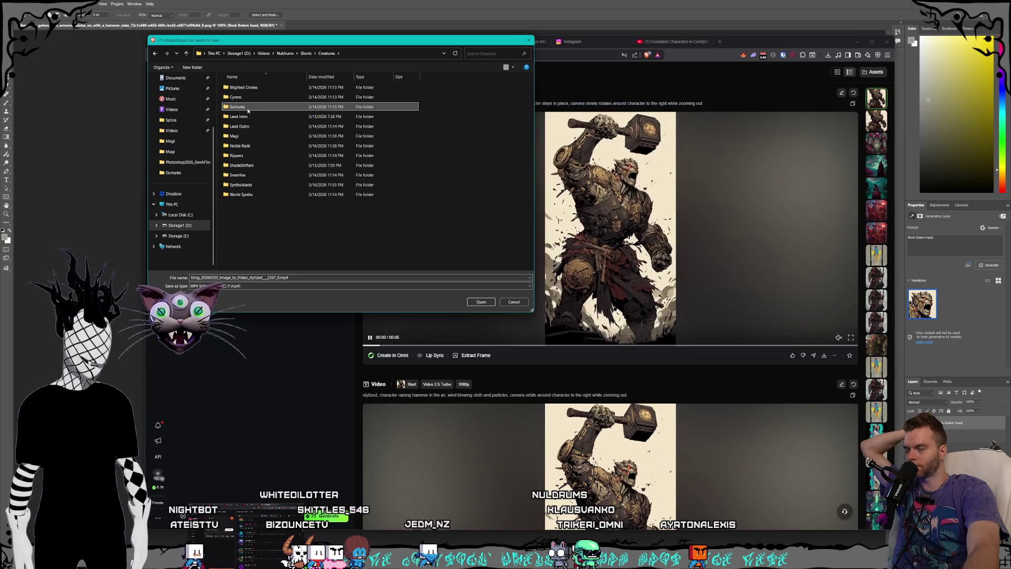
pyautogui.doubleClick(238, 106)
# - Save the golem video there and remove Kling's current start-frame image
pyautogui.click(481, 302)
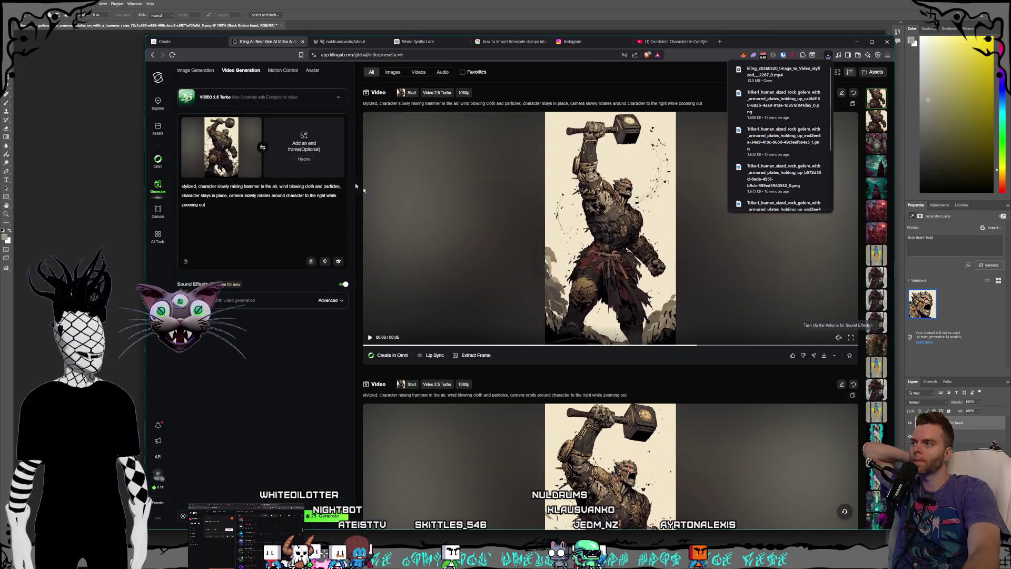
pyautogui.click(251, 124)
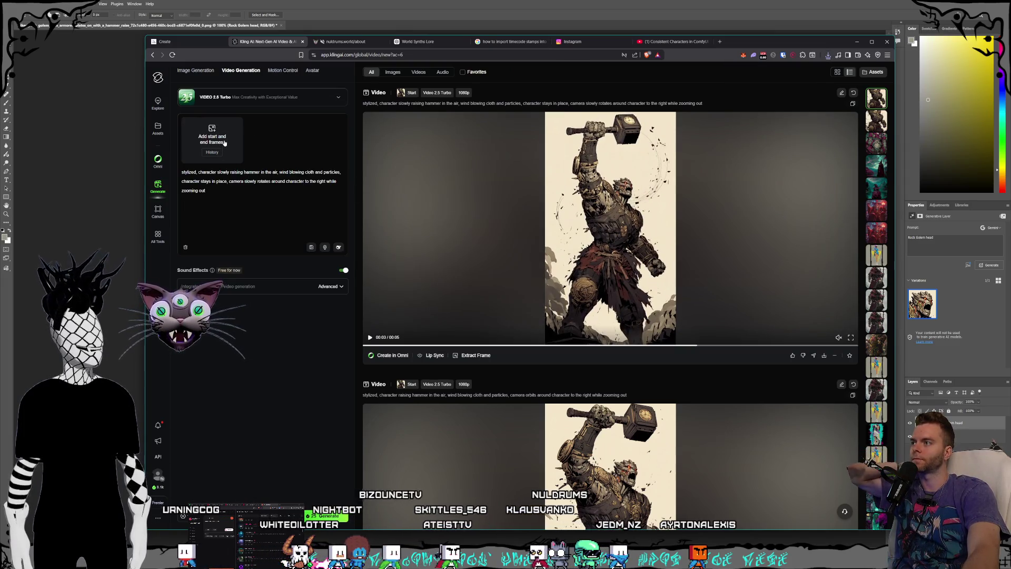
pyautogui.hotkey('alt', 'Tab')
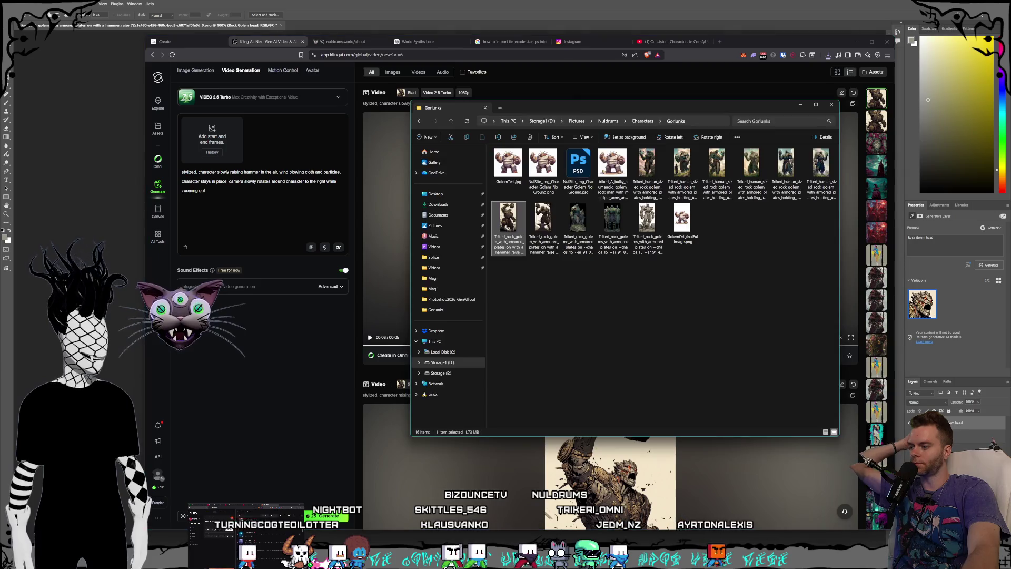
# - Drag GolemOriginalFullImage.png onto Kling's start-frame box, then select all the prompt text
pyautogui.click(612, 168)
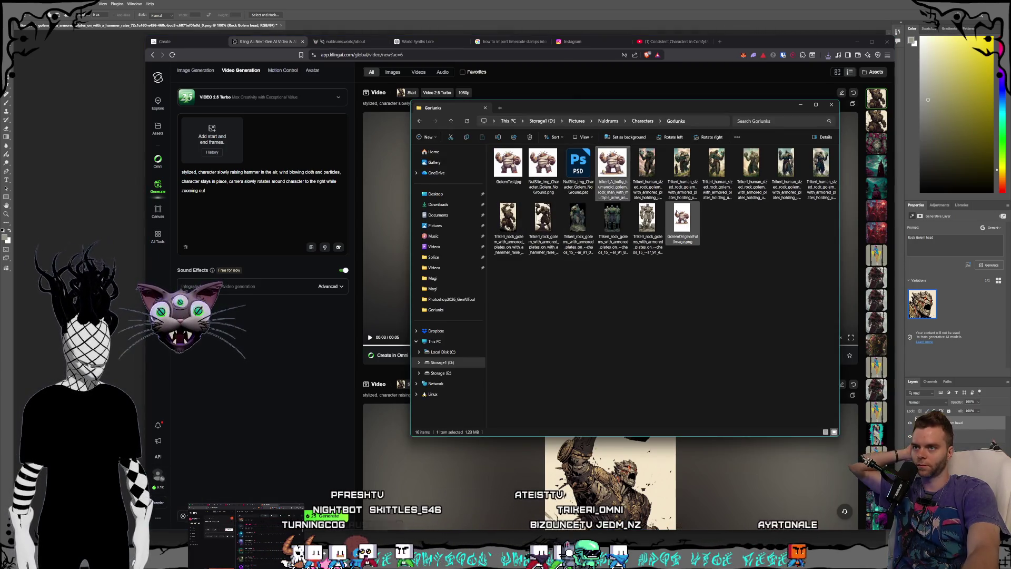
pyautogui.moveTo(687, 236); pyautogui.dragTo(212, 140)
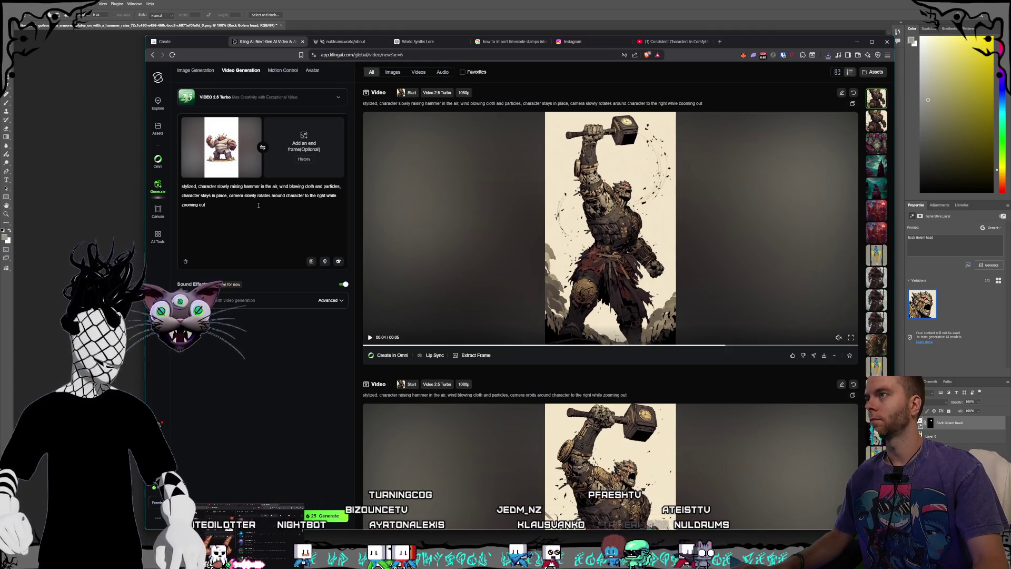
pyautogui.hotkey('ctrl', 'a')
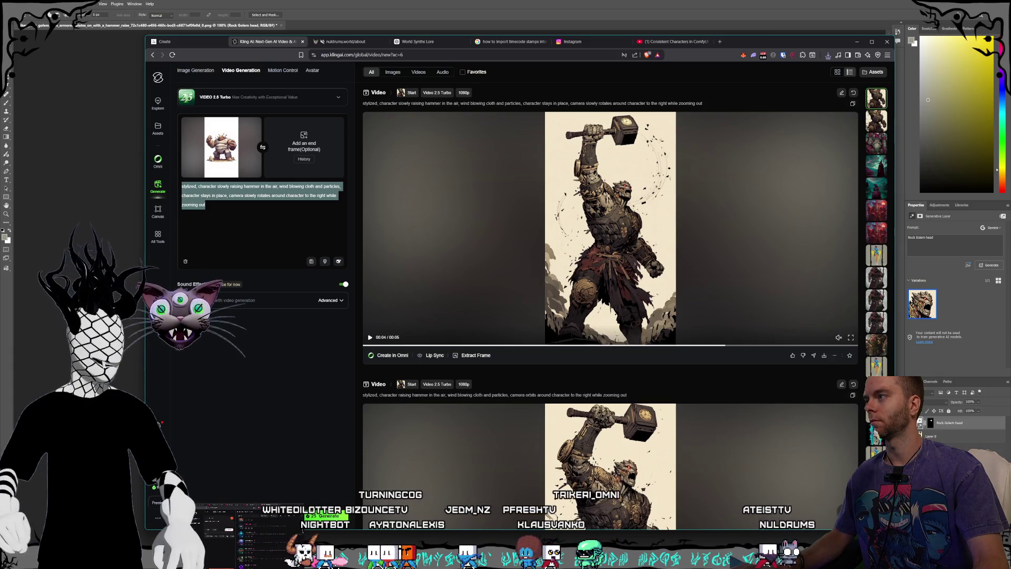
# - Rewrite the golem prompt to 'stylized, raising his fists and yelling, camera static' and generate
pyautogui.click(270, 207)
pyautogui.moveTo(269, 207); pyautogui.dragTo(206, 186)
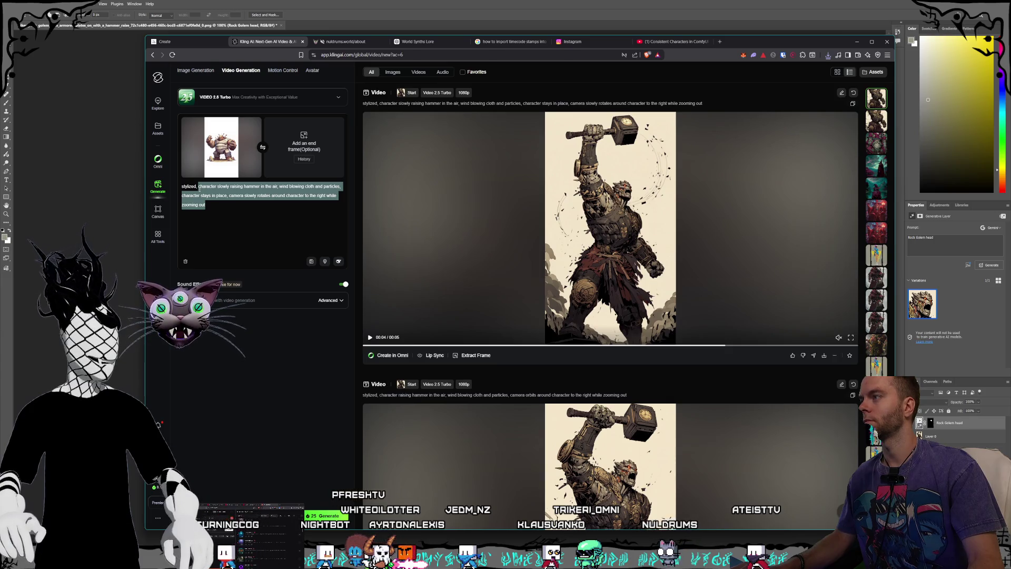
pyautogui.write('rai')
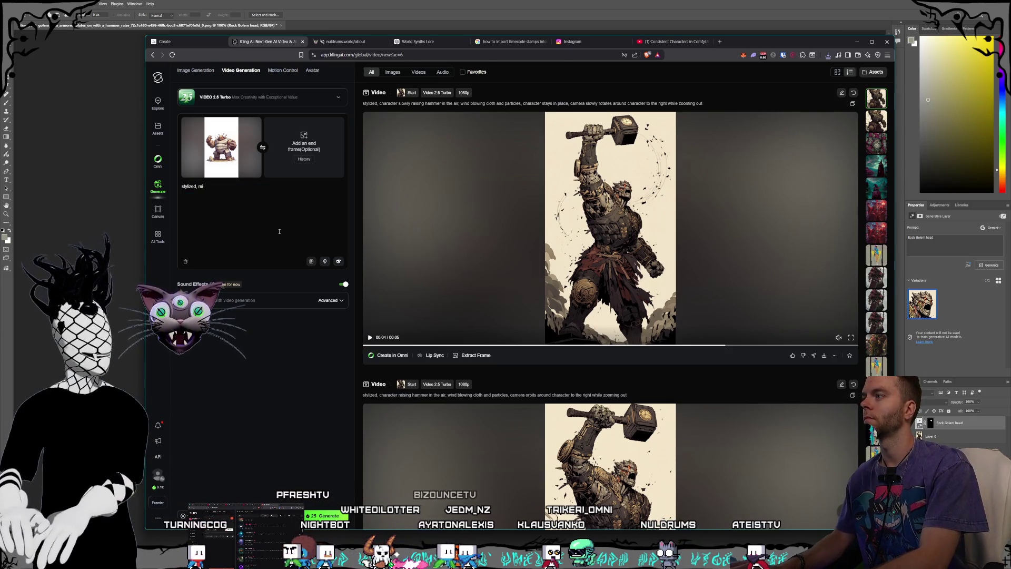
pyautogui.write('sing his fists')
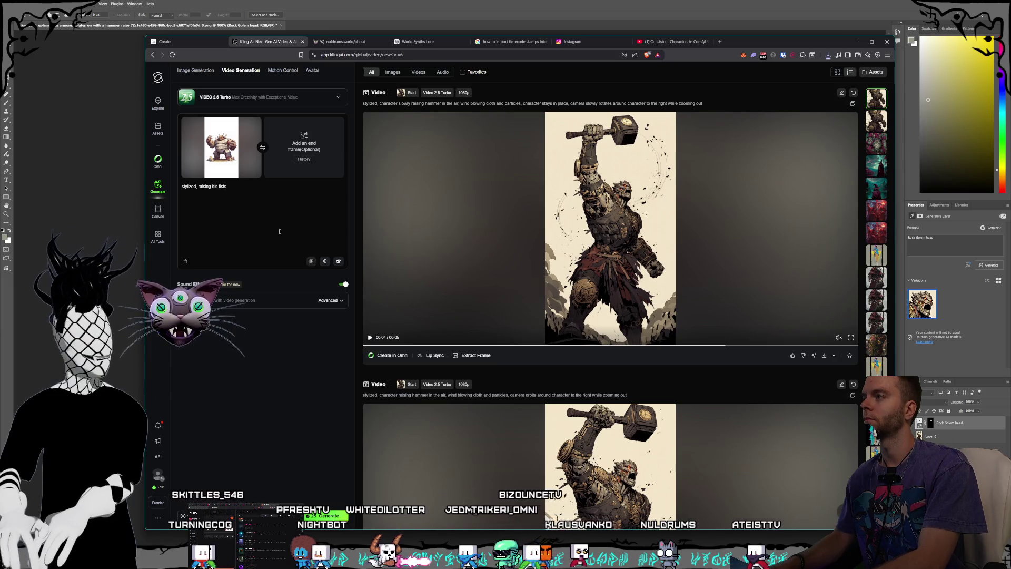
pyautogui.write(' and yelling')
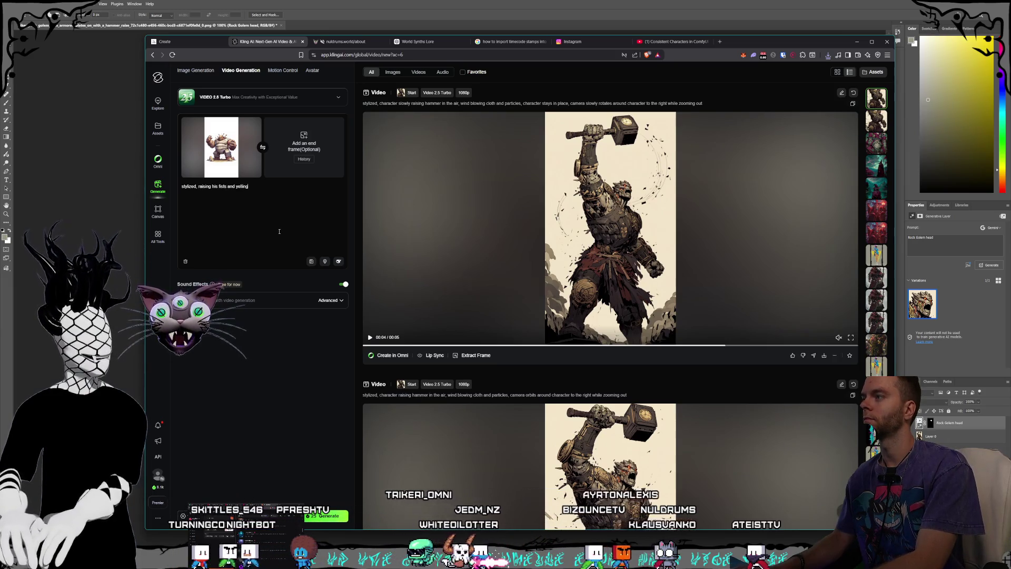
pyautogui.write(', camera')
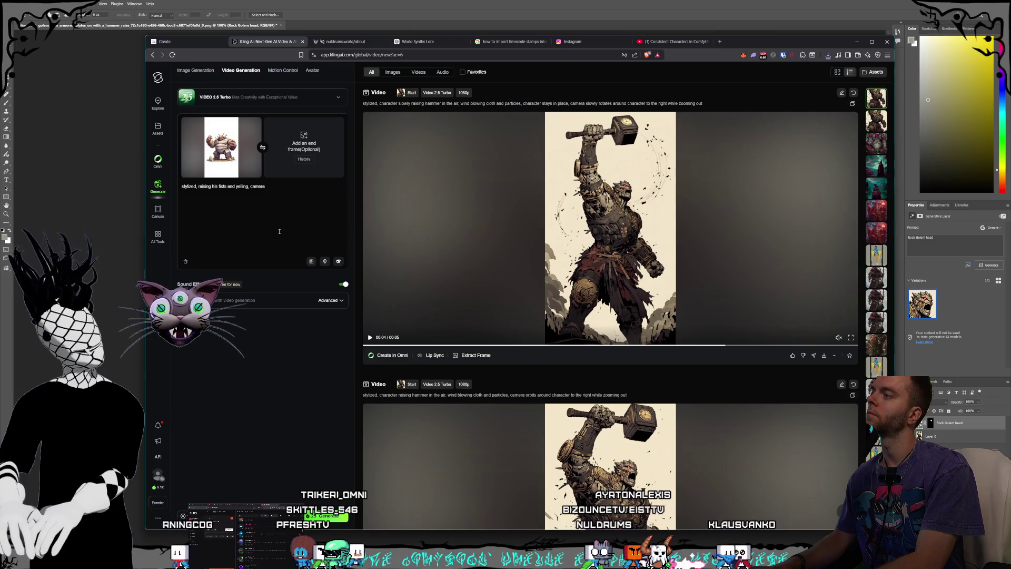
pyautogui.write('static')
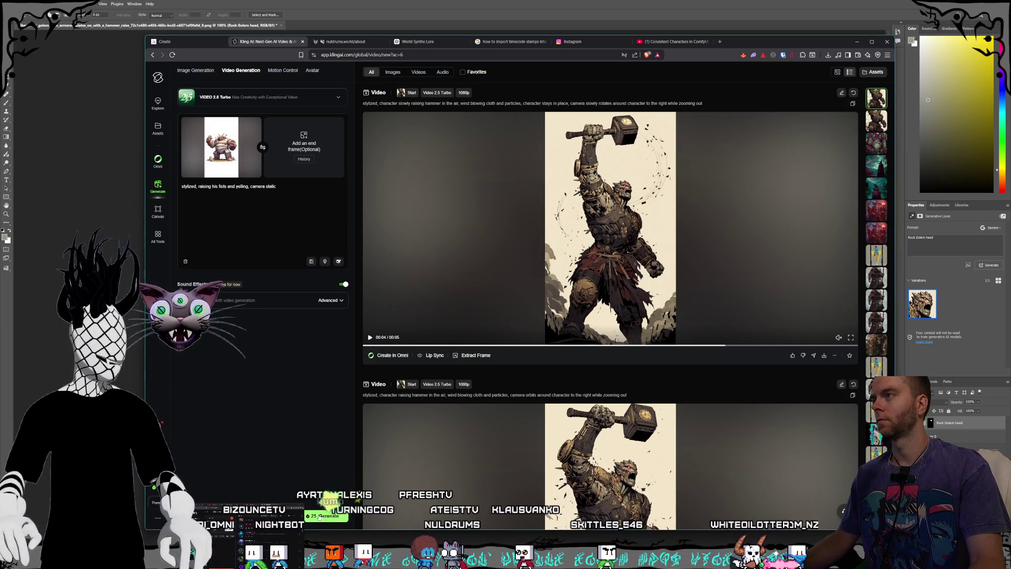
pyautogui.click(182, 42)
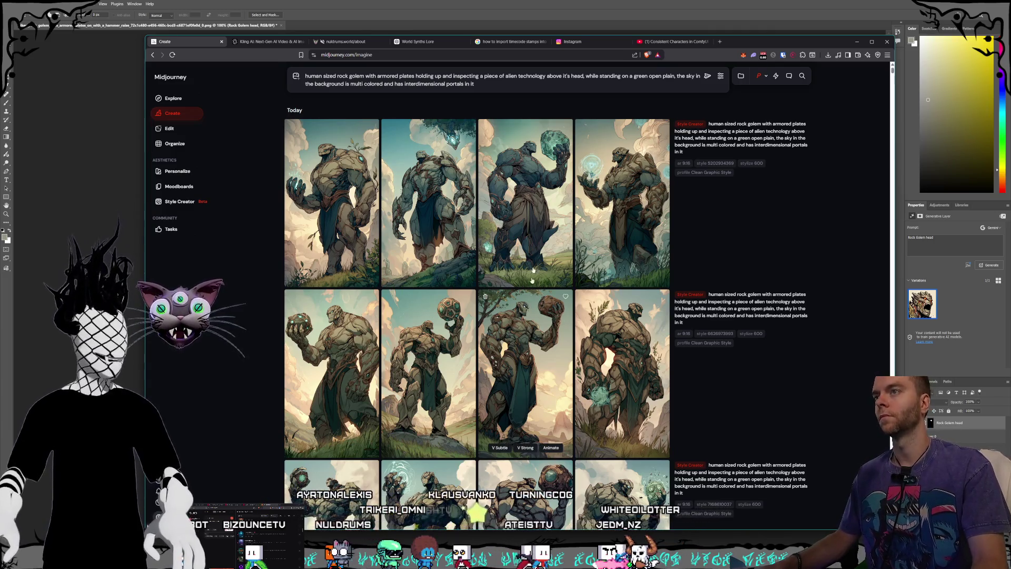
# - Scrub the Premiere Pro timeline ahead to review the Gorlunks short's later captions
pyautogui.hotkey('alt', 'Tab')
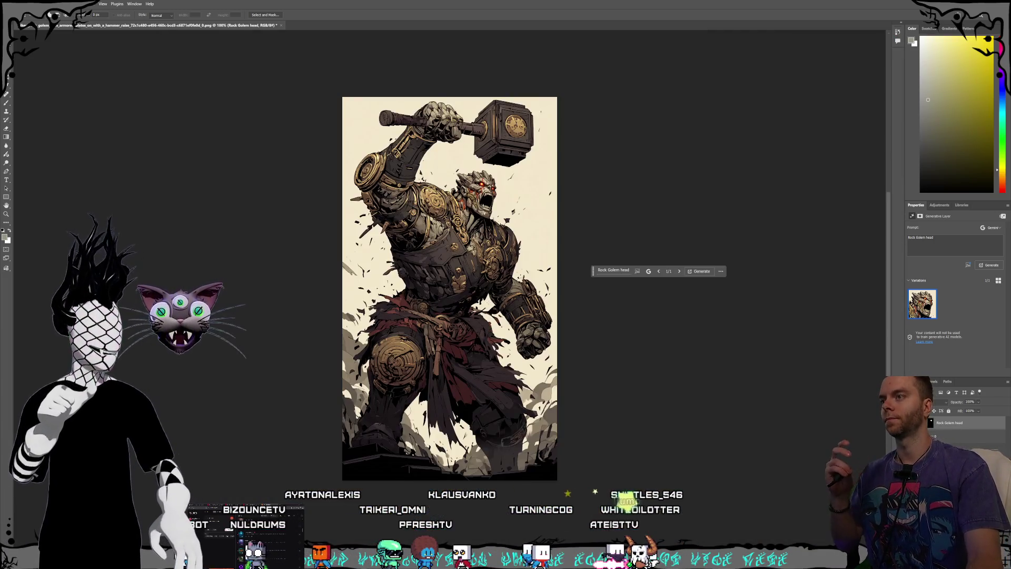
pyautogui.hotkey('alt', 'Tab')
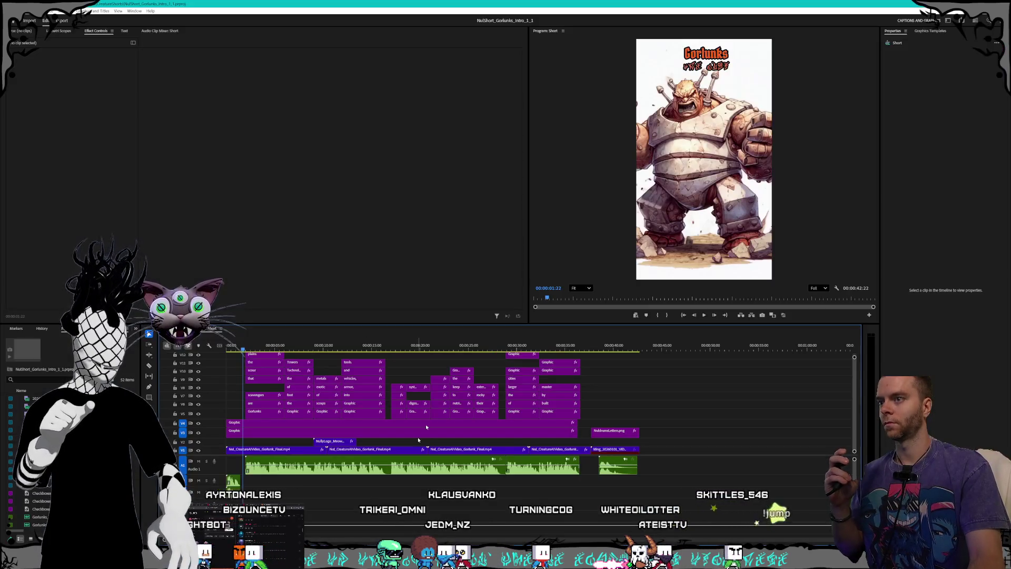
pyautogui.moveTo(275, 354)
pyautogui.mouseDown()
pyautogui.moveTo(582, 377)
pyautogui.moveTo(527, 368)
pyautogui.moveTo(589, 364)
pyautogui.mouseUp()
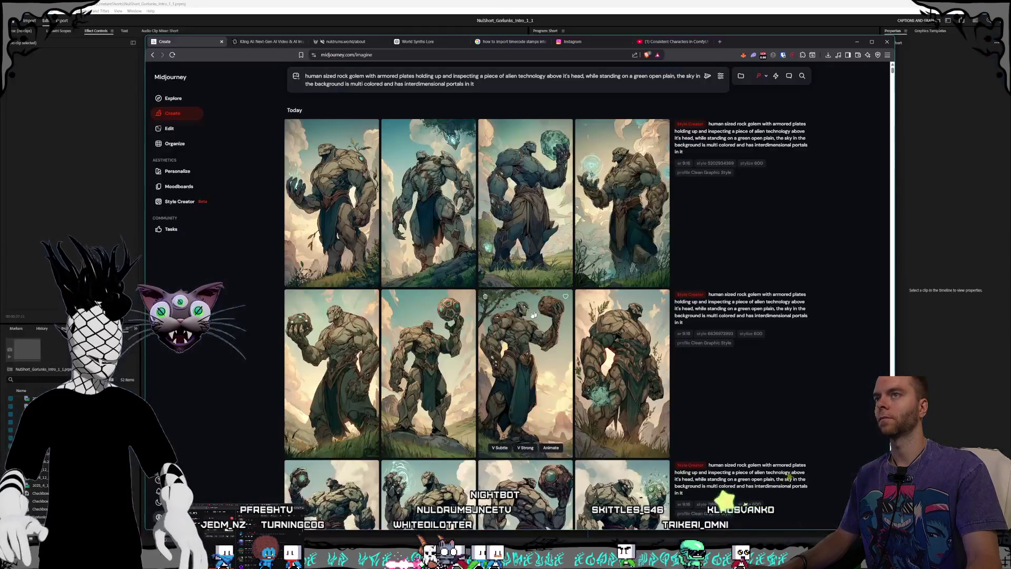
# - Replace the prompt with a creature-filled English Tudor and alien magitech crystalline metropolis and submit it
pyautogui.hotkey('ctrl', 'a')
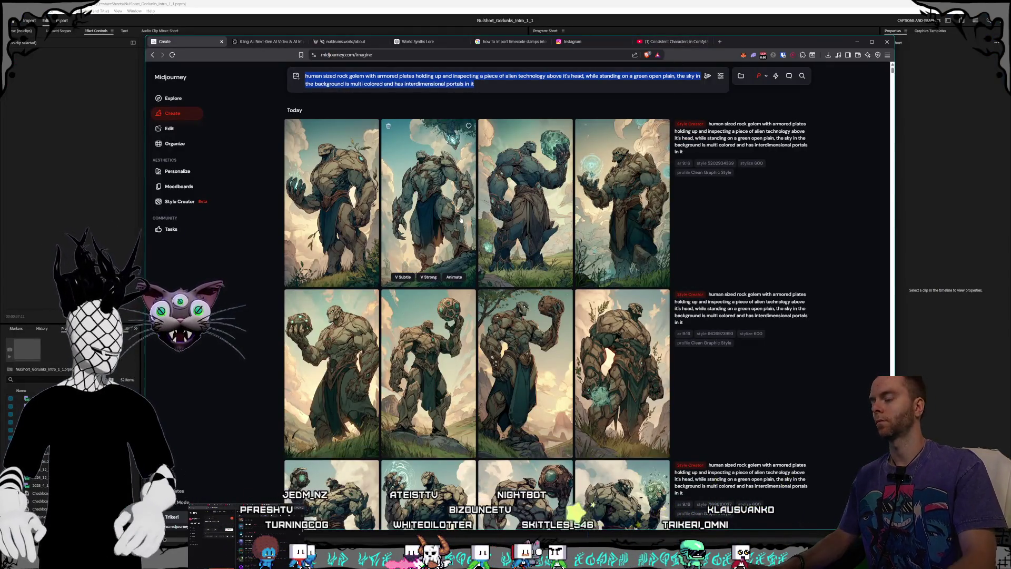
pyautogui.press('BackSpace')
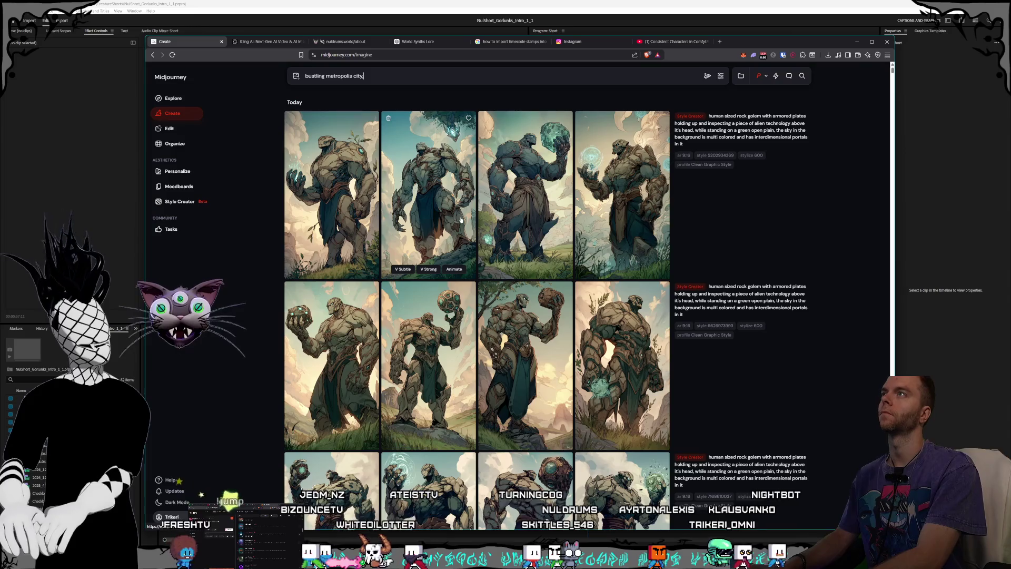
pyautogui.write('bustling metropolis city, it is a mix of engl')
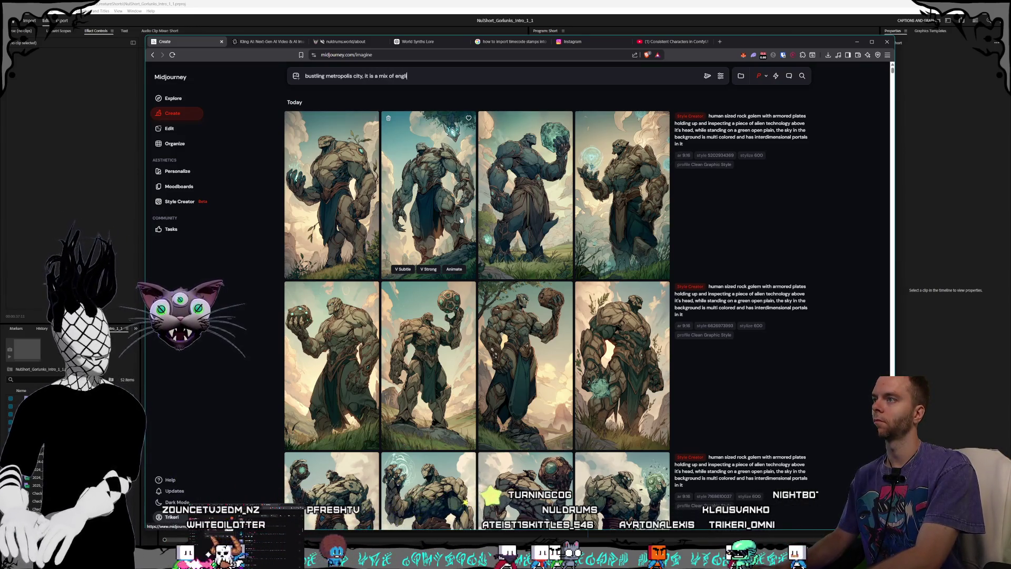
pyautogui.write('ish')
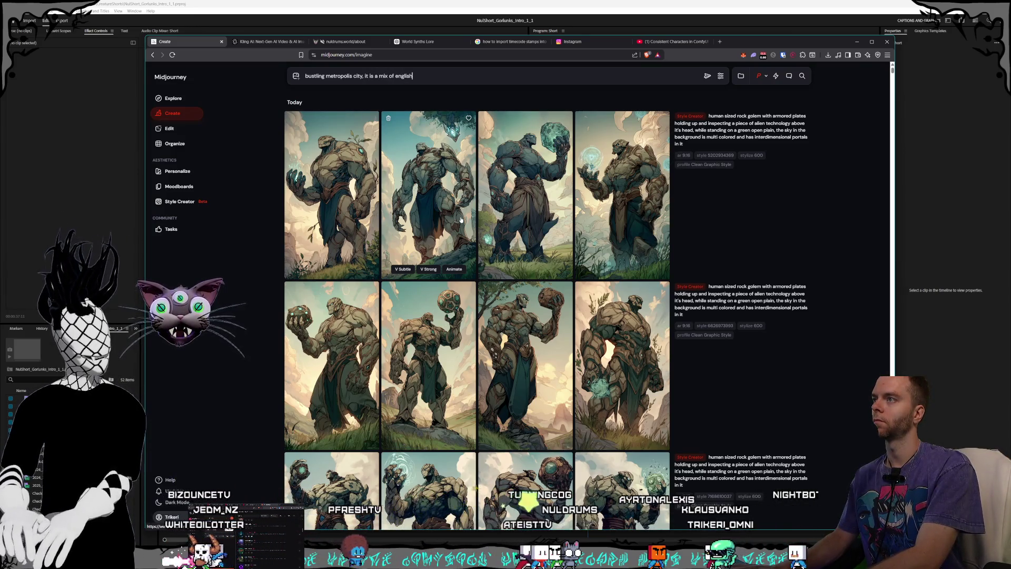
pyautogui.write(' tudor style, and super high alien magitech')
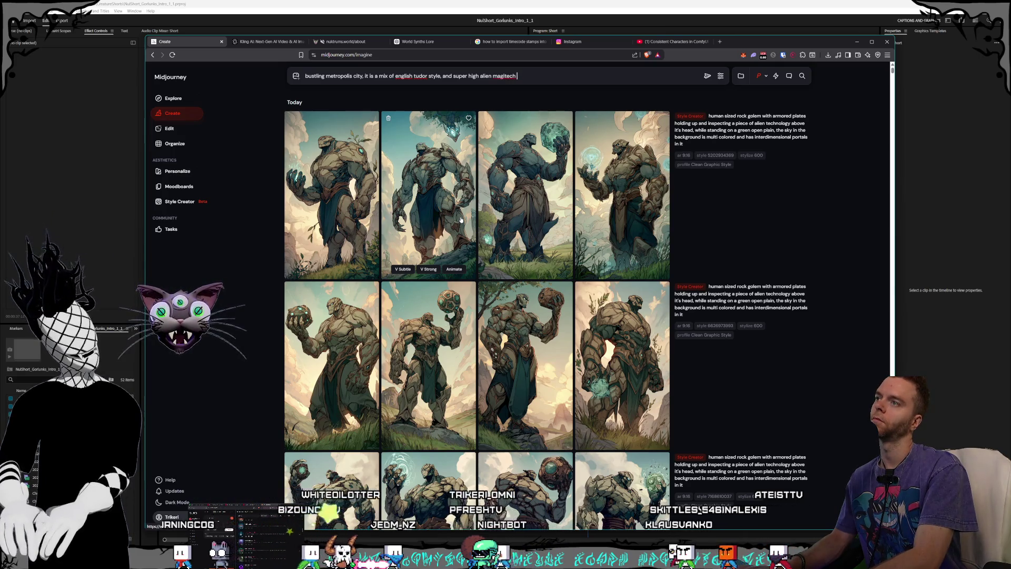
pyautogui.write('crystalline li')
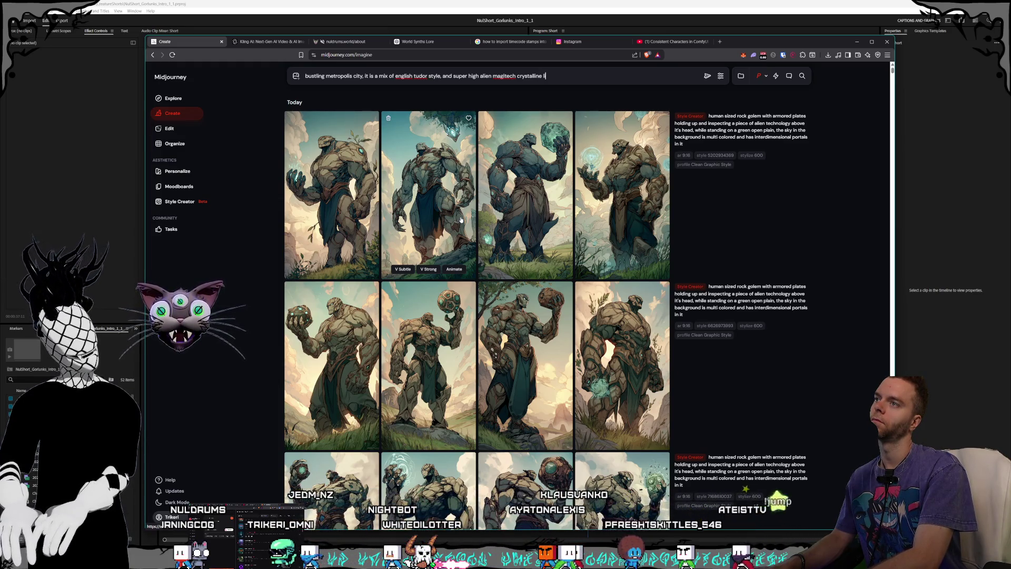
pyautogui.write('ke structures, the citizens of the city are all different')
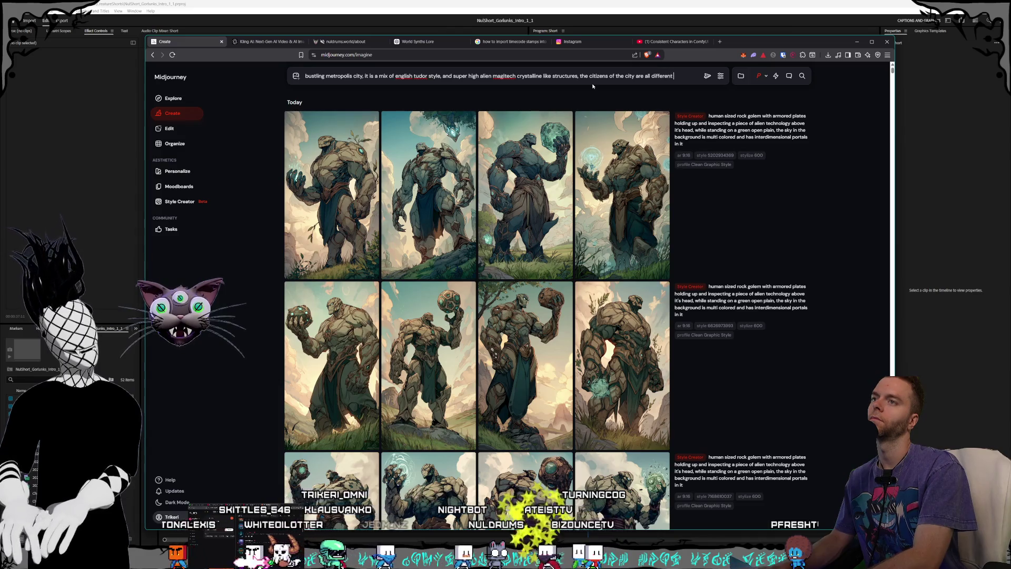
pyautogui.write('reatures')
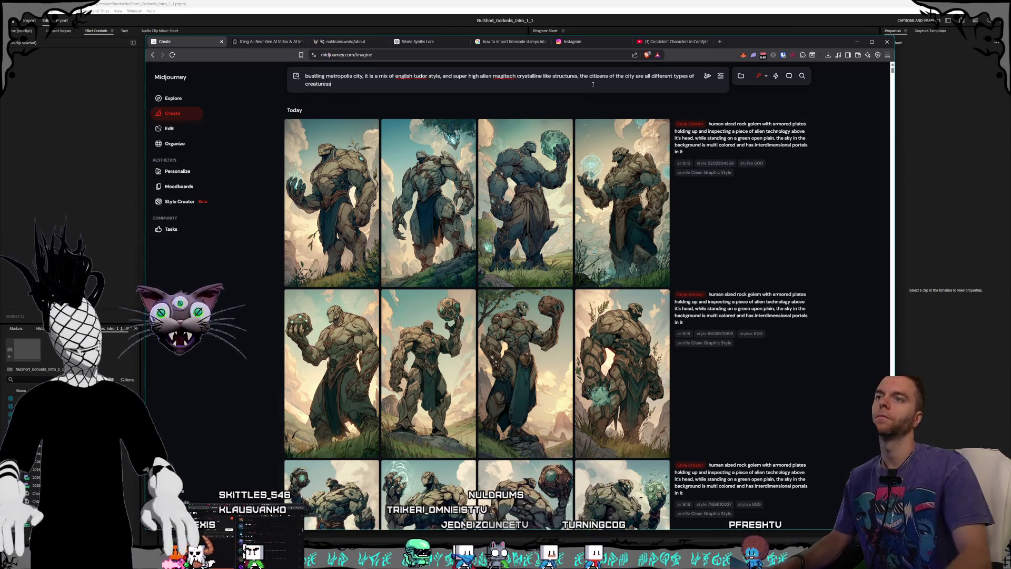
pyautogui.click(720, 76)
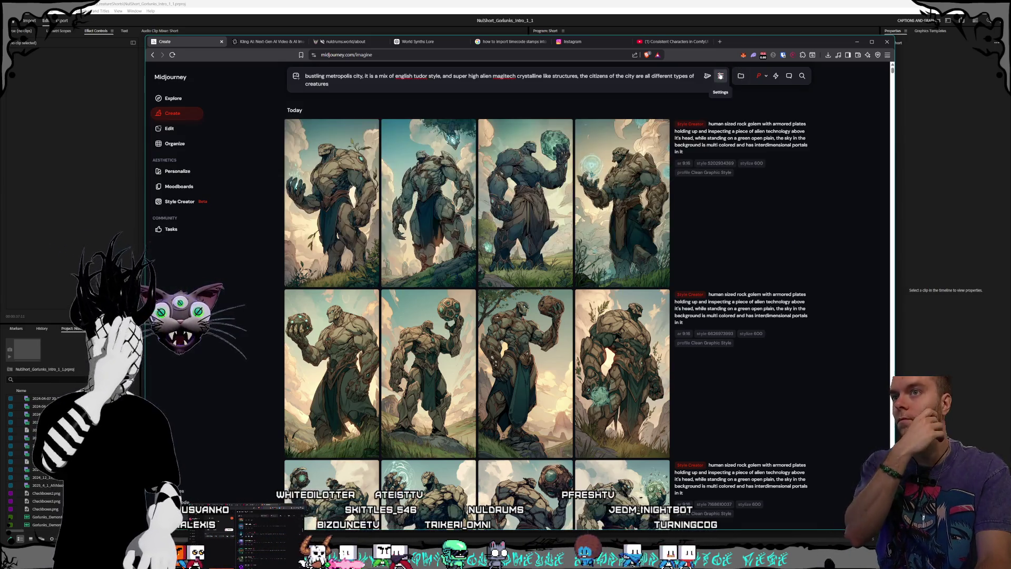
pyautogui.click(720, 76)
pyautogui.press('Return')
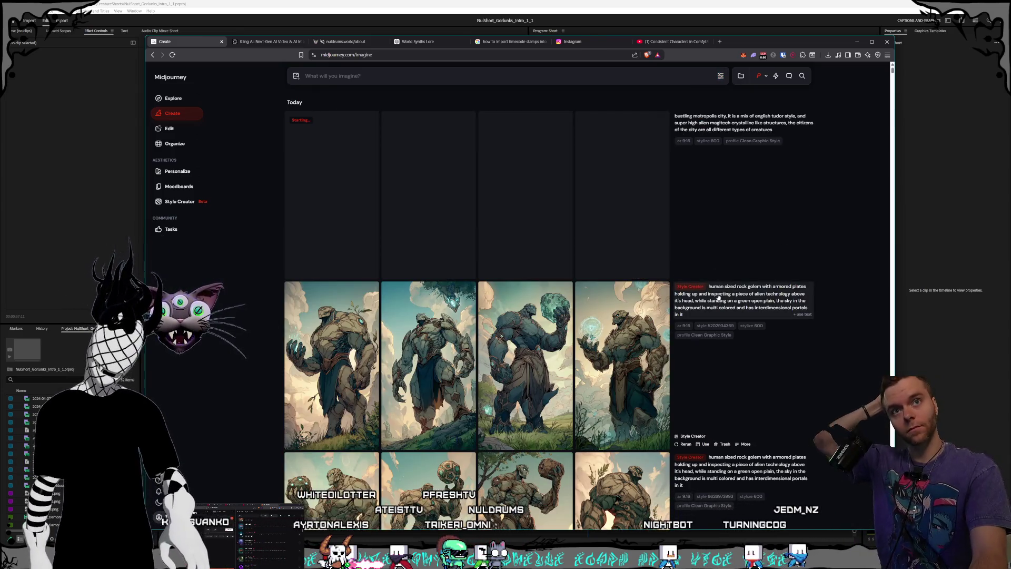
# - Save the new fists-raising golem video from Kling AI into the Gorlunks folder
pyautogui.hotkey('ctrl', 'Tab')
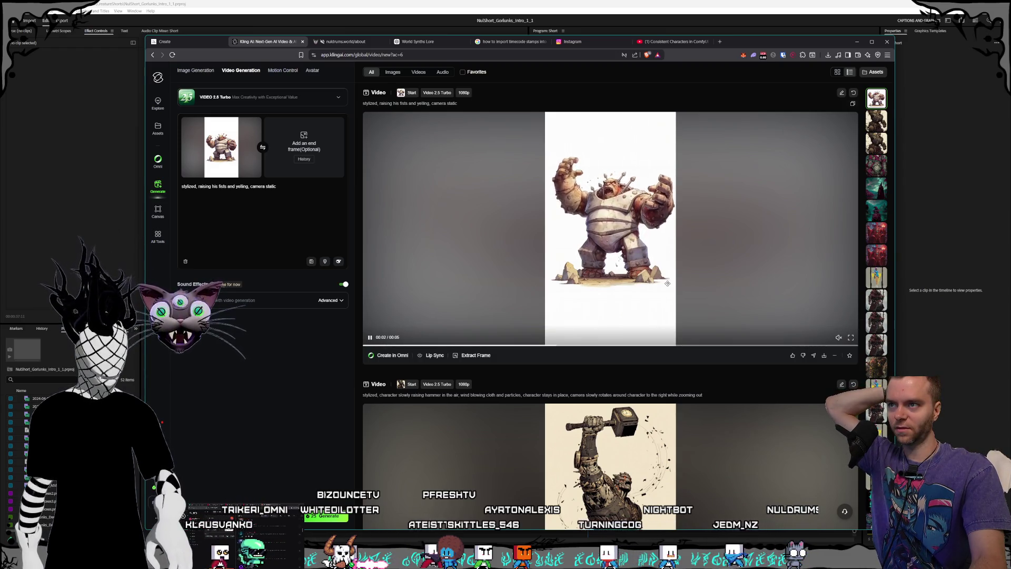
pyautogui.click(824, 357)
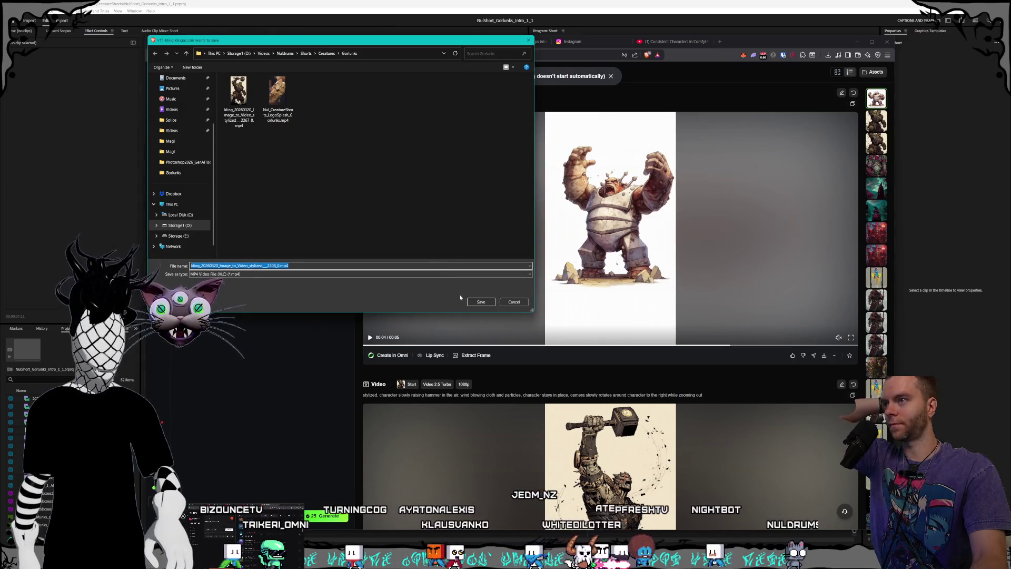
pyautogui.click(481, 302)
pyautogui.hotkey('alt', 'Tab')
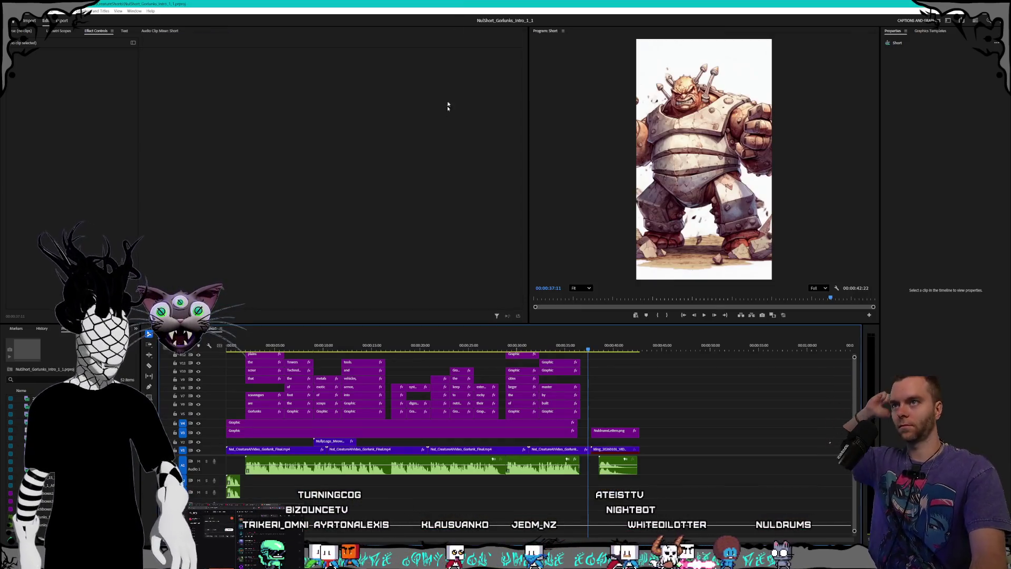
# - Play the Gorlunks sequence in Premiere Pro from the start, then replay it
pyautogui.press('Home')
pyautogui.press('space')
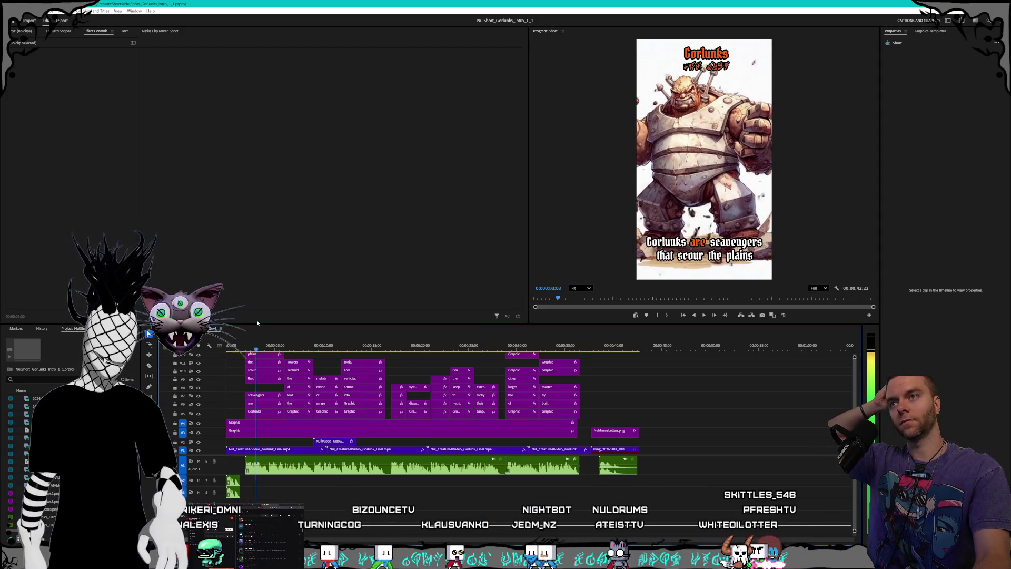
pyautogui.press('Home')
pyautogui.press('space')
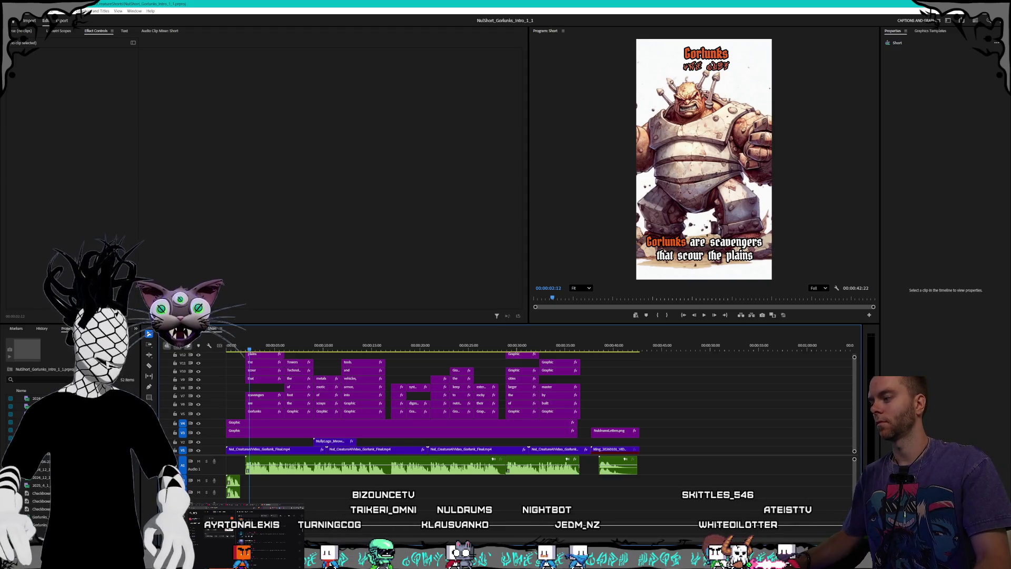
pyautogui.hotkey('alt', 'Tab')
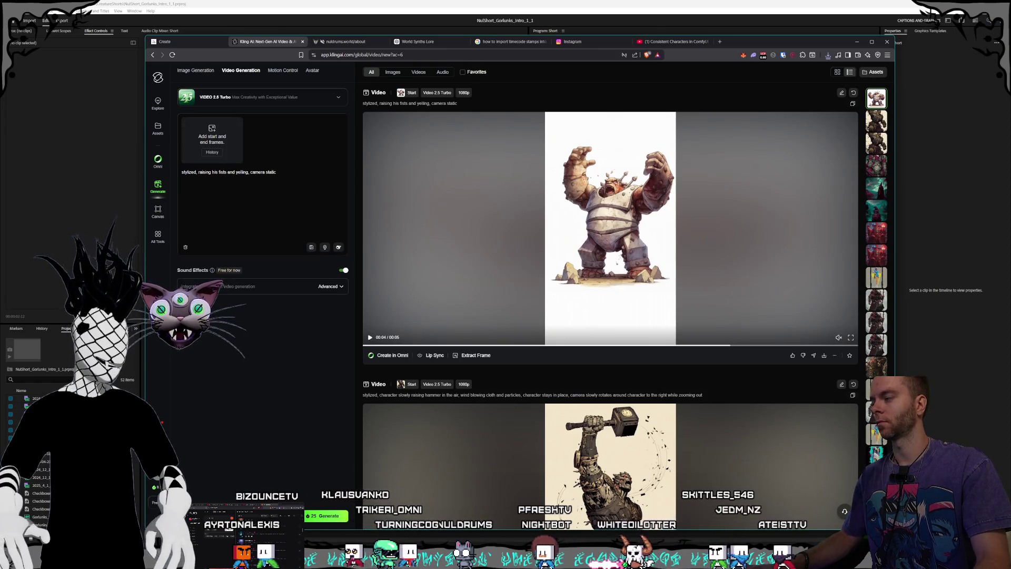
# - Step through the Gorlunks golem images in Windows Photos to compare the orb-holding versions
pyautogui.hotkey('alt', 'Tab')
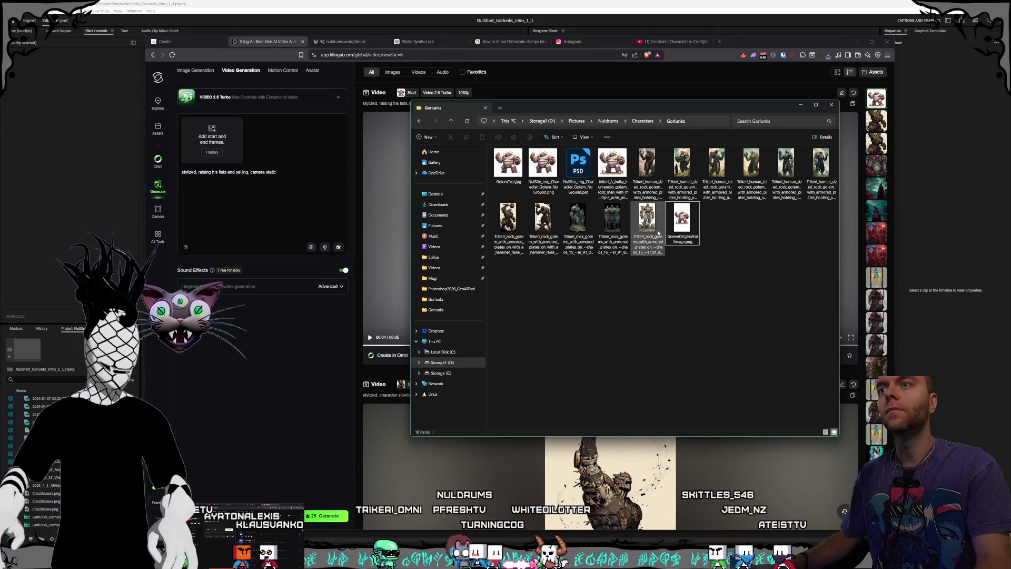
pyautogui.click(658, 233)
pyautogui.click(647, 174)
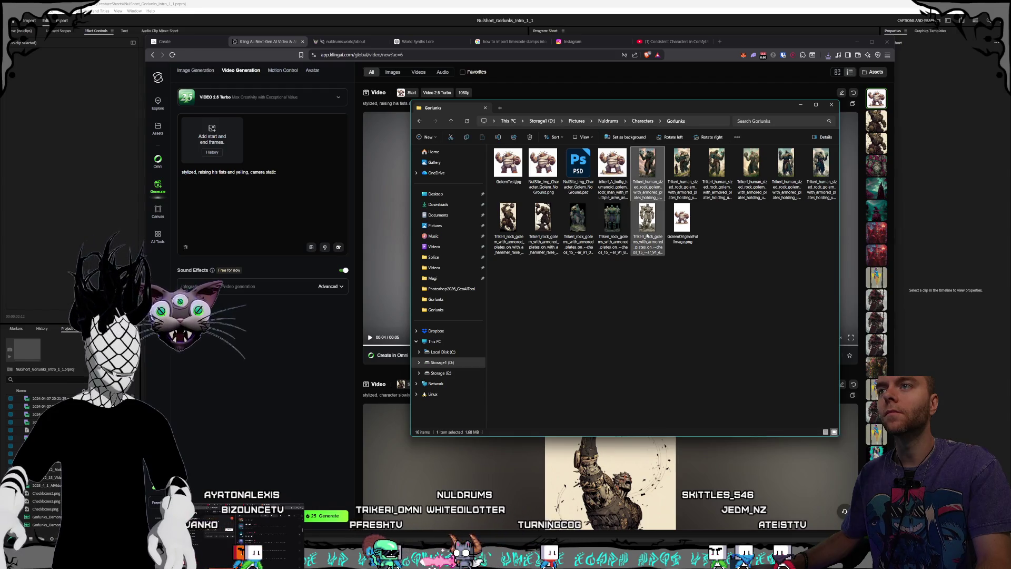
pyautogui.press('Return')
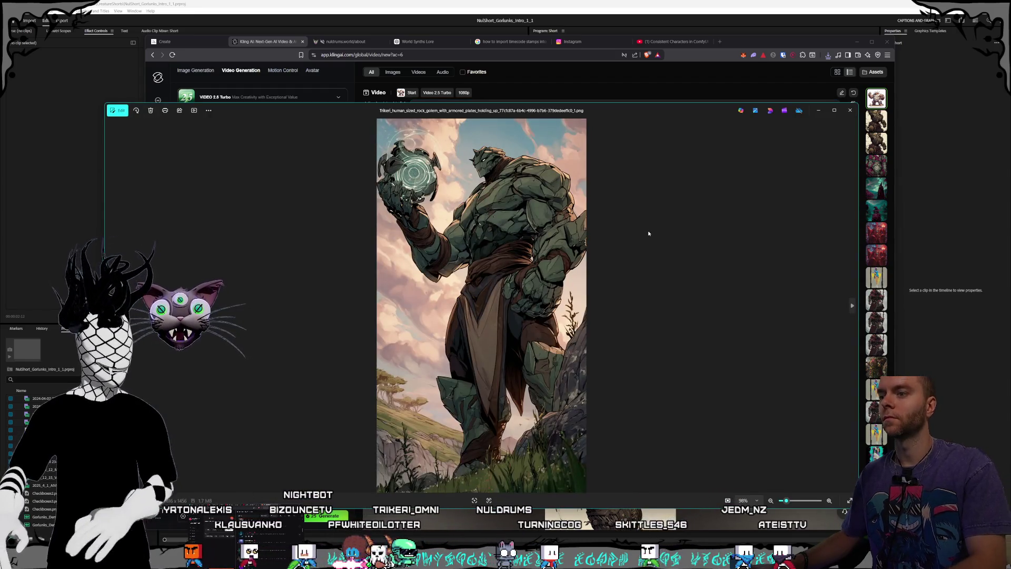
pyautogui.press('Right')
pyautogui.press('Right')
pyautogui.press('Right')
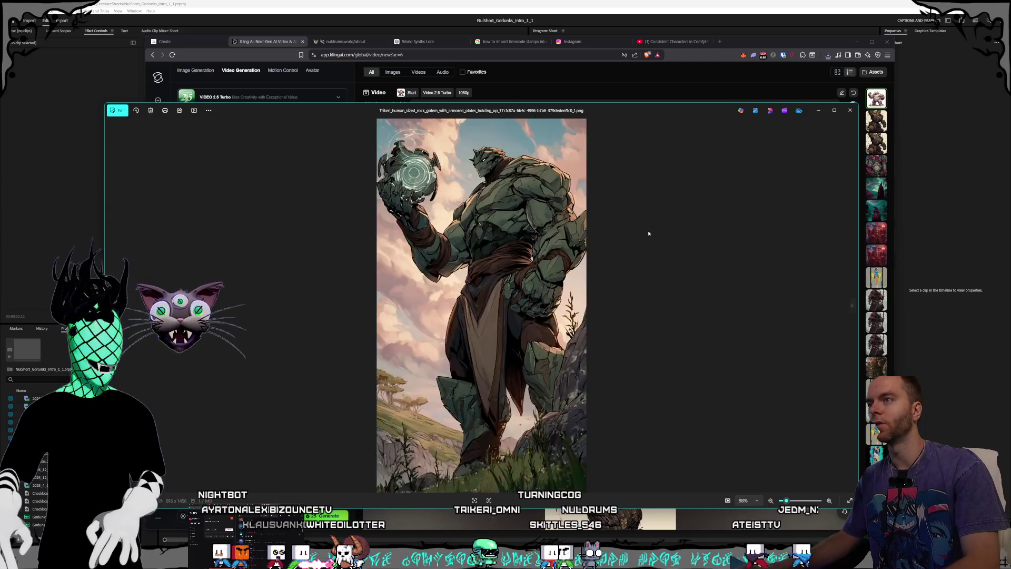
pyautogui.press('Right')
pyautogui.press('Right')
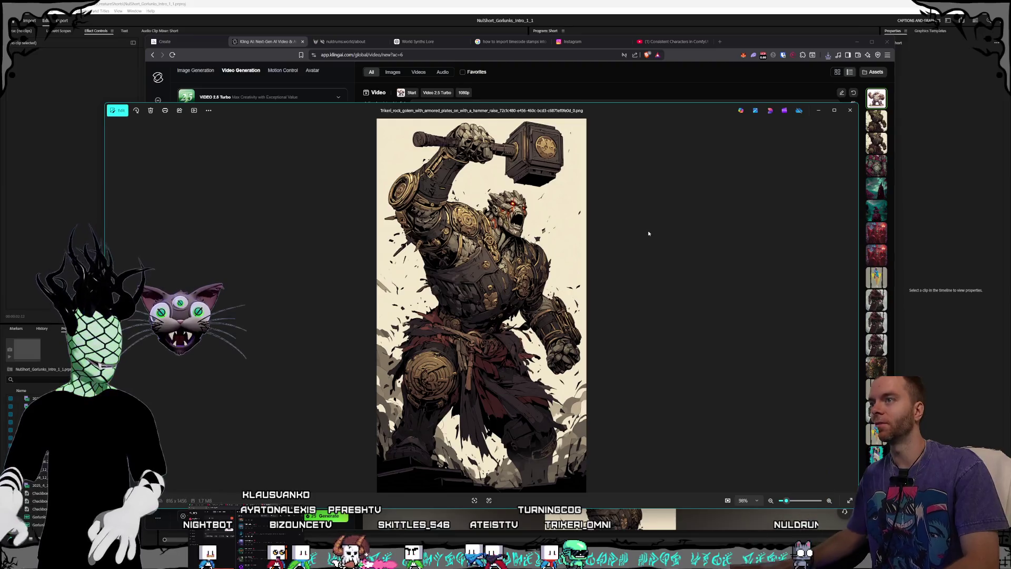
pyautogui.press('Right')
pyautogui.press('Right')
pyautogui.press('Right')
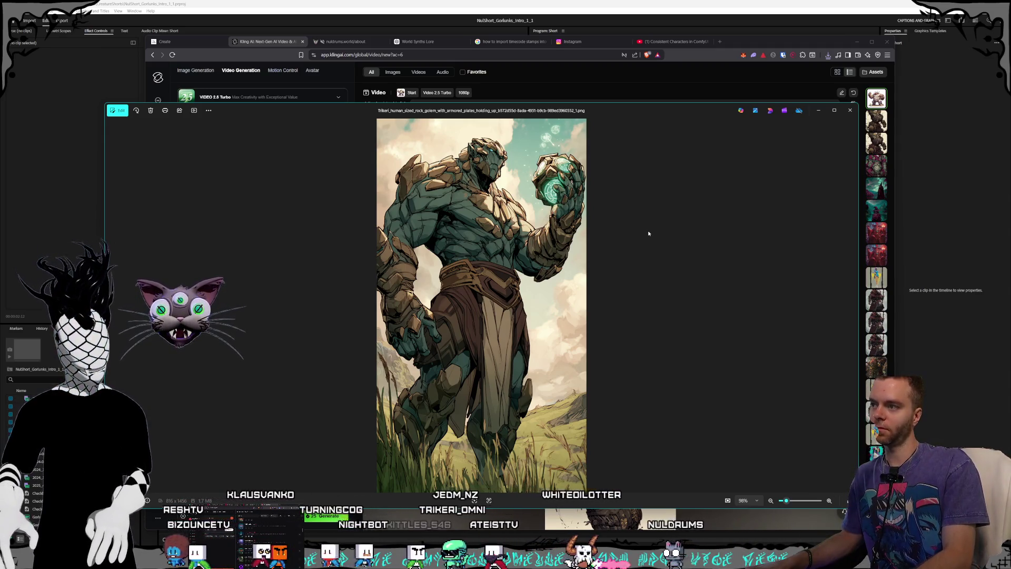
pyautogui.press('Right')
pyautogui.press('Left')
pyautogui.press('Right')
pyautogui.press('Right')
pyautogui.press('Right')
pyautogui.press('Right')
pyautogui.press('Right')
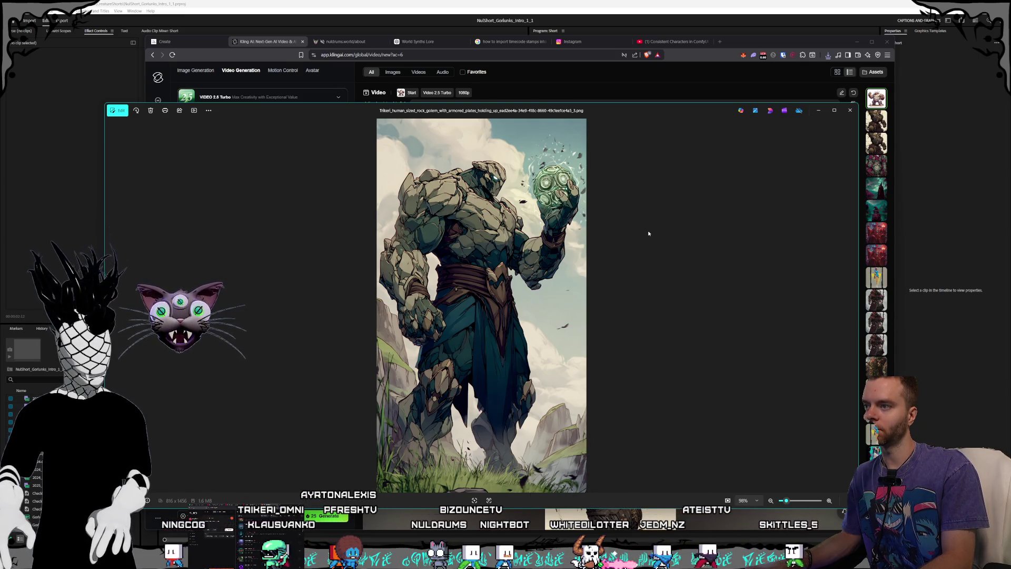
pyautogui.press('Right')
pyautogui.press('Right')
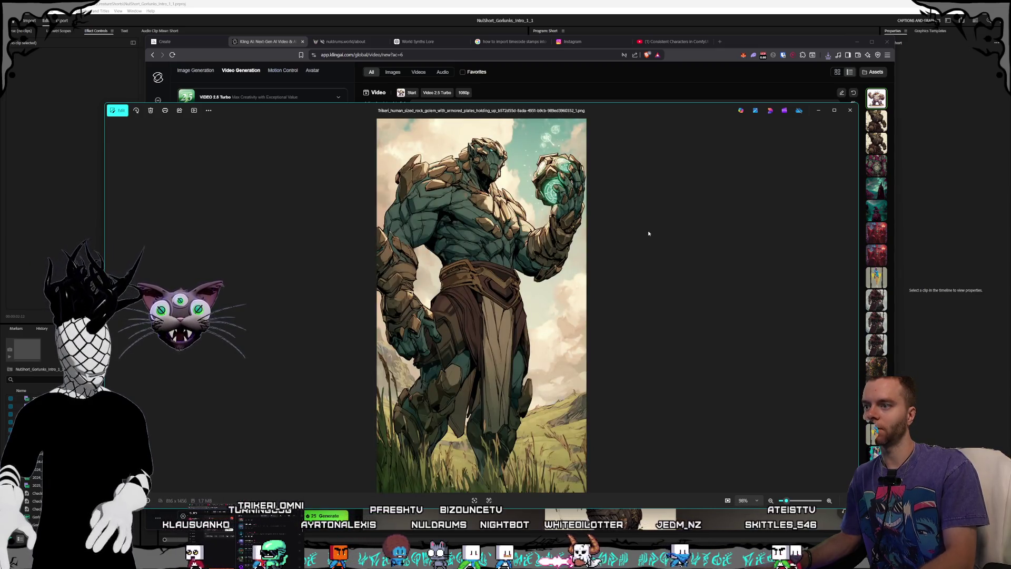
pyautogui.click(846, 114)
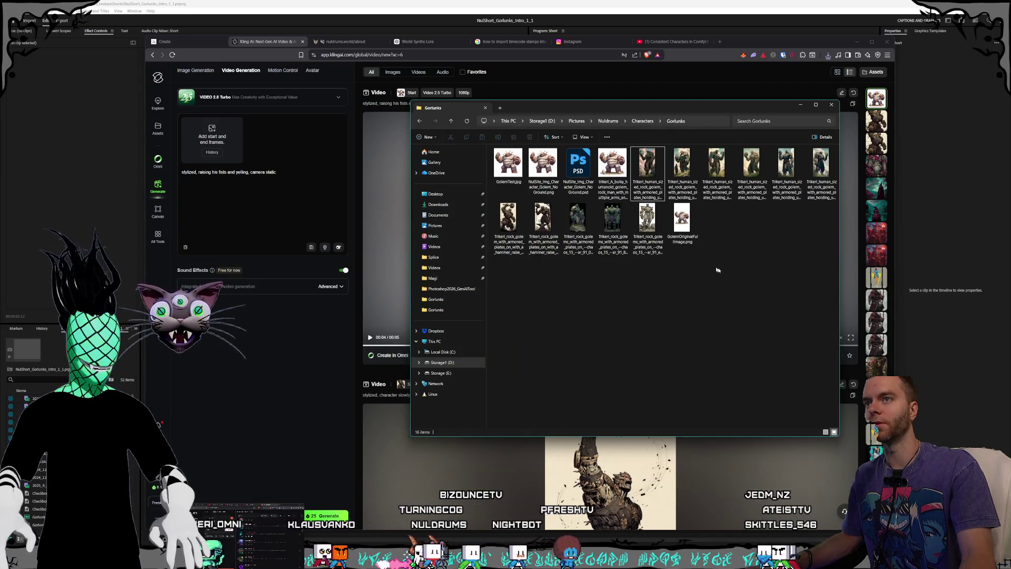
# - Check the third human-sized golem image and drag it into Kling's start-frame box
pyautogui.click(724, 176)
pyautogui.doubleClick(723, 175)
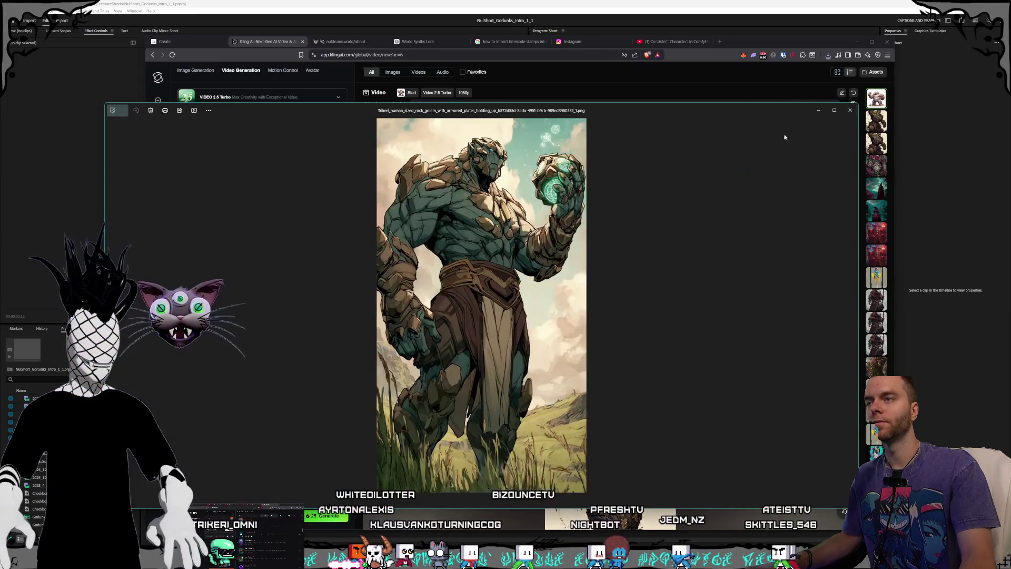
pyautogui.click(845, 111)
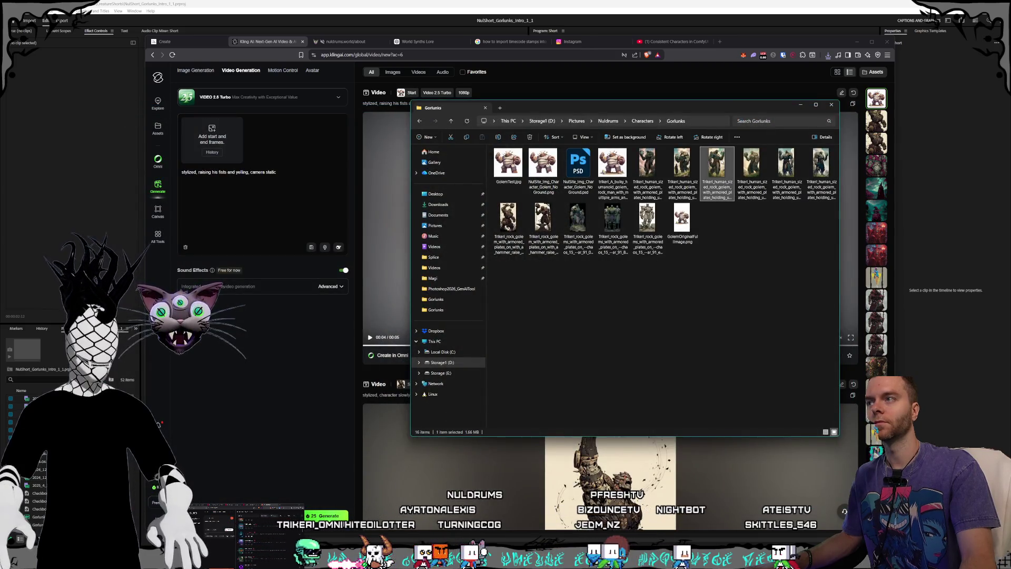
pyautogui.moveTo(717, 174); pyautogui.dragTo(212, 138)
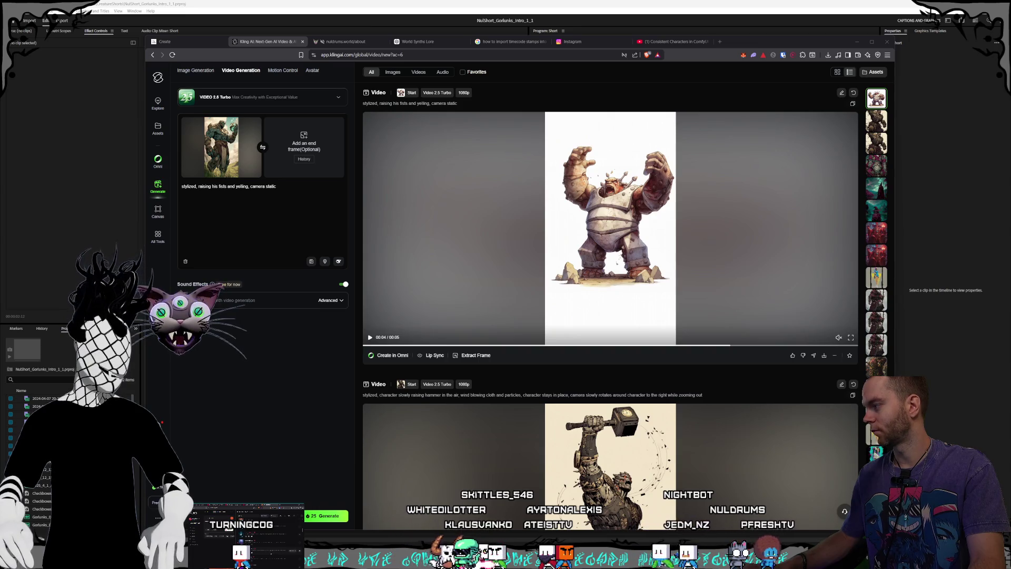
# - Clear the old prompt and begin: 'stylized', golem inspects the object in his left hand, wind blowing grass
pyautogui.click(285, 413)
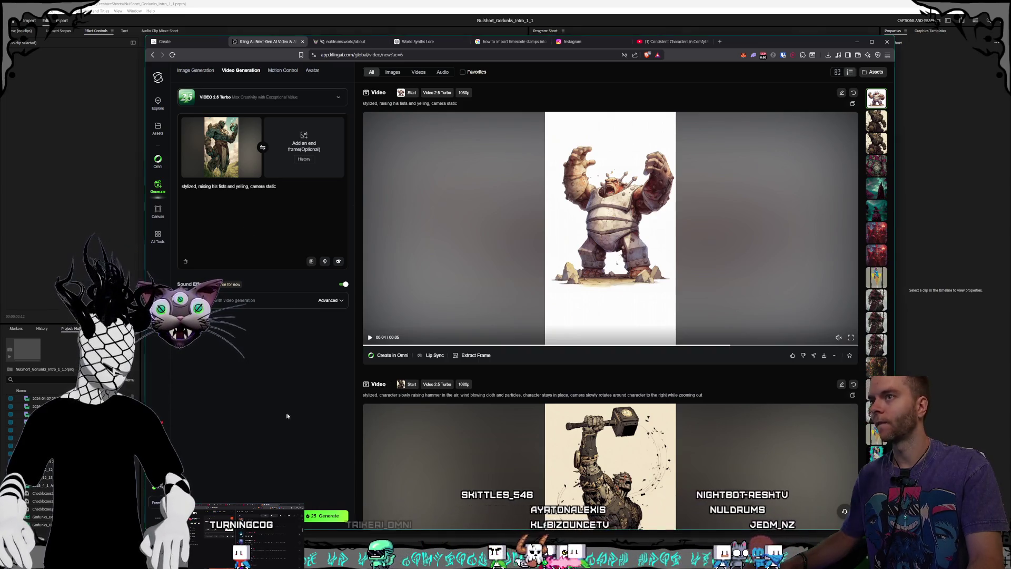
pyautogui.hotkey('ctrl', 'a')
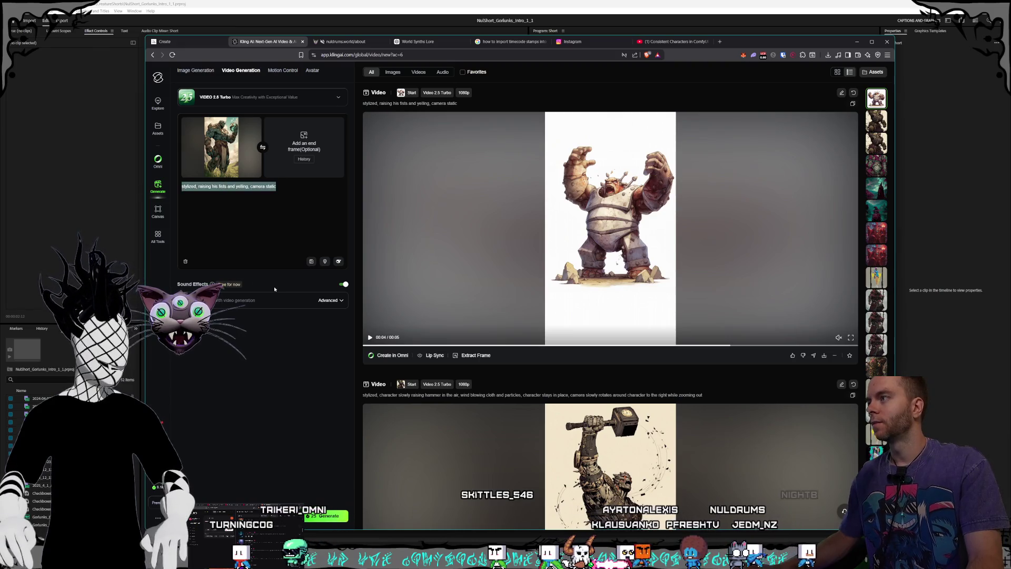
pyautogui.press('BackSpace')
pyautogui.write('stylized, character')
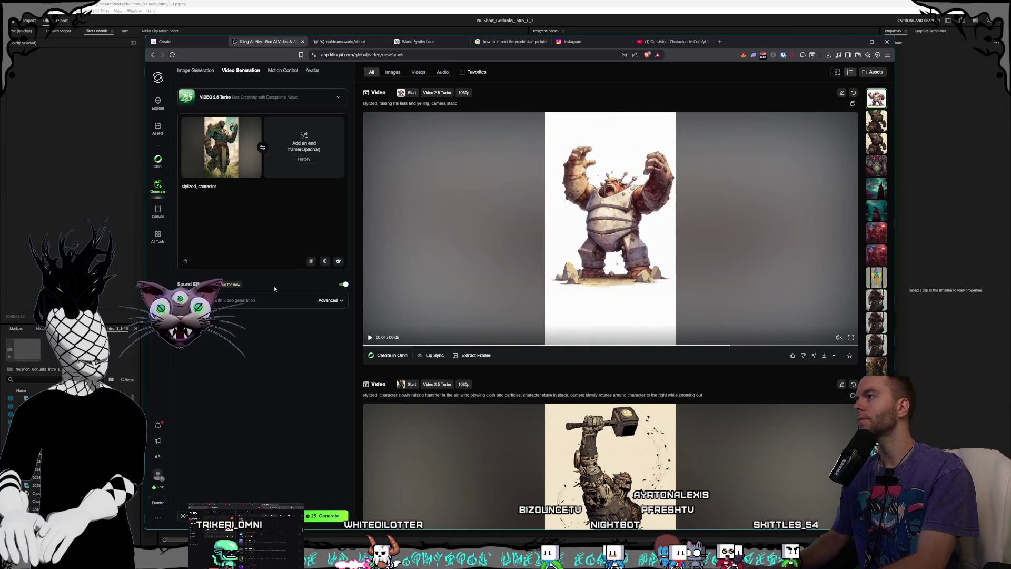
pyautogui.write(' looks at and inspects')
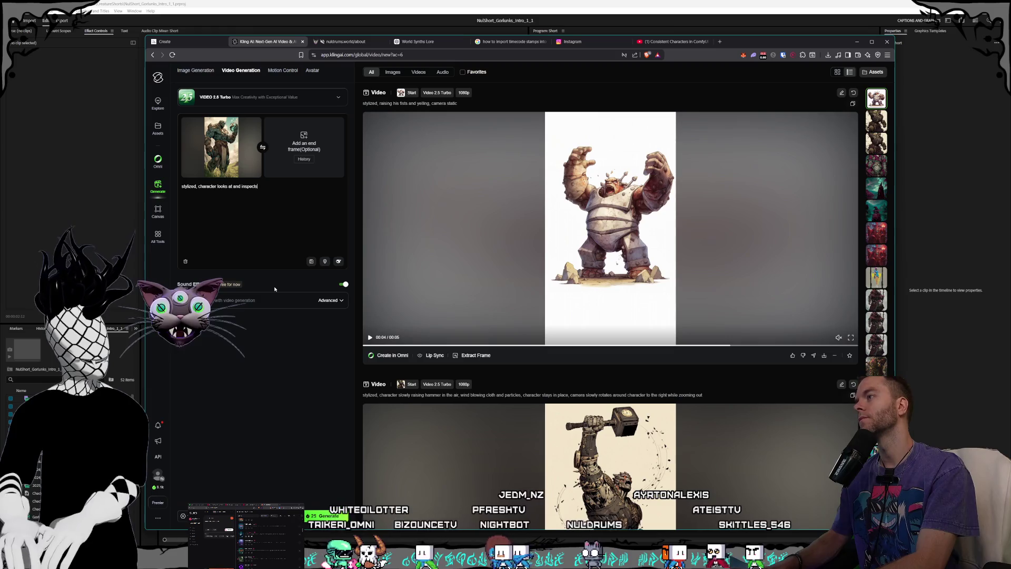
pyautogui.write(' the object (')
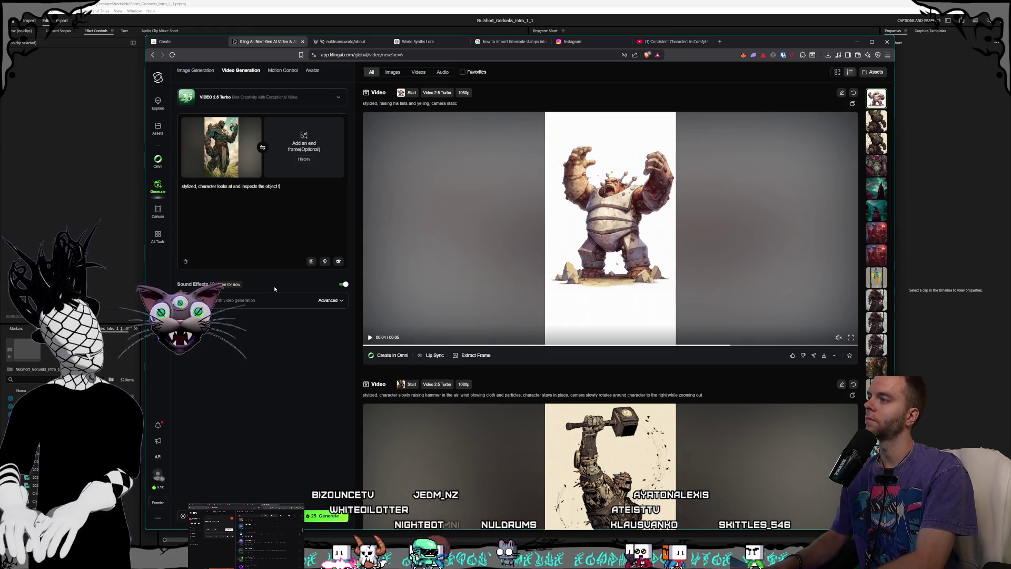
pyautogui.press('BackSpace')
pyautogui.press('BackSpace')
pyautogui.write(' that is in his left hand, wind')
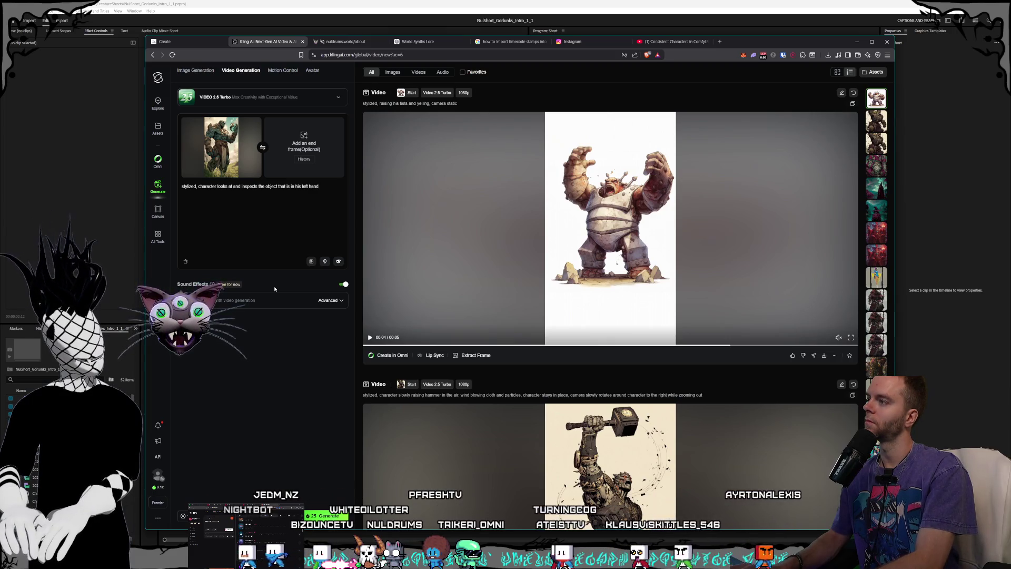
pyautogui.write(' is b')
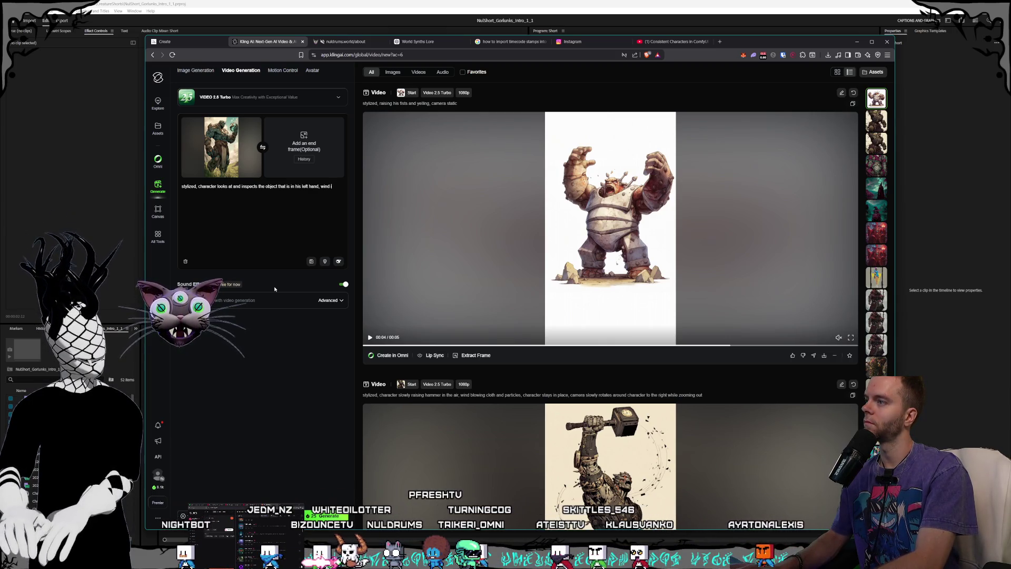
pyautogui.write('lowing the g')
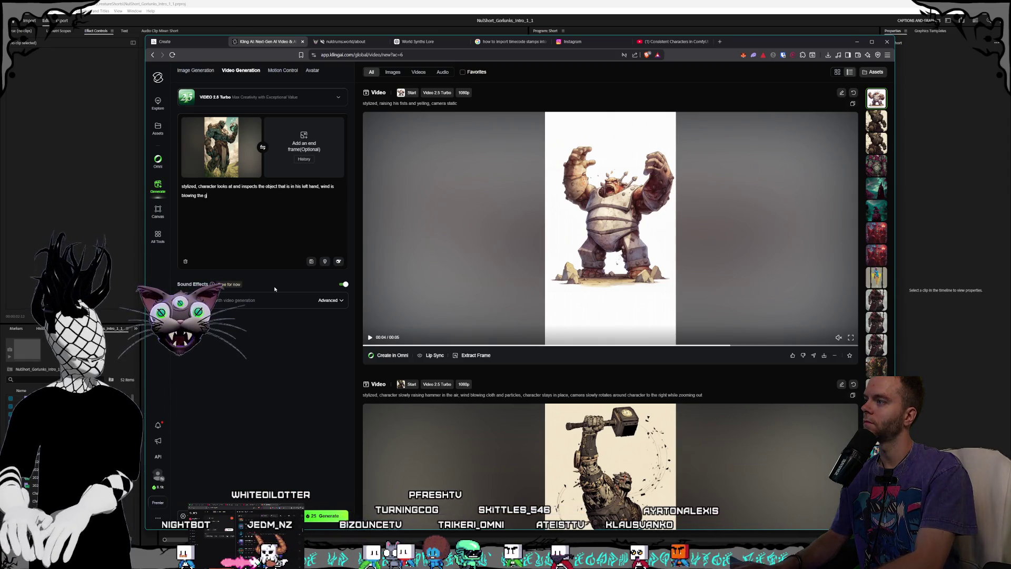
pyautogui.write('rass')
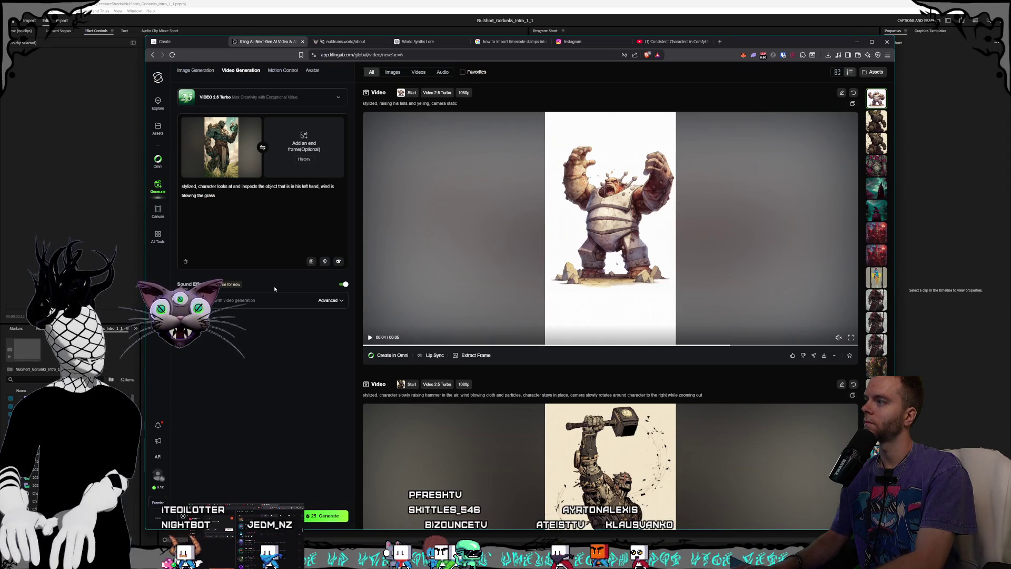
pyautogui.write(' around at')
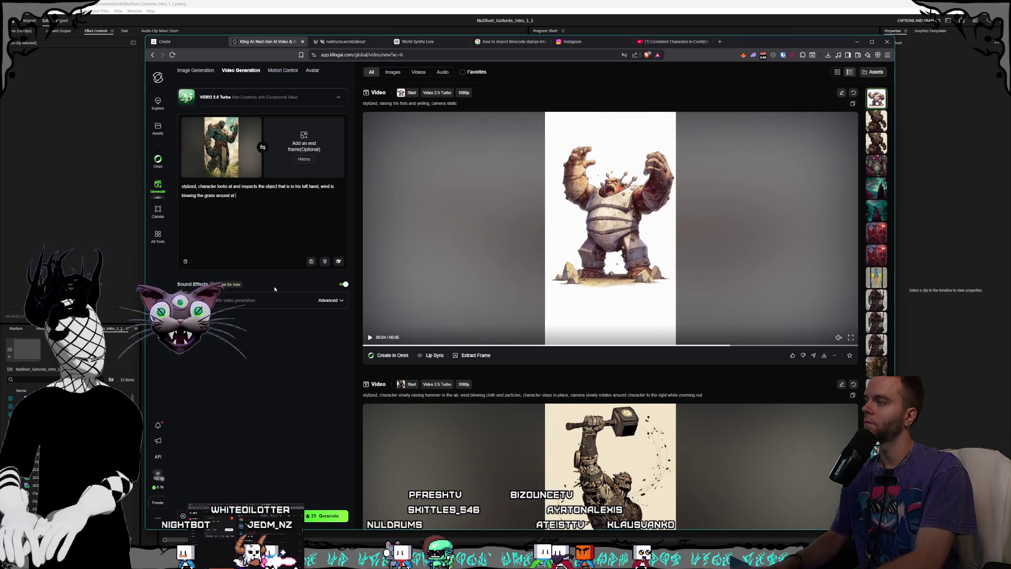
# - Finish the prompt: clouds blowing past, character stays in place, camera slowly rotates right
pyautogui.press('BackSpace')
pyautogui.press('BackSpace')
pyautogui.write('a')
pyautogui.press('BackSpace')
pyautogui.press('BackSpace')
pyautogui.write(', wiri')
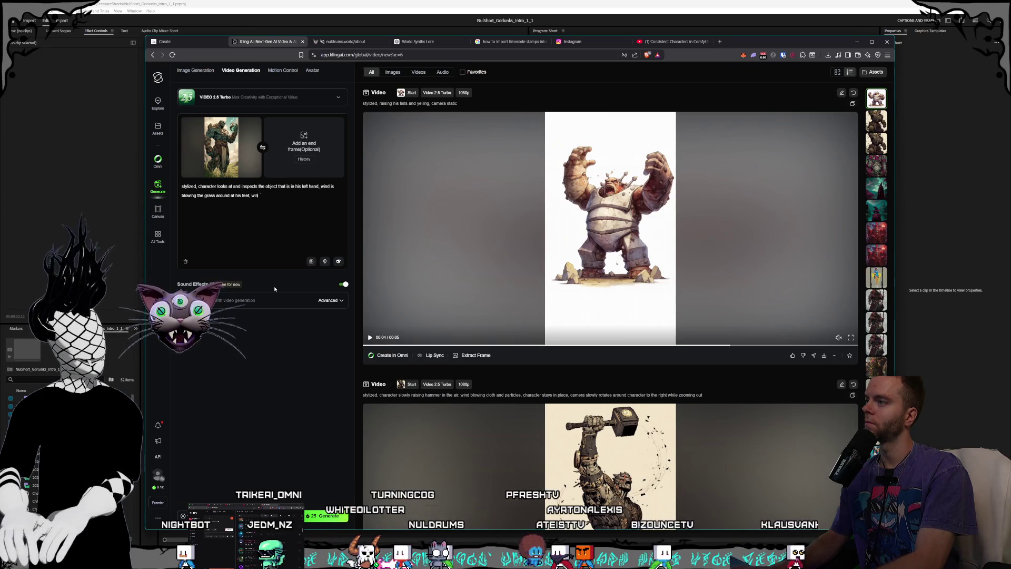
pyautogui.write('wind is blow')
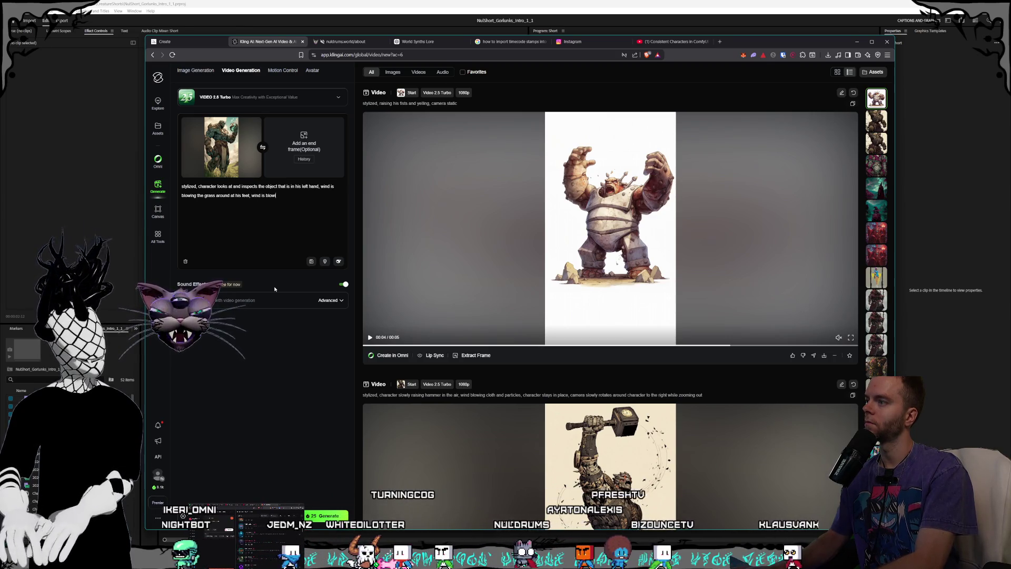
pyautogui.write('ing the cloud')
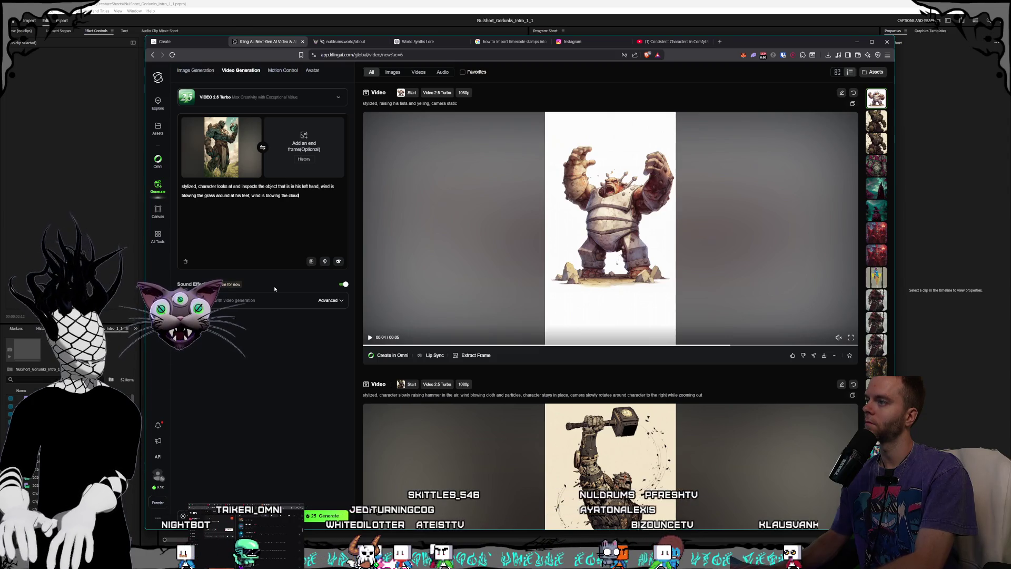
pyautogui.write('s past in the b')
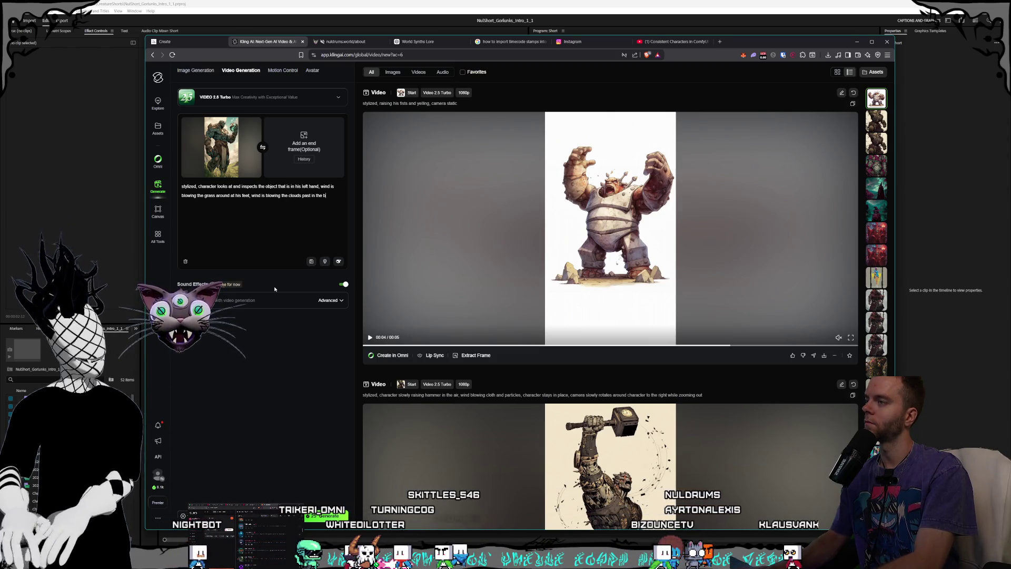
pyautogui.write('ackground, camera')
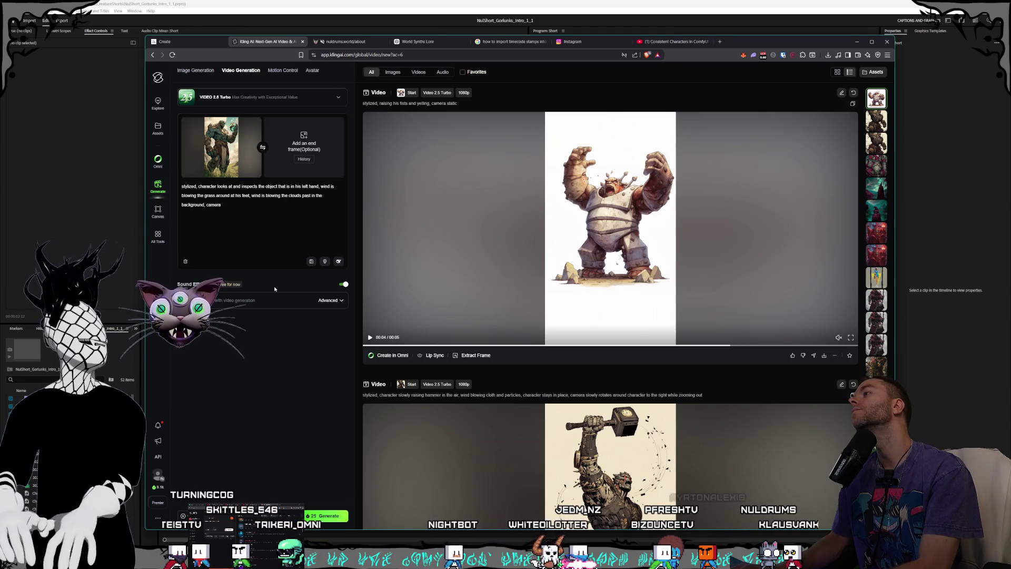
pyautogui.press('BackSpace')
pyautogui.press('BackSpace')
pyautogui.press('BackSpace')
pyautogui.press('BackSpace')
pyautogui.press('BackSpace')
pyautogui.write('haracter')
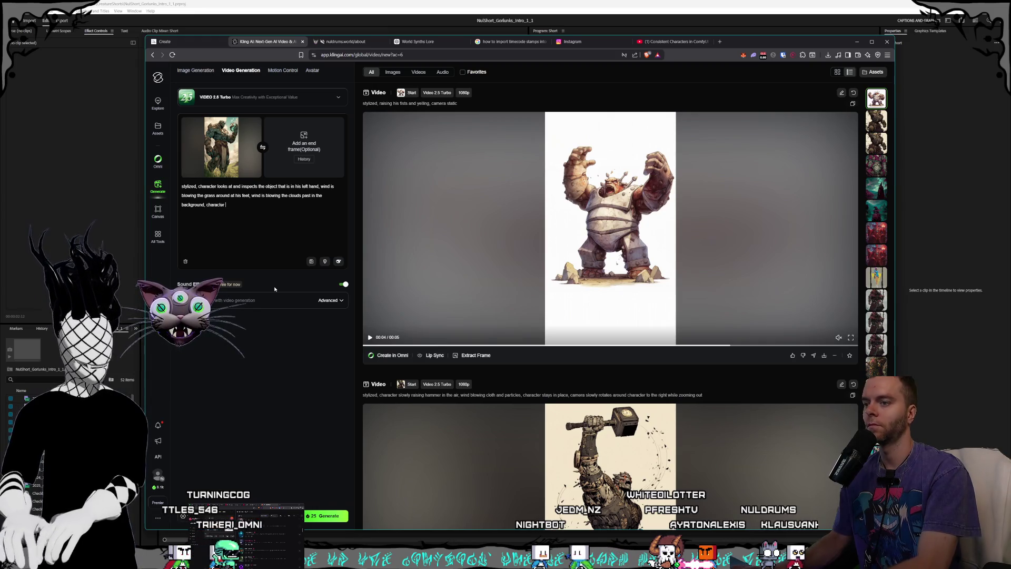
pyautogui.press('BackSpace')
pyautogui.press('BackSpace')
pyautogui.write('stays')
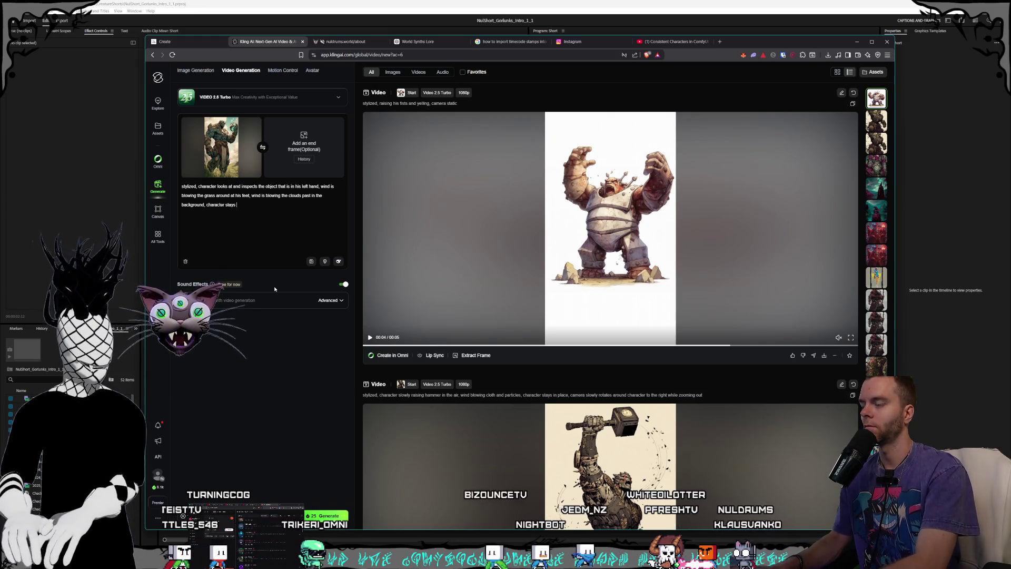
pyautogui.write(' in place,')
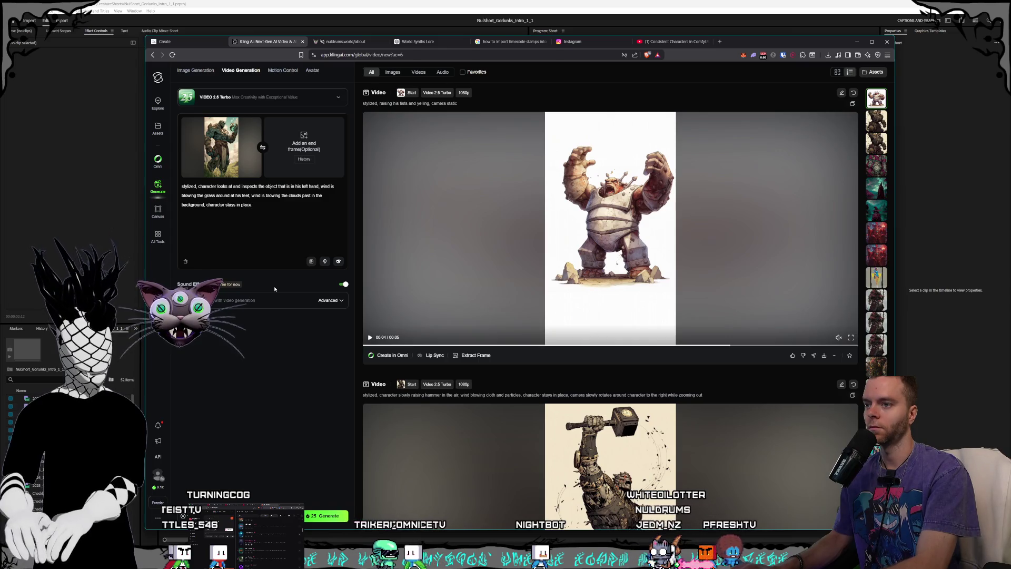
pyautogui.write(' camera slowly r')
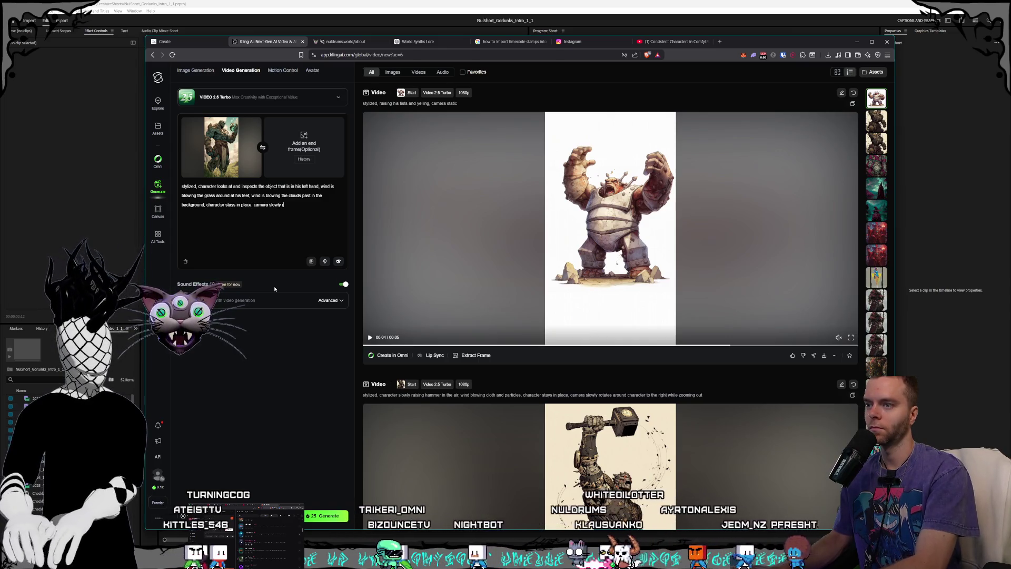
pyautogui.write('otates around')
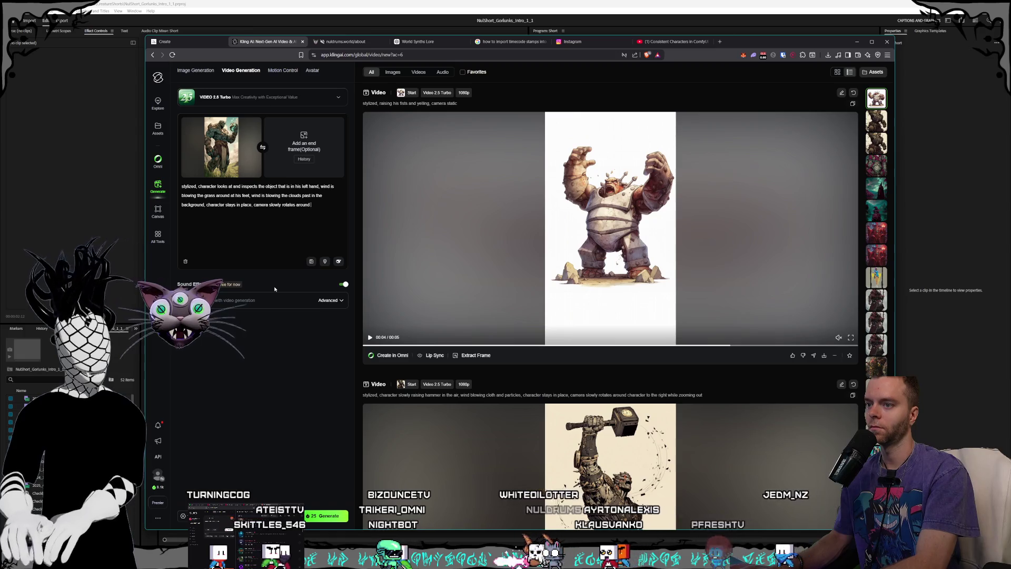
pyautogui.write(' character')
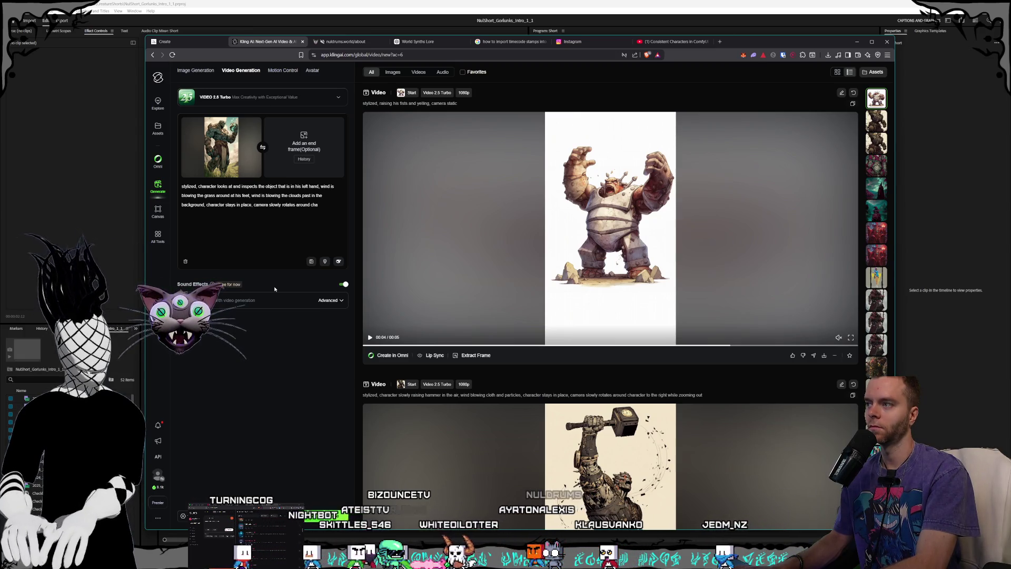
pyautogui.write(' to the right')
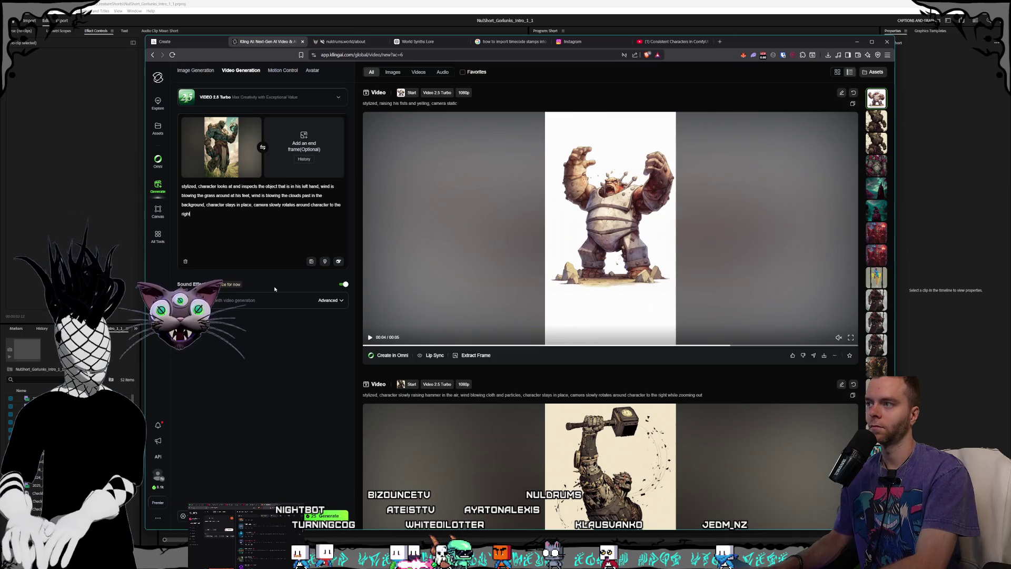
pyautogui.scroll(-4, 636, 307)
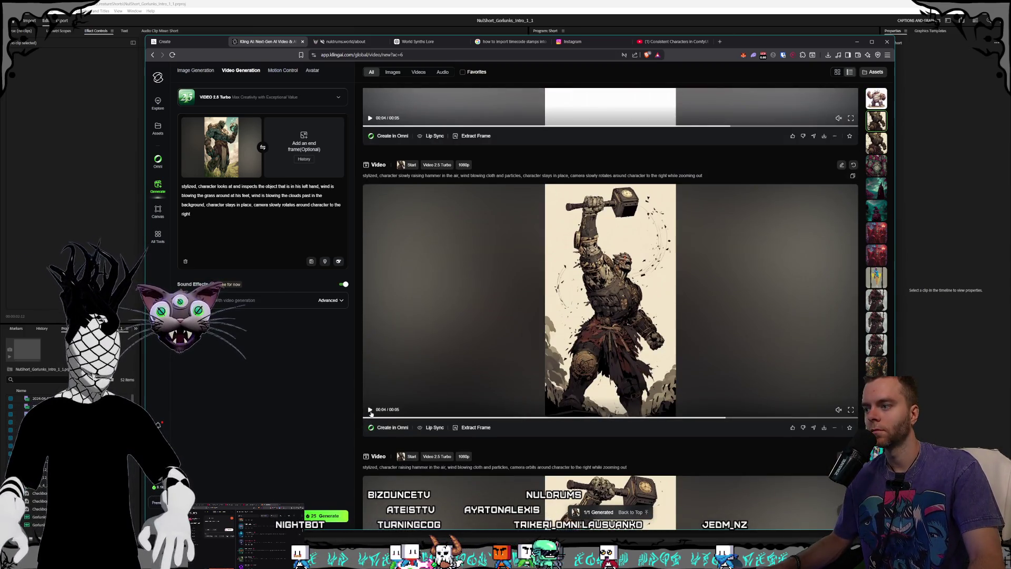
# - Change the clouds phrase to 'clouds are moving quickly in the background like a timelapse' and generate
pyautogui.click(371, 409)
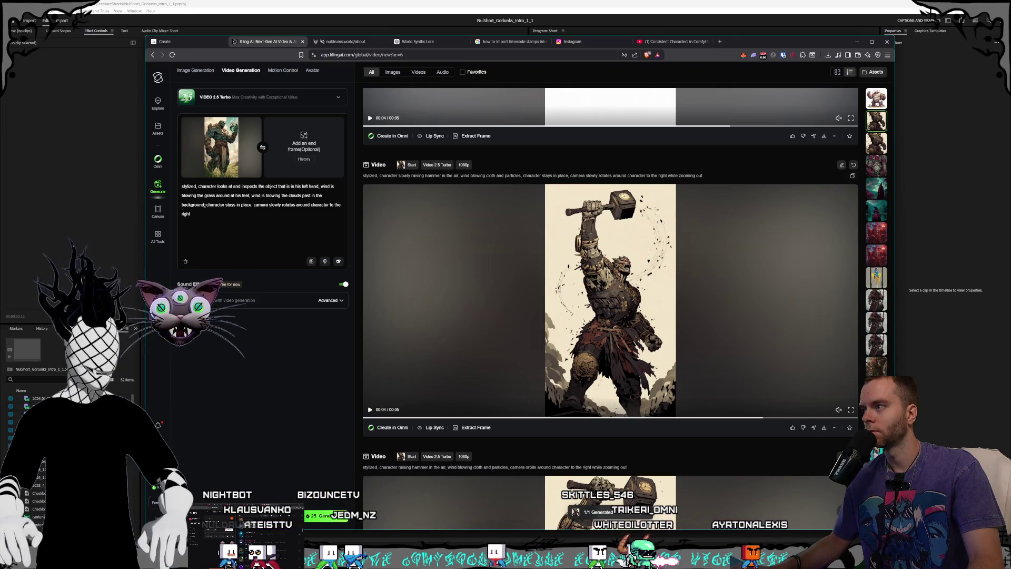
pyautogui.moveTo(204, 206); pyautogui.dragTo(252, 196)
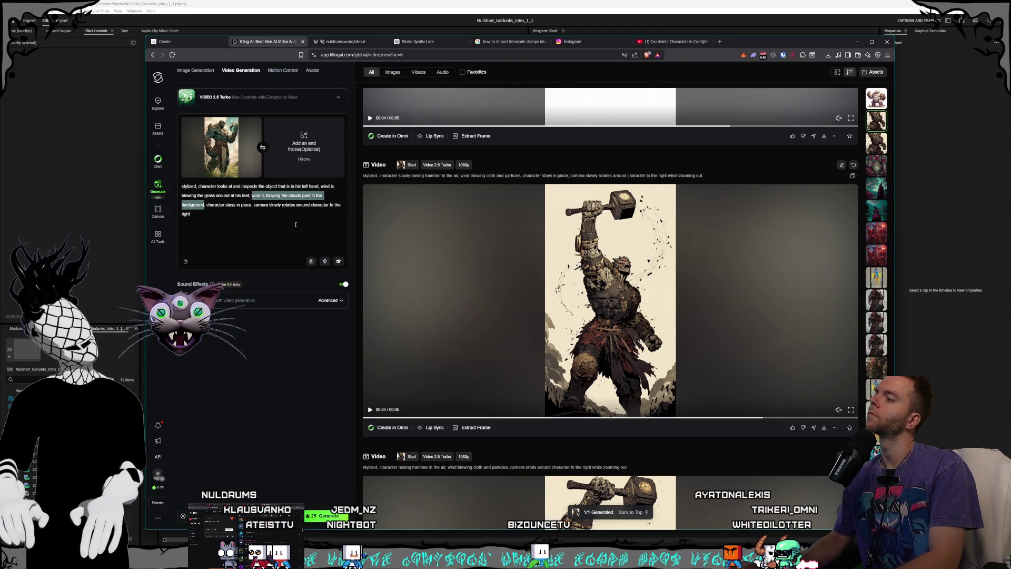
pyautogui.click(205, 205)
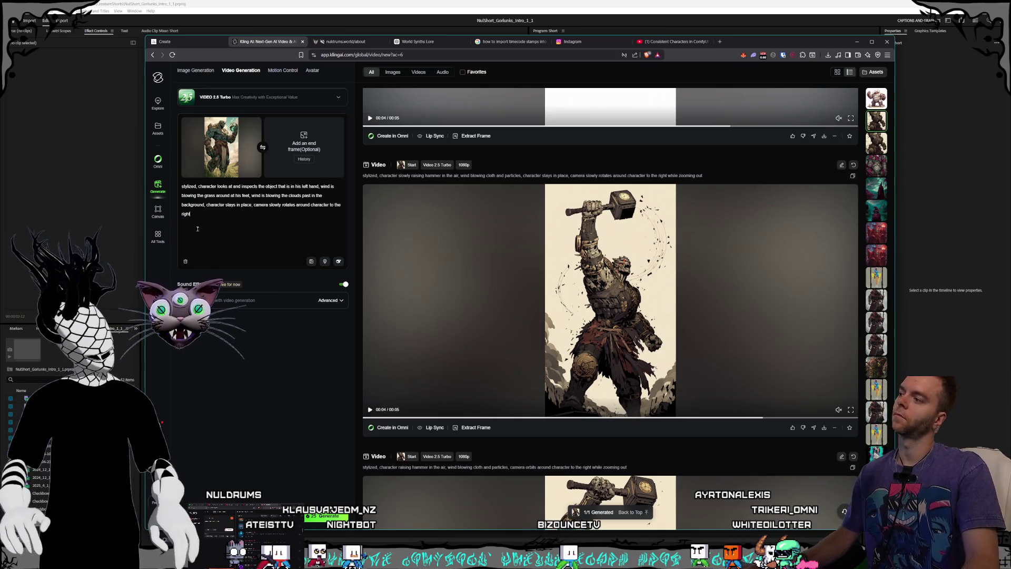
pyautogui.moveTo(205, 205); pyautogui.dragTo(252, 196)
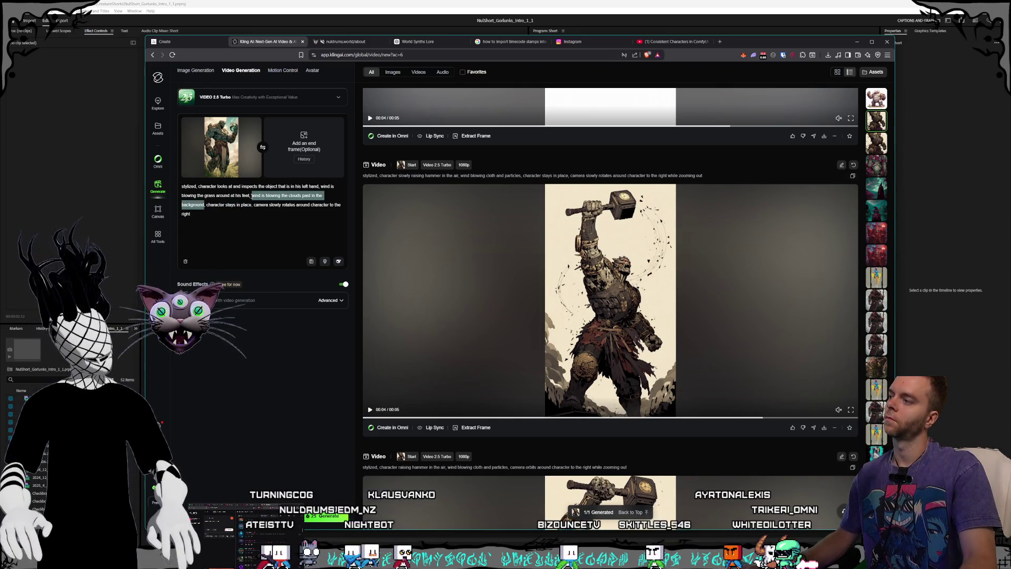
pyautogui.write('clouds are mo')
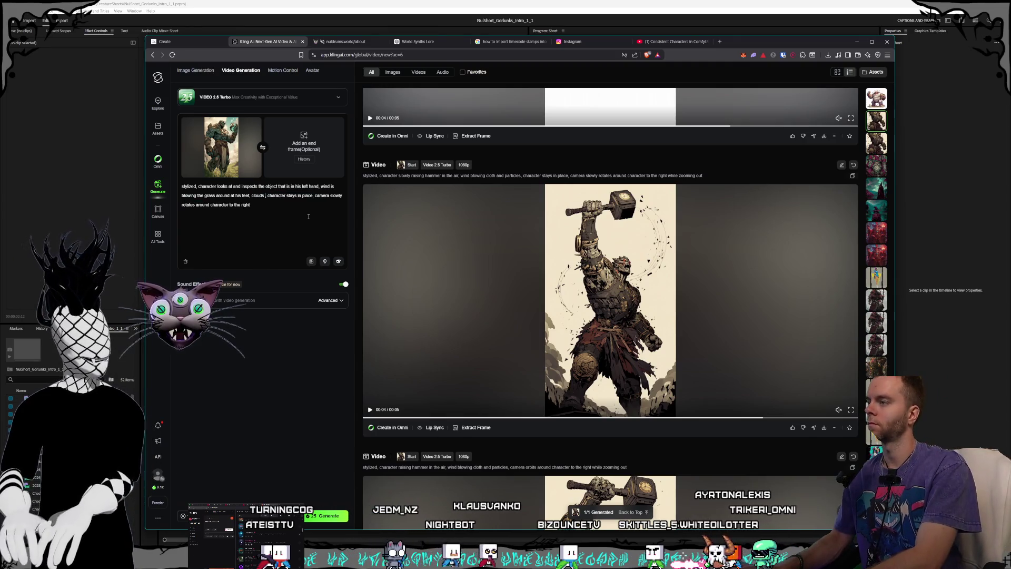
pyautogui.write('ving quickly in f')
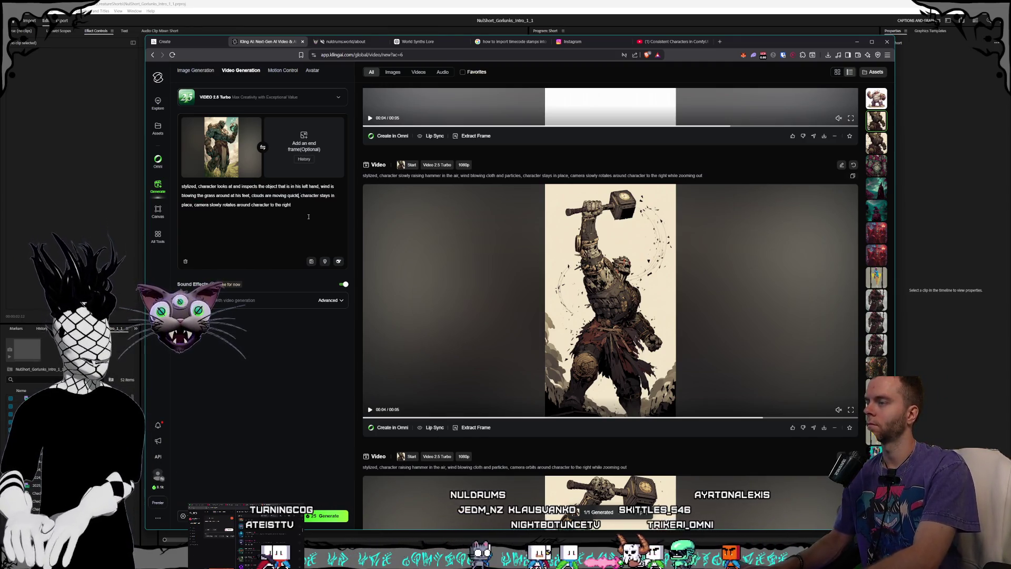
pyautogui.write('he background')
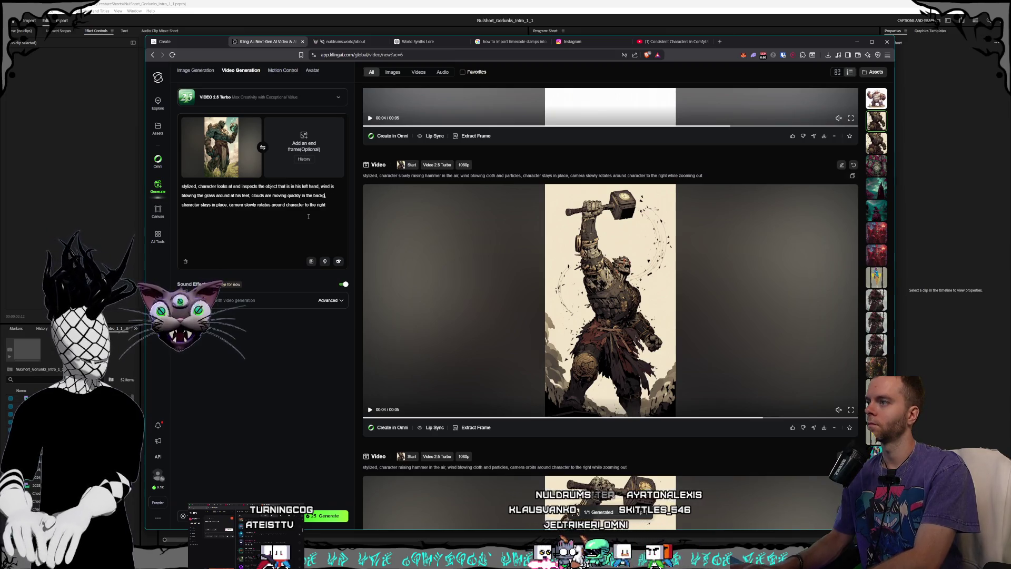
pyautogui.write(' like a')
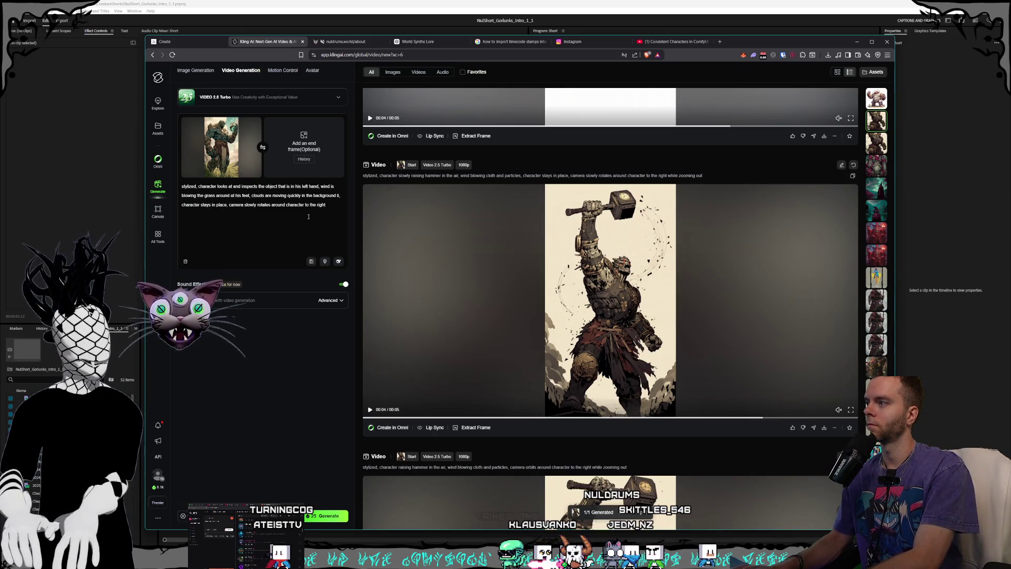
pyautogui.write(' timelapse')
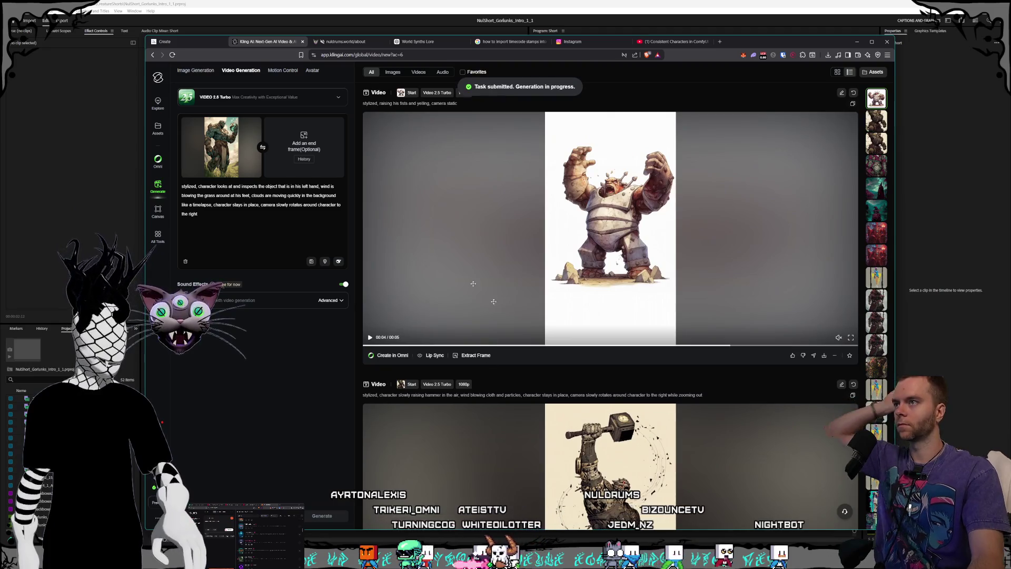
pyautogui.click(164, 41)
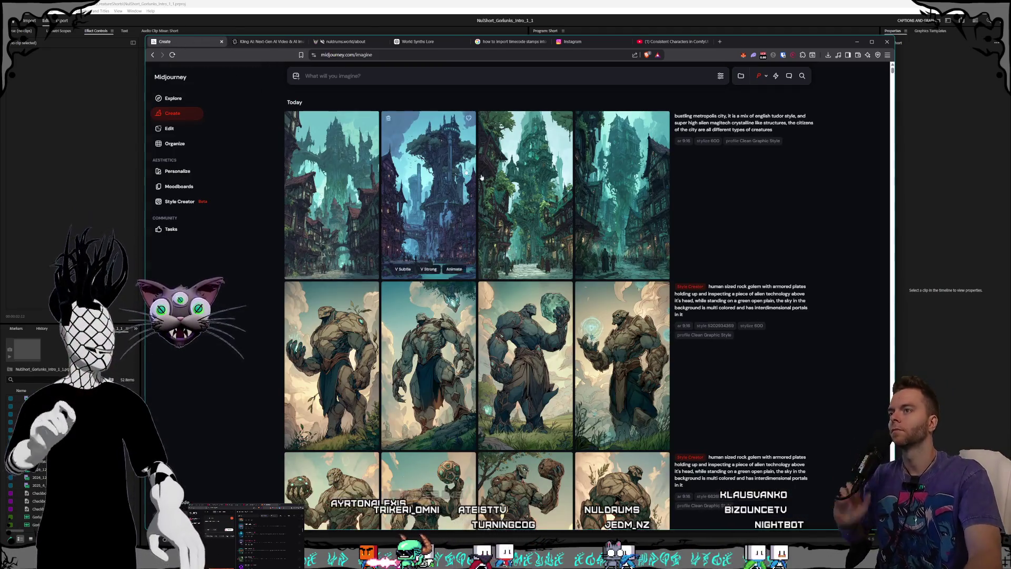
# - Review the generated metropolis city images one by one at full size
pyautogui.click(510, 187)
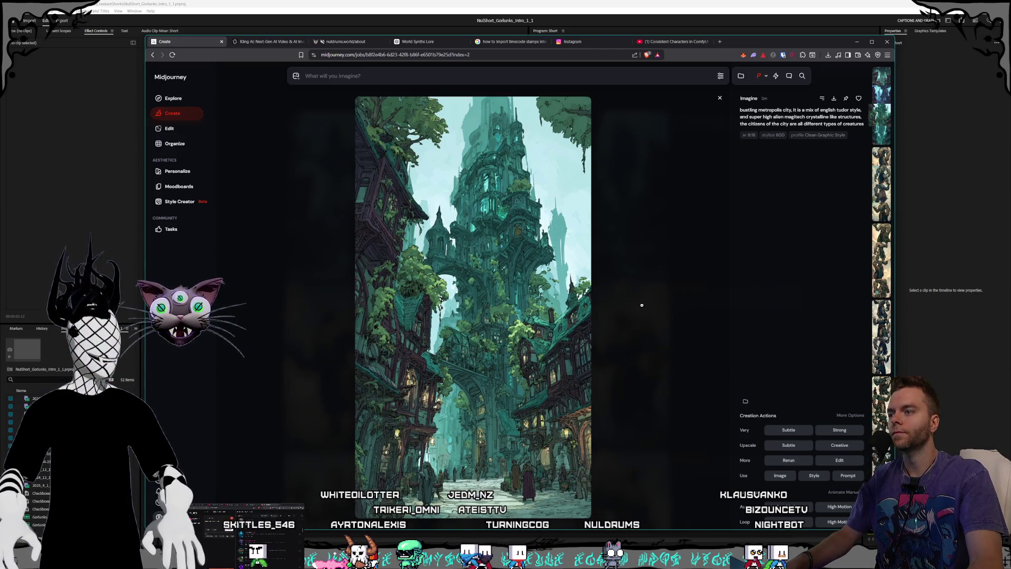
pyautogui.click(642, 305)
pyautogui.click(655, 274)
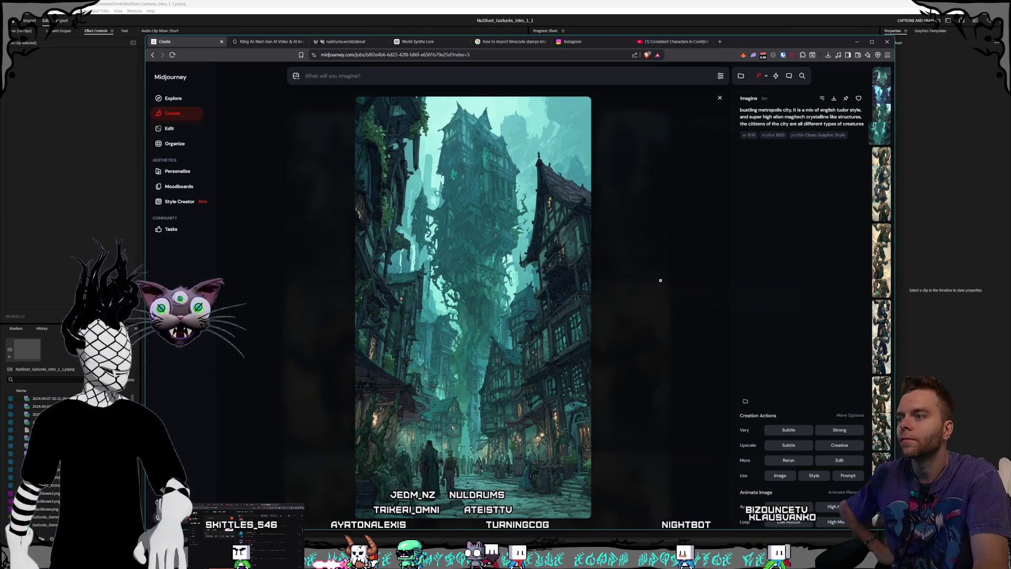
pyautogui.click(660, 281)
pyautogui.click(668, 300)
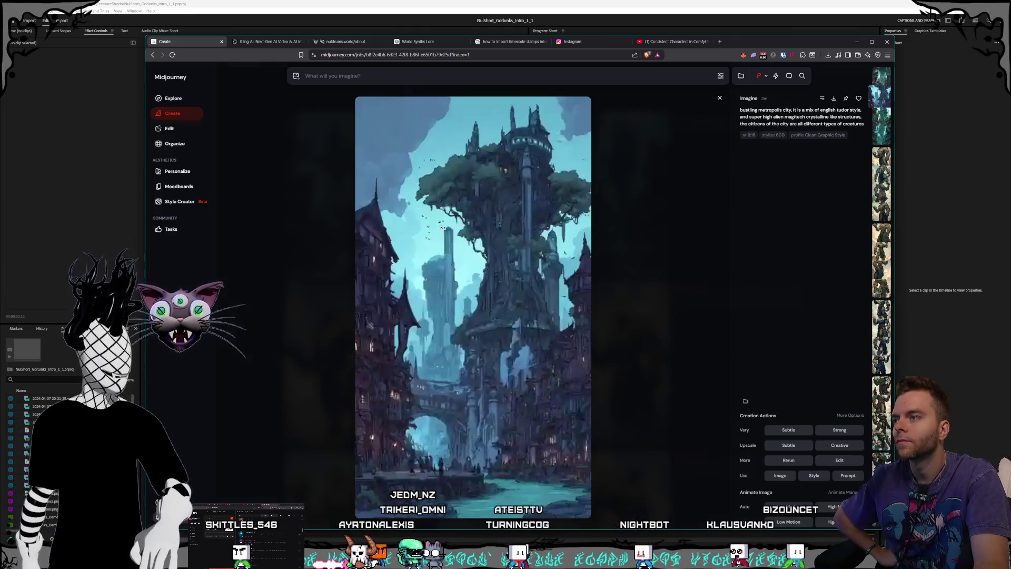
pyautogui.click(671, 315)
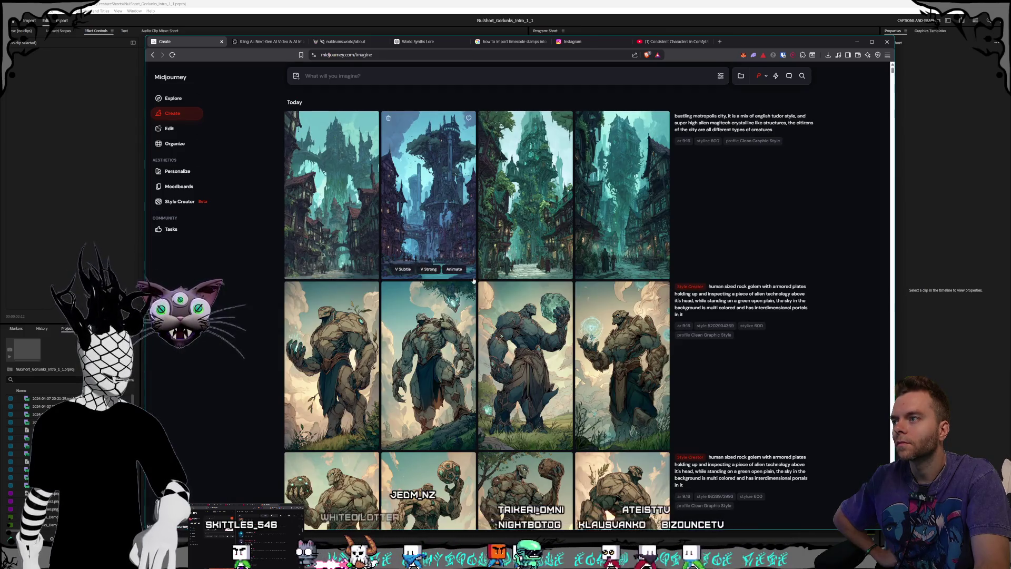
pyautogui.click(628, 295)
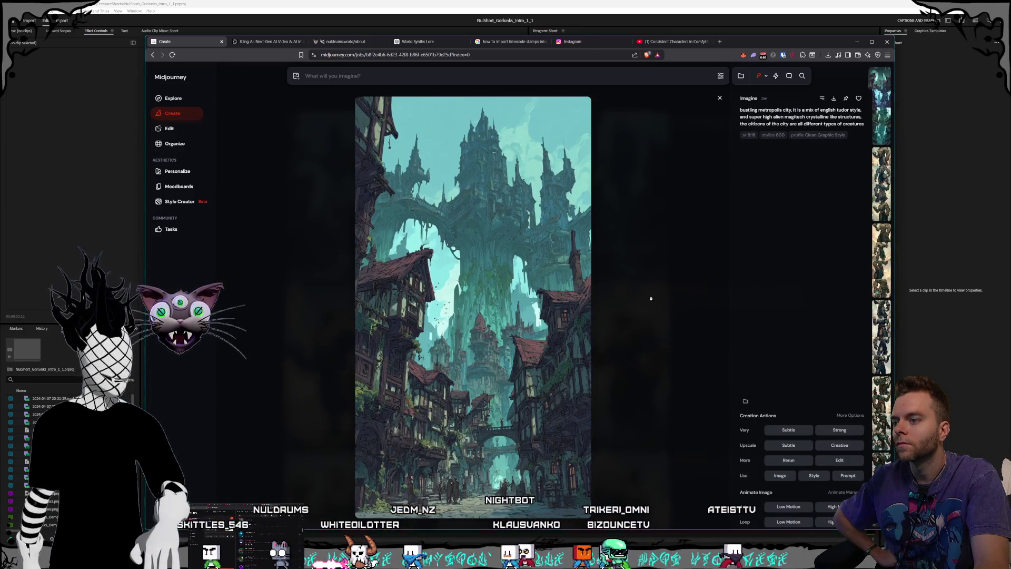
pyautogui.click(651, 299)
pyautogui.click(676, 316)
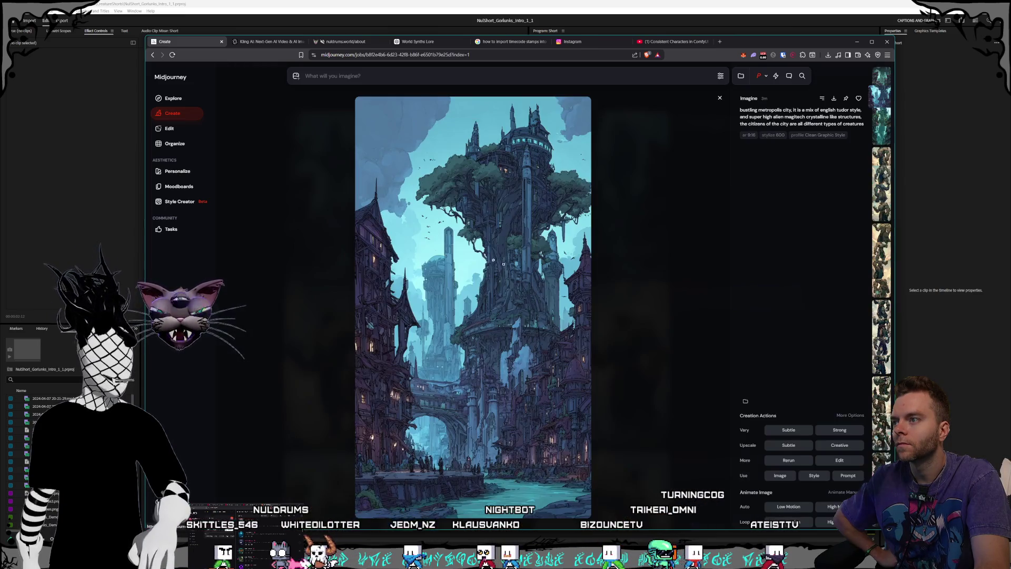
pyautogui.click(676, 316)
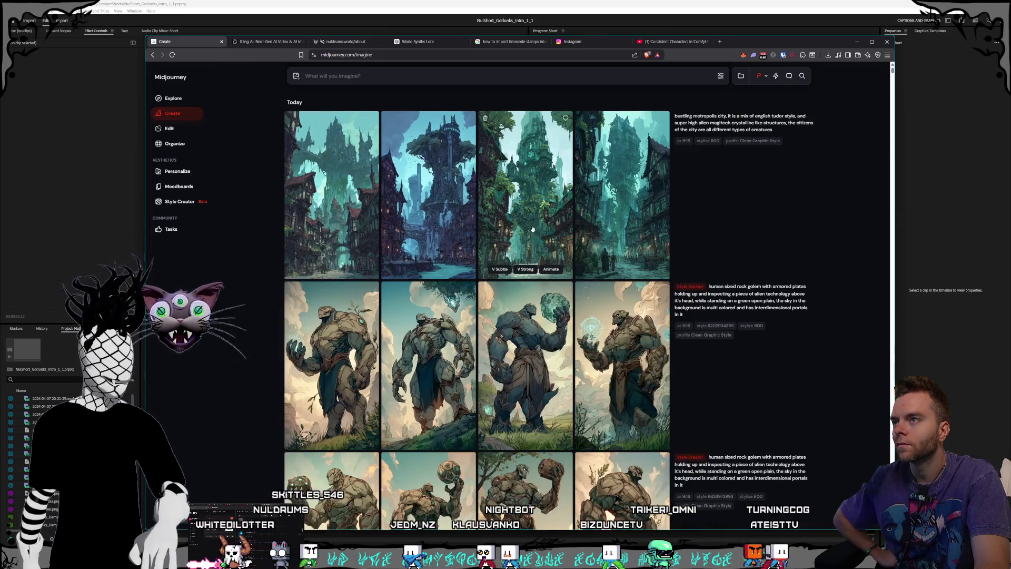
# - Reuse the city prompt to start a Style Creator session
pyautogui.click(806, 130)
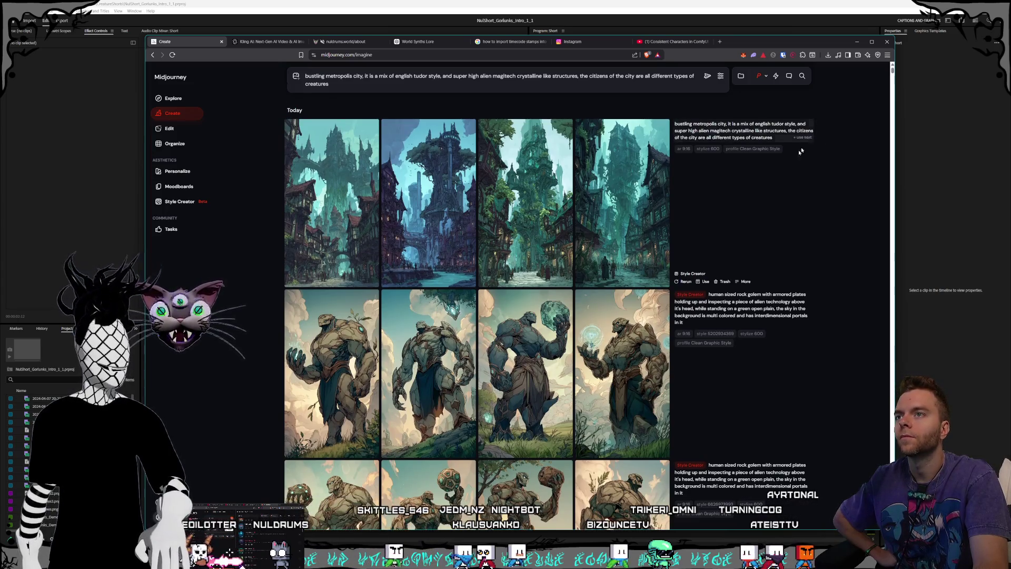
pyautogui.click(182, 202)
pyautogui.click(640, 237)
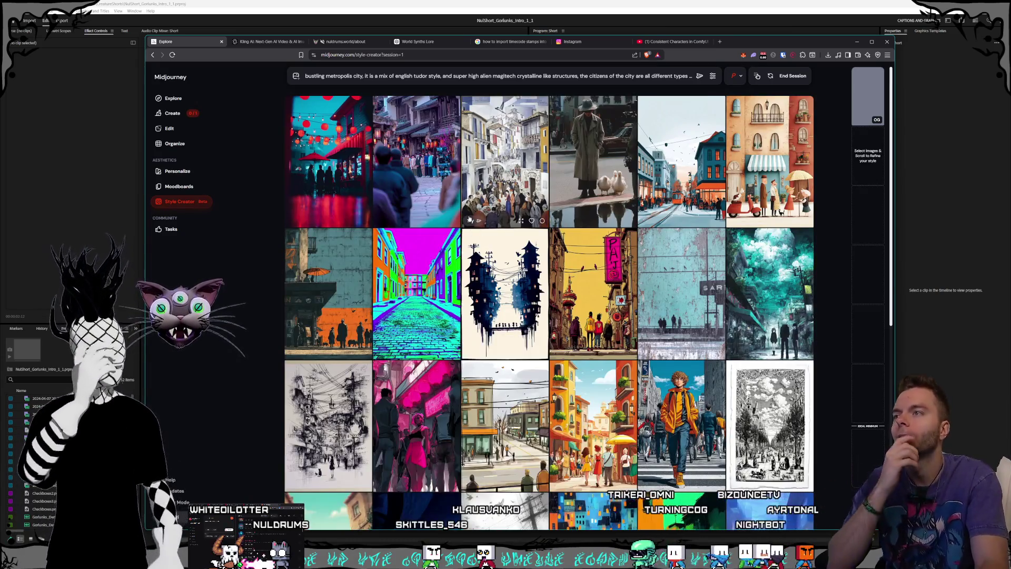
# - Scroll through the Style Creator grid of city images in varied styles
pyautogui.scroll(-3, 606, 152)
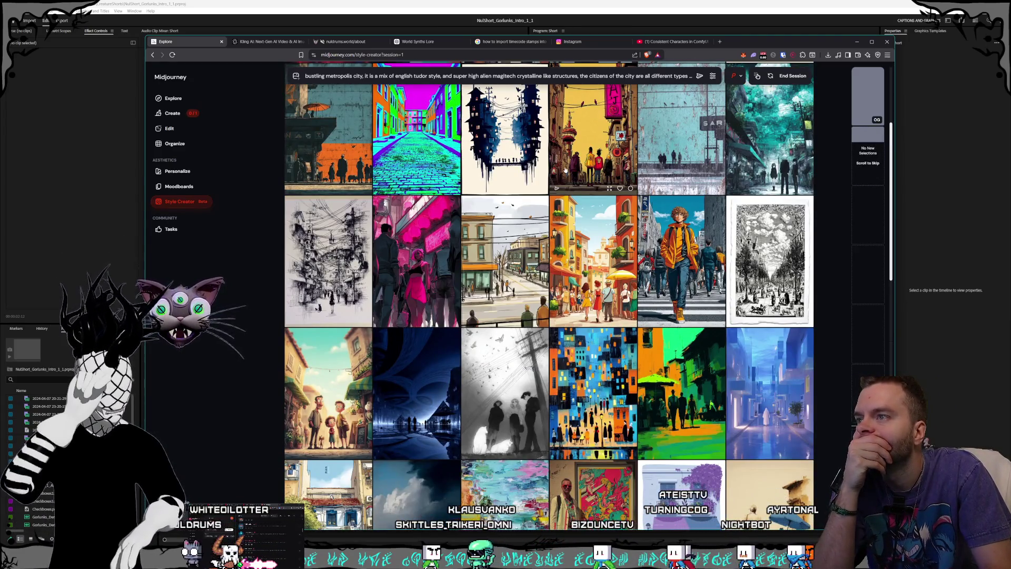
pyautogui.scroll(-6, 566, 170)
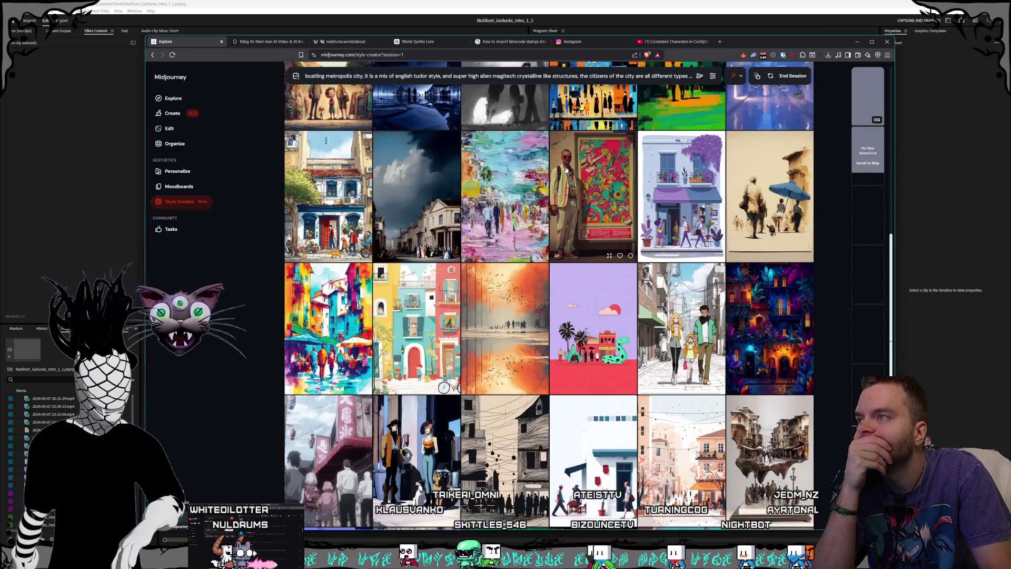
pyautogui.scroll(-4, 567, 169)
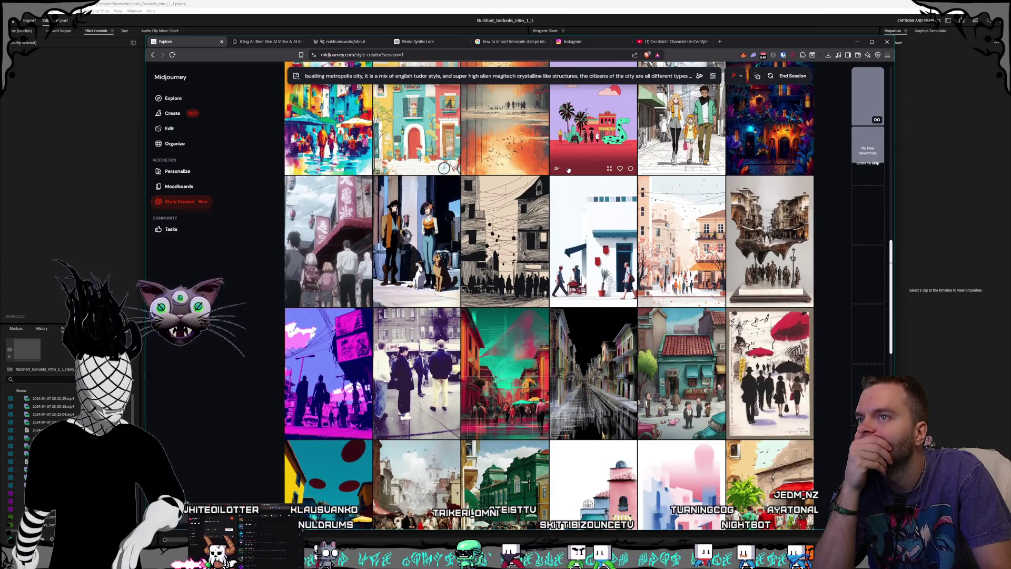
pyautogui.scroll(-3, 569, 169)
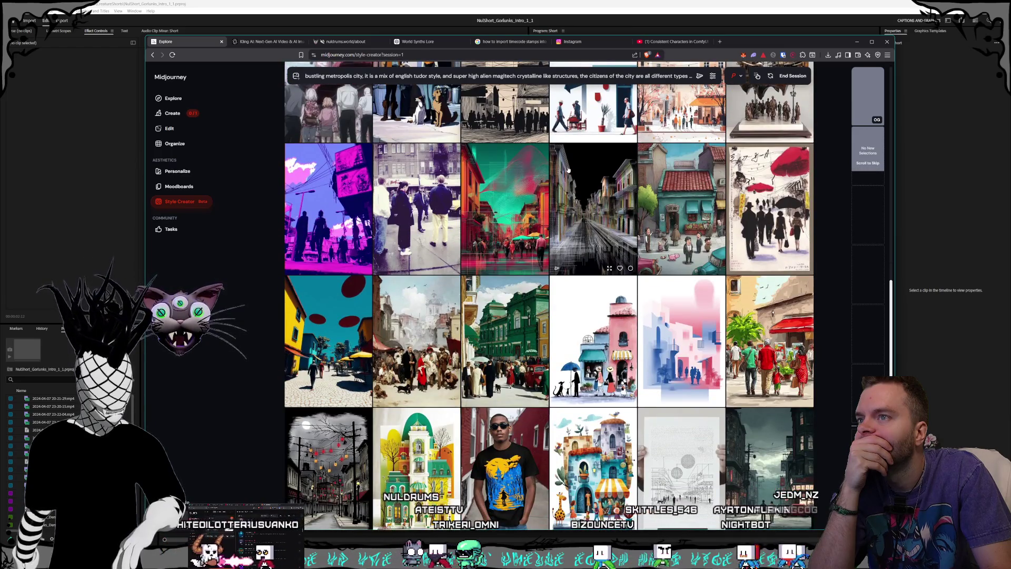
pyautogui.scroll(-2, 568, 169)
pyautogui.scroll(-2, 568, 169)
pyautogui.scroll(-2, 568, 169)
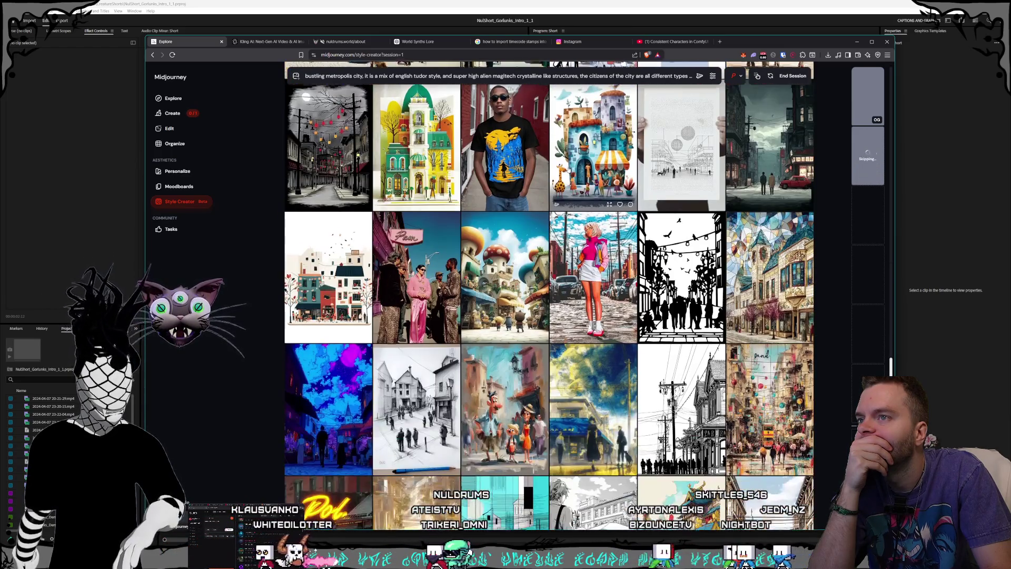
pyautogui.scroll(-2, 579, 169)
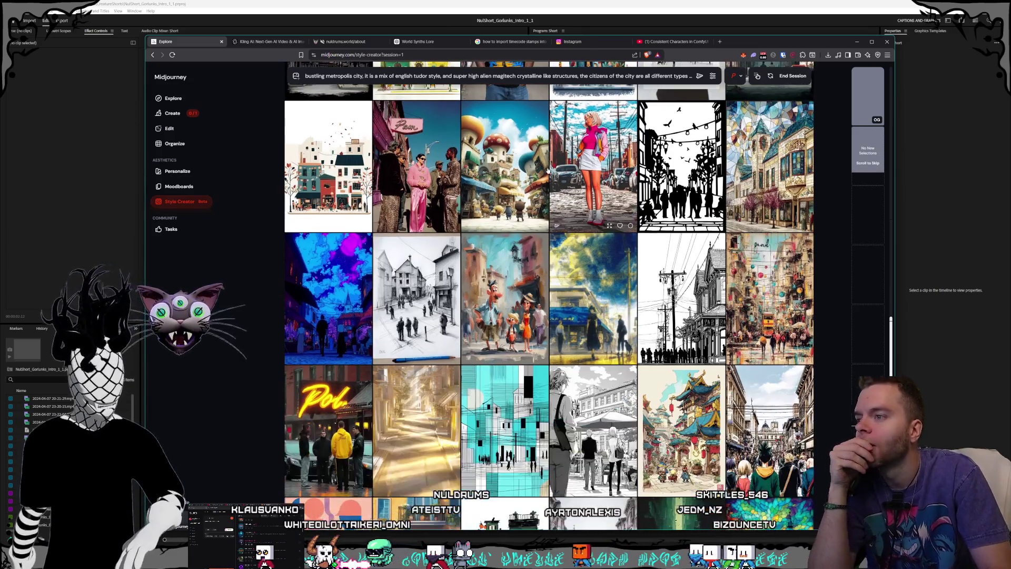
pyautogui.scroll(-4, 561, 143)
pyautogui.scroll(-3, 562, 143)
pyautogui.scroll(-2, 562, 145)
pyautogui.scroll(-2, 560, 150)
pyautogui.scroll(-2, 560, 152)
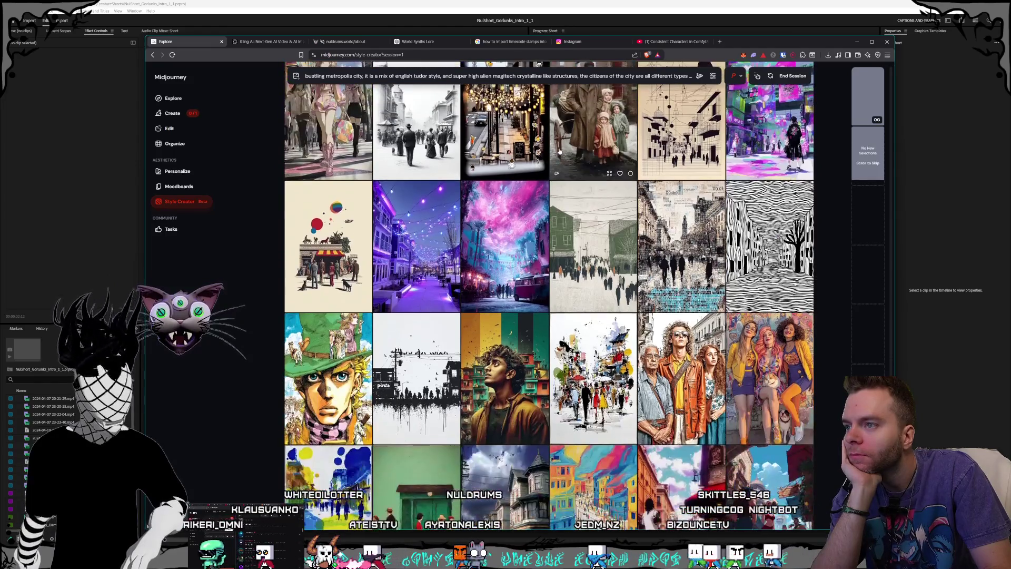
pyautogui.scroll(-2, 560, 151)
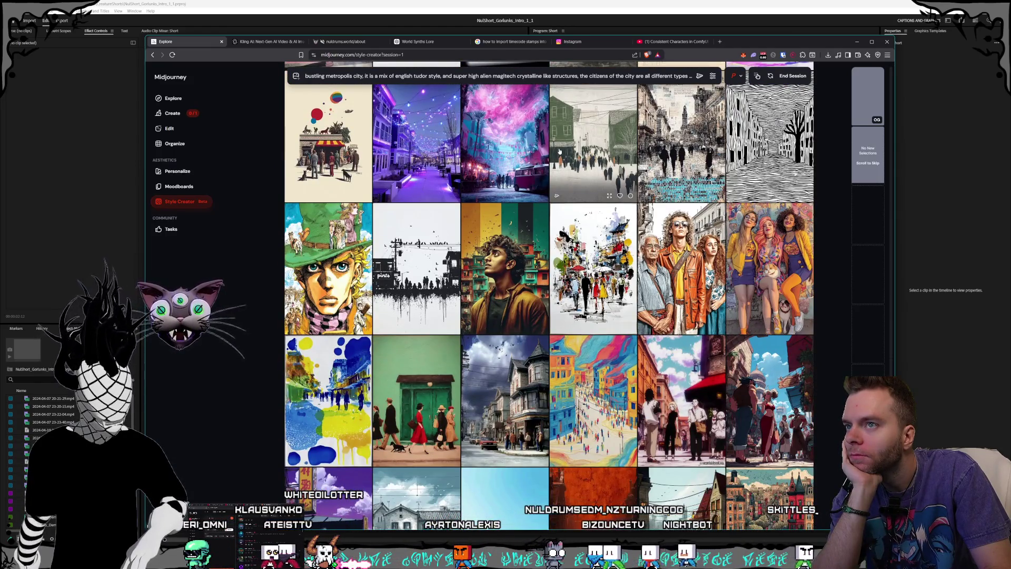
pyautogui.scroll(-3, 560, 152)
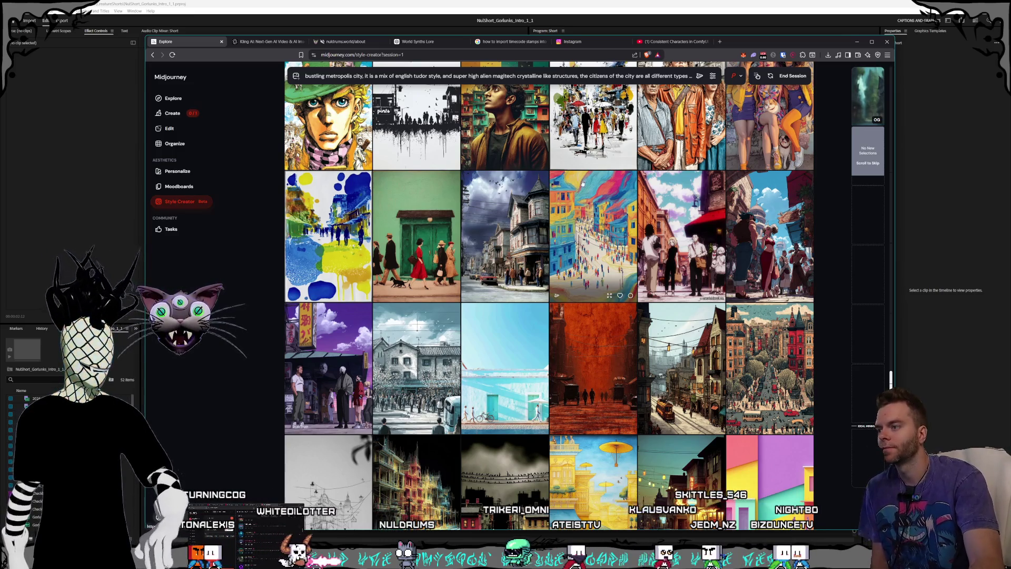
pyautogui.scroll(-2, 583, 183)
pyautogui.scroll(-6, 592, 164)
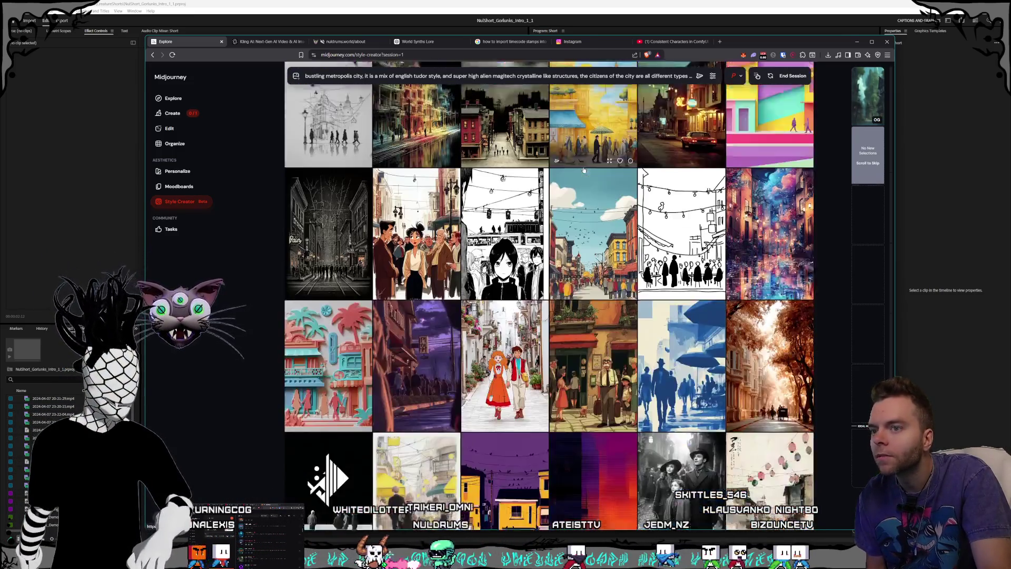
pyautogui.scroll(-2, 584, 170)
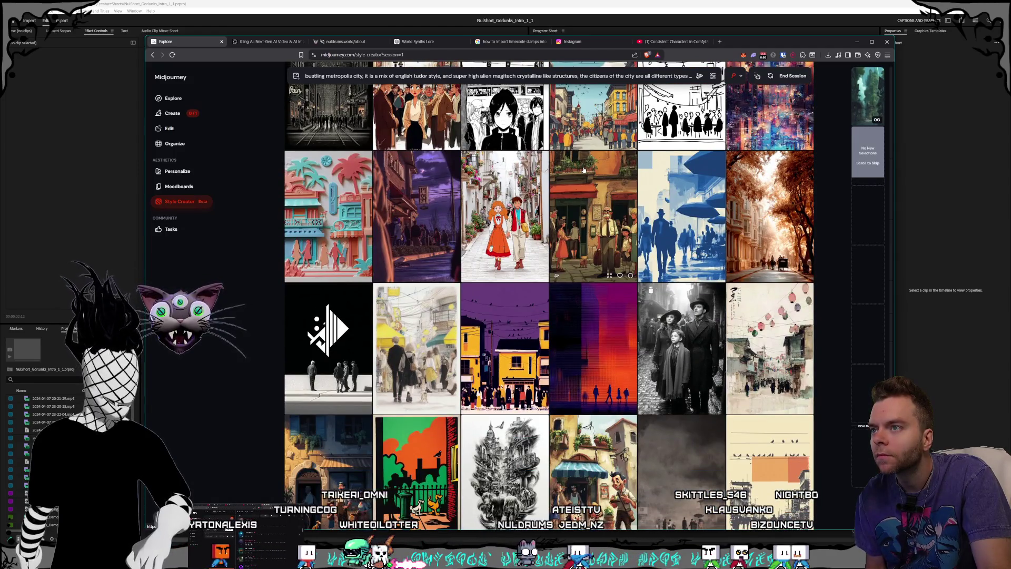
pyautogui.scroll(-2, 584, 170)
pyautogui.scroll(2, 588, 179)
pyautogui.scroll(-3, 595, 192)
pyautogui.scroll(-5, 595, 193)
pyautogui.scroll(-8, 594, 192)
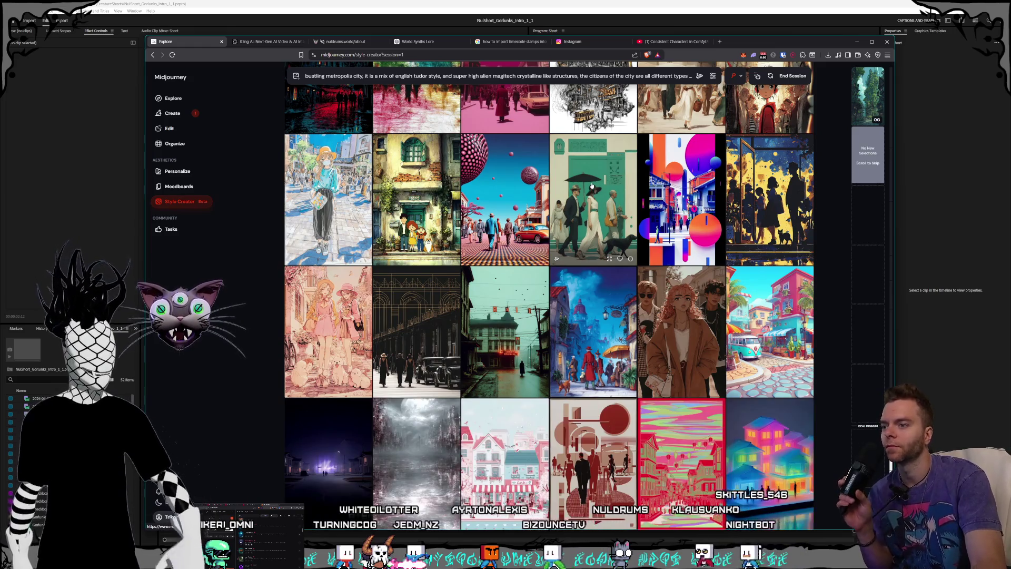
pyautogui.scroll(-10, 592, 185)
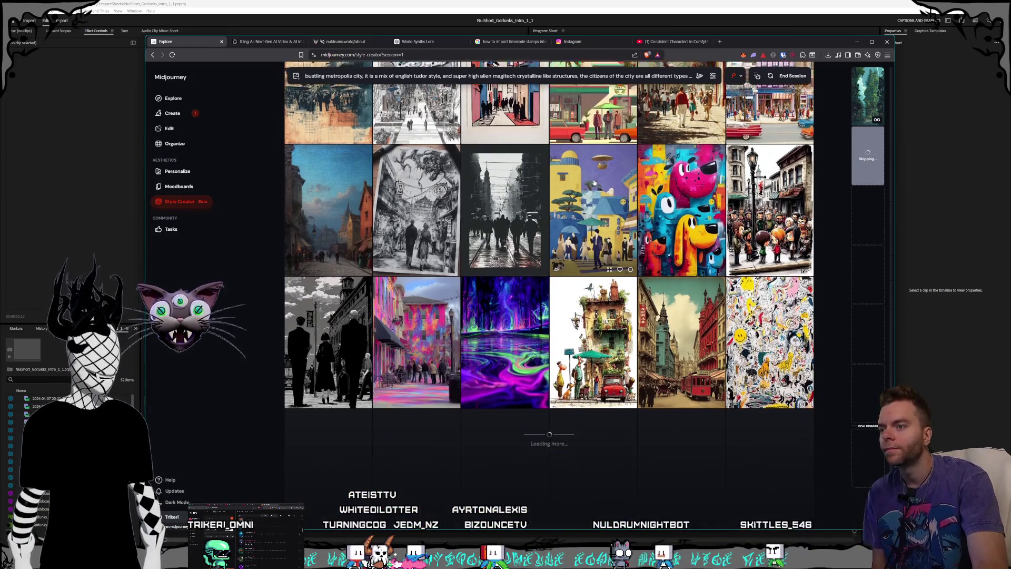
pyautogui.scroll(-3, 594, 180)
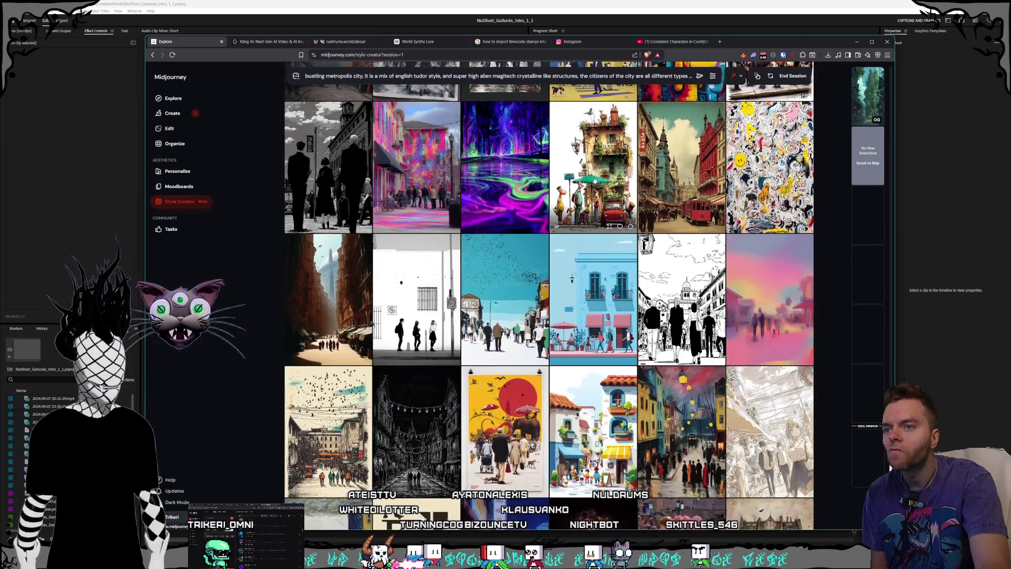
pyautogui.scroll(-3, 595, 181)
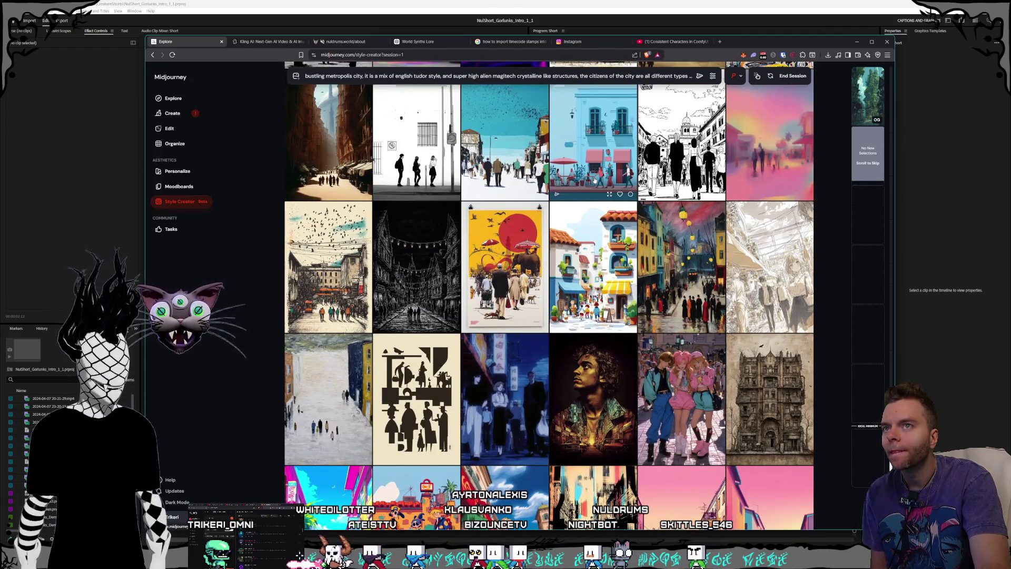
pyautogui.scroll(-2, 594, 180)
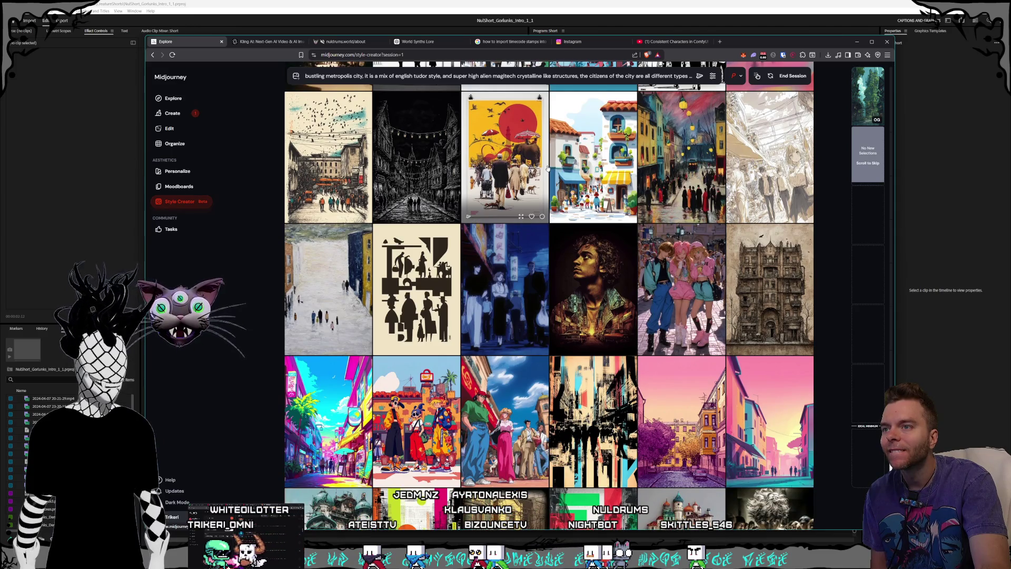
pyautogui.scroll(-3, 549, 169)
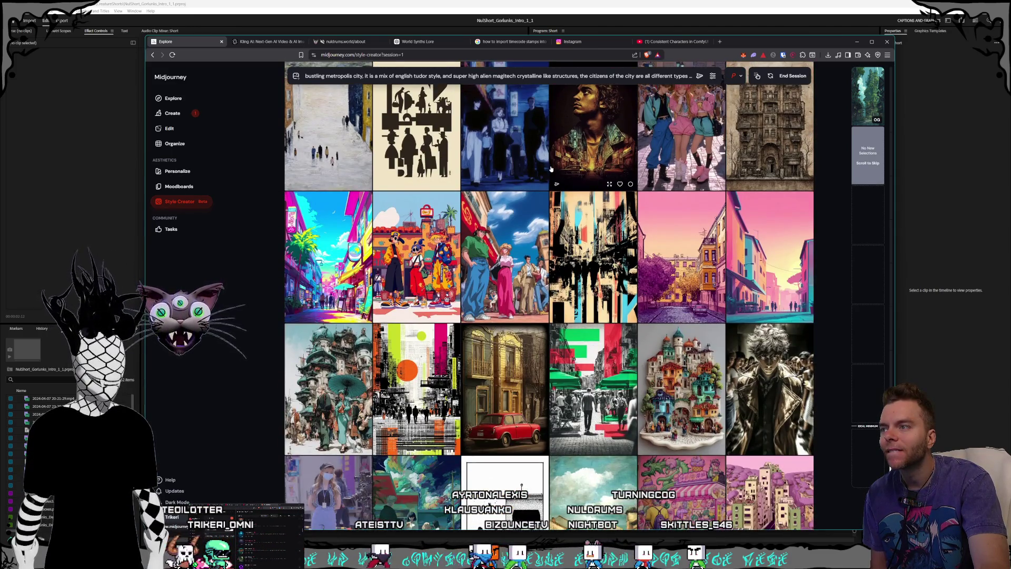
pyautogui.scroll(-2, 551, 168)
pyautogui.scroll(-2, 553, 169)
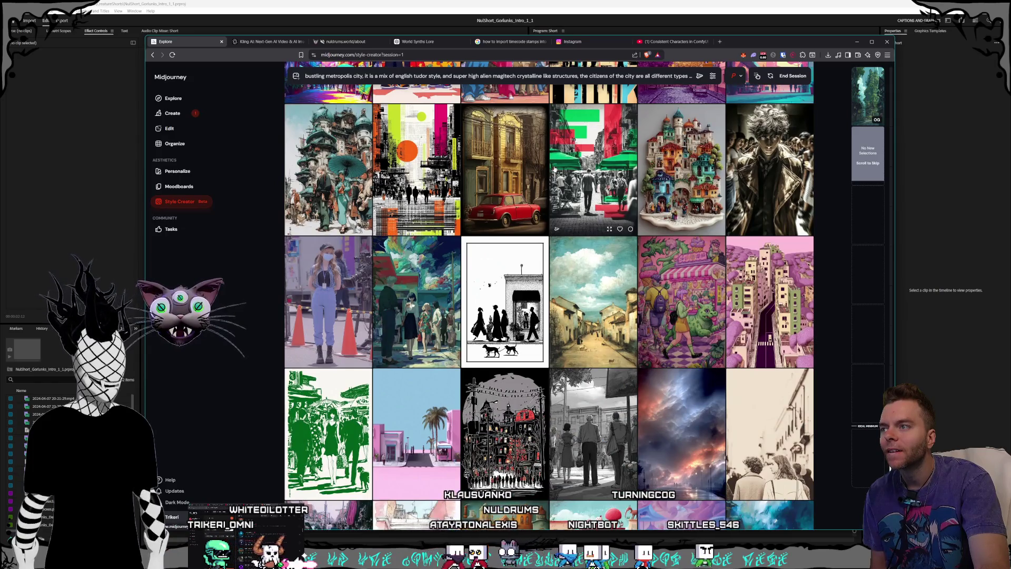
pyautogui.scroll(-6, 554, 168)
pyautogui.scroll(-2, 555, 168)
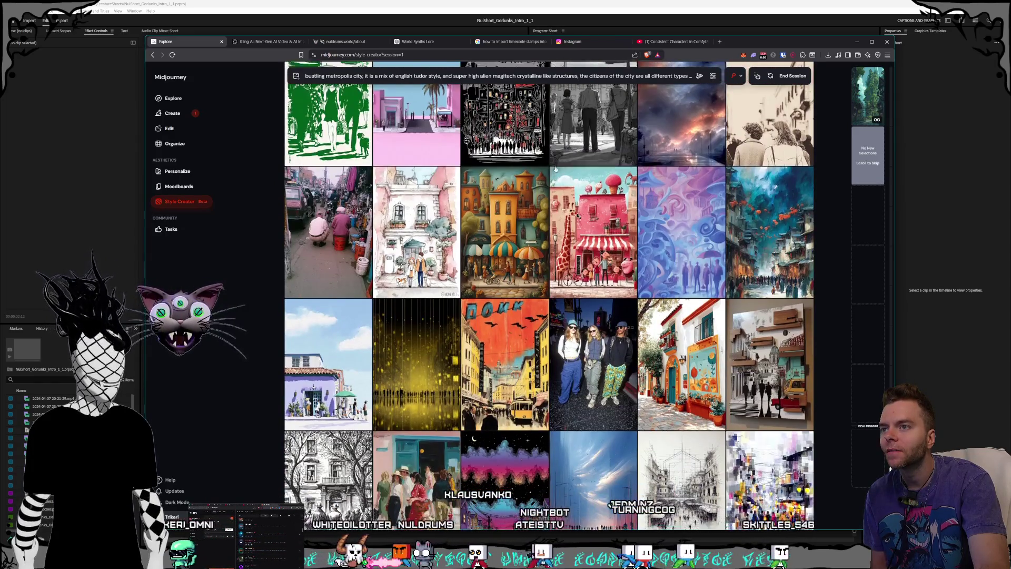
pyautogui.scroll(-10, 556, 169)
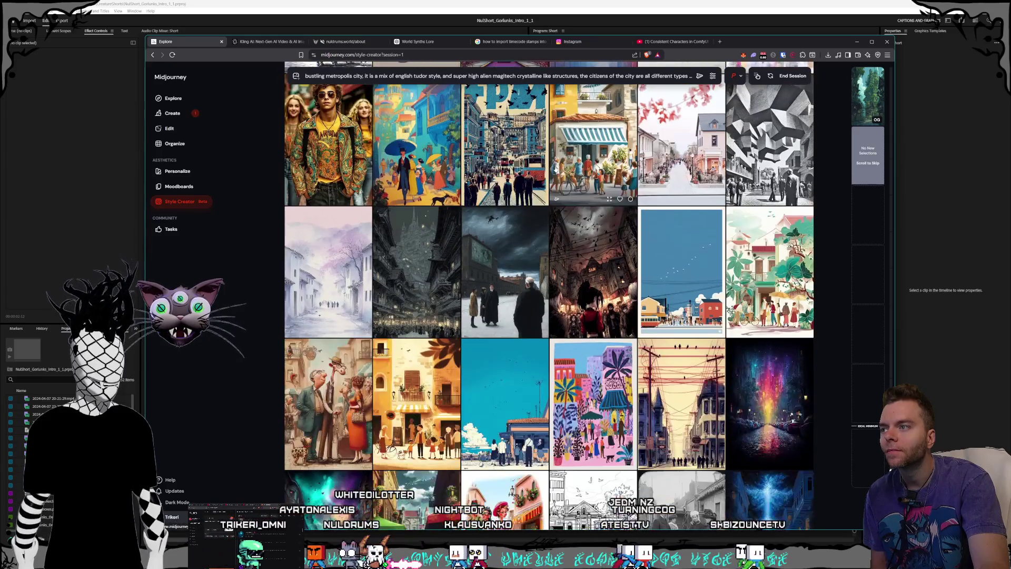
pyautogui.scroll(-10, 556, 169)
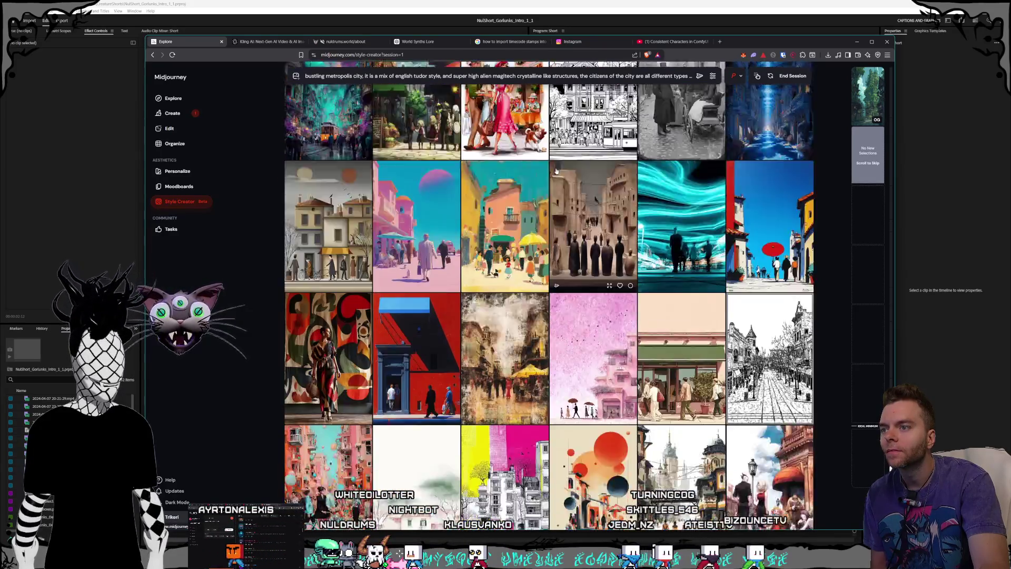
pyautogui.scroll(-7, 557, 172)
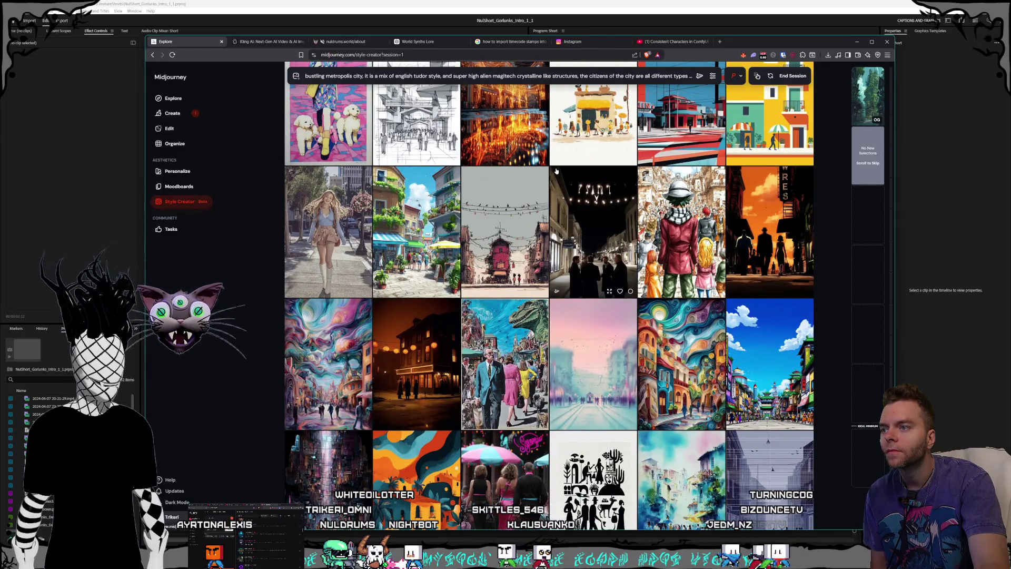
pyautogui.scroll(-5, 556, 171)
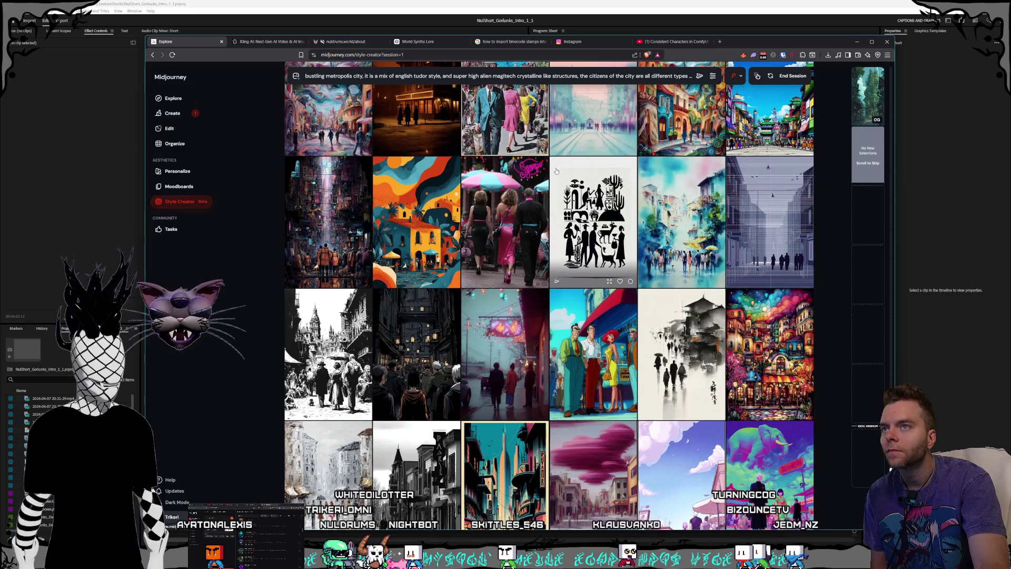
pyautogui.scroll(2, 556, 171)
pyautogui.scroll(-2, 557, 171)
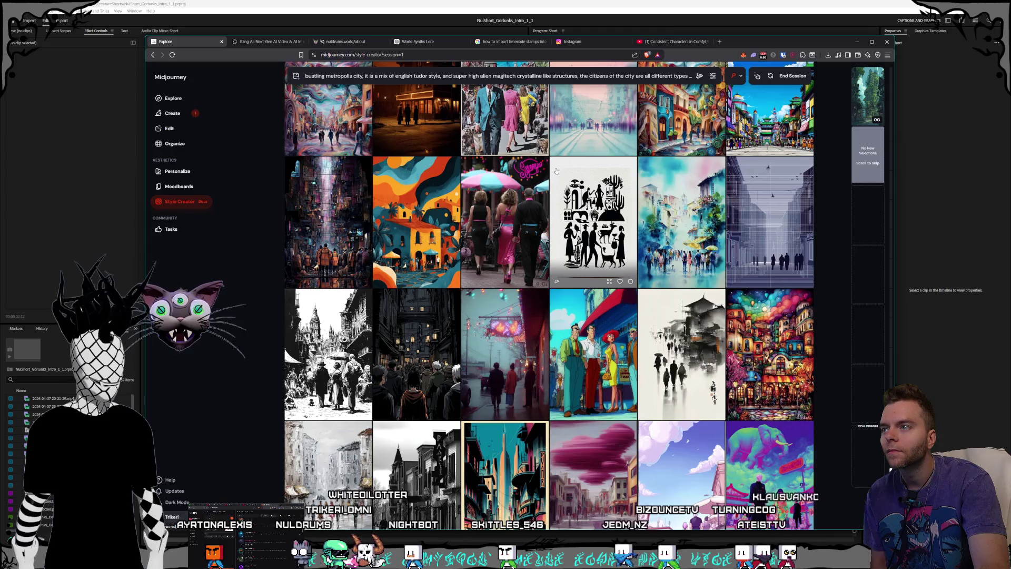
pyautogui.scroll(-12, 556, 171)
pyautogui.scroll(-6, 556, 171)
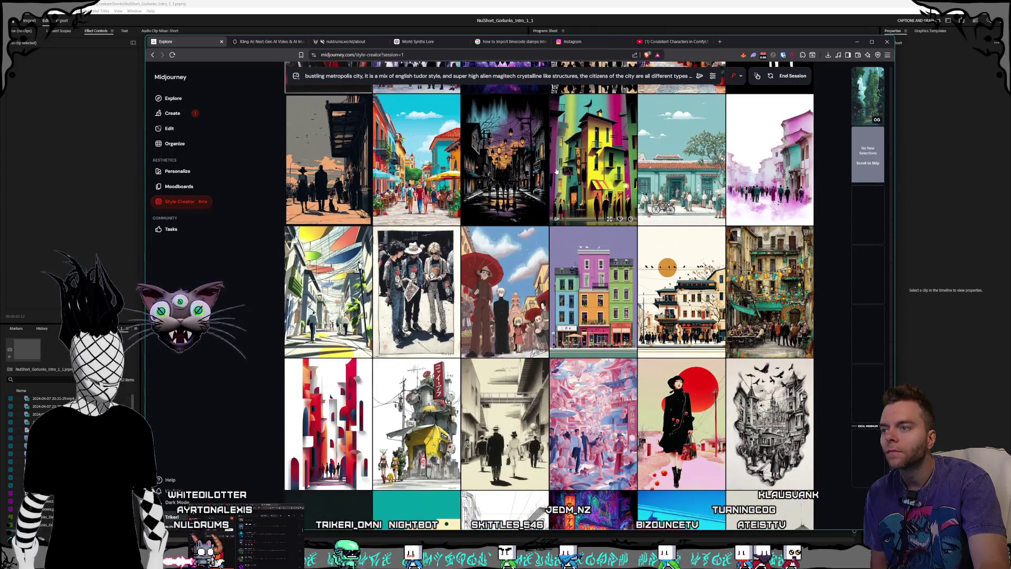
pyautogui.scroll(-2, 557, 172)
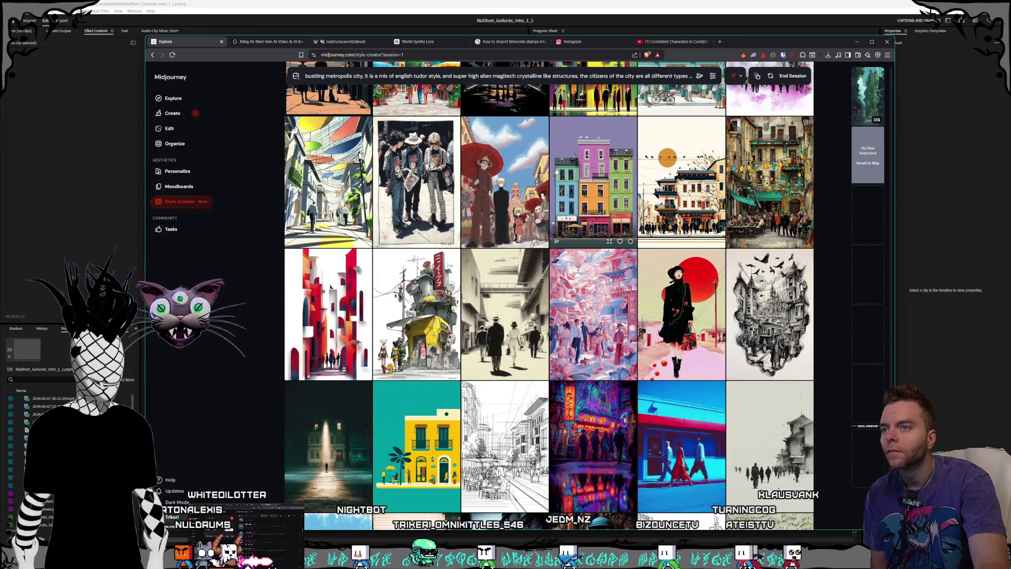
pyautogui.scroll(-2, 556, 171)
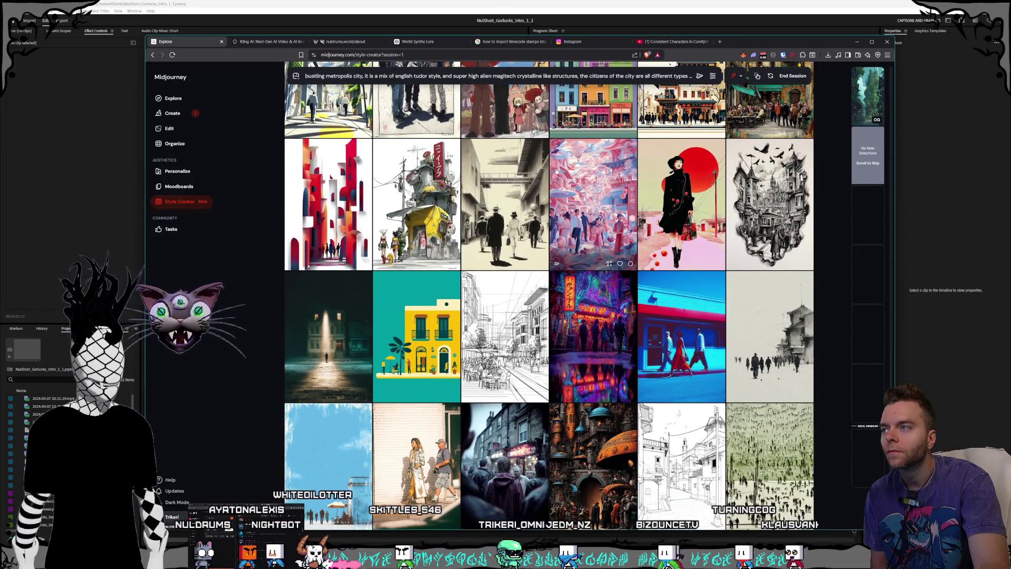
pyautogui.scroll(-3, 558, 171)
pyautogui.scroll(-10, 558, 171)
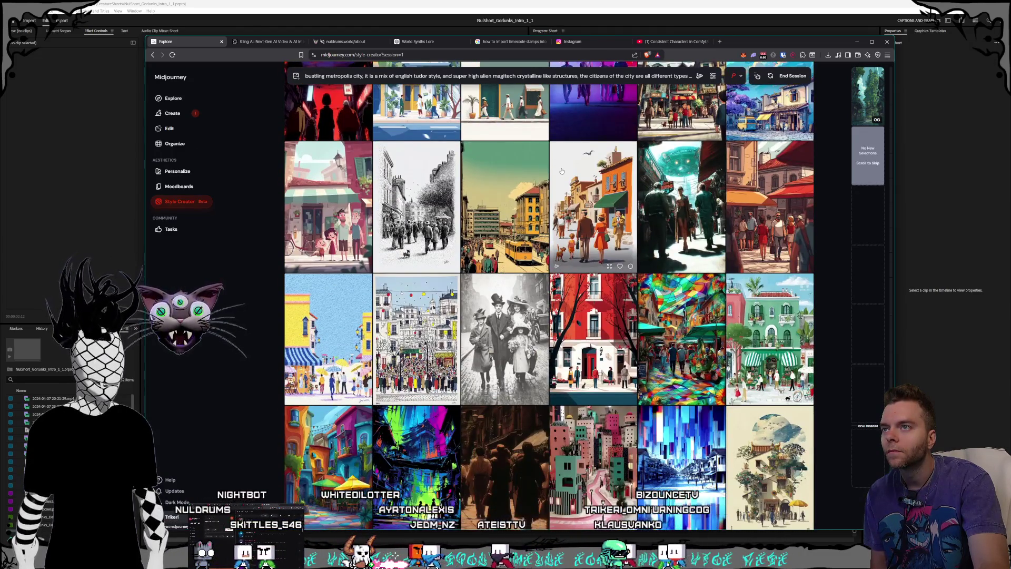
pyautogui.scroll(2, 562, 171)
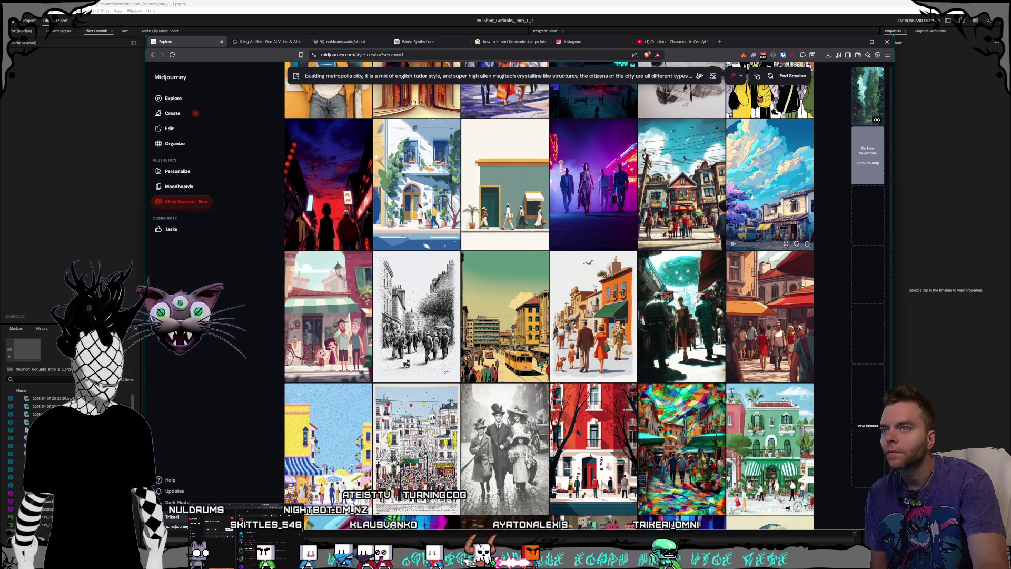
pyautogui.scroll(-5, 608, 180)
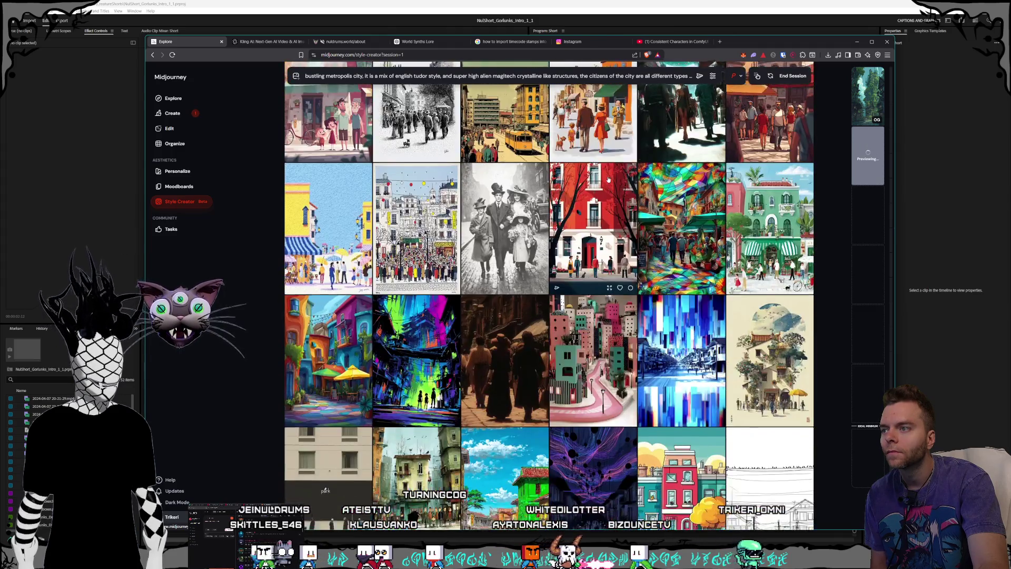
# - Scroll past Style Creator rounds 1 and 2 of city images without selecting any
pyautogui.scroll(-10, 608, 180)
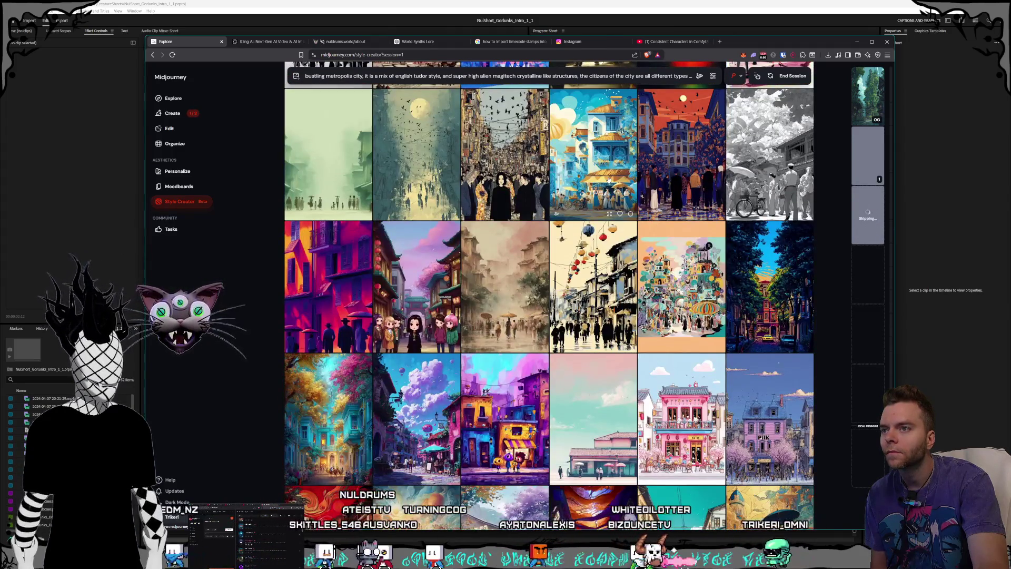
pyautogui.scroll(-8, 609, 180)
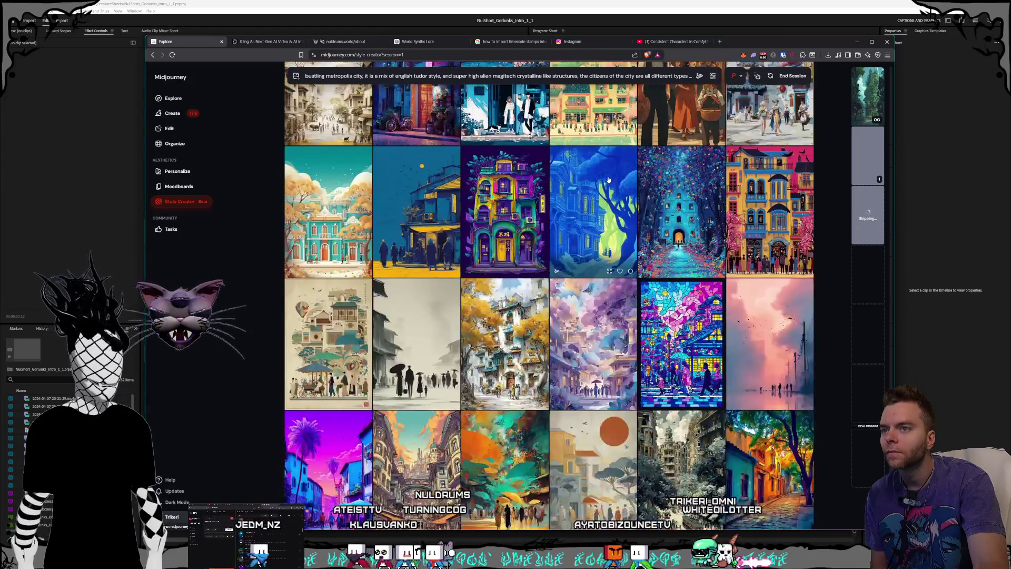
pyautogui.scroll(2, 608, 179)
pyautogui.scroll(-5, 608, 179)
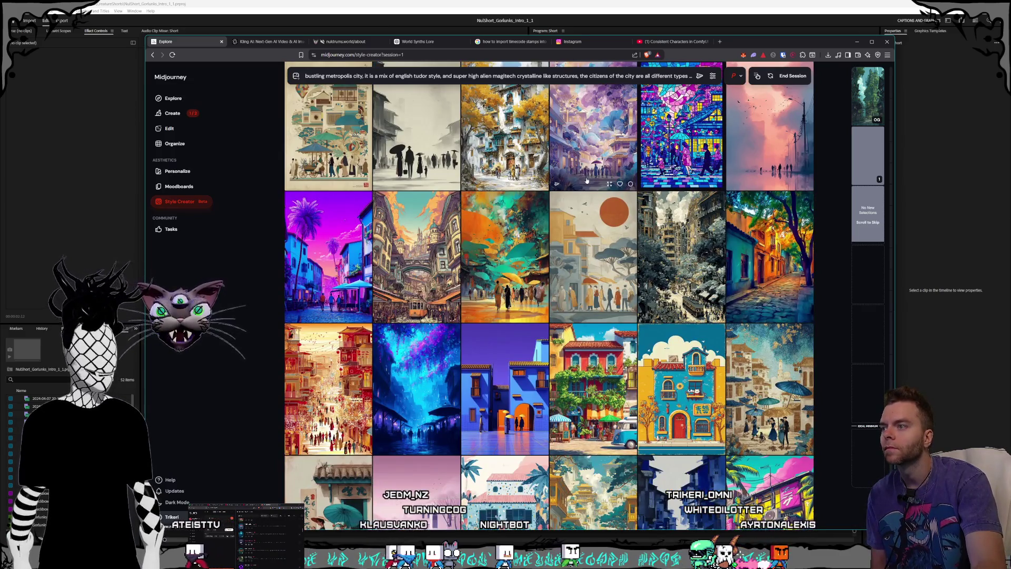
pyautogui.scroll(-10, 586, 181)
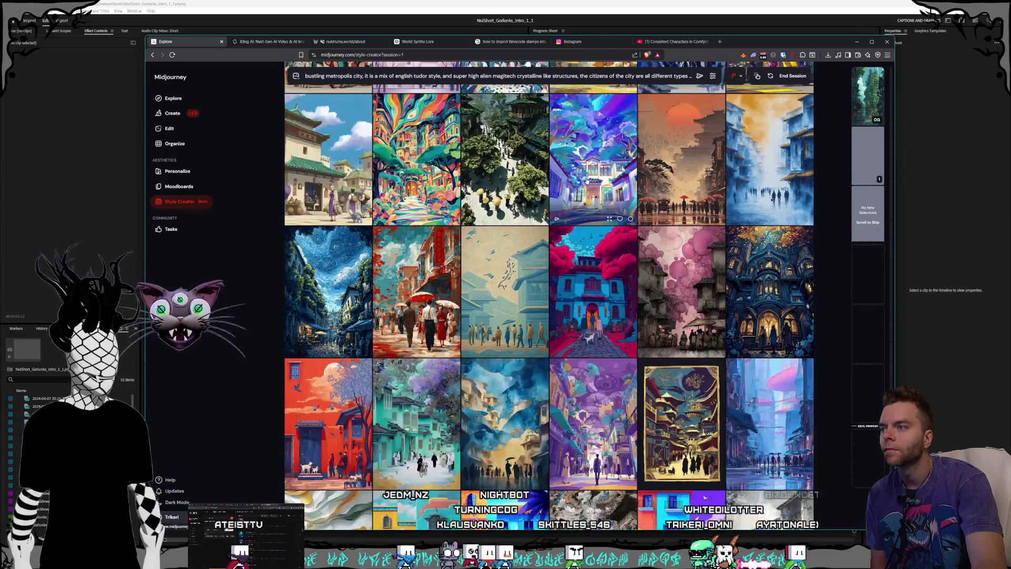
pyautogui.scroll(-3, 587, 180)
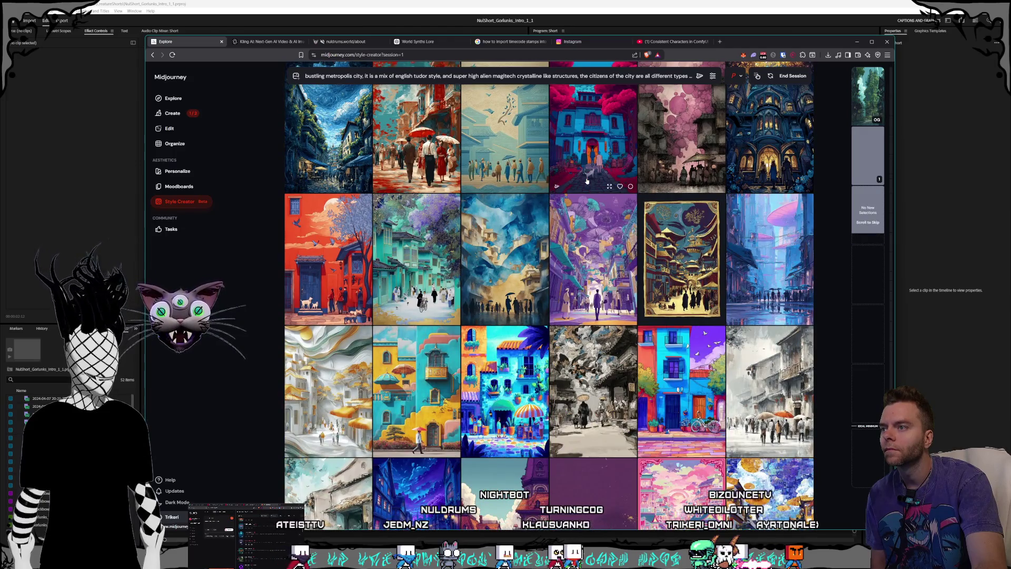
pyautogui.scroll(-5, 587, 180)
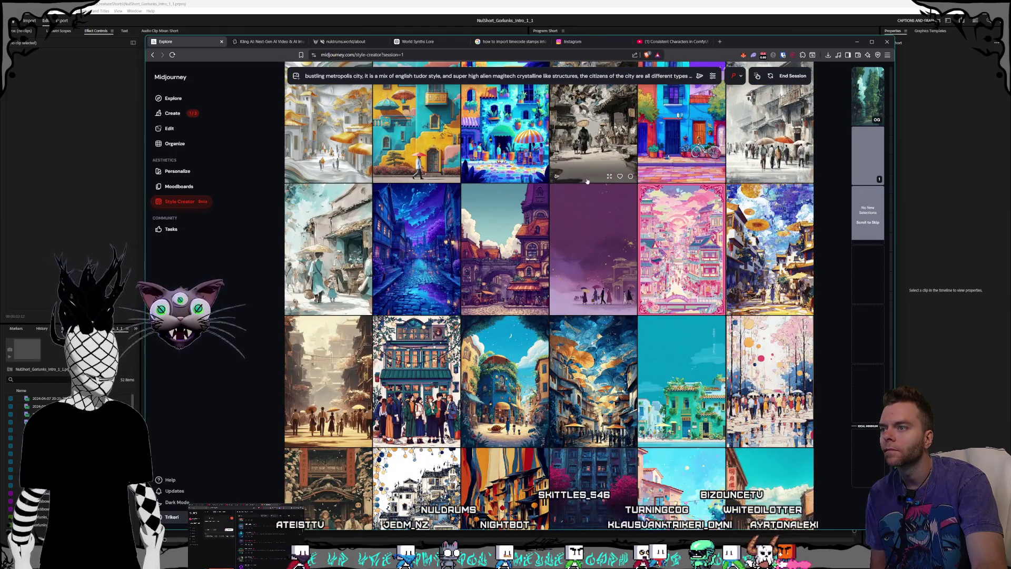
pyautogui.scroll(-3, 587, 180)
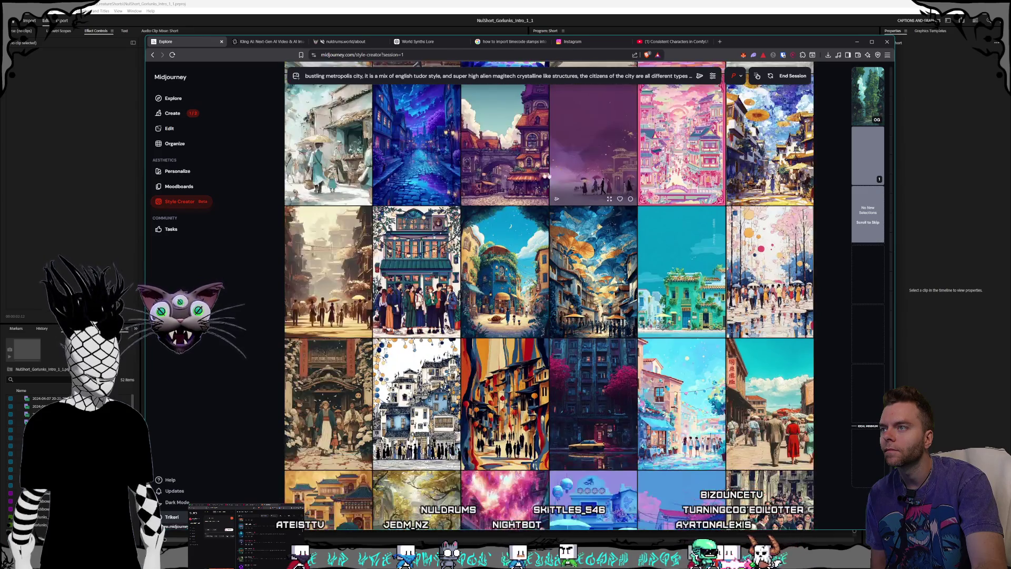
pyautogui.scroll(-5, 526, 172)
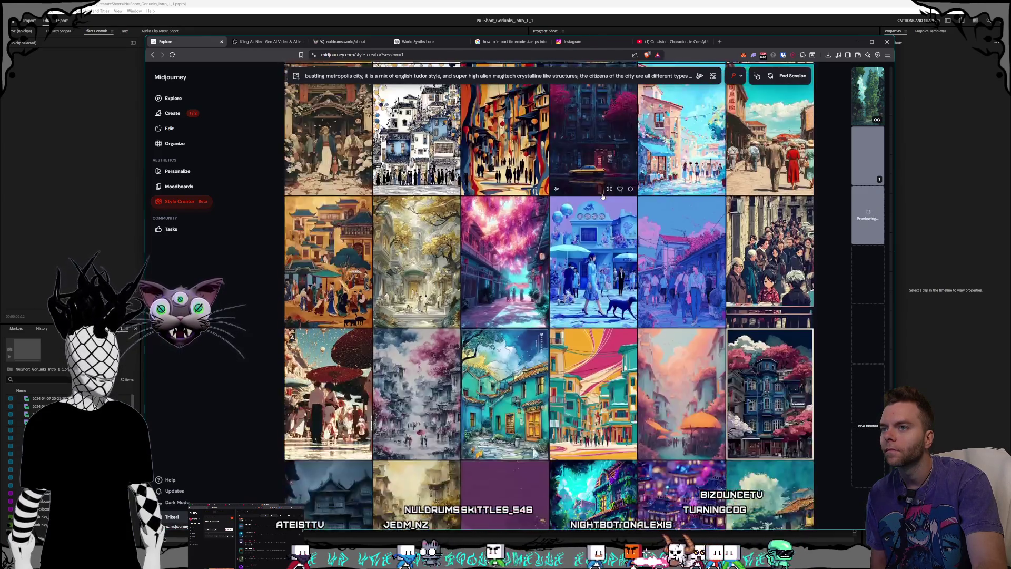
pyautogui.scroll(-3, 603, 197)
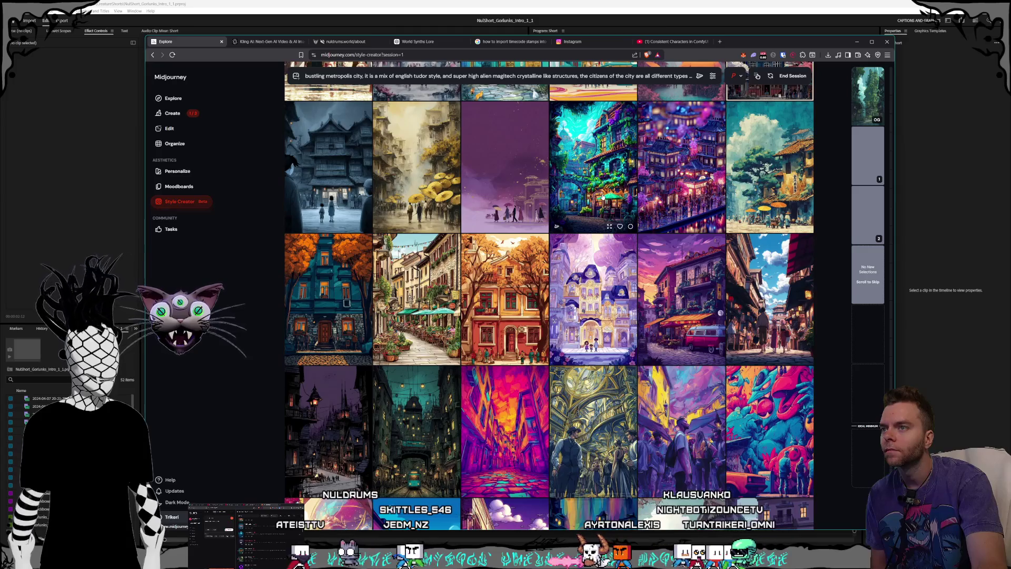
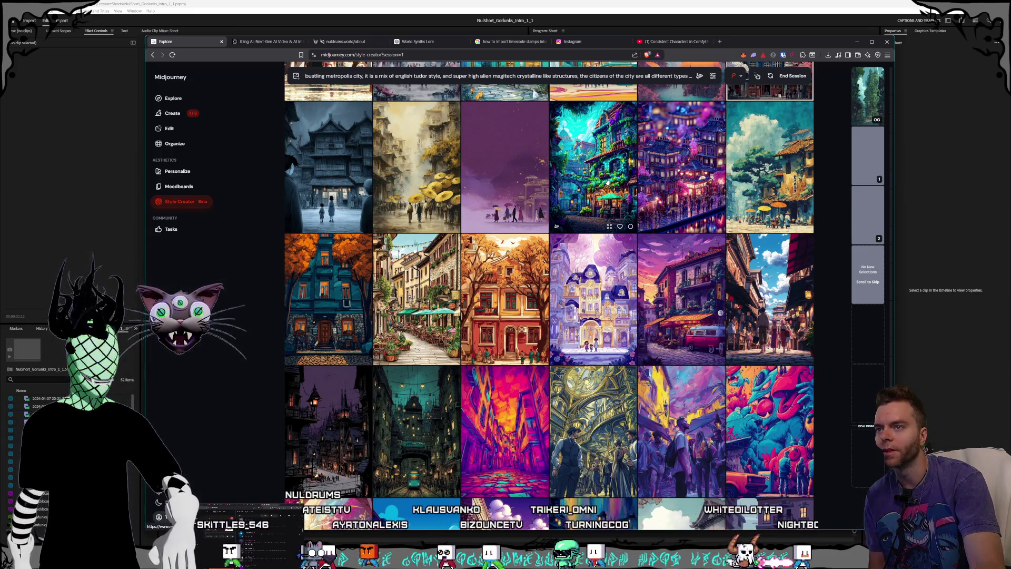
# - Select the red-van street image as the third pick, then scroll far down the city grid
pyautogui.scroll(-1, 607, 182)
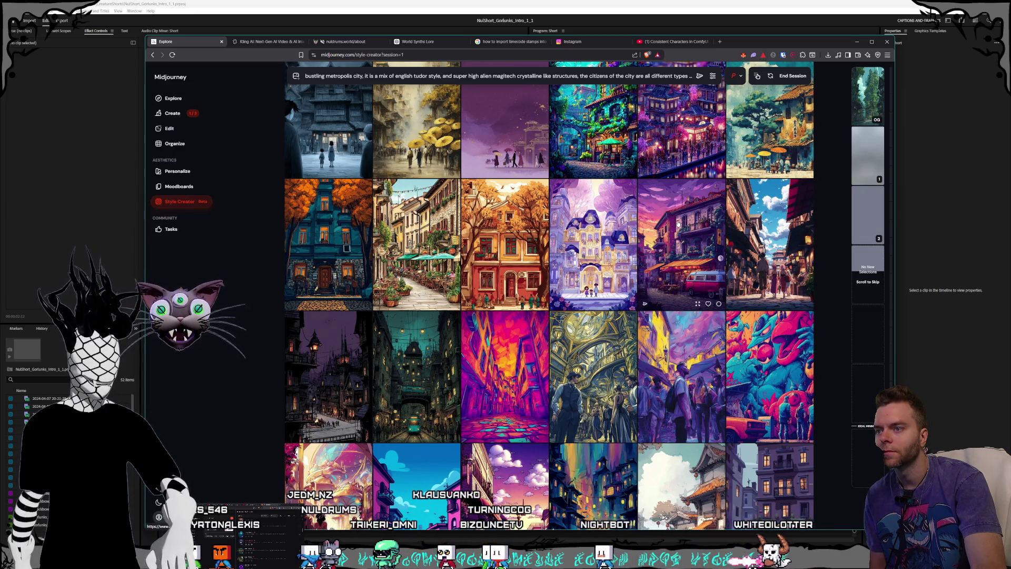
pyautogui.click(679, 224)
pyautogui.scroll(-6, 679, 224)
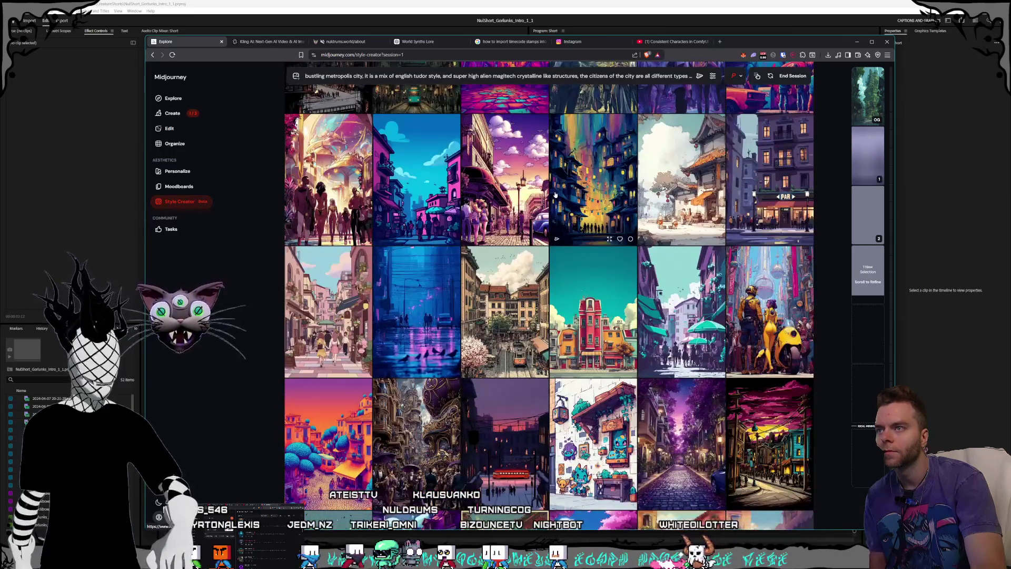
pyautogui.scroll(-4, 555, 195)
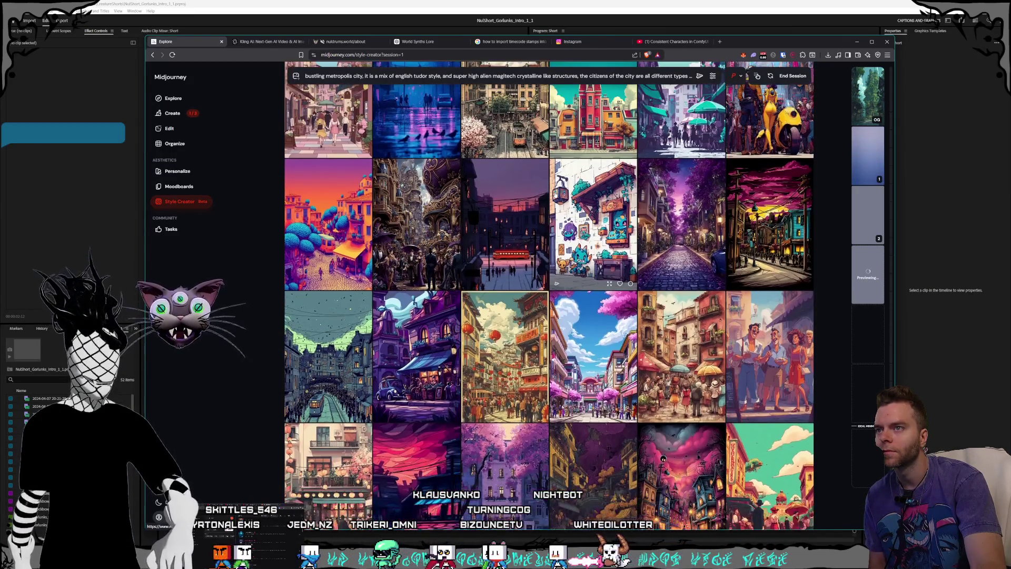
pyautogui.scroll(-2, 556, 195)
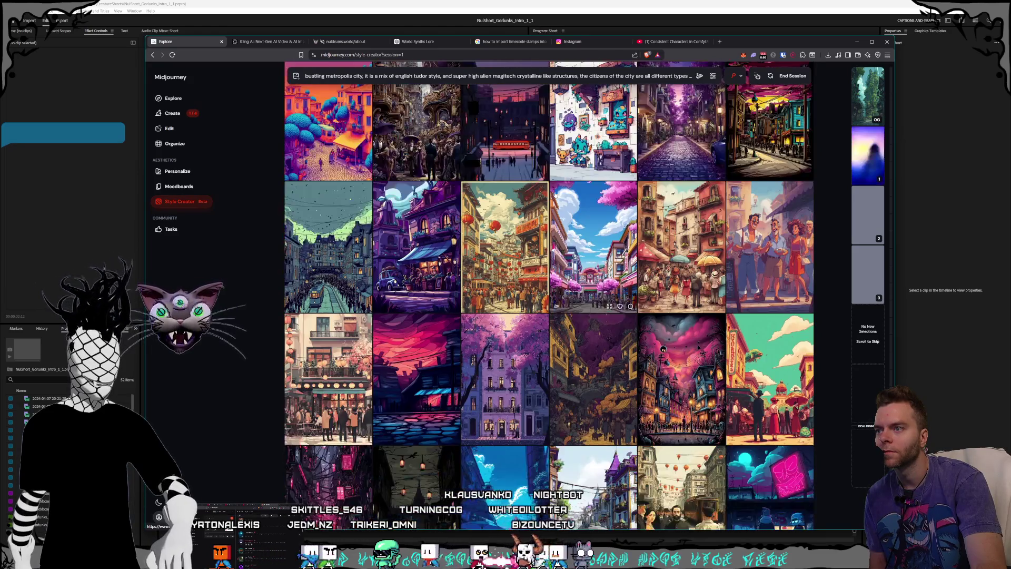
pyautogui.scroll(-3, 555, 195)
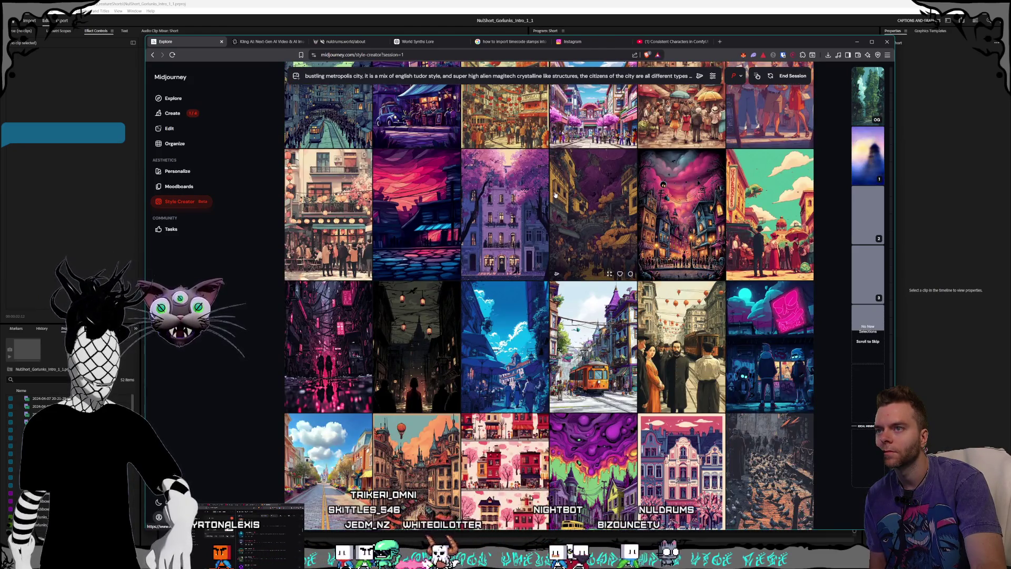
pyautogui.scroll(-2, 555, 195)
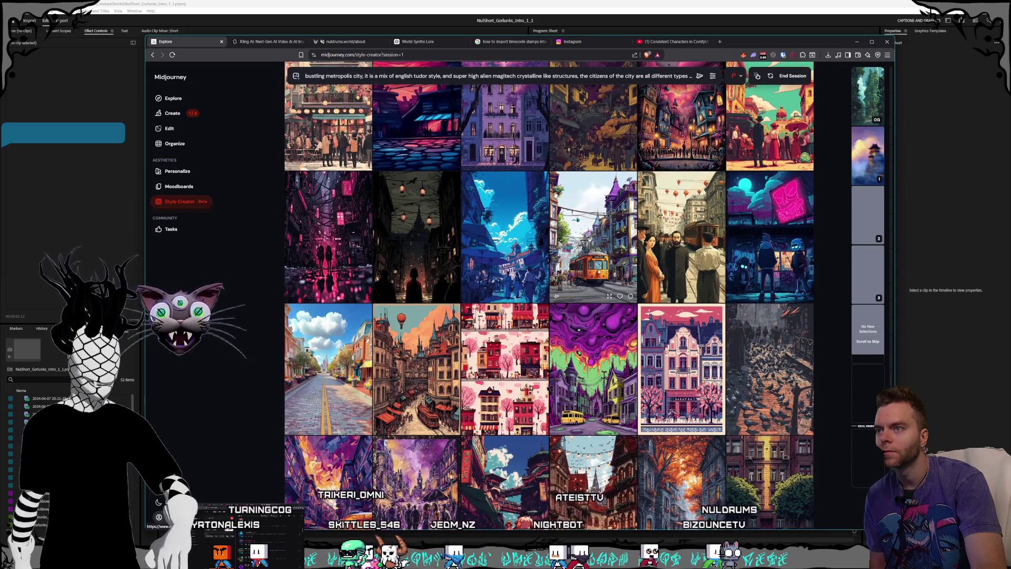
pyautogui.scroll(-3, 556, 194)
pyautogui.scroll(-2, 556, 194)
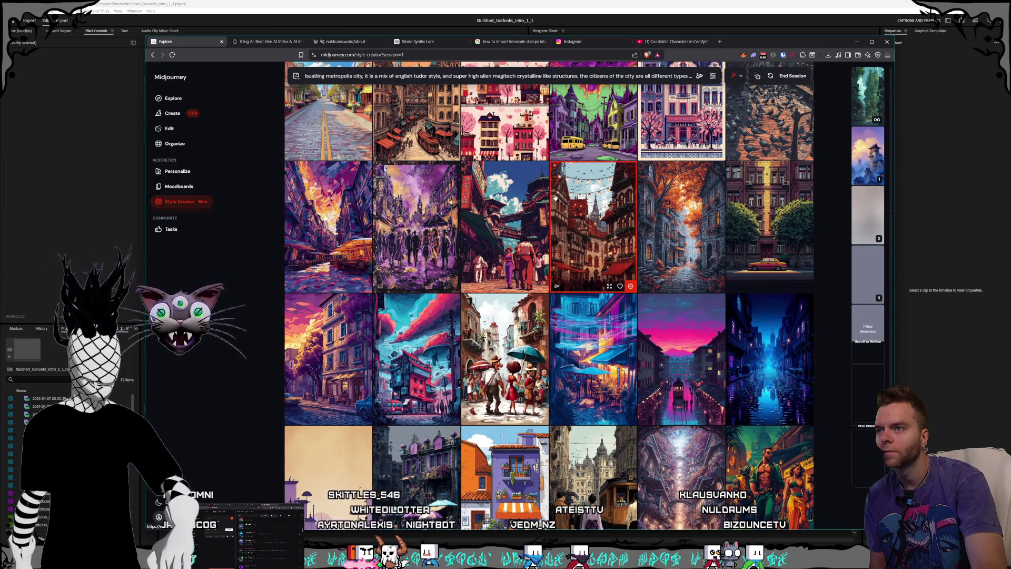
pyautogui.scroll(-5, 556, 195)
pyautogui.scroll(-2, 553, 199)
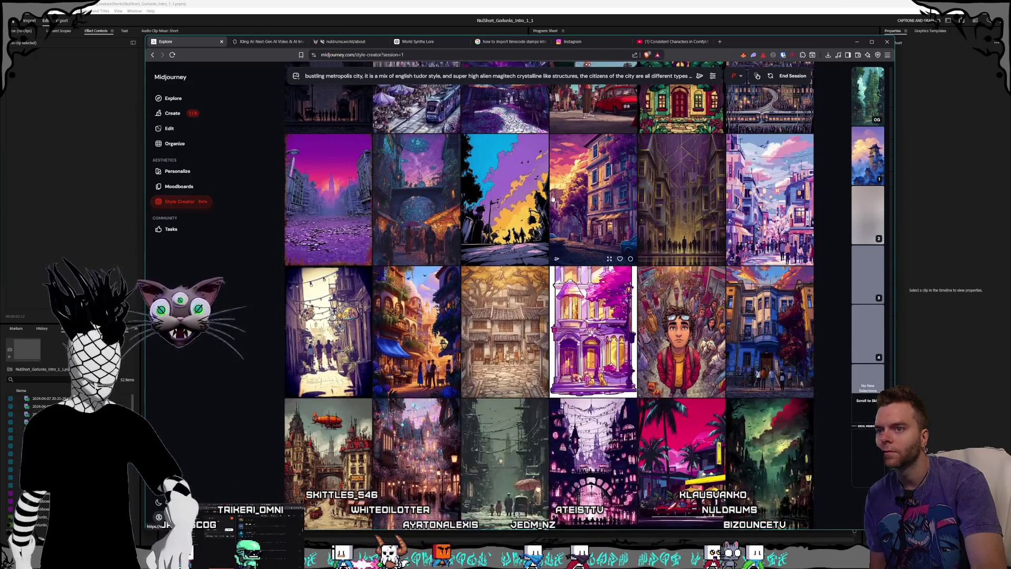
pyautogui.scroll(-3, 552, 200)
pyautogui.scroll(-6, 553, 199)
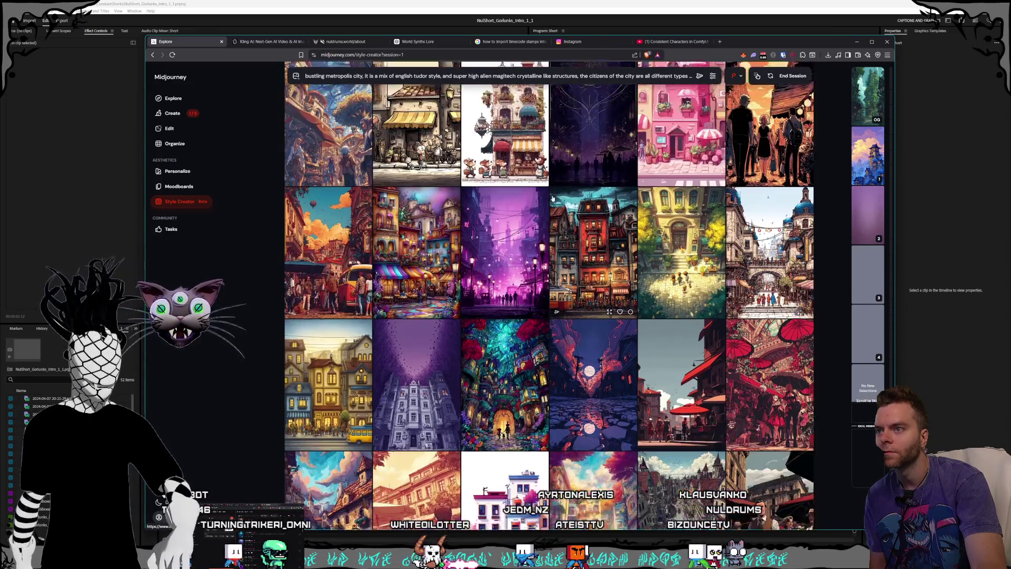
pyautogui.scroll(-2, 552, 200)
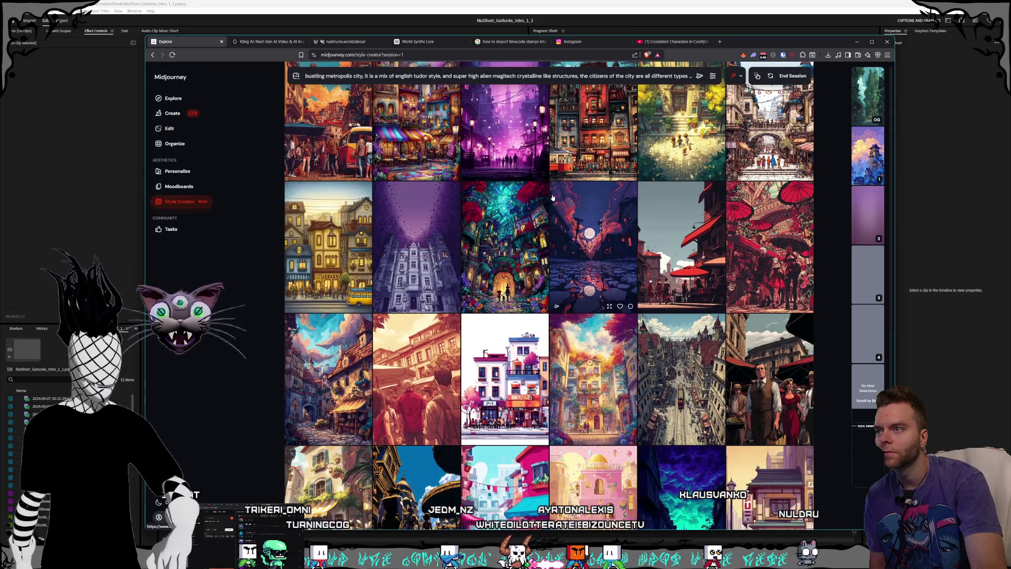
pyautogui.scroll(-2, 552, 199)
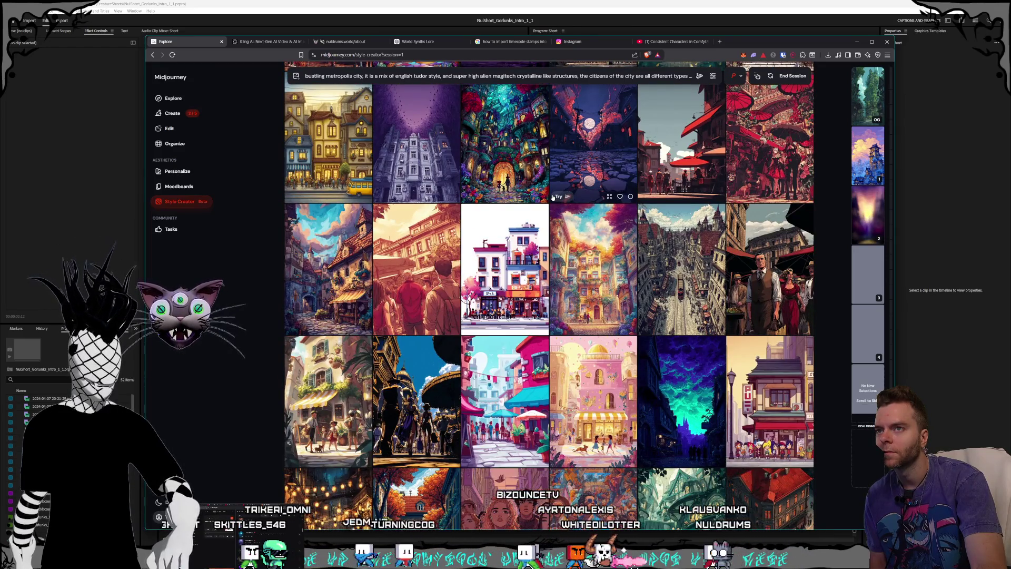
pyautogui.scroll(-3, 553, 198)
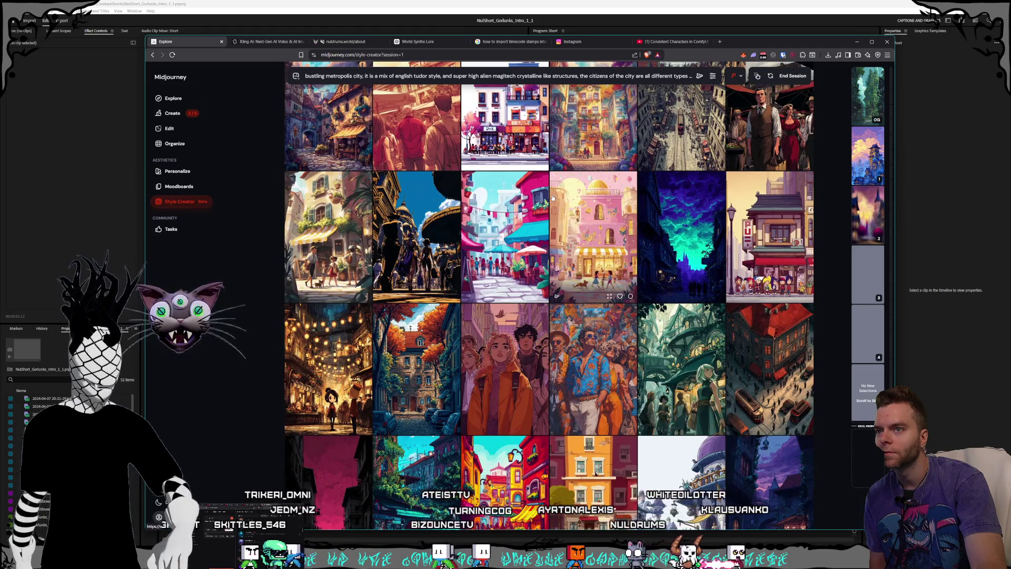
pyautogui.scroll(-3, 552, 198)
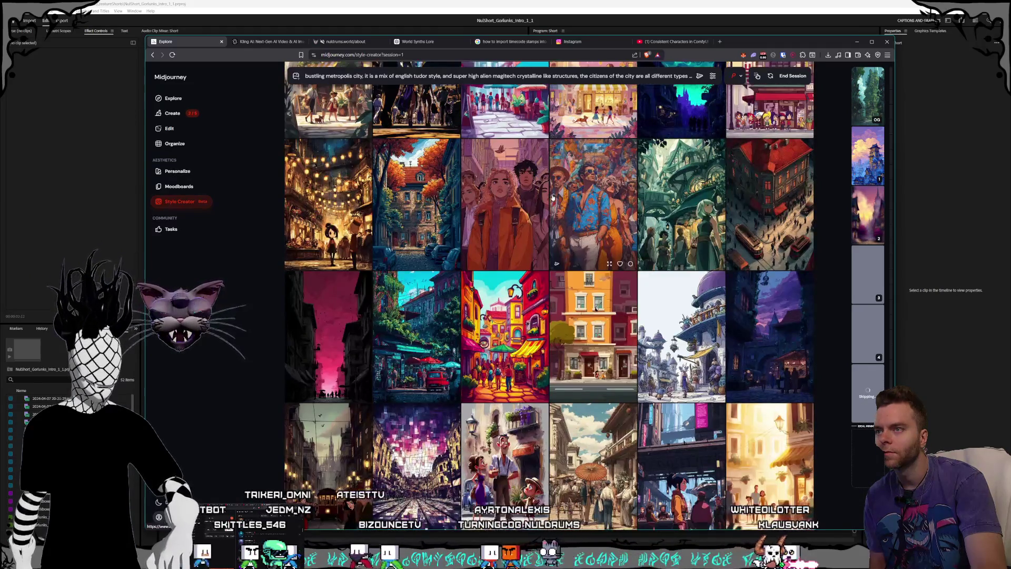
pyautogui.scroll(-3, 552, 198)
pyautogui.scroll(3, 552, 198)
pyautogui.scroll(-3, 552, 198)
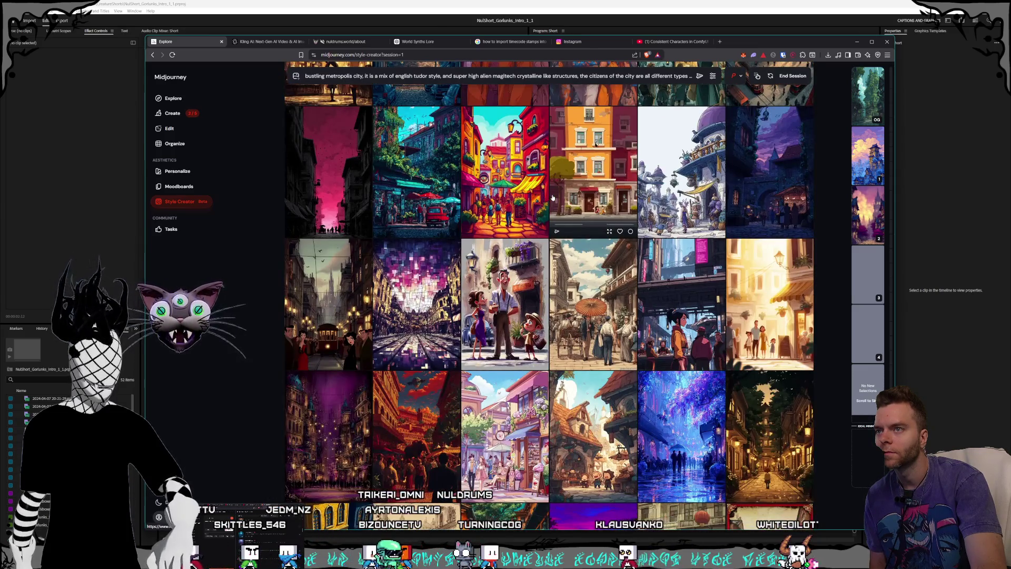
pyautogui.scroll(-2, 571, 196)
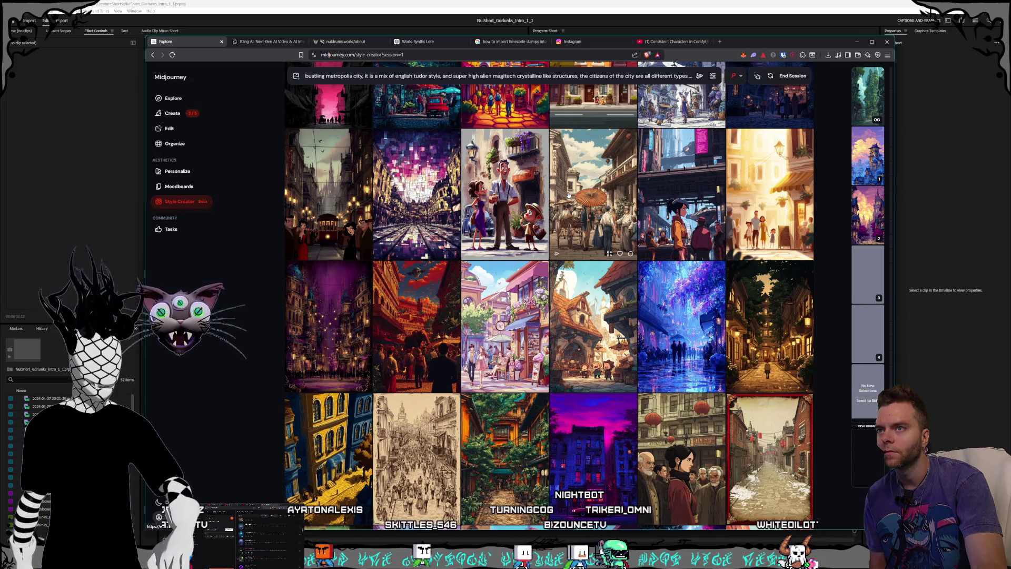
# - Pick, then un-pick, the dark-haired woman street image, and browse further down the grid
pyautogui.click(665, 184)
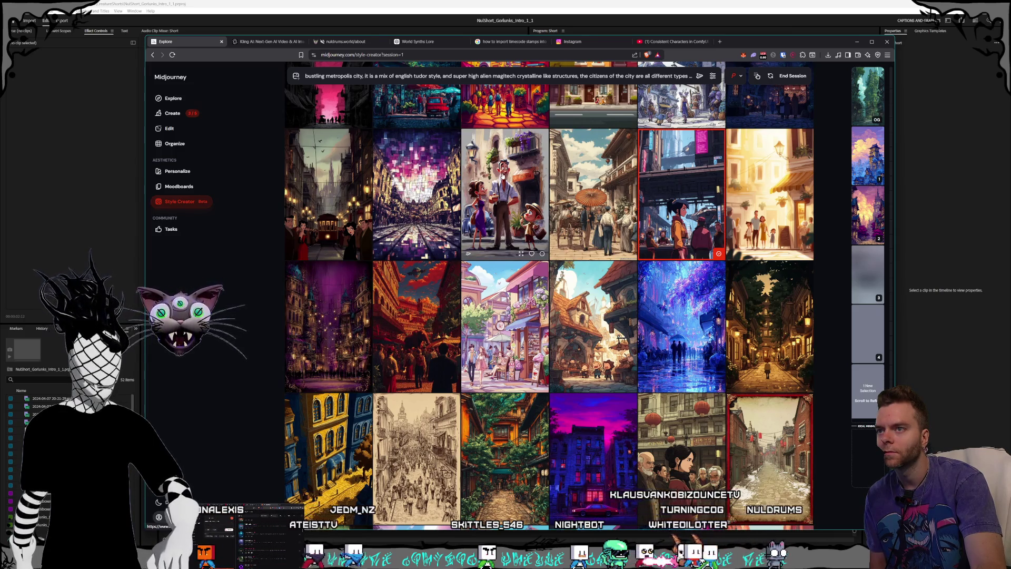
pyautogui.click(665, 184)
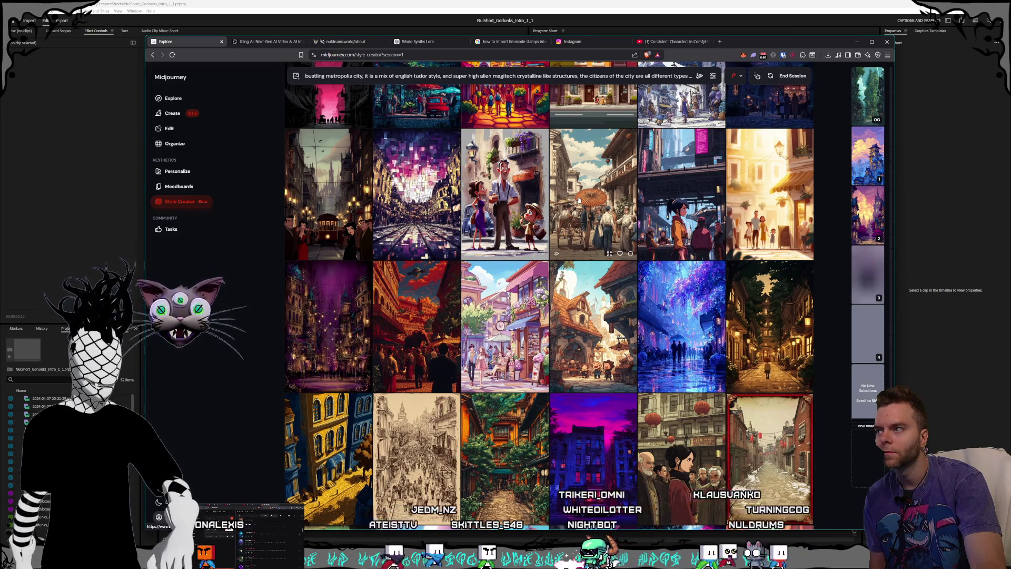
pyautogui.scroll(-5, 579, 201)
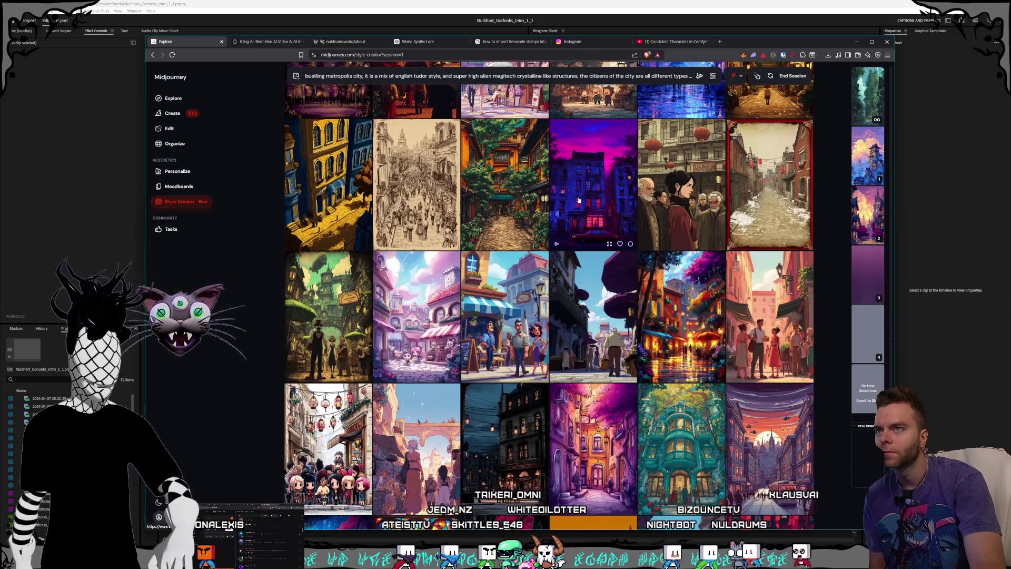
pyautogui.scroll(-2, 579, 200)
pyautogui.scroll(-2, 579, 201)
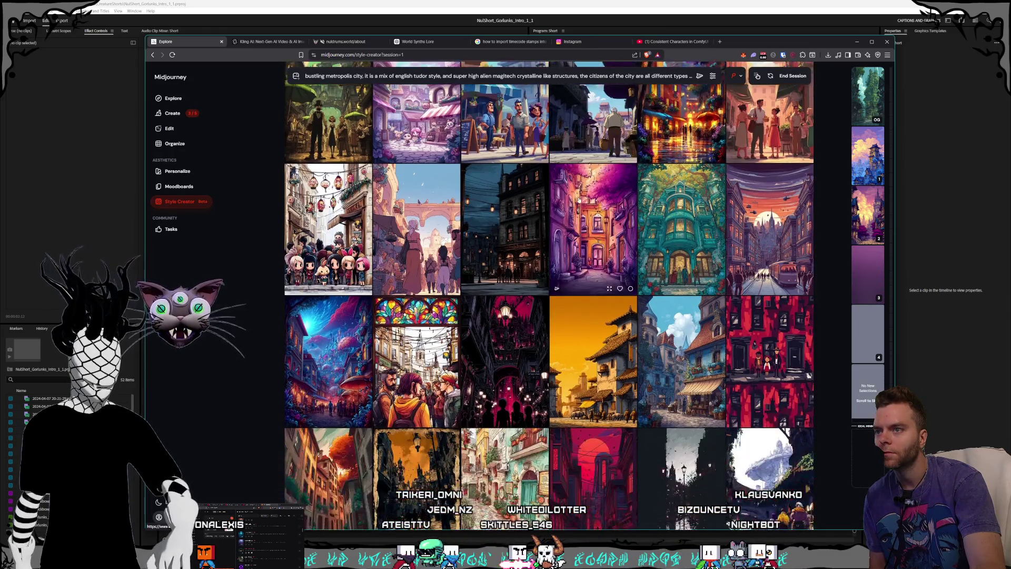
pyautogui.scroll(-3, 579, 201)
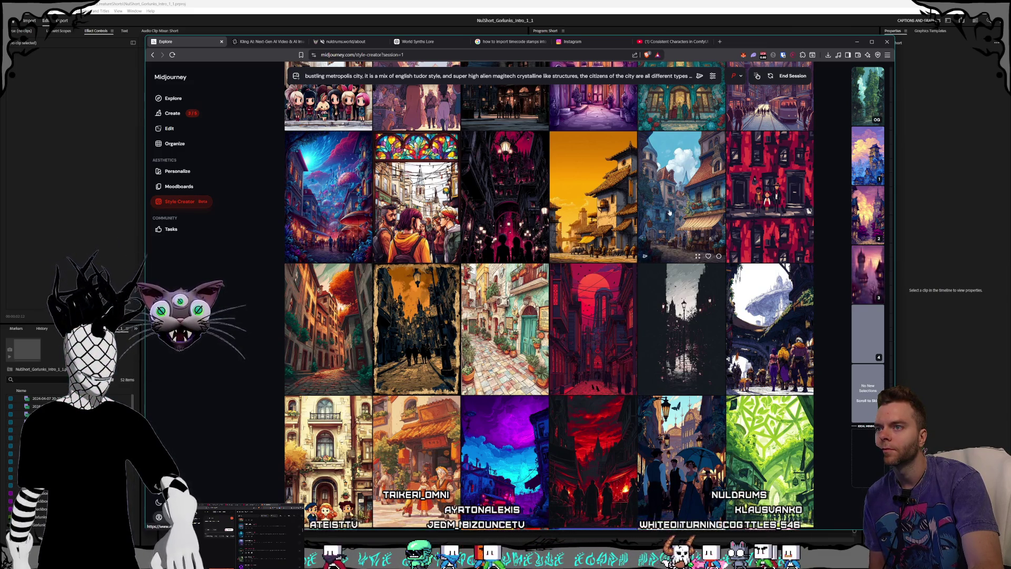
pyautogui.scroll(-5, 589, 203)
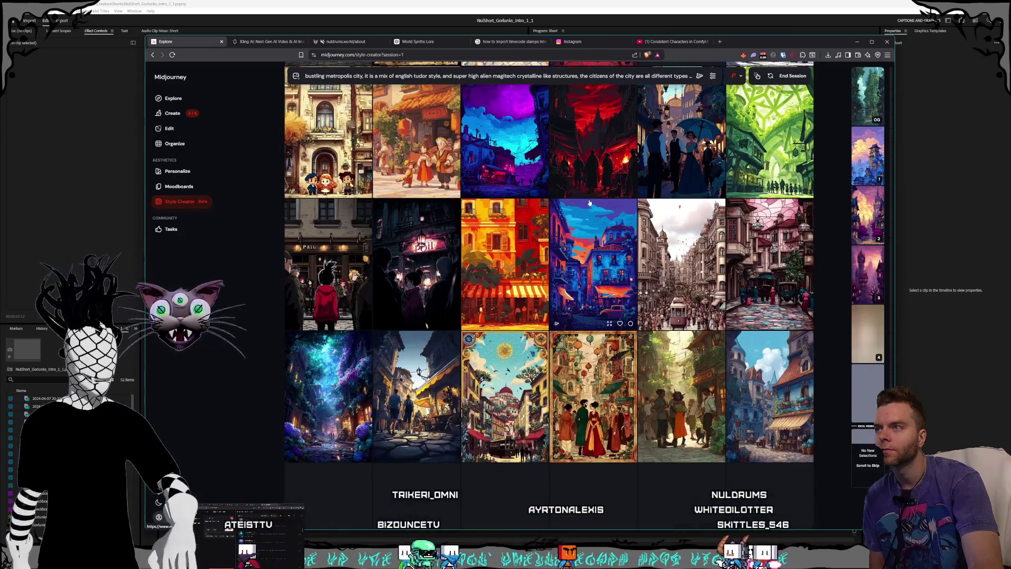
pyautogui.scroll(-7, 589, 203)
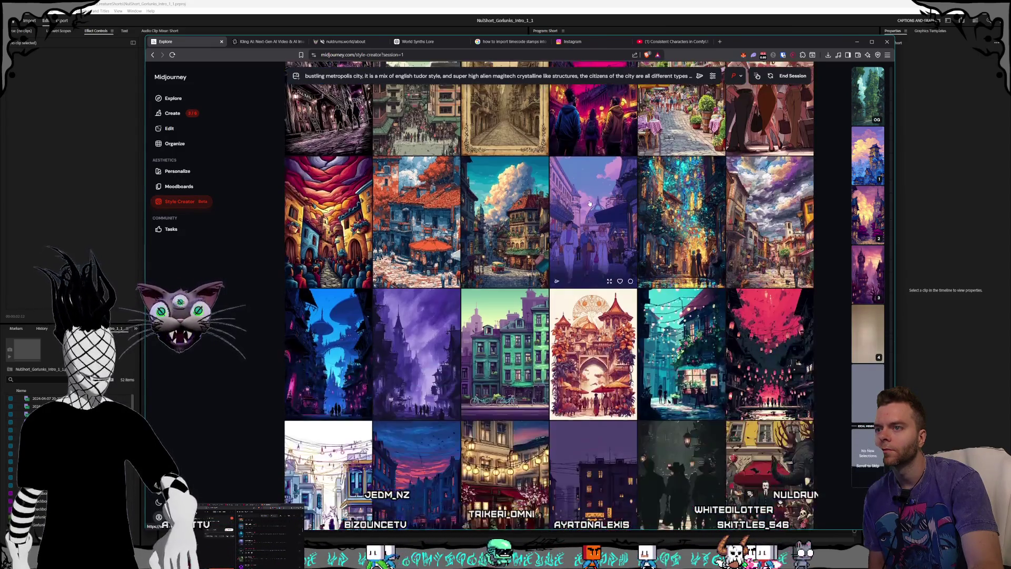
pyautogui.scroll(-6, 590, 203)
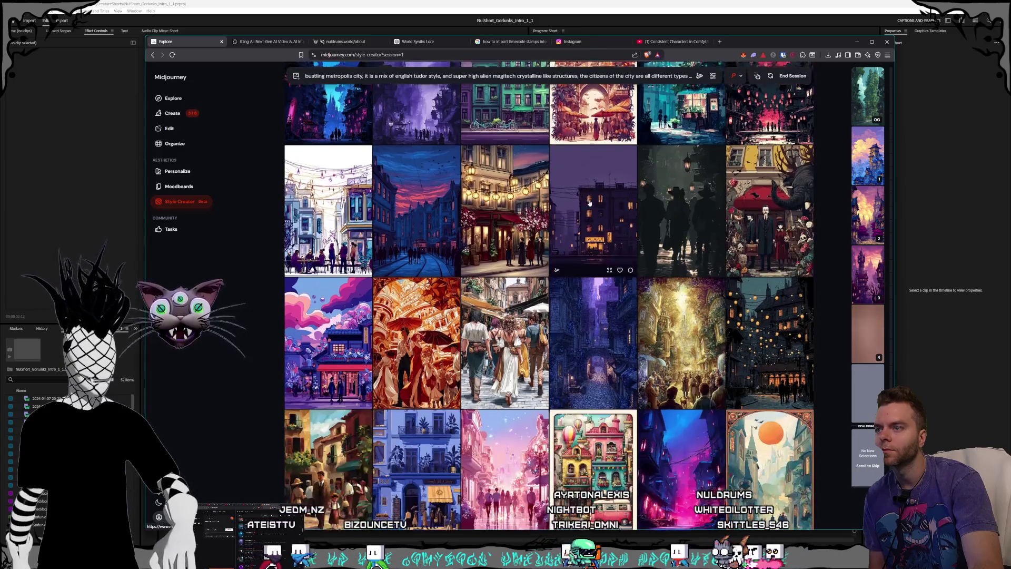
pyautogui.scroll(-2, 589, 203)
pyautogui.scroll(-2, 589, 203)
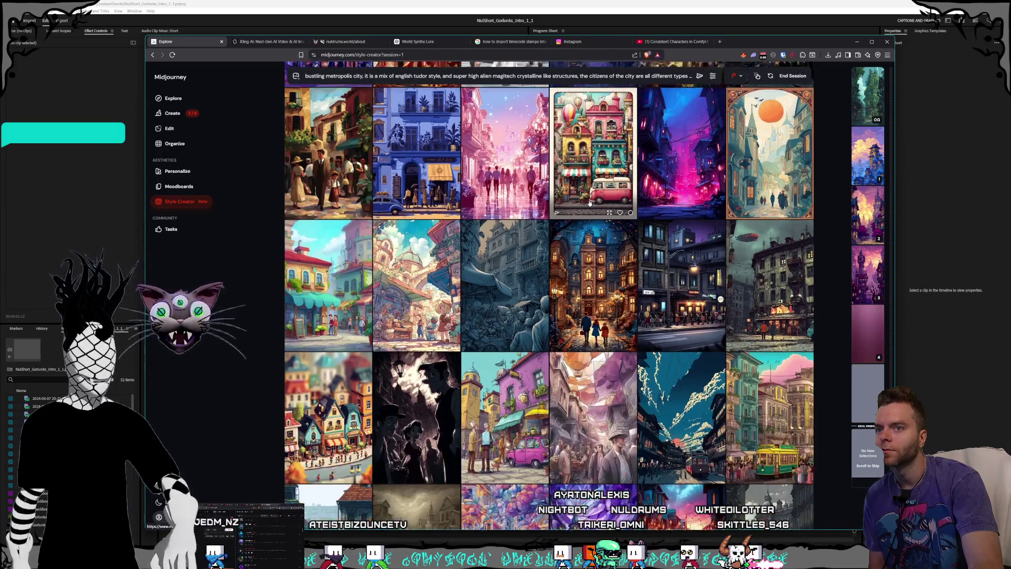
pyautogui.scroll(-2, 590, 203)
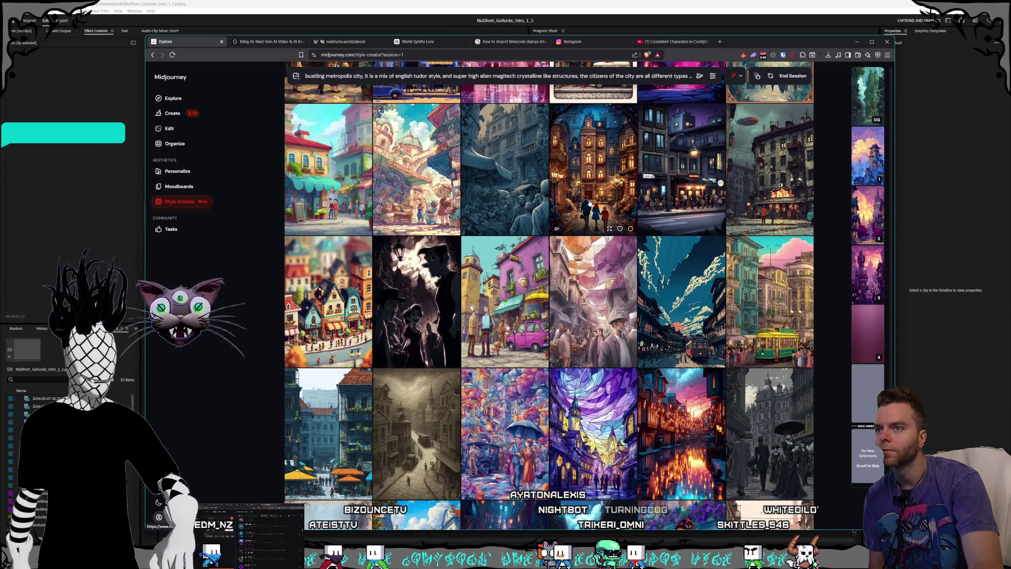
pyautogui.scroll(-2, 589, 203)
pyautogui.scroll(-3, 589, 203)
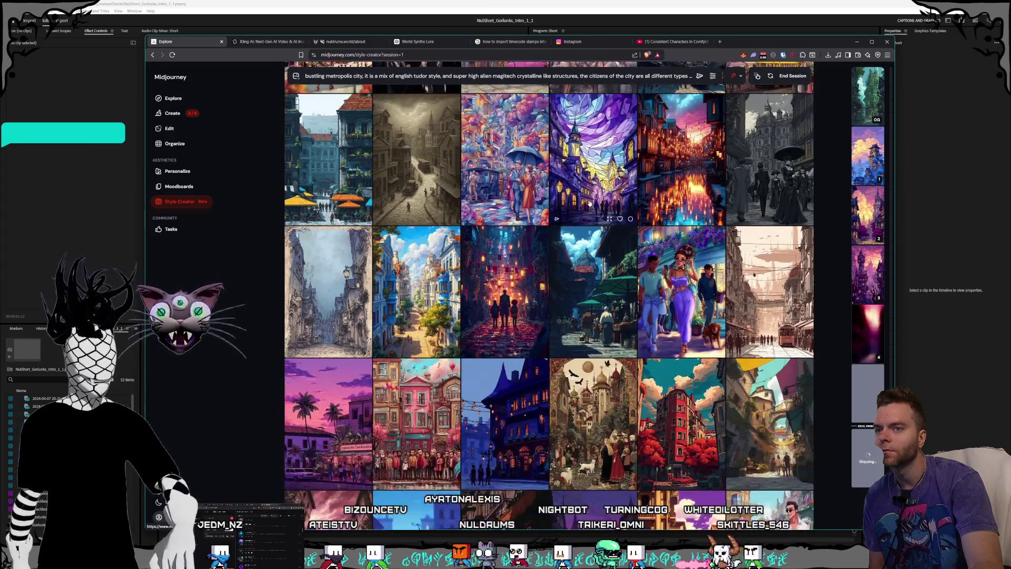
pyautogui.scroll(-4, 589, 203)
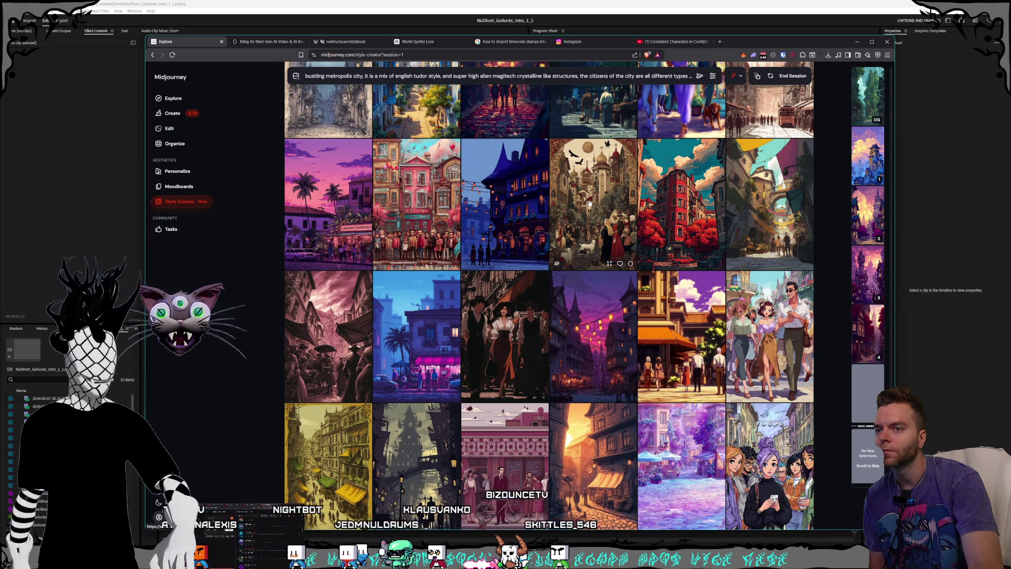
pyautogui.scroll(-2, 590, 203)
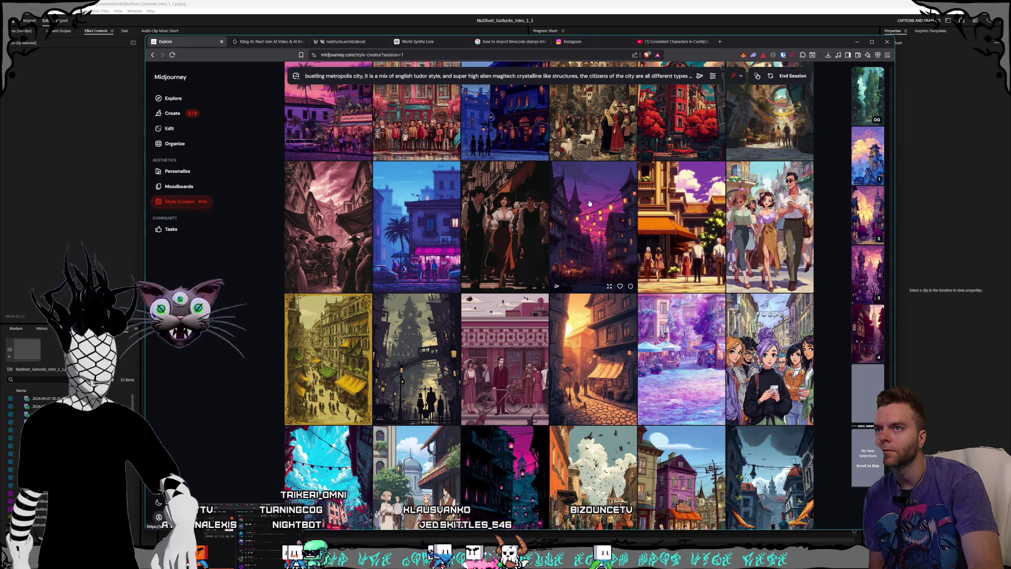
pyautogui.scroll(1, 590, 203)
pyautogui.scroll(-2, 590, 203)
pyautogui.scroll(-2, 589, 203)
pyautogui.scroll(-3, 590, 203)
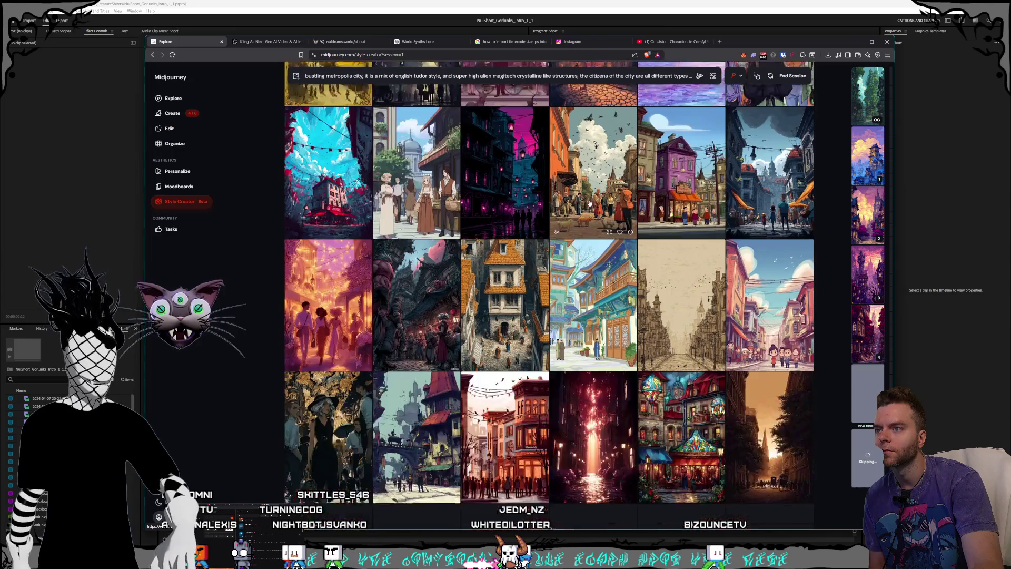
pyautogui.scroll(1, 589, 203)
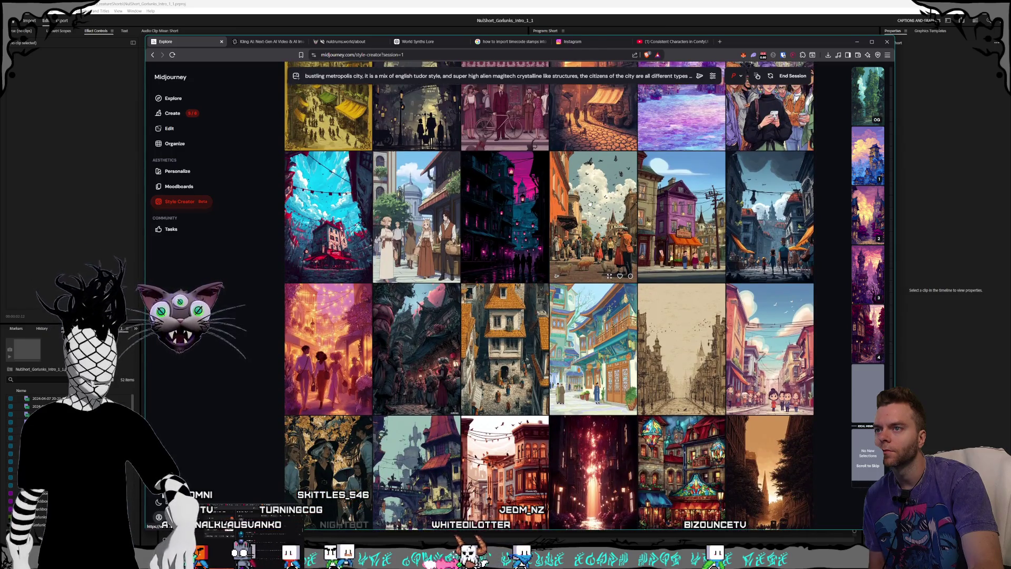
pyautogui.scroll(-4, 589, 203)
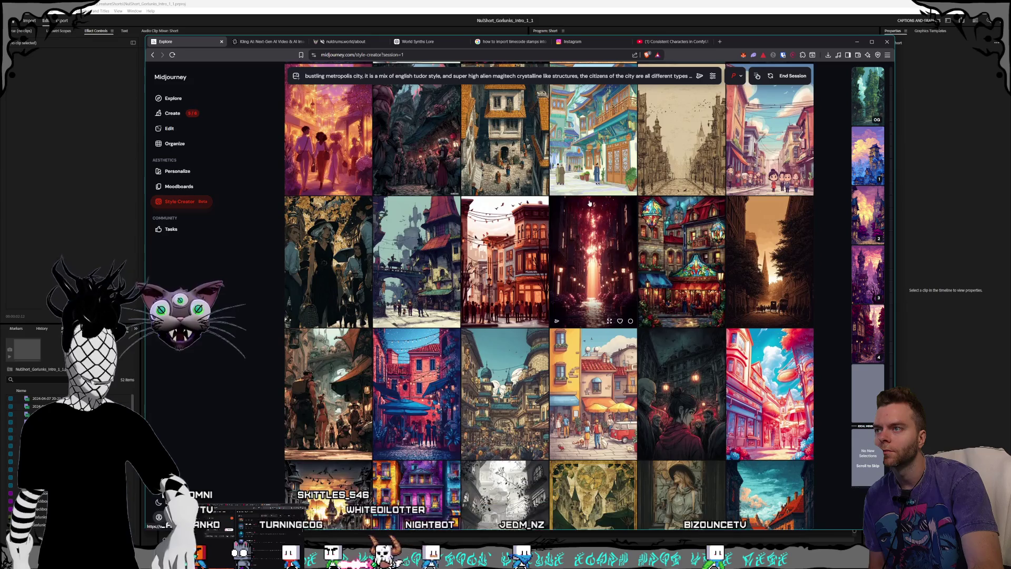
pyautogui.scroll(-3, 590, 203)
pyautogui.scroll(-3, 589, 203)
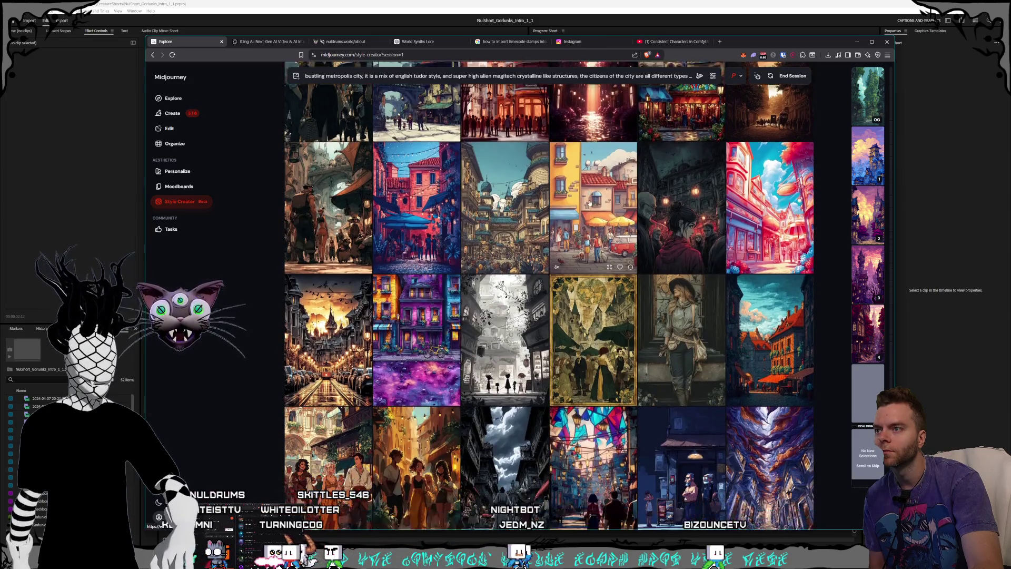
pyautogui.scroll(-3, 589, 203)
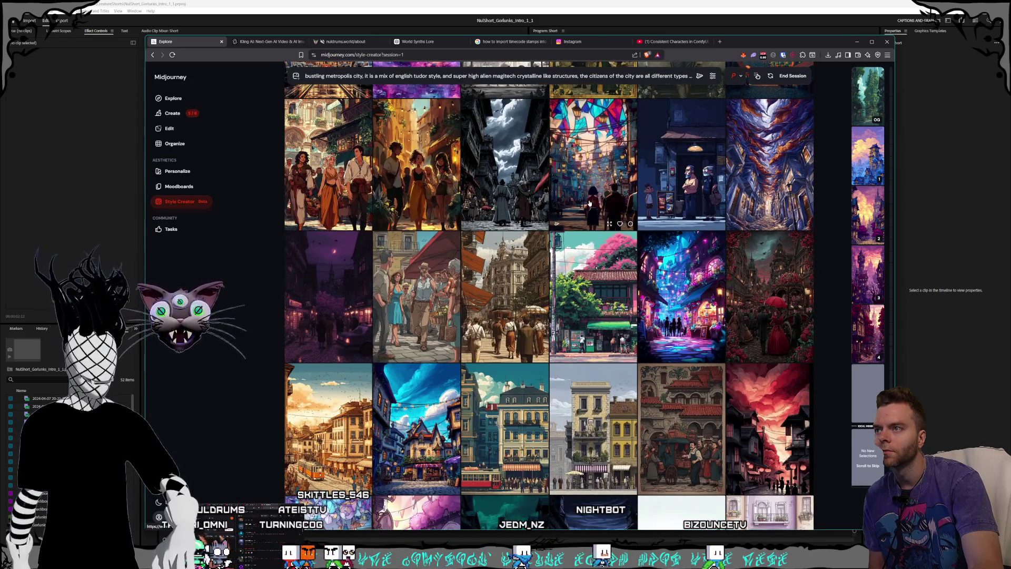
pyautogui.scroll(-3, 590, 203)
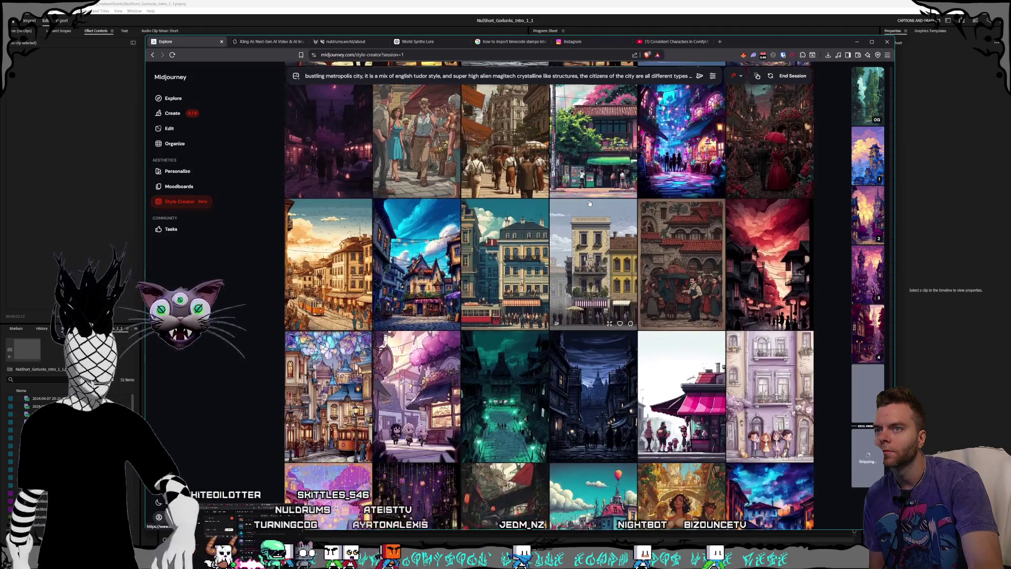
pyautogui.scroll(-3, 590, 203)
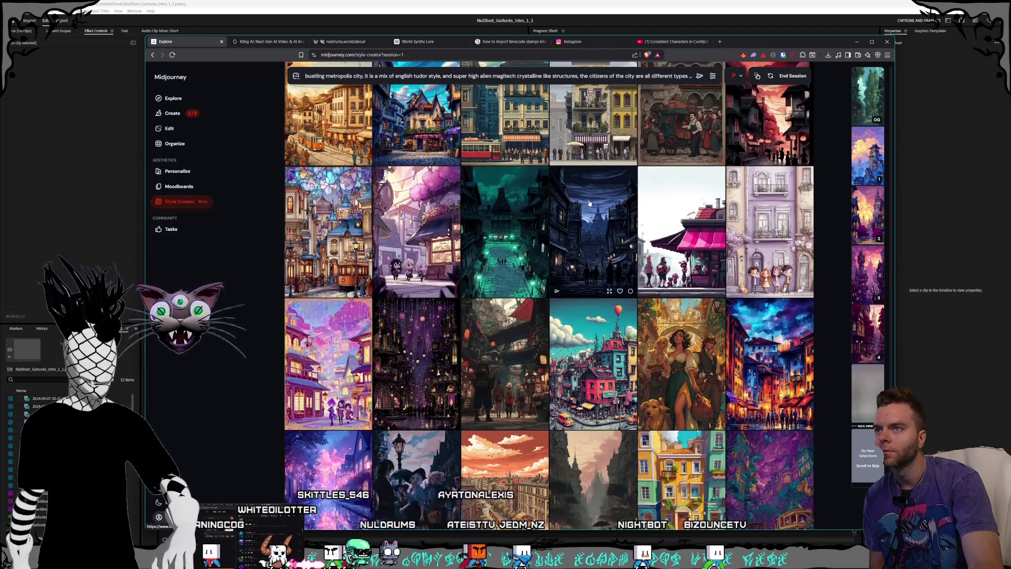
pyautogui.scroll(-3, 589, 203)
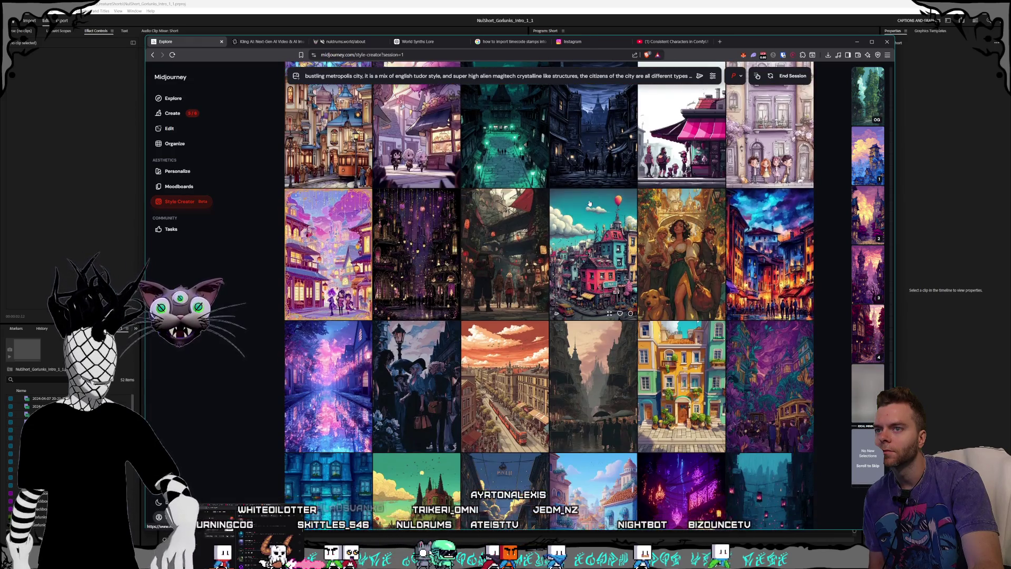
pyautogui.scroll(-2, 589, 203)
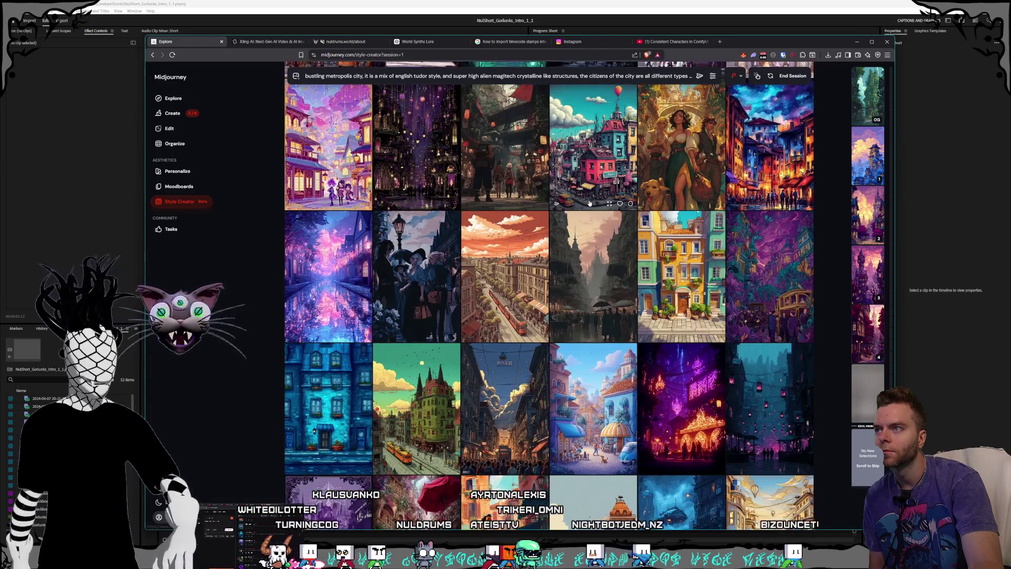
pyautogui.scroll(1, 590, 203)
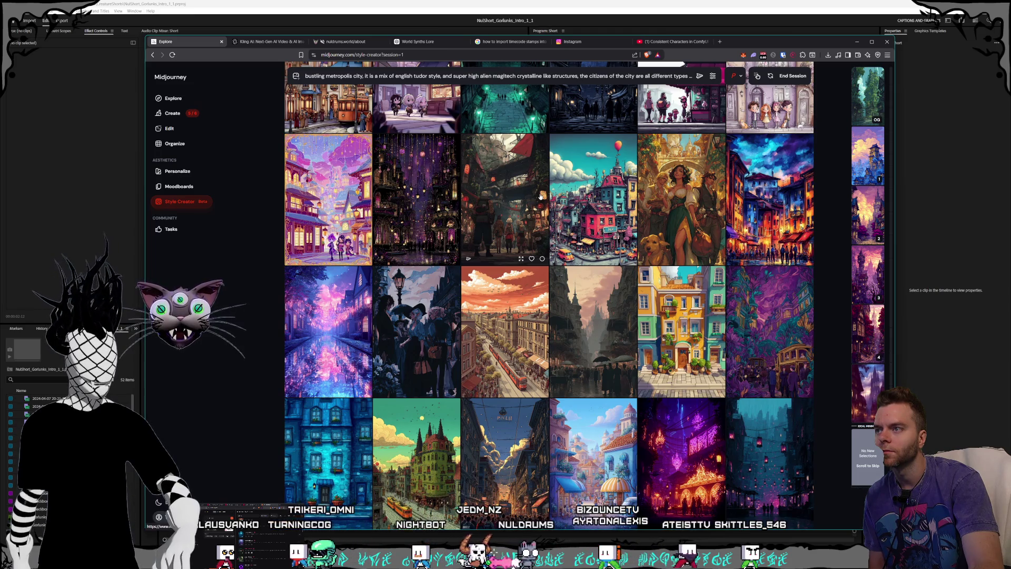
# - Choose the dark crowded street image as preferred and browse the new round of city images
pyautogui.click(543, 203)
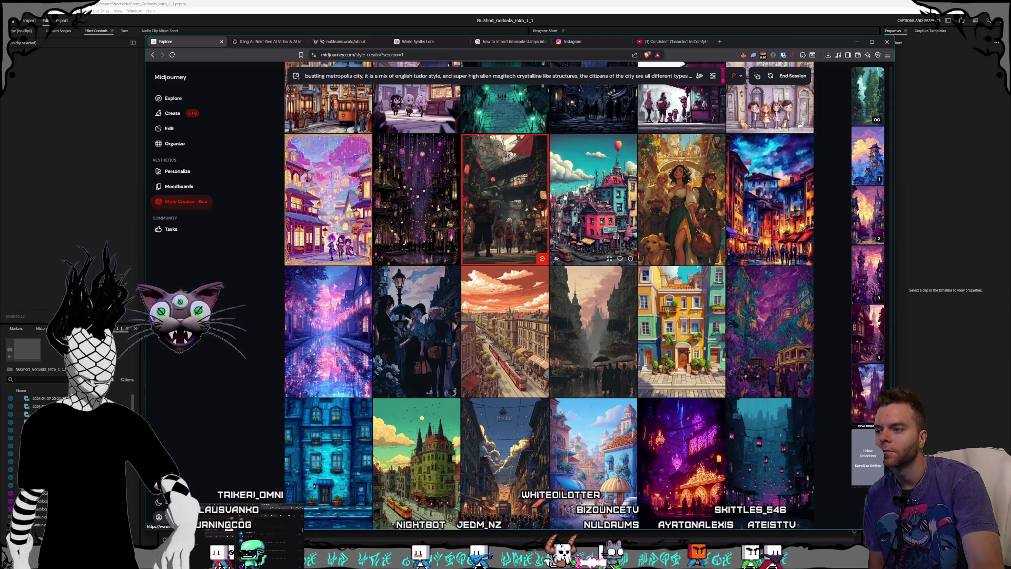
pyautogui.scroll(-3, 605, 194)
pyautogui.scroll(-2, 604, 195)
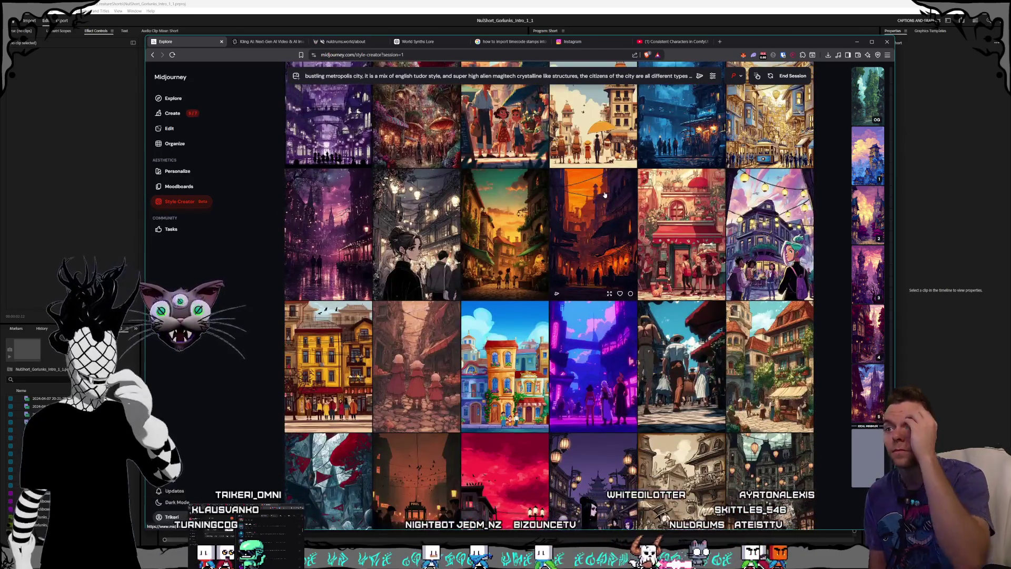
pyautogui.scroll(-2, 598, 173)
pyautogui.scroll(-2, 597, 169)
pyautogui.scroll(-3, 572, 155)
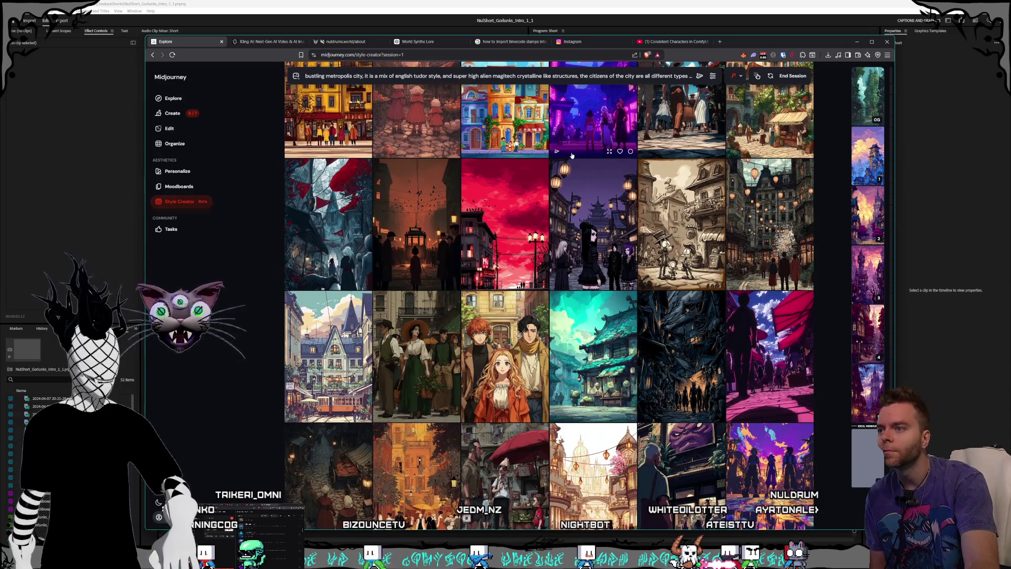
pyautogui.scroll(-3, 572, 156)
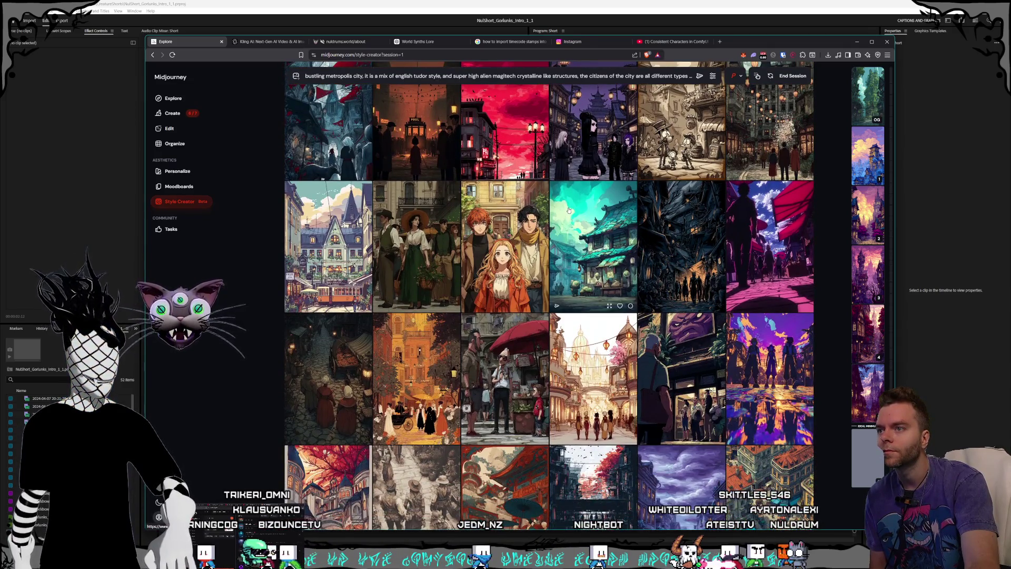
pyautogui.scroll(-3, 578, 210)
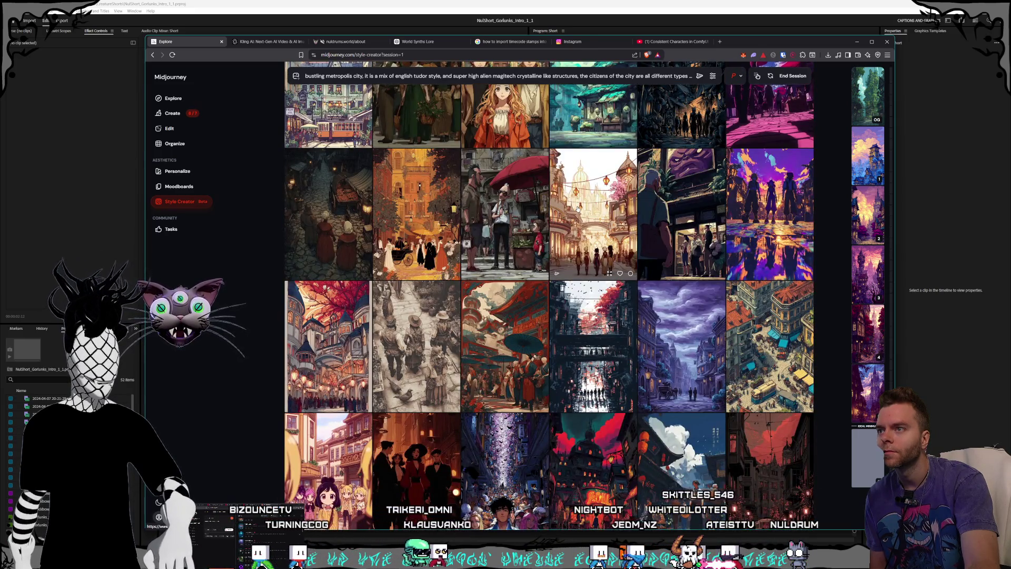
pyautogui.scroll(-3, 578, 209)
pyautogui.scroll(-5, 578, 210)
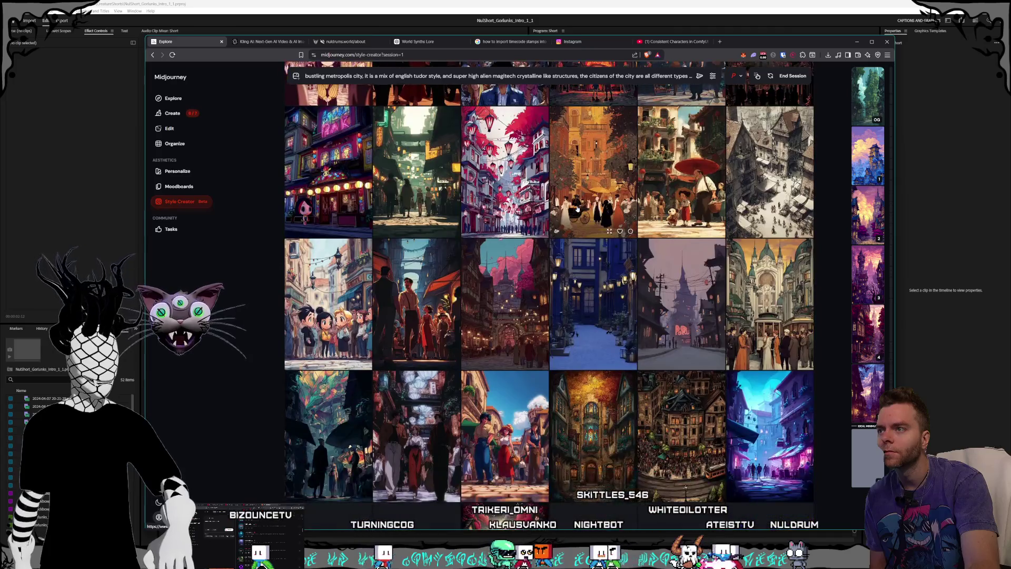
pyautogui.scroll(-3, 578, 210)
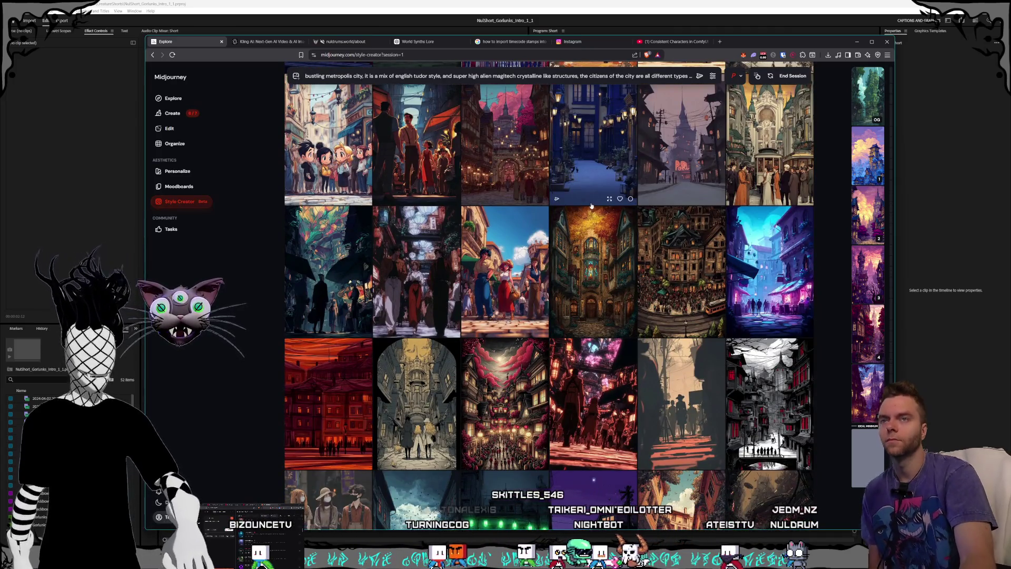
pyautogui.scroll(-3, 579, 200)
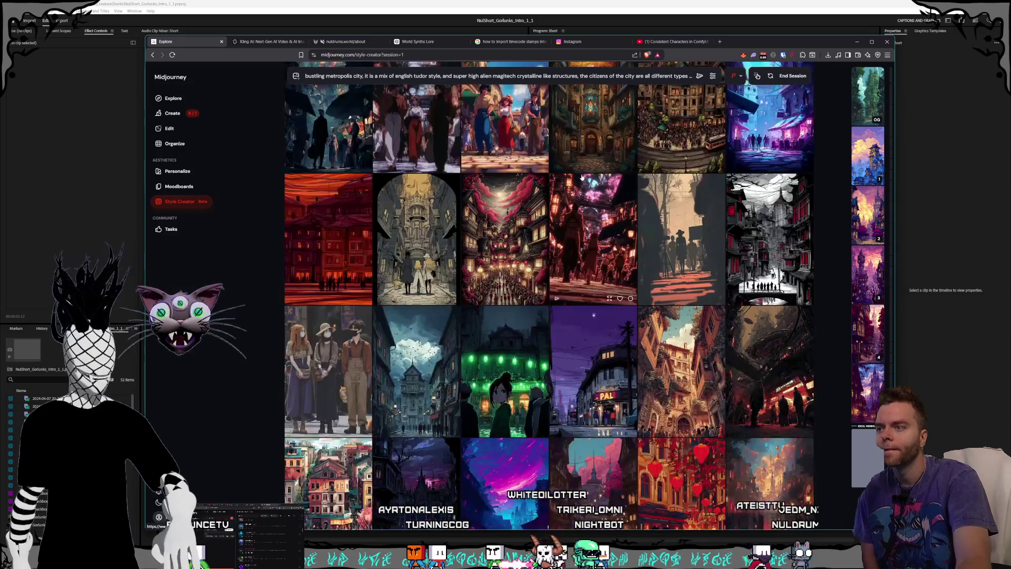
pyautogui.scroll(-2, 582, 178)
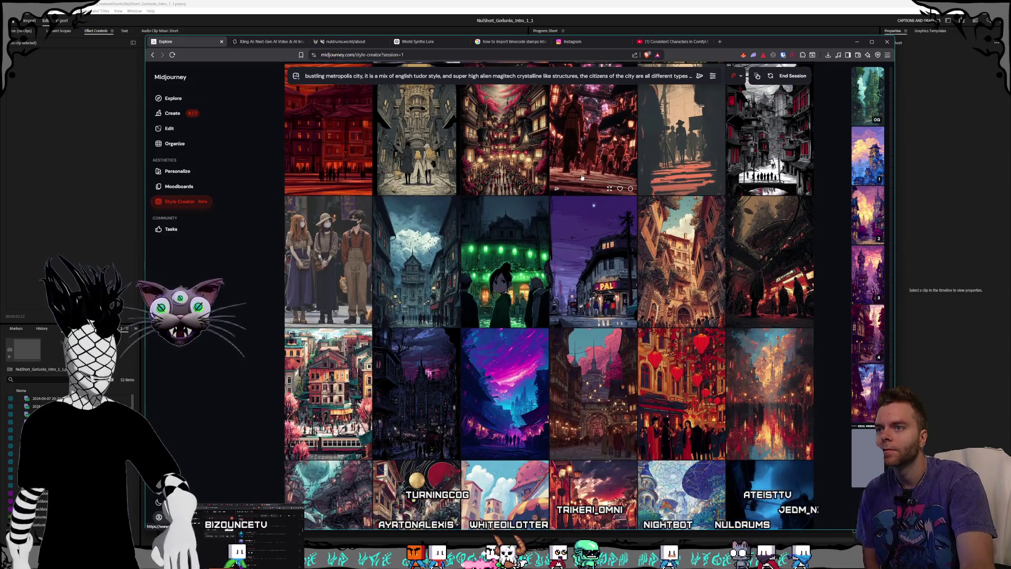
pyautogui.scroll(-2, 582, 178)
pyautogui.scroll(-2, 582, 177)
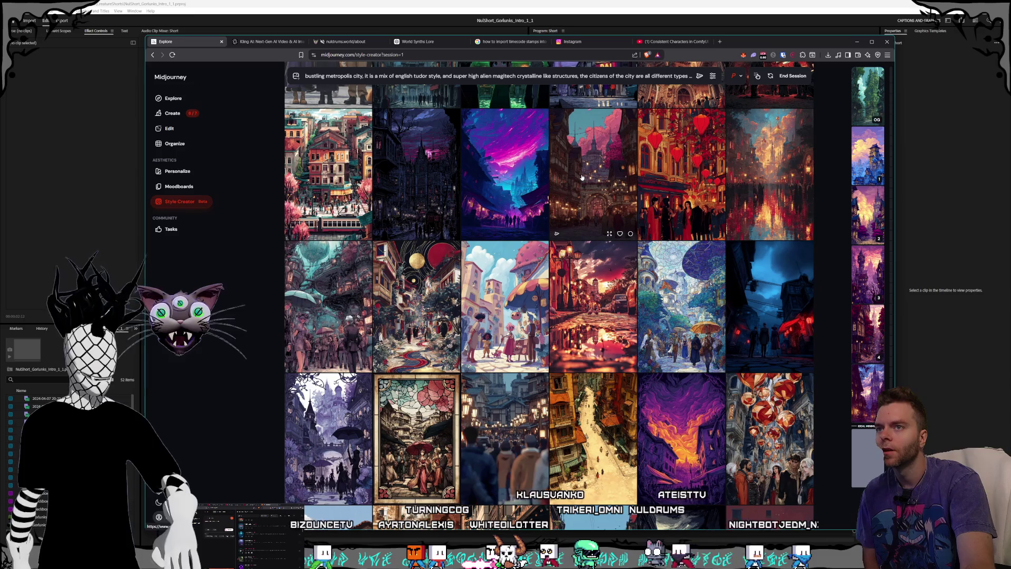
pyautogui.scroll(-5, 582, 178)
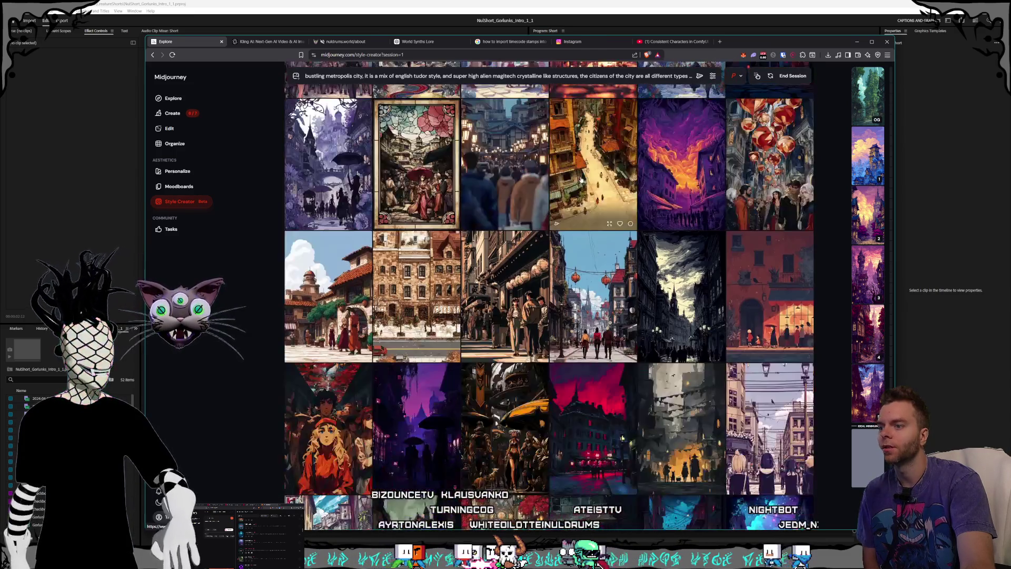
pyautogui.scroll(-3, 582, 180)
pyautogui.scroll(-6, 581, 179)
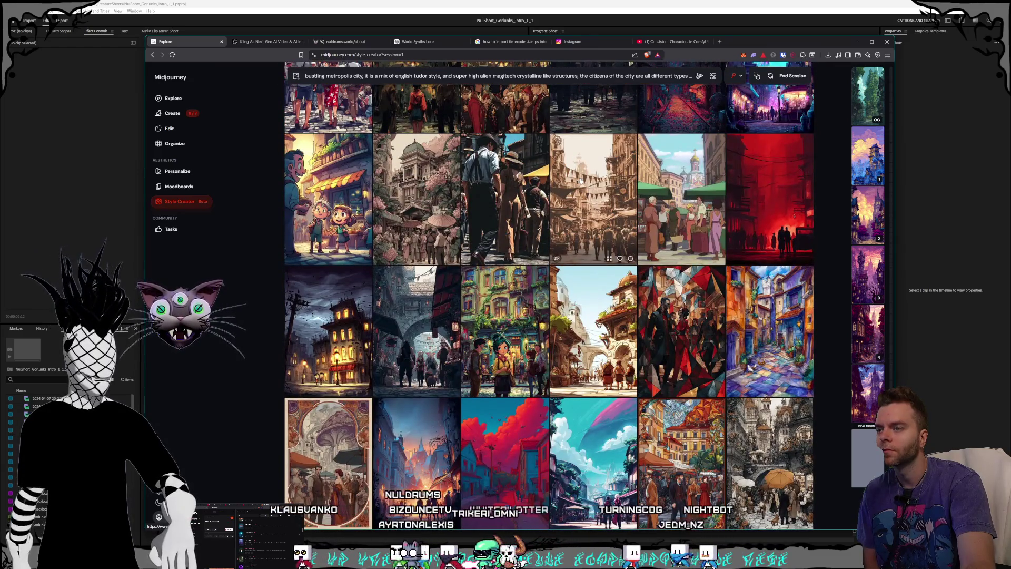
pyautogui.scroll(-3, 581, 180)
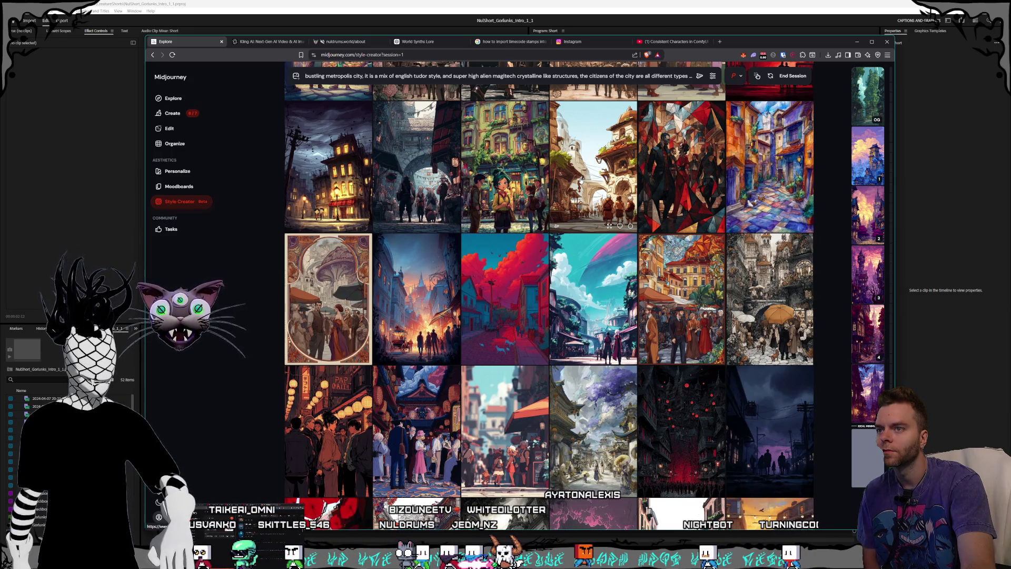
pyautogui.scroll(-2, 580, 181)
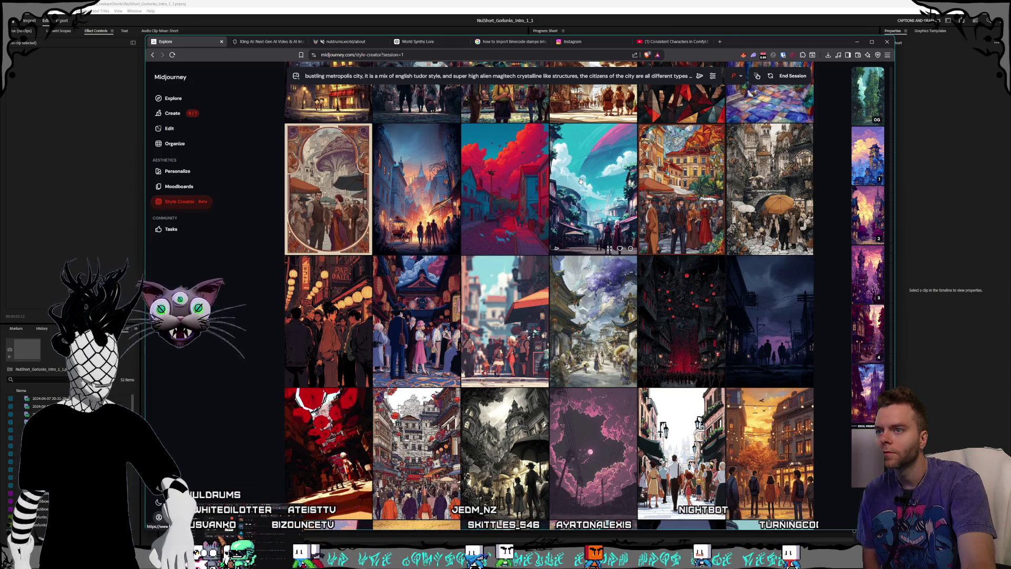
pyautogui.scroll(-3, 580, 181)
pyautogui.scroll(-3, 580, 181)
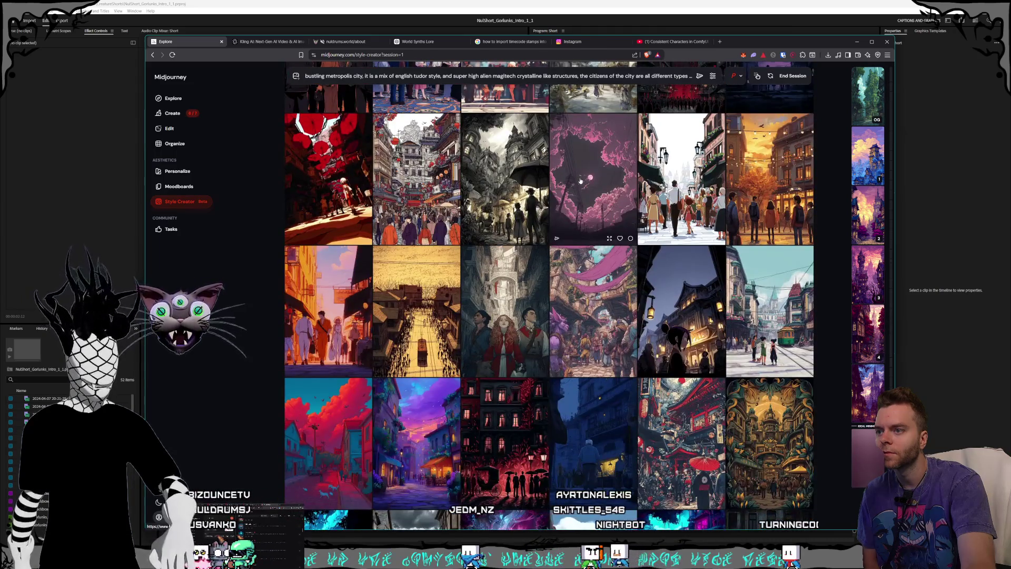
pyautogui.scroll(-4, 580, 180)
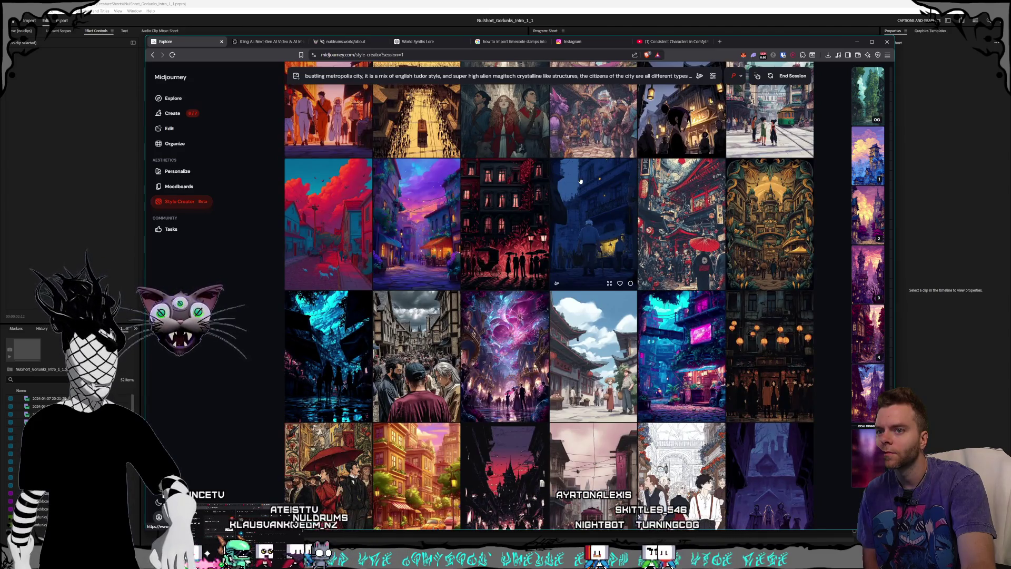
pyautogui.scroll(-2, 580, 180)
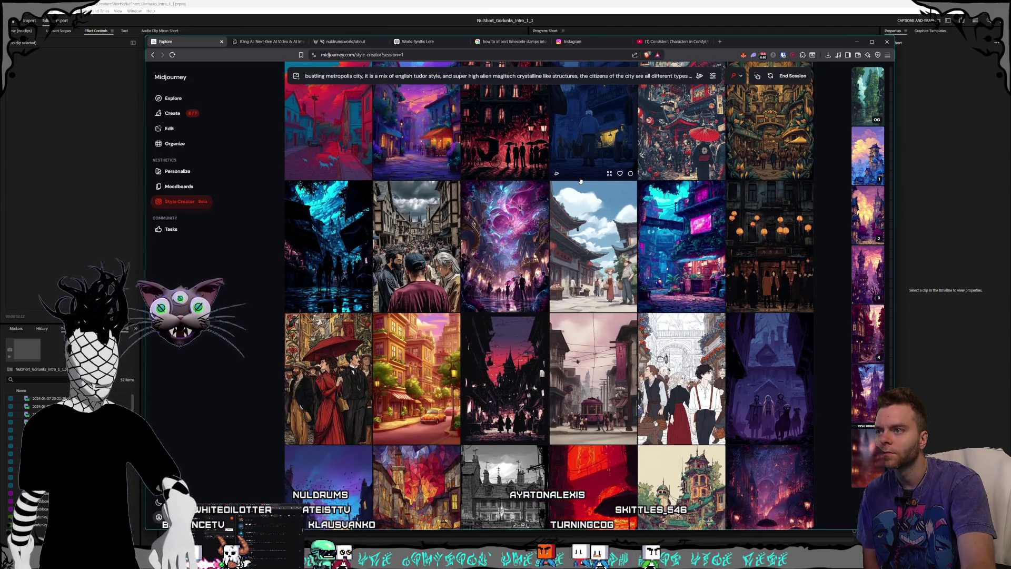
pyautogui.scroll(-1, 541, 186)
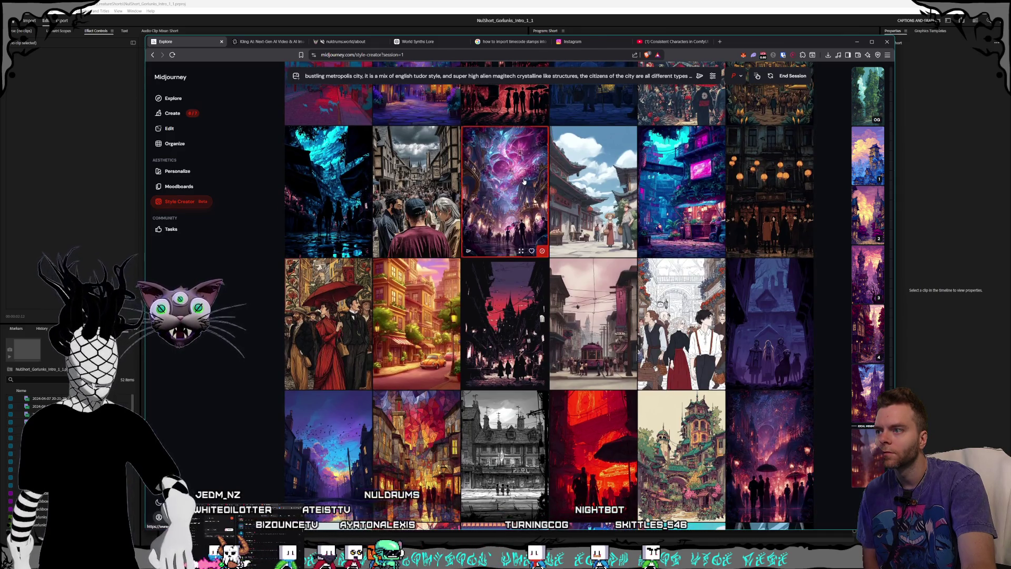
pyautogui.scroll(-10, 524, 181)
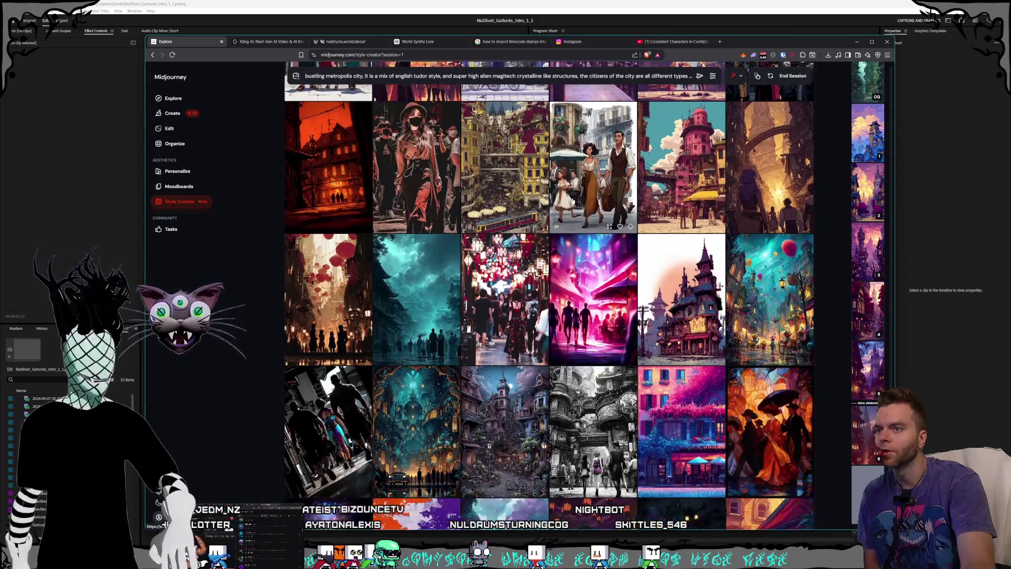
pyautogui.scroll(-2, 594, 211)
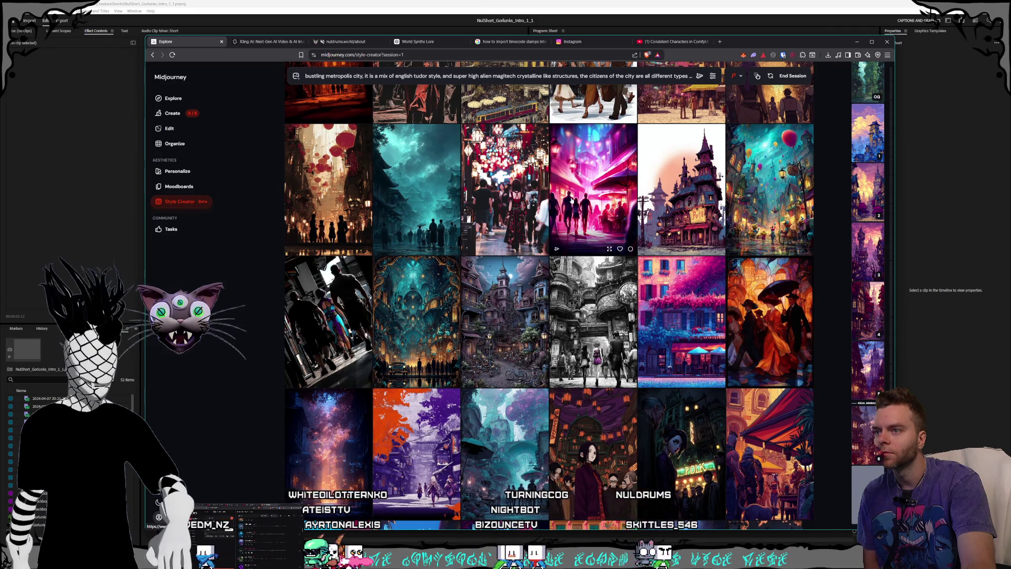
pyautogui.scroll(-4, 572, 200)
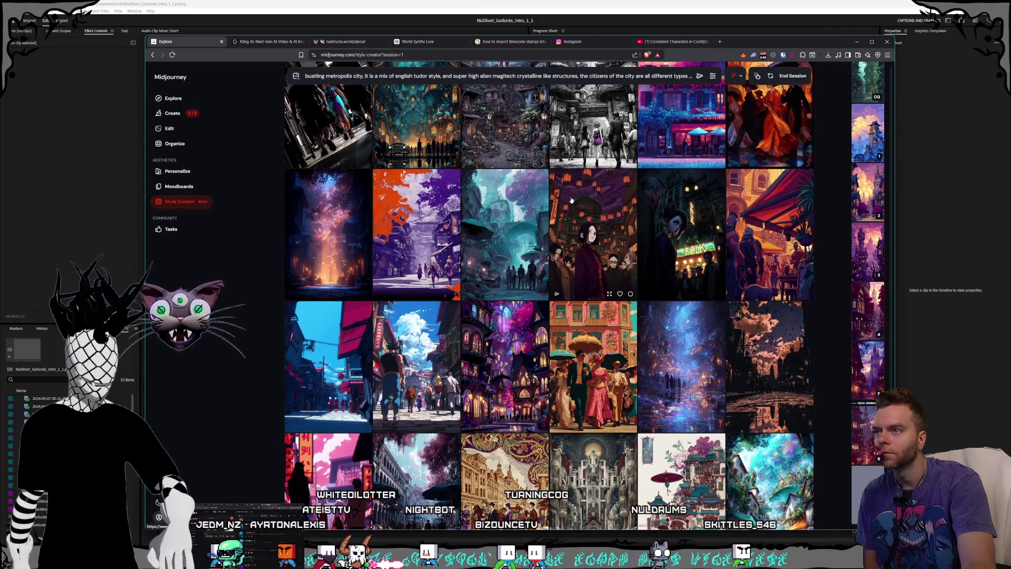
pyautogui.scroll(-6, 572, 200)
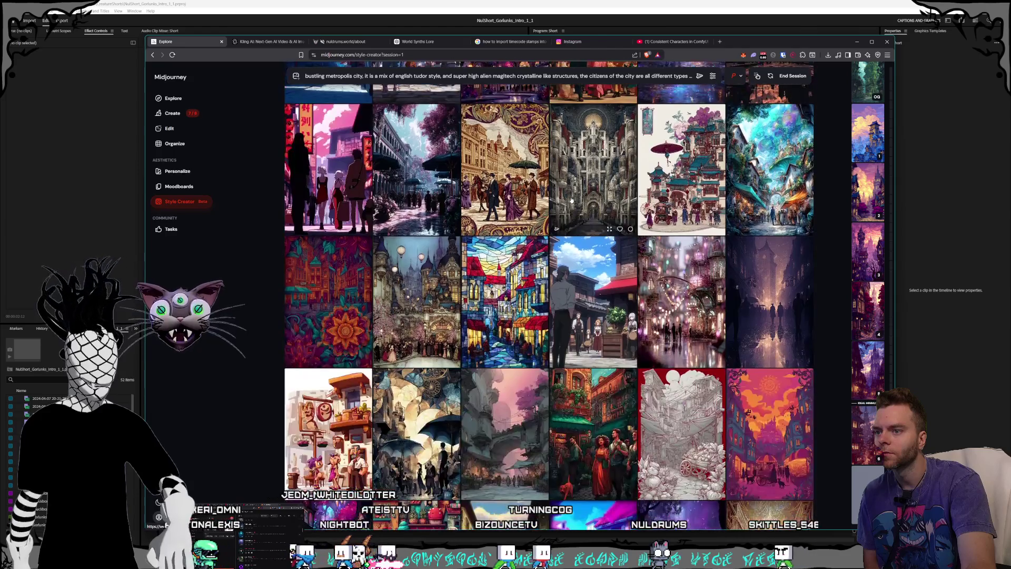
pyautogui.scroll(-2, 571, 200)
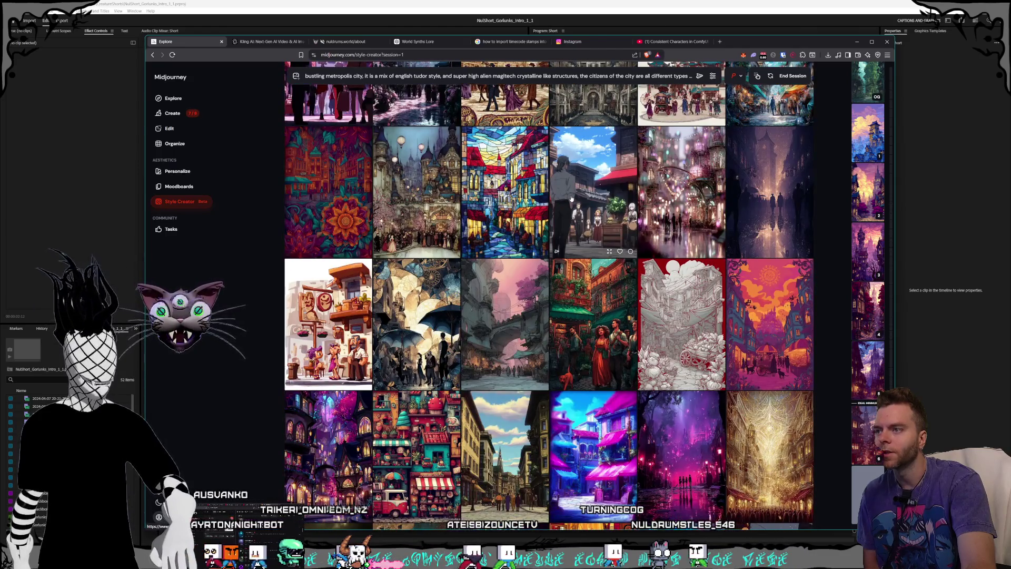
pyautogui.scroll(-2, 571, 199)
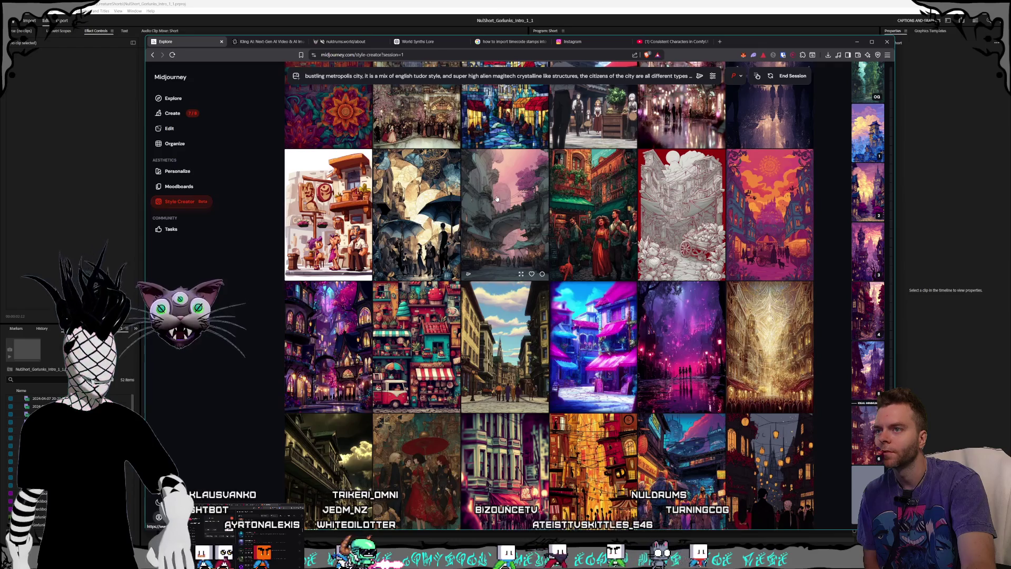
pyautogui.scroll(-5, 540, 208)
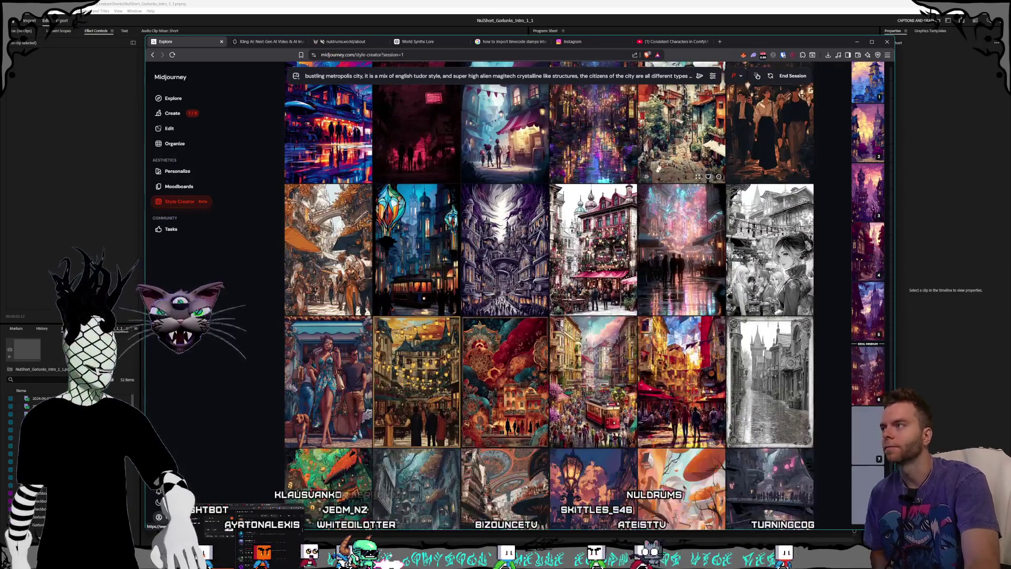
# - End the style-ranking session and view the first generated Tudor city image and its variations full-size
pyautogui.click(793, 75)
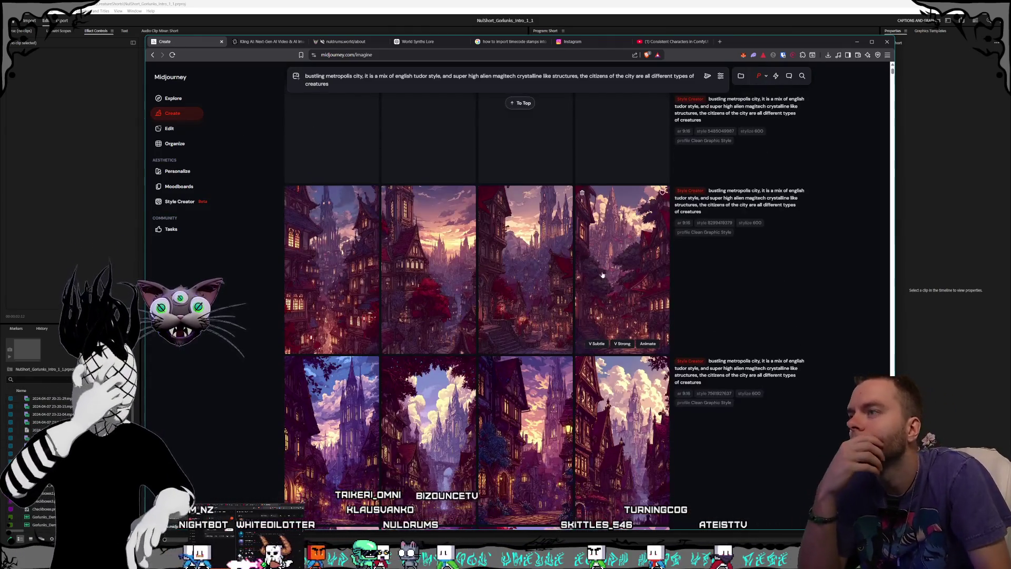
pyautogui.click(362, 287)
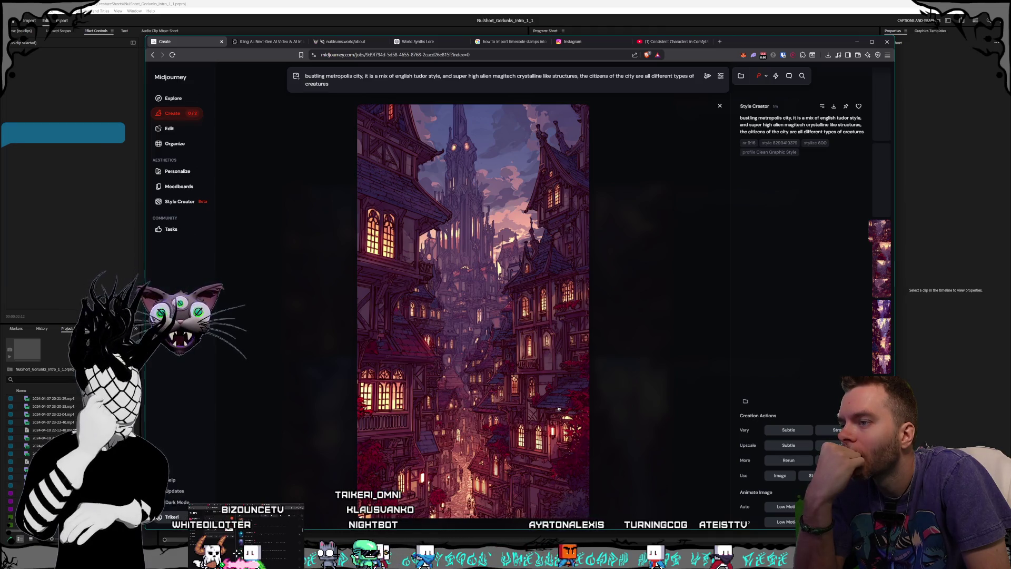
pyautogui.scroll(-1, 559, 409)
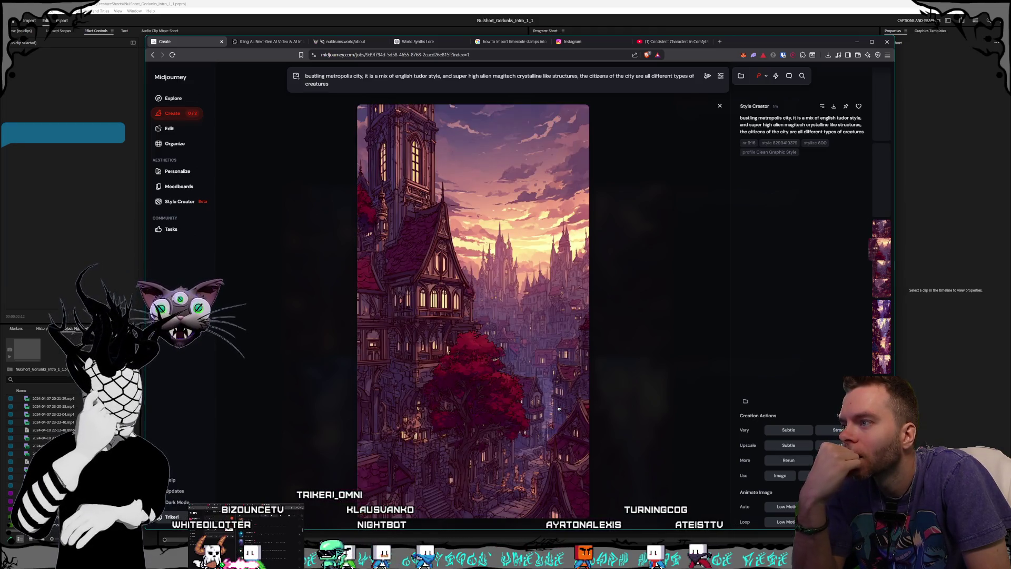
pyautogui.scroll(-1, 560, 409)
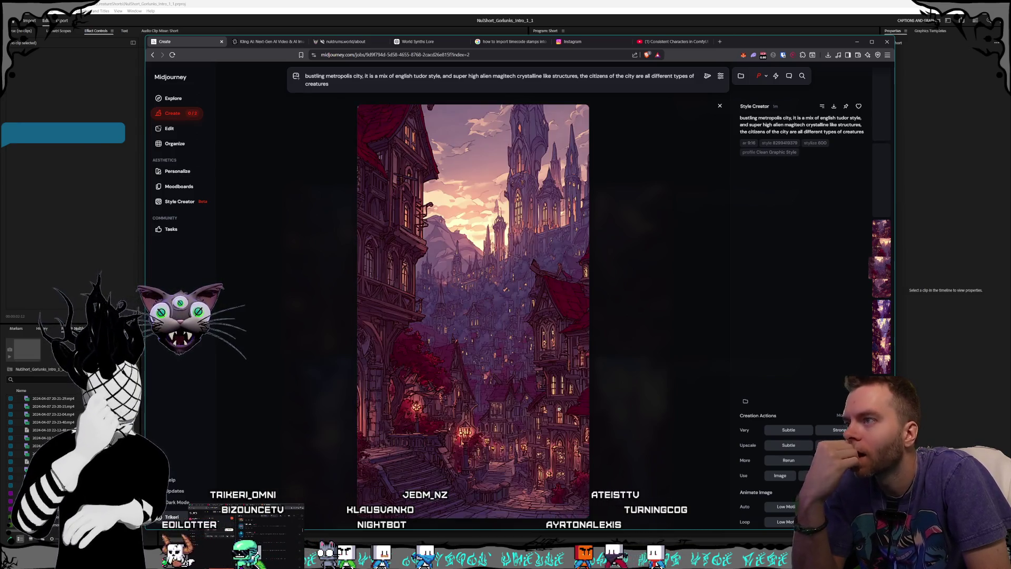
pyautogui.scroll(-1, 559, 408)
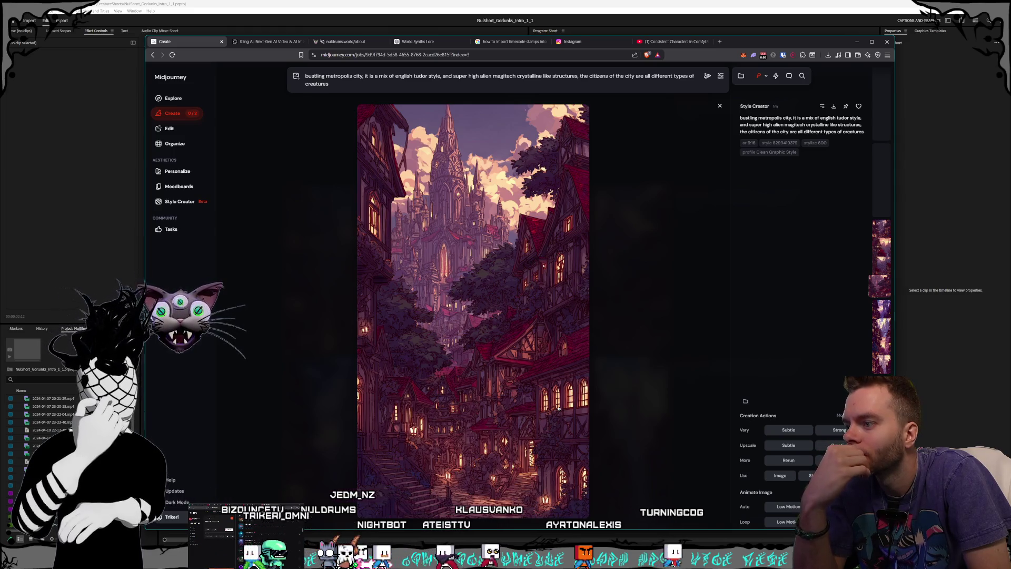
pyautogui.scroll(-1, 560, 409)
pyautogui.scroll(-1, 559, 409)
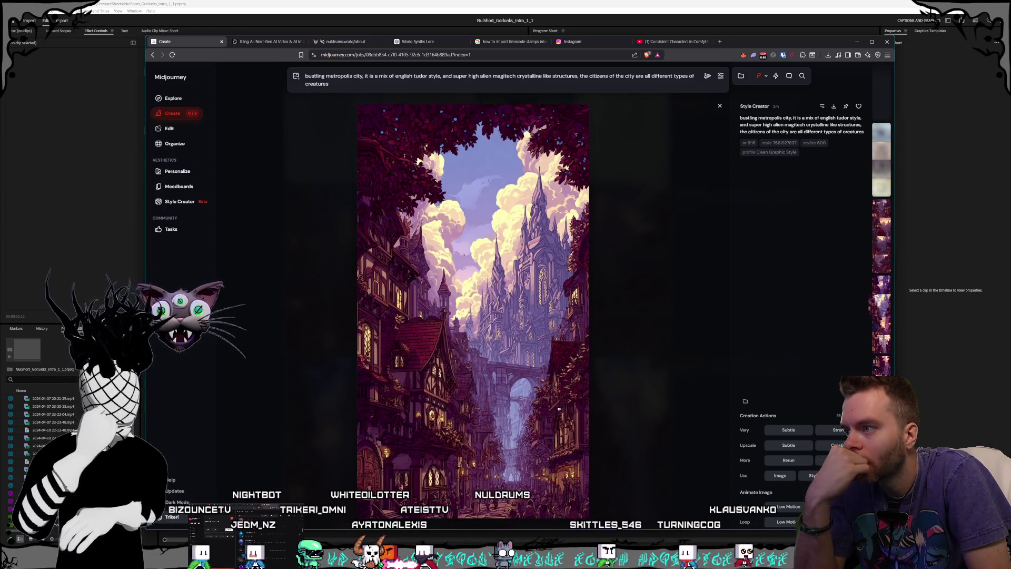
# - Scroll through more of the Tudor magitech city variations in the viewer
pyautogui.scroll(-1, 560, 409)
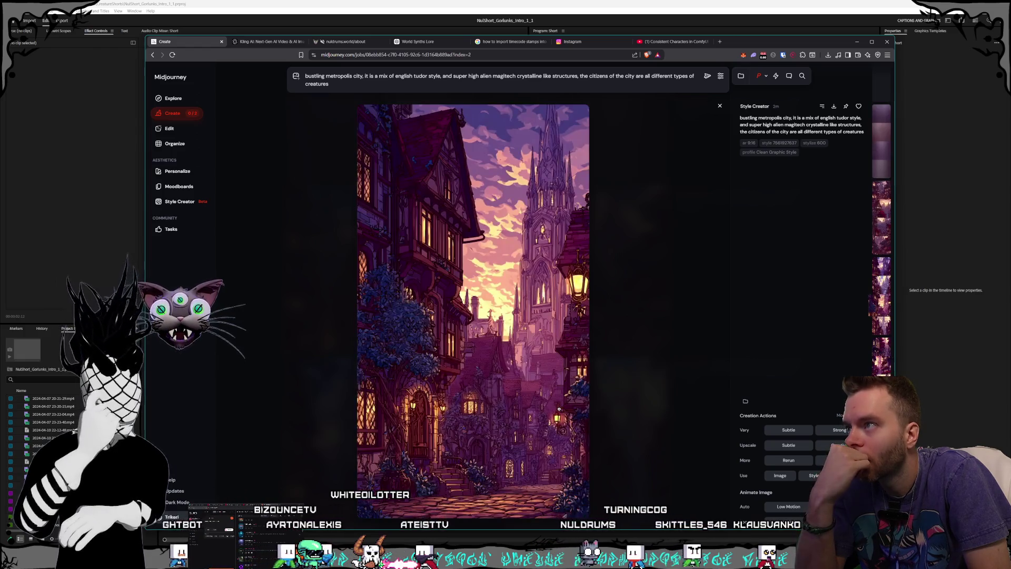
pyautogui.scroll(-1, 560, 409)
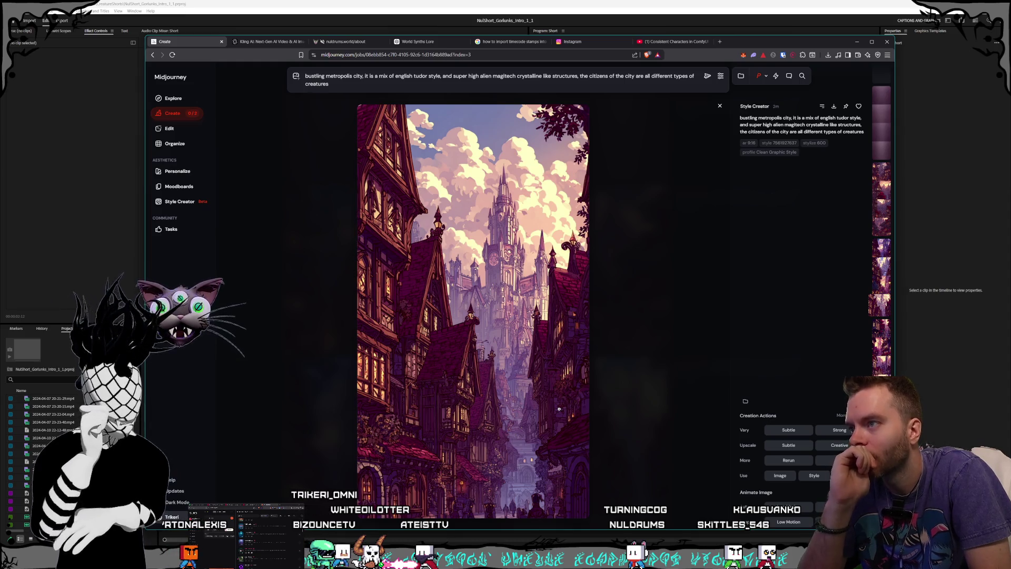
pyautogui.scroll(-1, 559, 408)
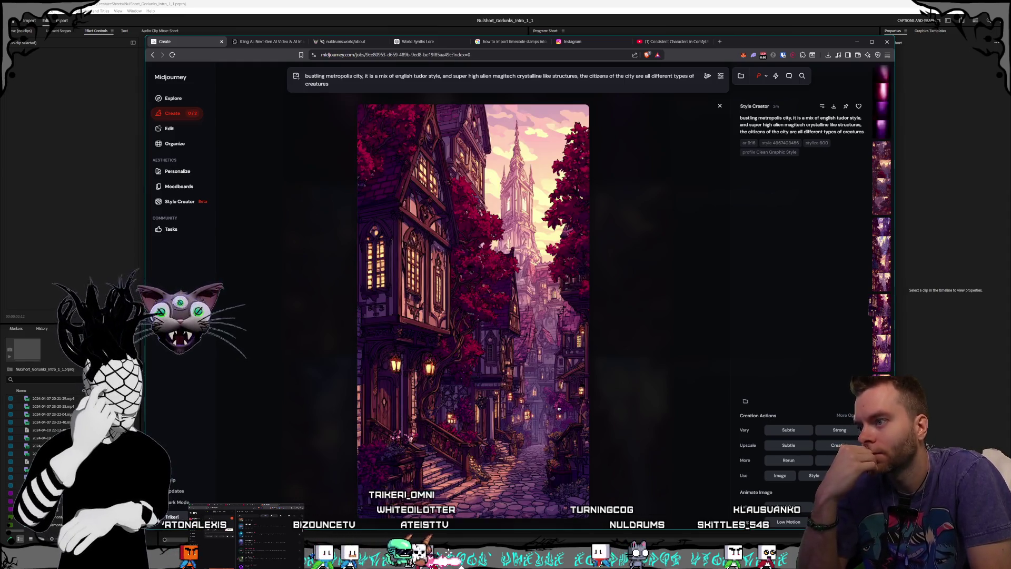
pyautogui.scroll(-1, 559, 408)
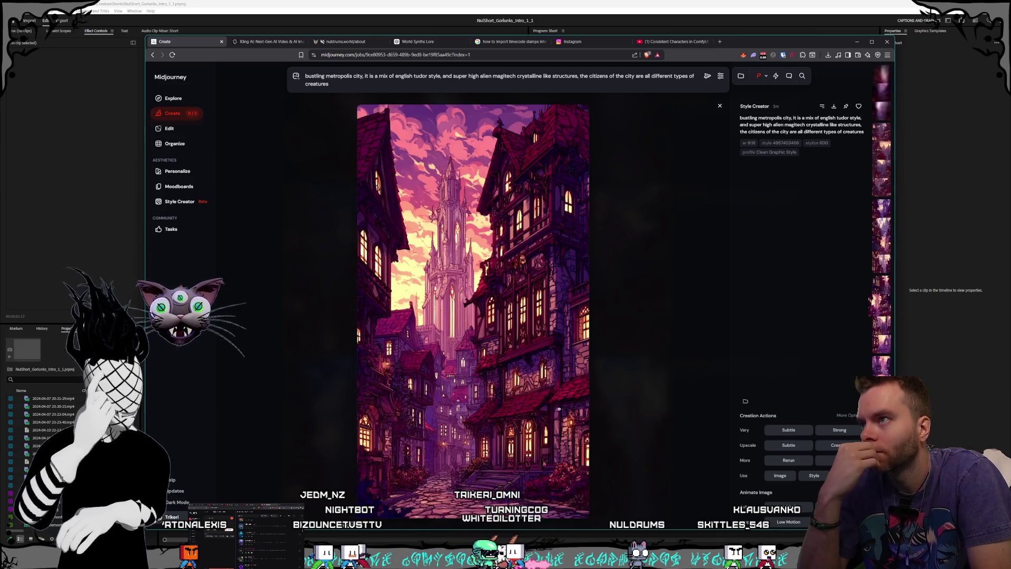
pyautogui.scroll(-1, 559, 408)
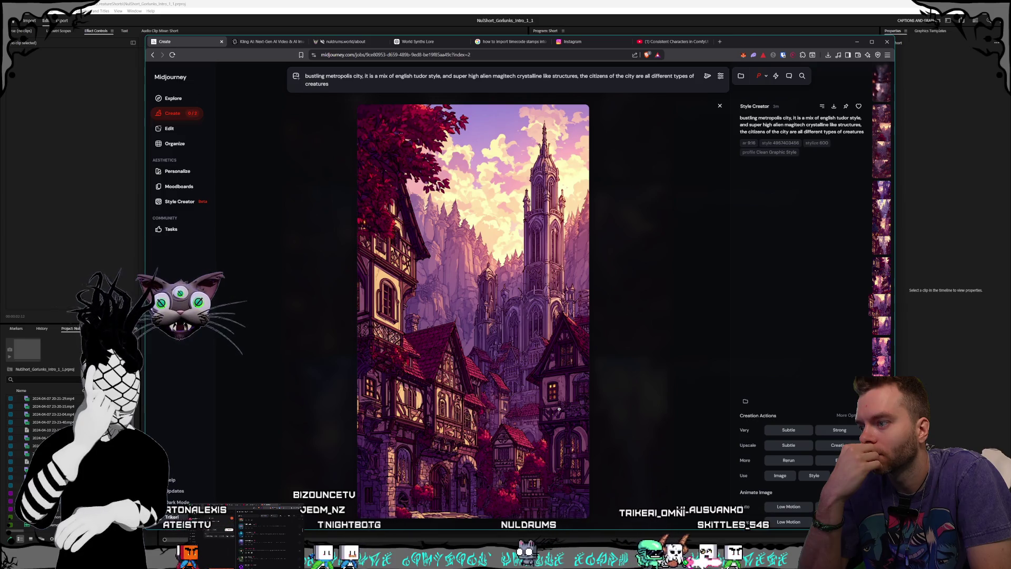
pyautogui.scroll(-1, 559, 409)
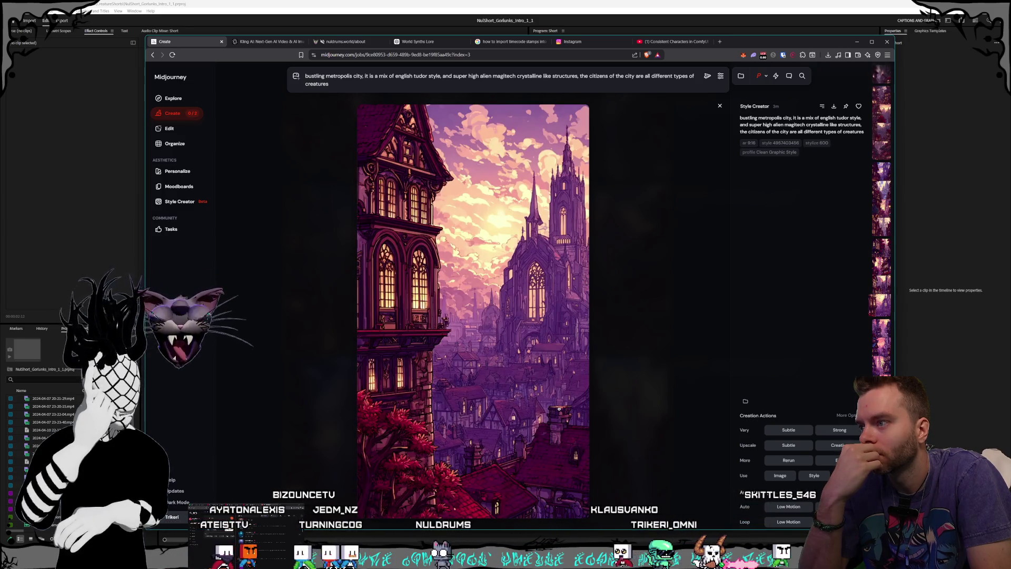
pyautogui.scroll(-3, 559, 409)
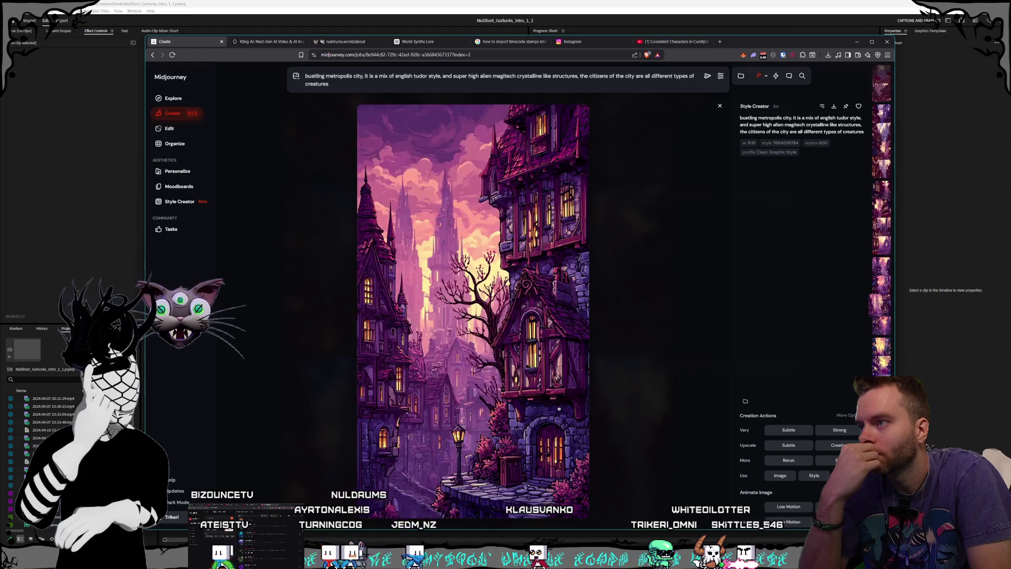
pyautogui.scroll(-4, 559, 408)
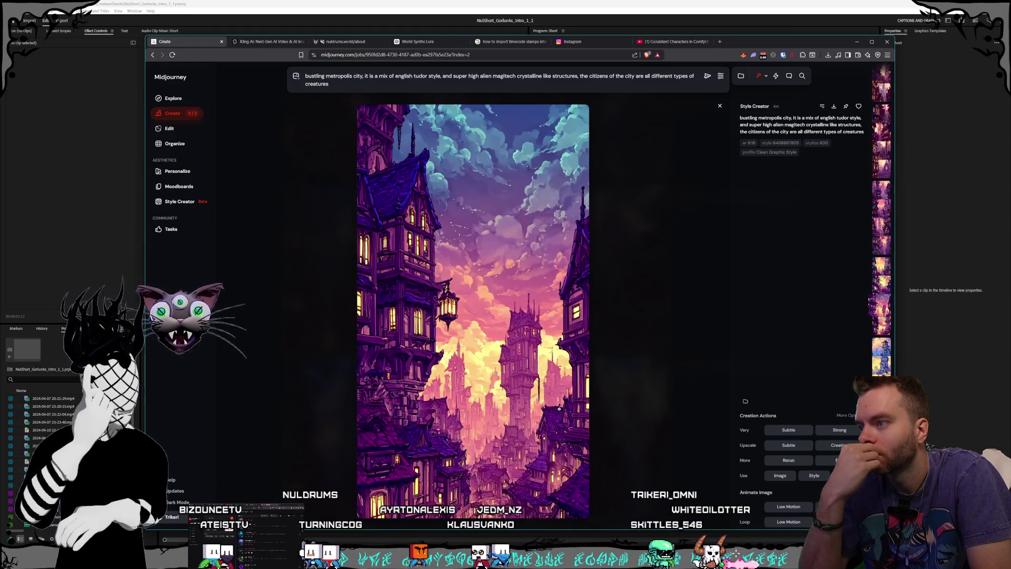
pyautogui.scroll(1, 560, 409)
pyautogui.scroll(-6, 560, 409)
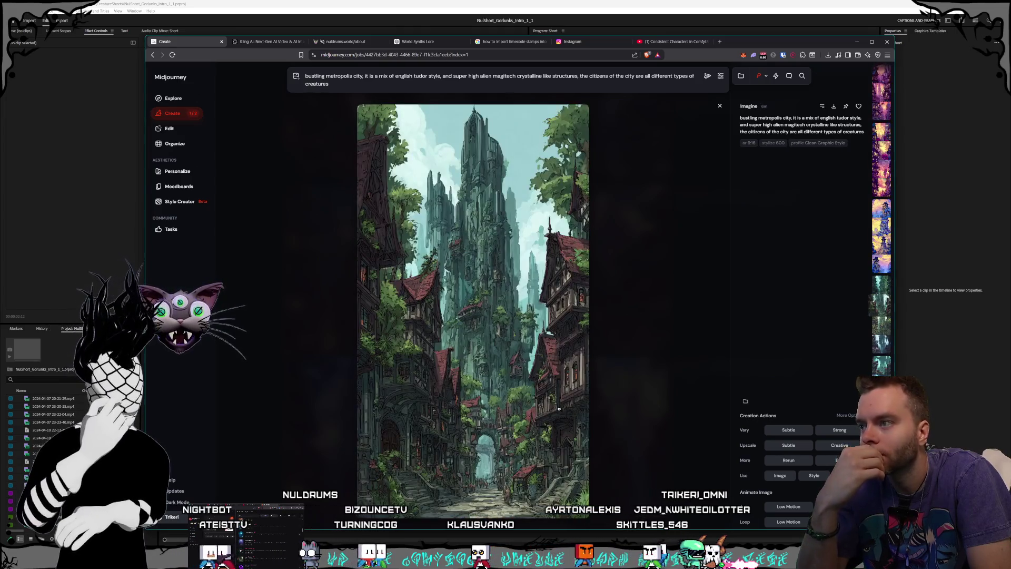
pyautogui.scroll(-1, 559, 409)
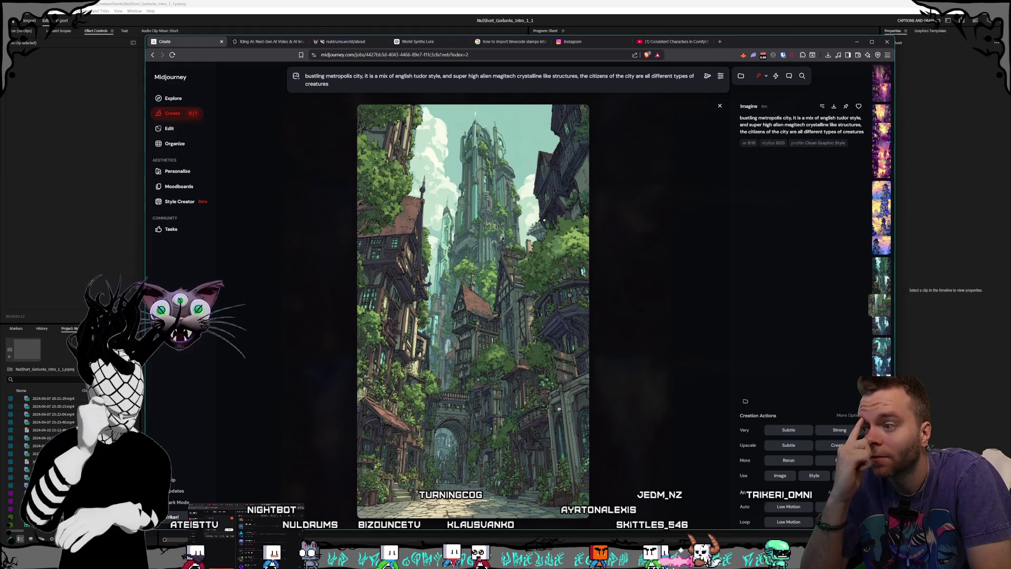
pyautogui.scroll(-1, 560, 409)
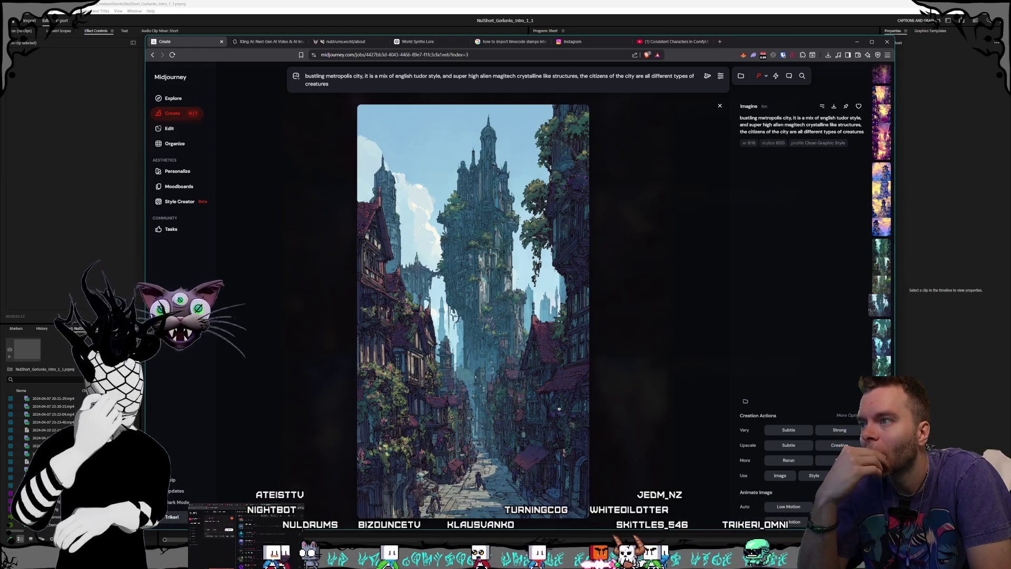
pyautogui.scroll(-1, 559, 408)
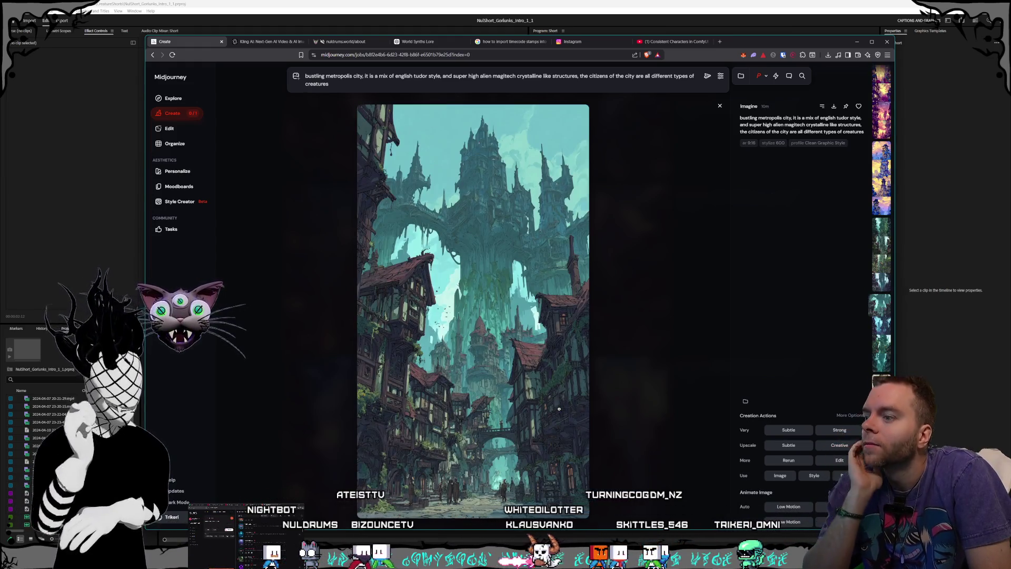
pyautogui.scroll(-1, 560, 409)
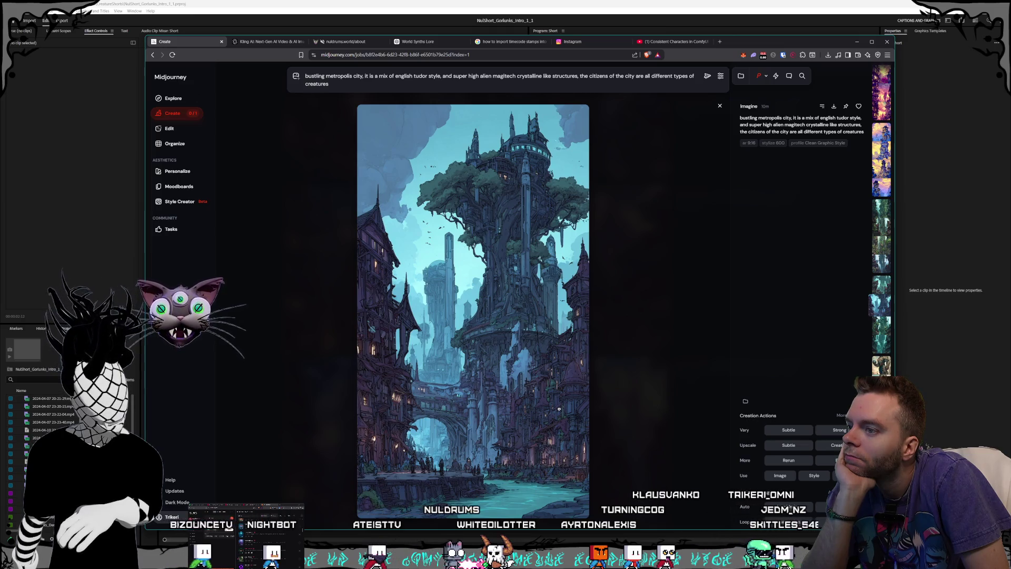
# - Step through other generations to the crimson-leaved Tudor alley image and download it
pyautogui.press('Left')
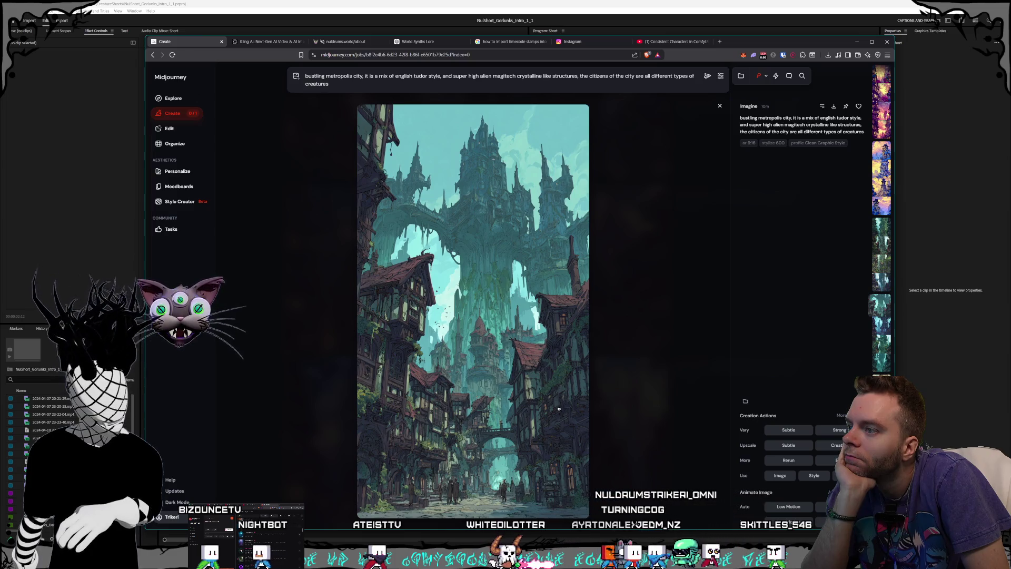
pyautogui.press('Left')
pyautogui.press('Left')
pyautogui.press('Left')
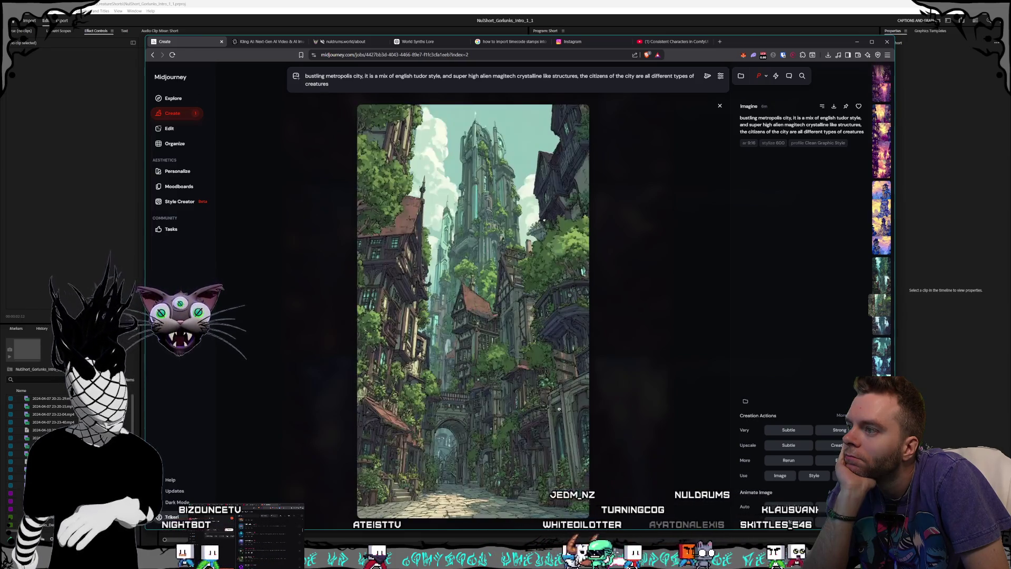
pyautogui.press('Left')
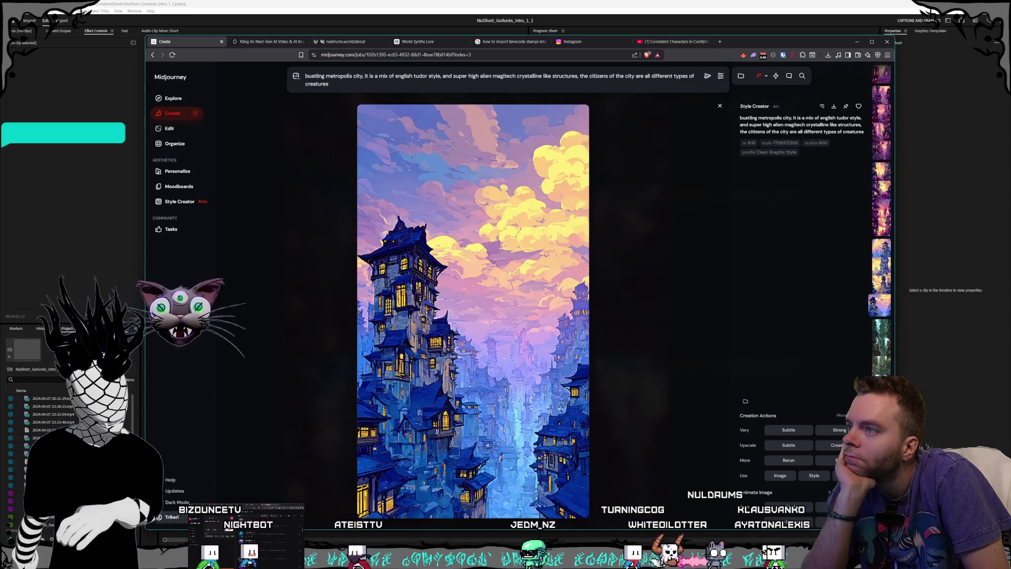
pyautogui.press('Left')
pyautogui.press('Left')
pyautogui.press('Left')
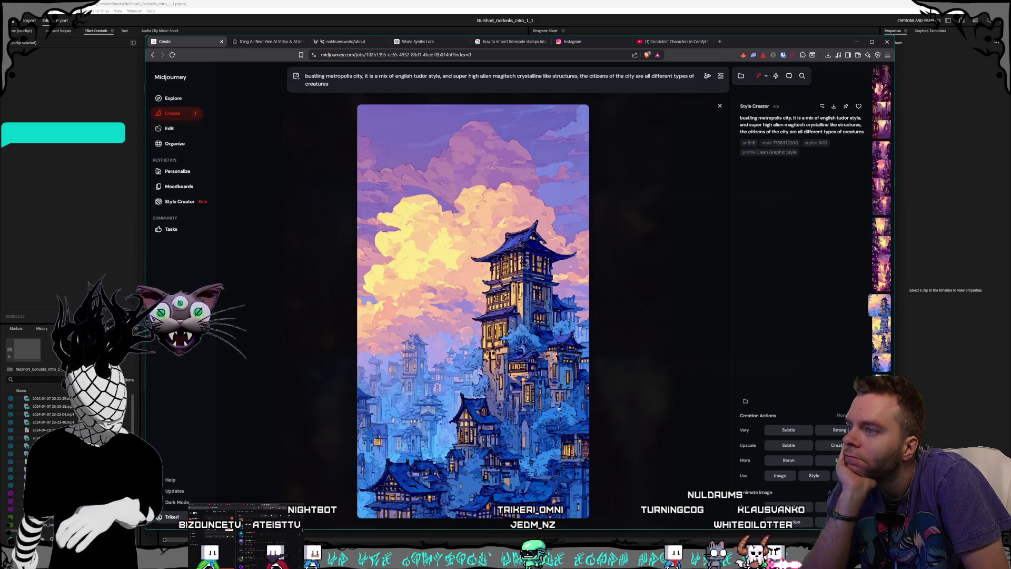
pyautogui.press('Left')
pyautogui.press('Left')
pyautogui.press('Left')
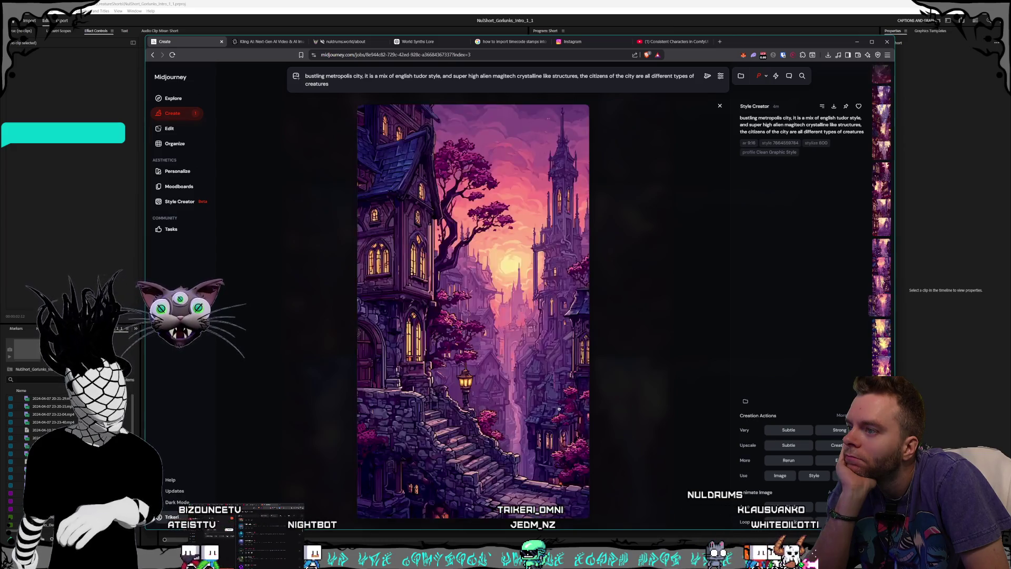
pyautogui.press('Left')
pyautogui.press('Left')
pyautogui.press('Left')
pyautogui.press('Left')
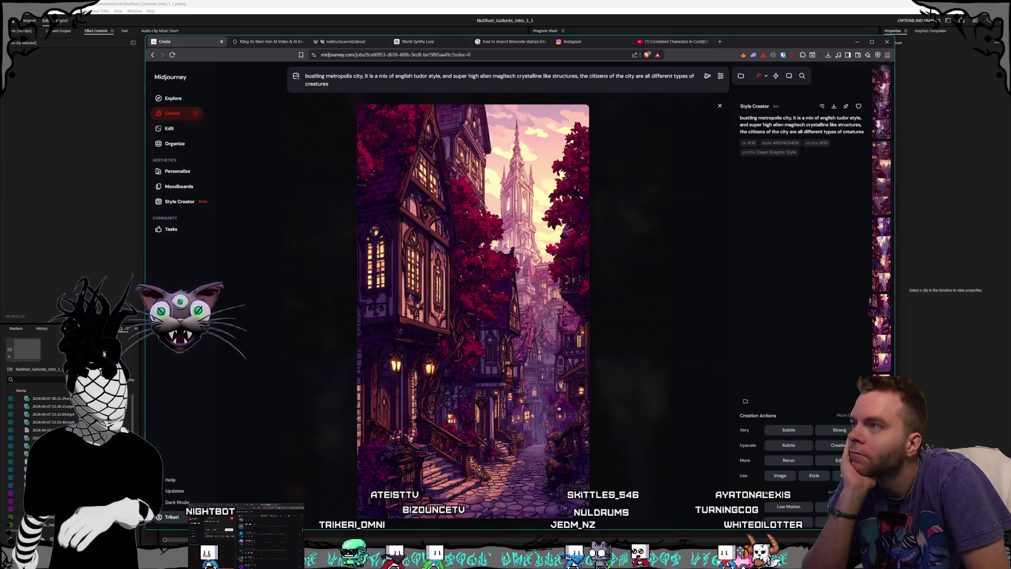
pyautogui.click(834, 105)
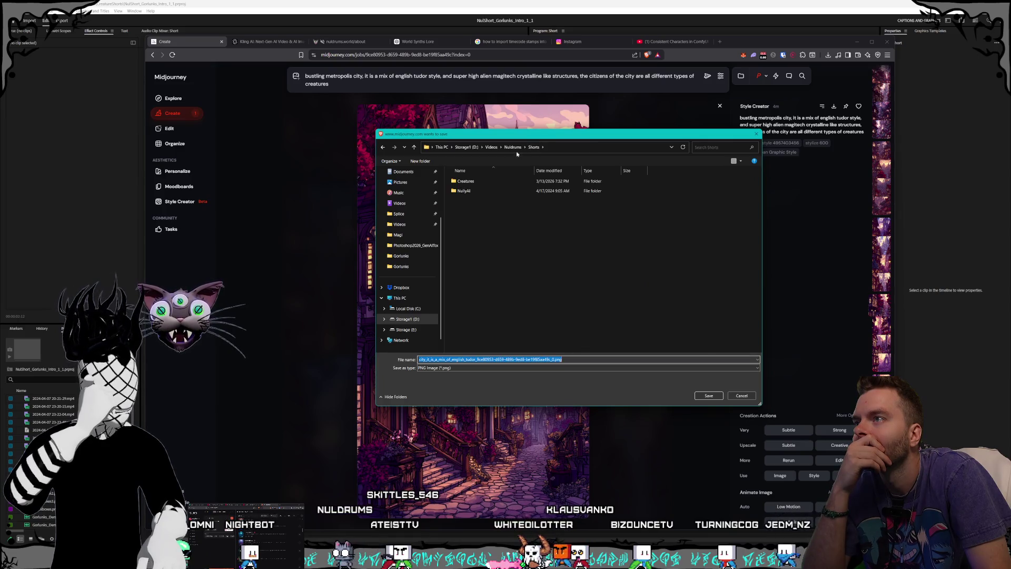
# - Browse the save dialog to D: > Pictures > Nuldrums > Places
pyautogui.click(467, 147)
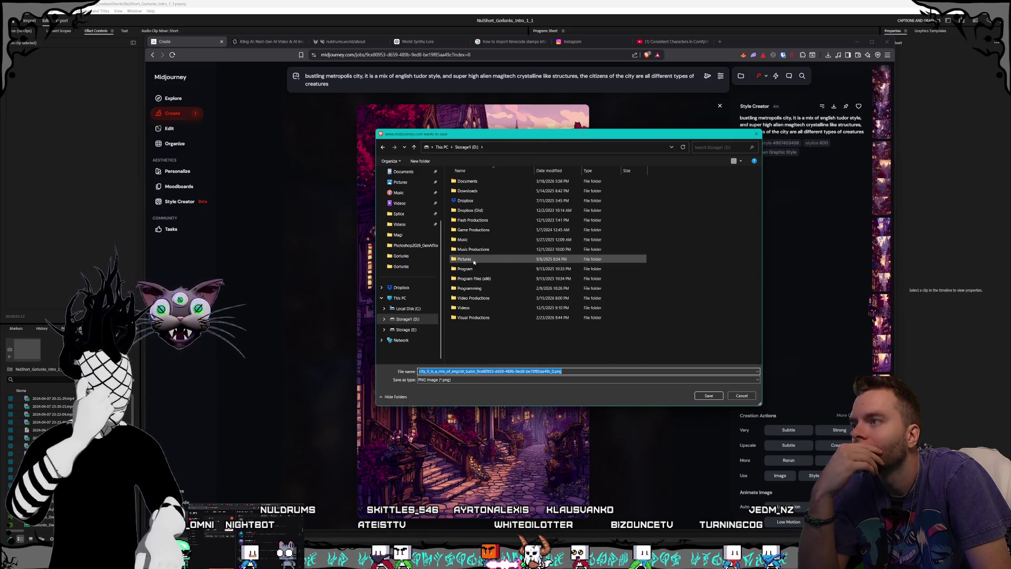
pyautogui.doubleClick(464, 259)
pyautogui.scroll(-10, 490, 274)
pyautogui.scroll(7, 481, 282)
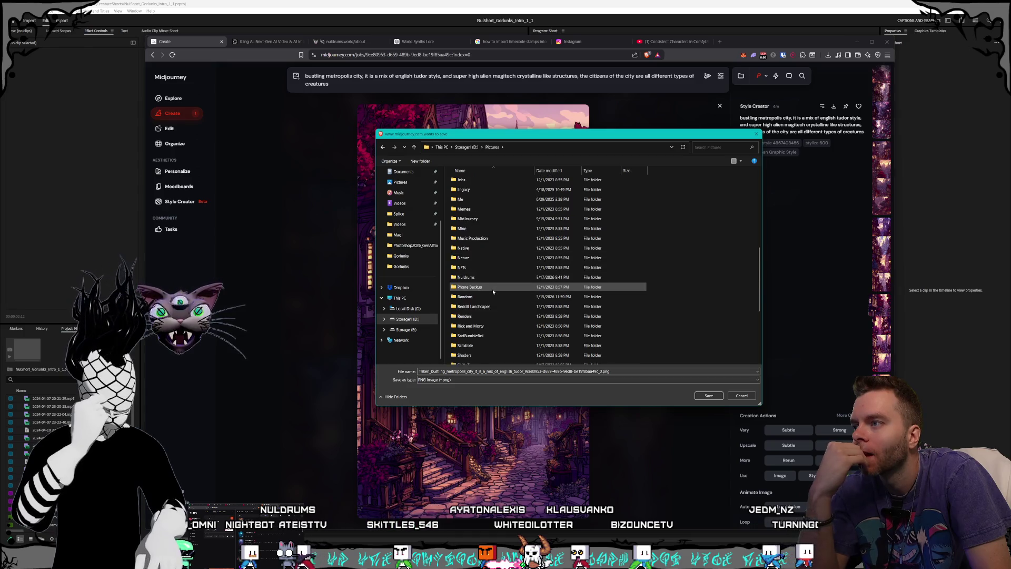
pyautogui.doubleClick(466, 326)
pyautogui.scroll(-5, 479, 274)
pyautogui.doubleClick(480, 233)
# - Create a new folder named 'Hexolyth Metropa' in Places and open it
pyautogui.rightClick(477, 231)
pyautogui.click(576, 331)
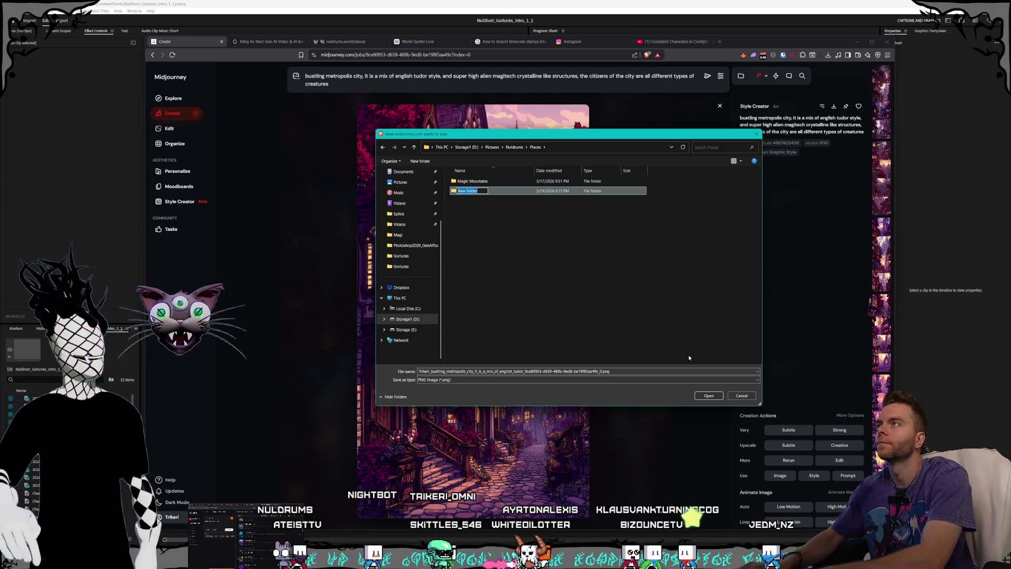
pyautogui.write('Hexolyth')
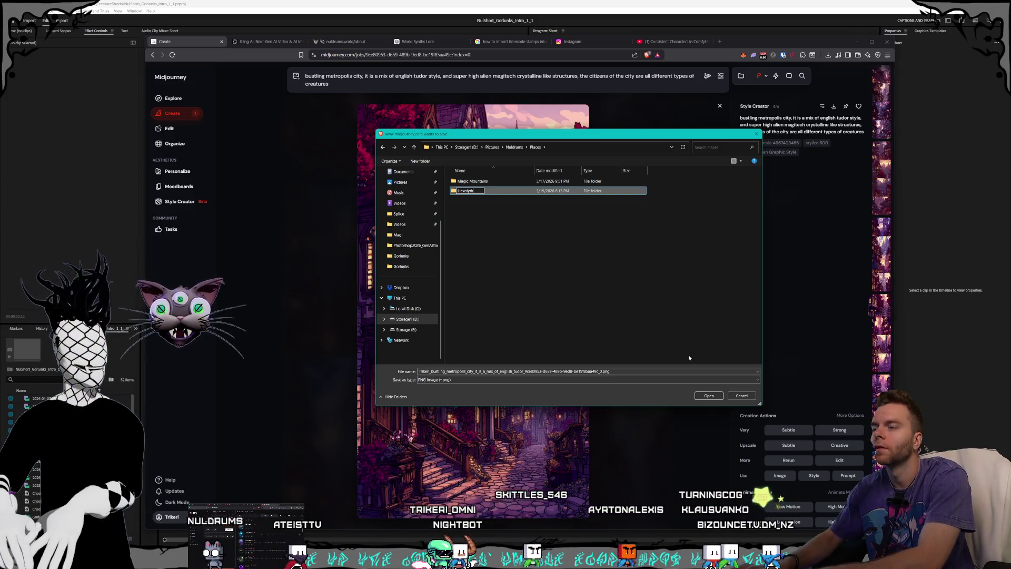
pyautogui.write(' Metropa')
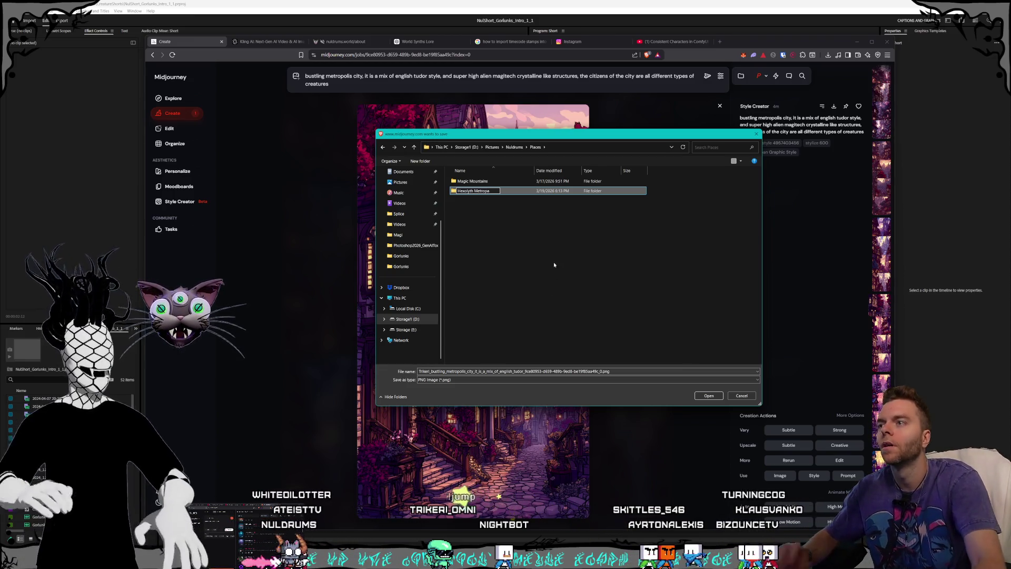
pyautogui.press('Return')
pyautogui.press('Return')
pyautogui.press('Return')
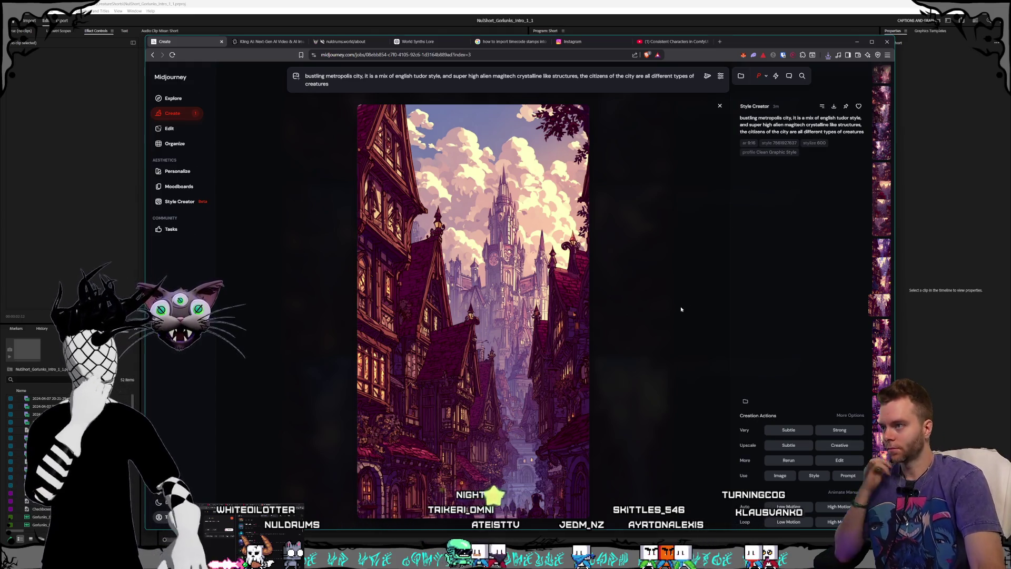
# - Save the current city image and the next three variants as PNGs into Hexolyth Metropa
pyautogui.hotkey('ctrl', 's')
pyautogui.click(709, 396)
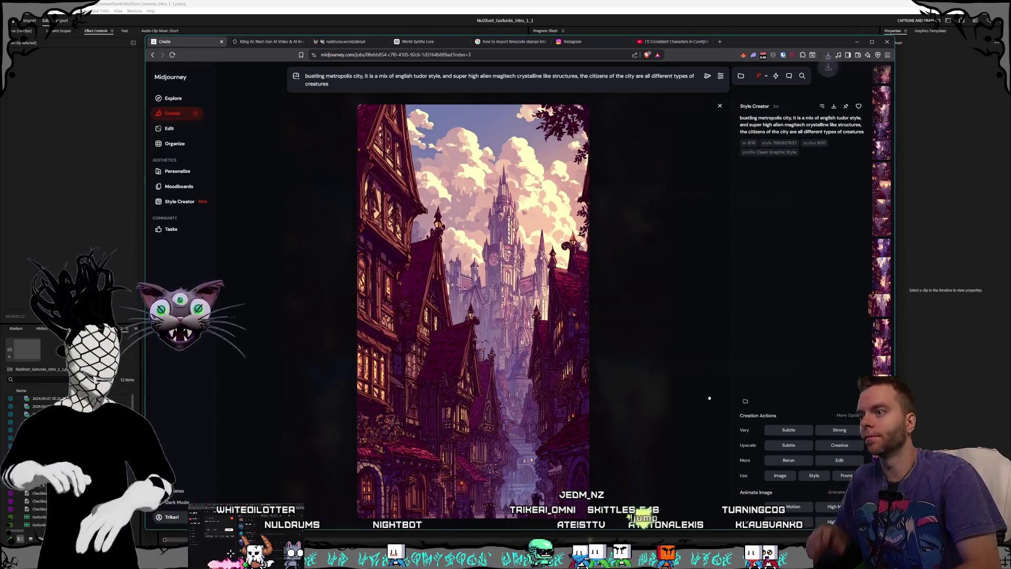
pyautogui.press('Left')
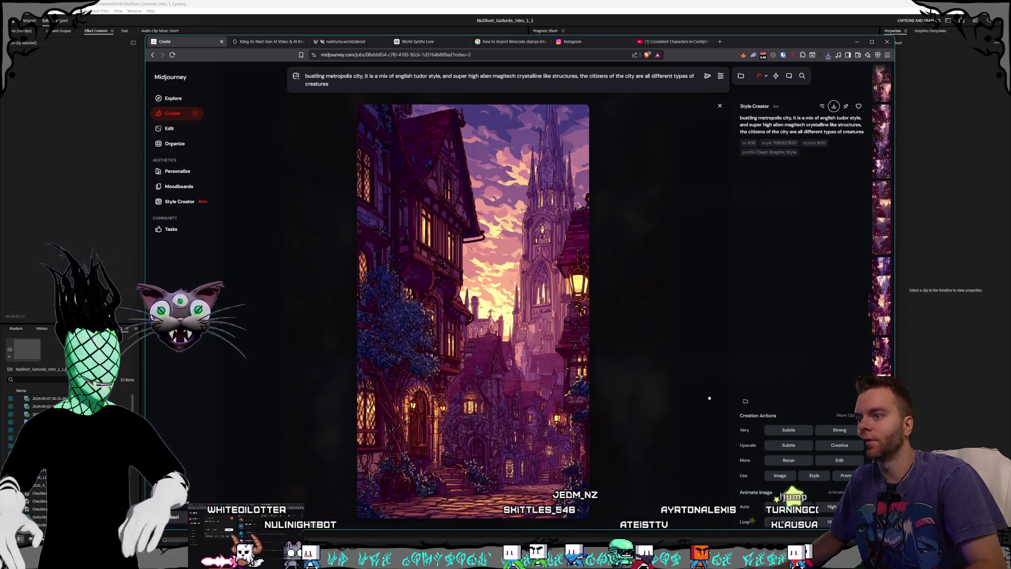
pyautogui.click(834, 107)
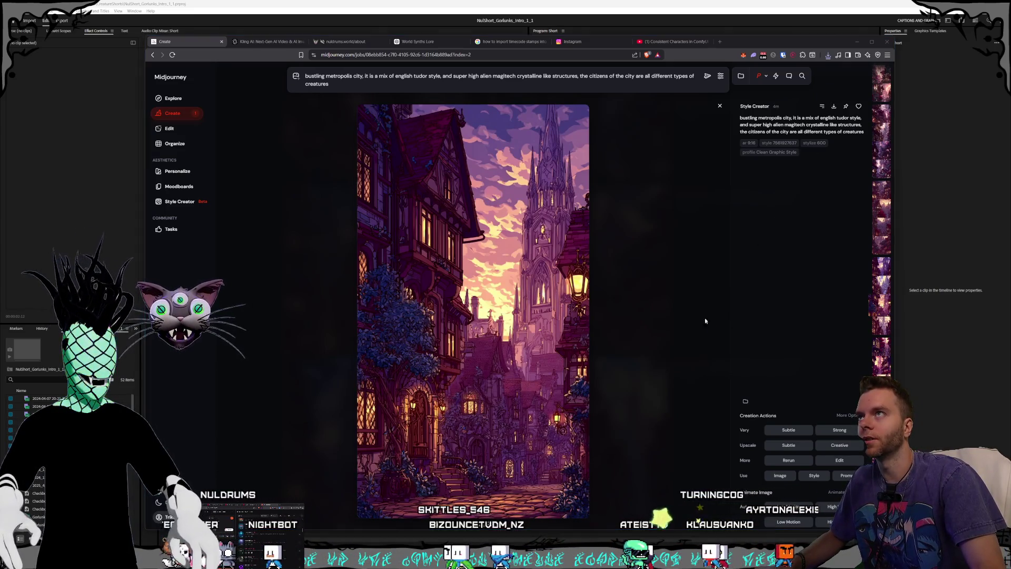
pyautogui.click(709, 396)
pyautogui.press('Left')
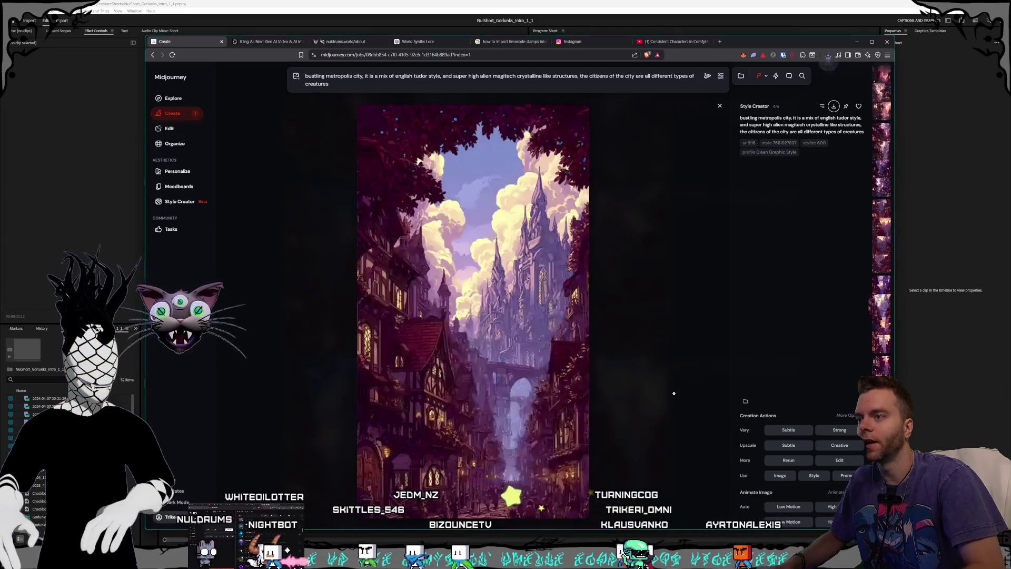
pyautogui.click(833, 107)
pyautogui.click(702, 395)
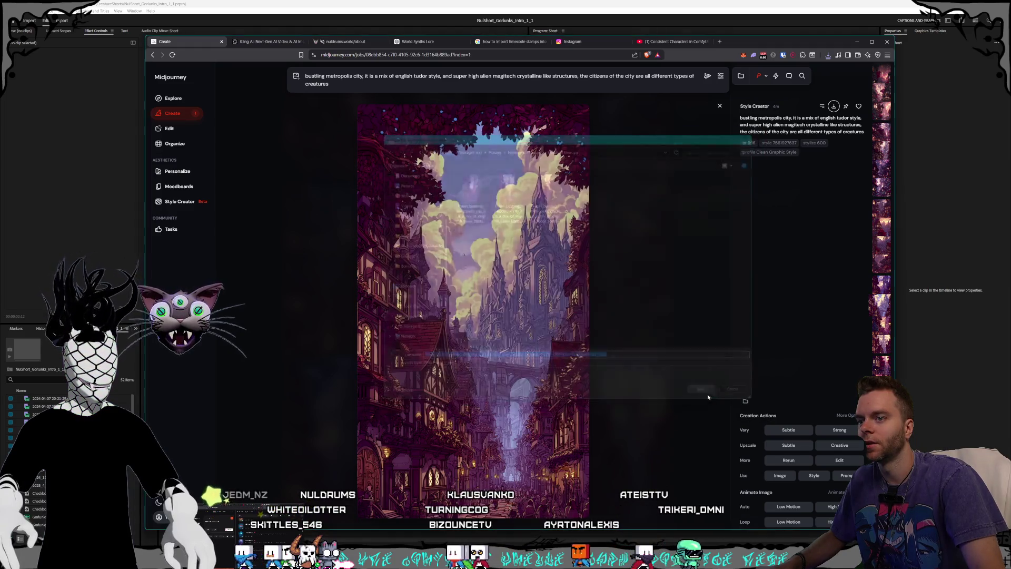
pyautogui.press('Left')
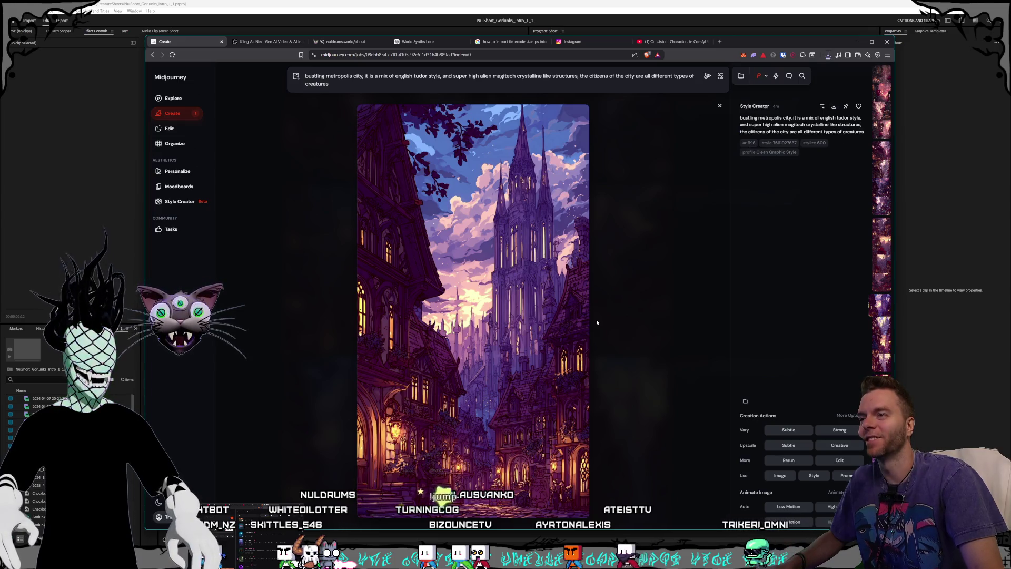
pyautogui.hotkey('ctrl', 's')
pyautogui.click(680, 398)
# - Save four more variants, including images from other batches, into Hexolyth Metropa, dismissing the recent-downloads list
pyautogui.press('Left')
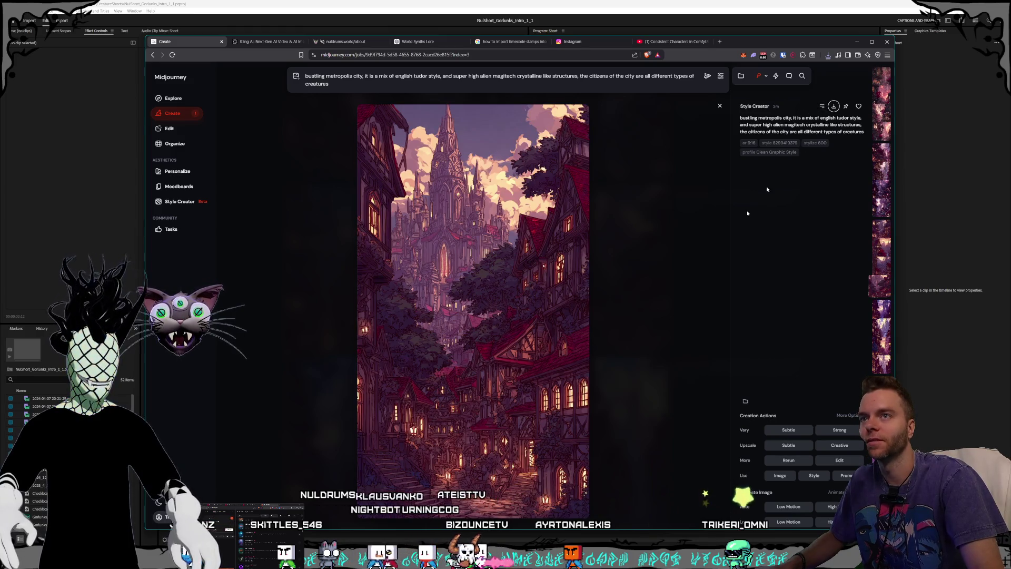
pyautogui.hotkey('ctrl', 's')
pyautogui.click(695, 401)
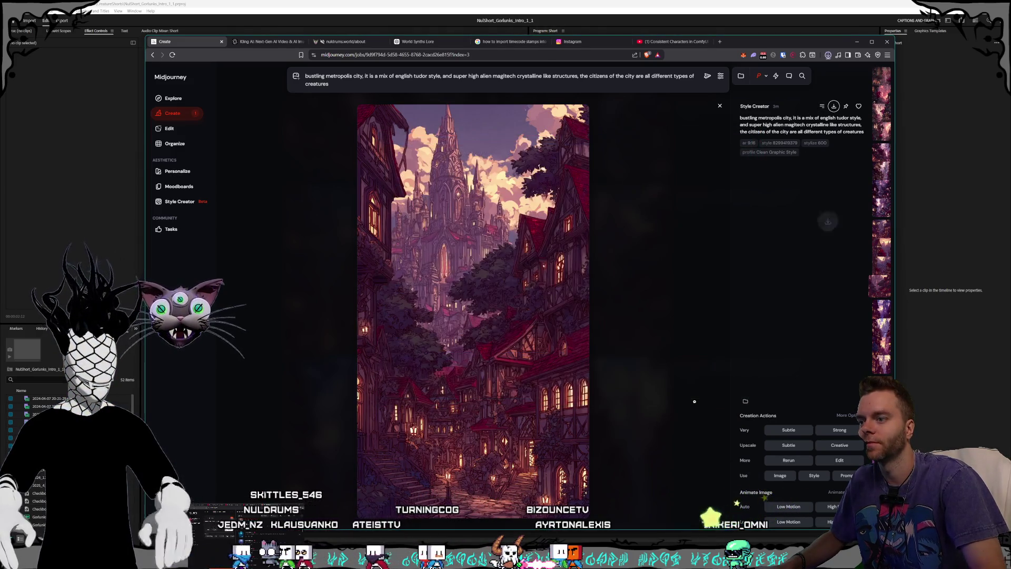
pyautogui.press('Left')
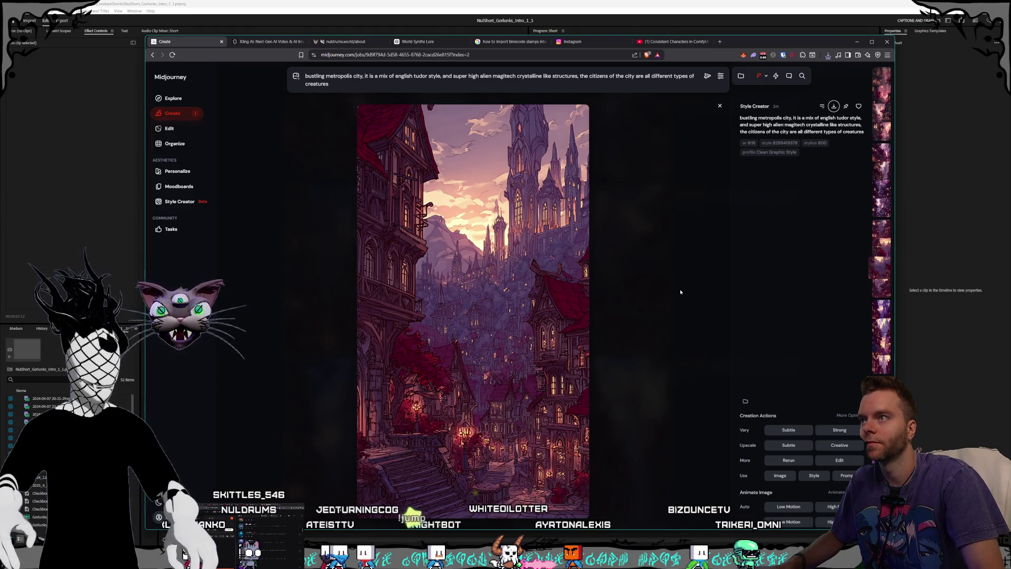
pyautogui.hotkey('ctrl', 's')
pyautogui.click(715, 396)
pyautogui.press('Left')
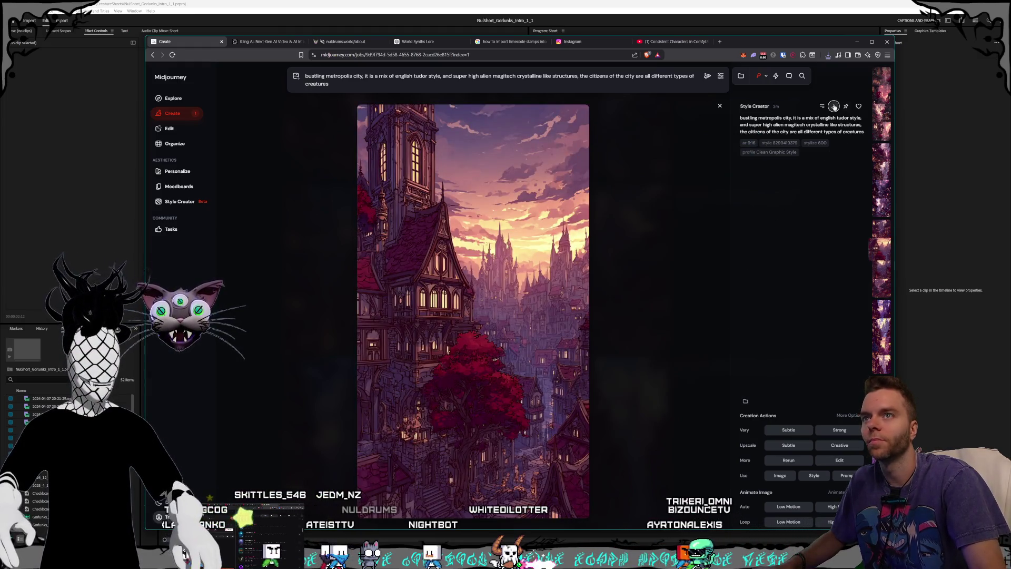
pyautogui.hotkey('ctrl', 's')
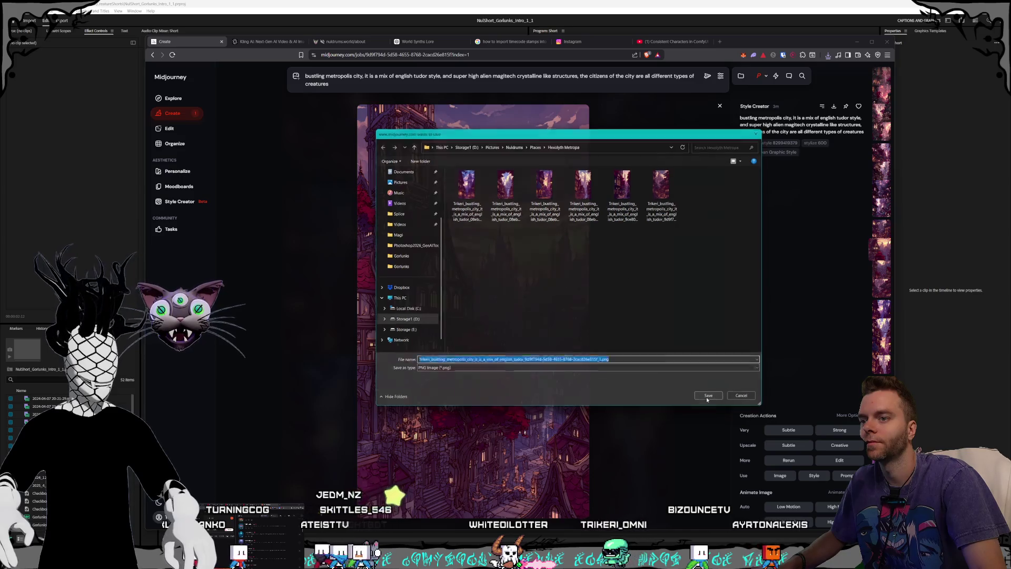
pyautogui.click(708, 396)
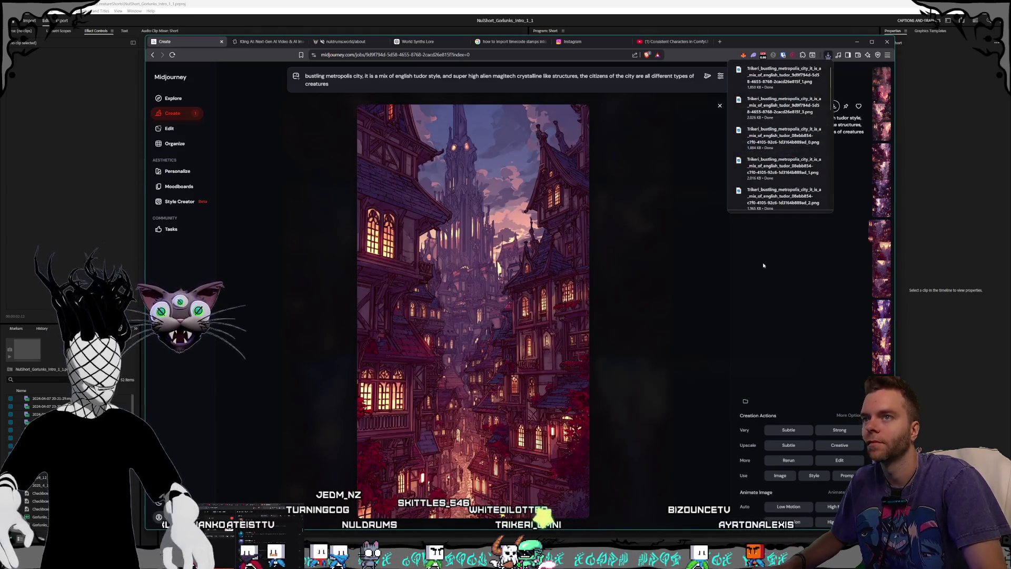
pyautogui.click(763, 266)
pyautogui.hotkey('ctrl', 's')
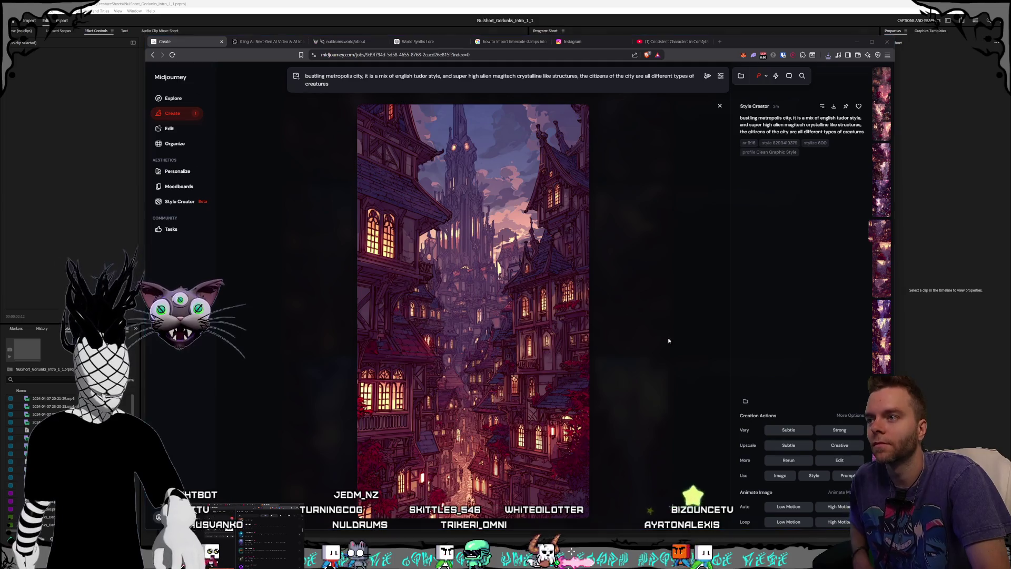
pyautogui.click(706, 395)
pyautogui.press('Left')
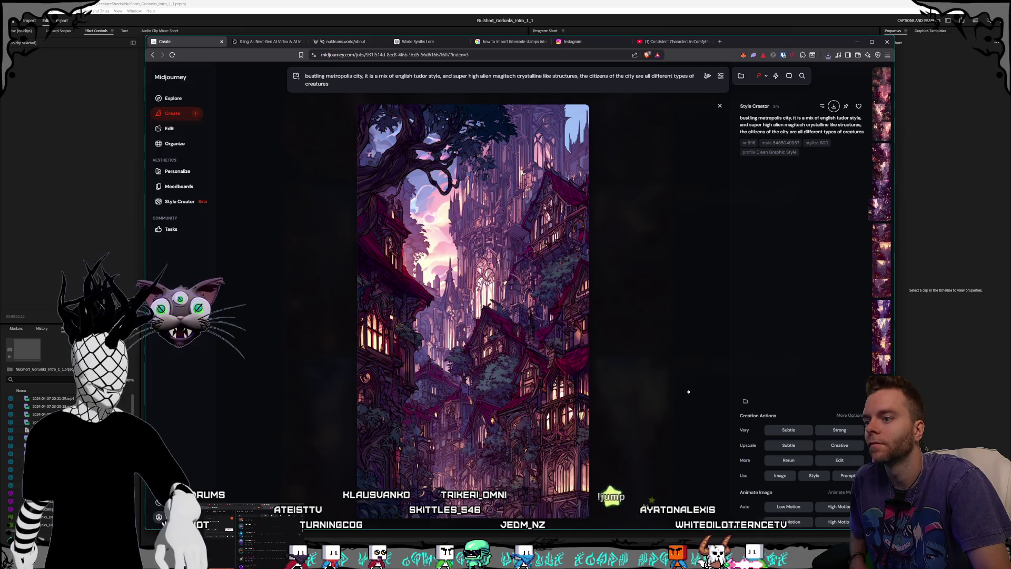
# - Browse the pink Tudor magitech city batch and save one variation as a PNG
pyautogui.press('Left')
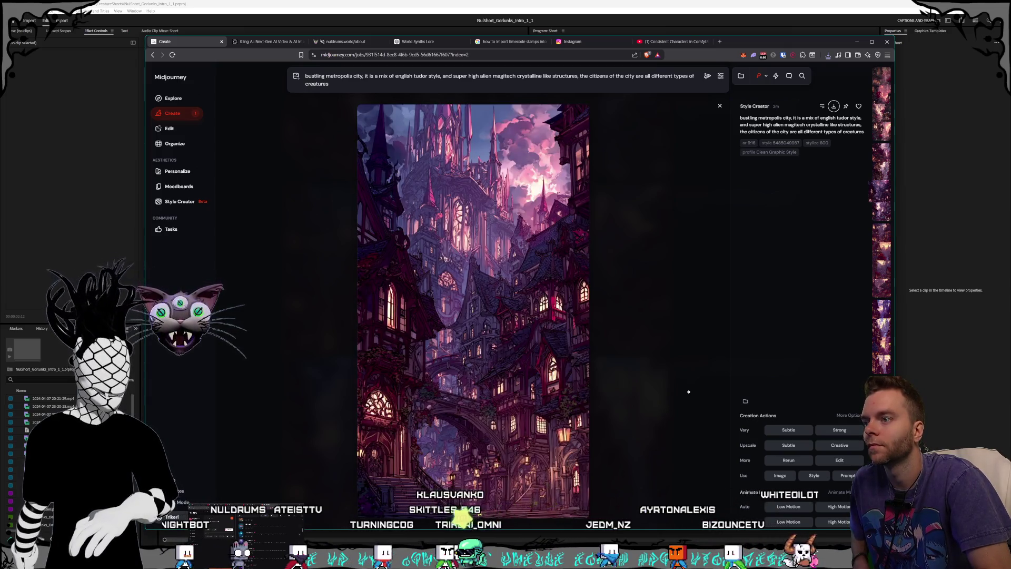
pyautogui.press('Left')
pyautogui.press('Right')
pyautogui.press('Left')
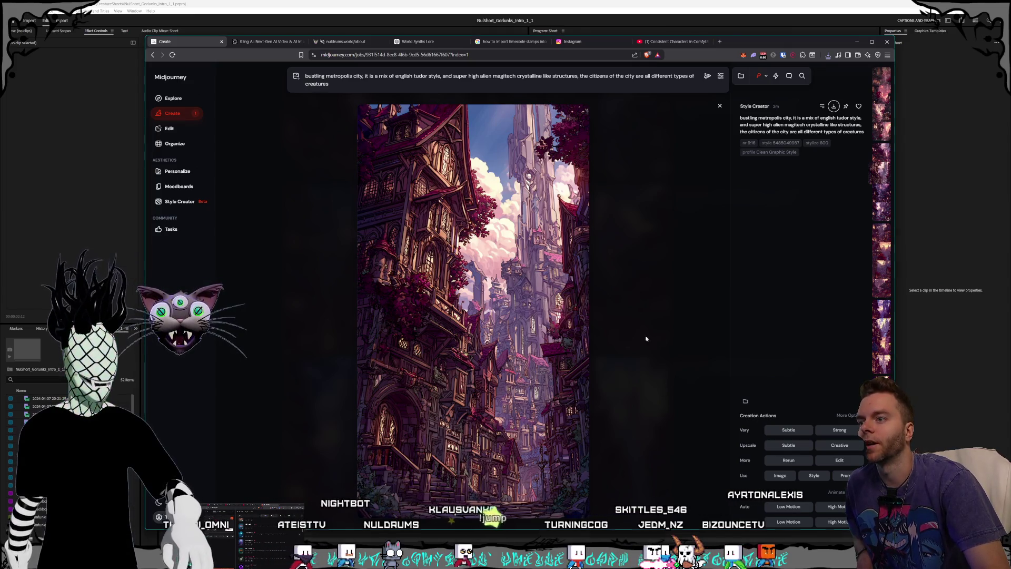
pyautogui.click(834, 106)
pyautogui.click(706, 394)
# - Save the neighbouring pink city variations as PNGs too
pyautogui.press('Right')
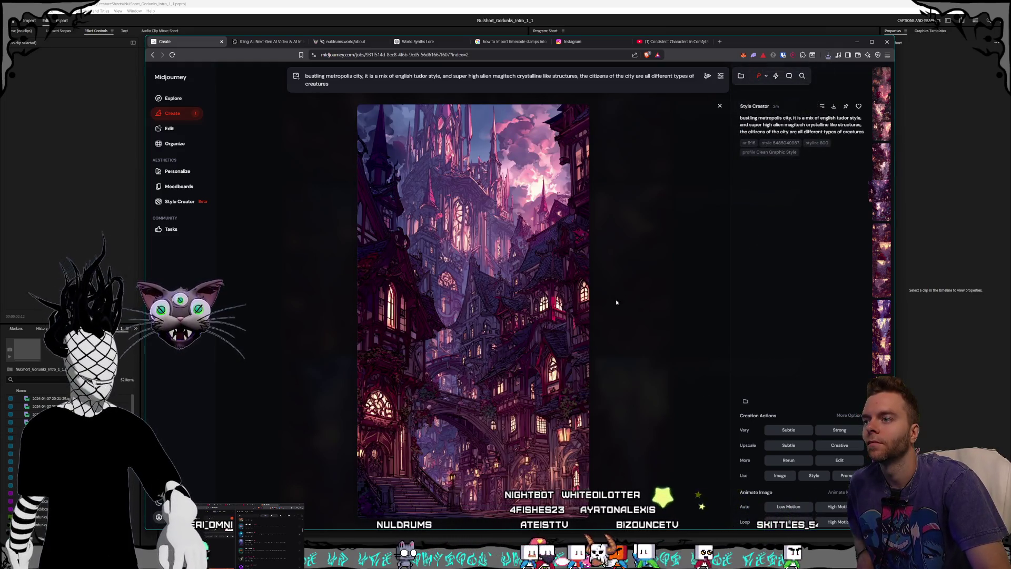
pyautogui.hotkey('ctrl', 's')
pyautogui.click(709, 396)
pyautogui.press('Left')
pyautogui.press('Left')
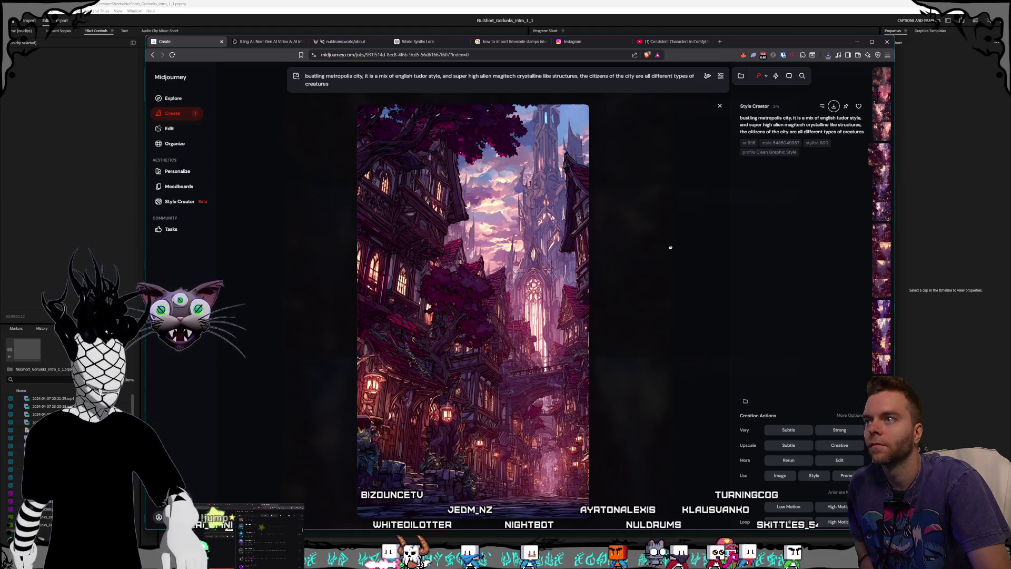
pyautogui.click(690, 391)
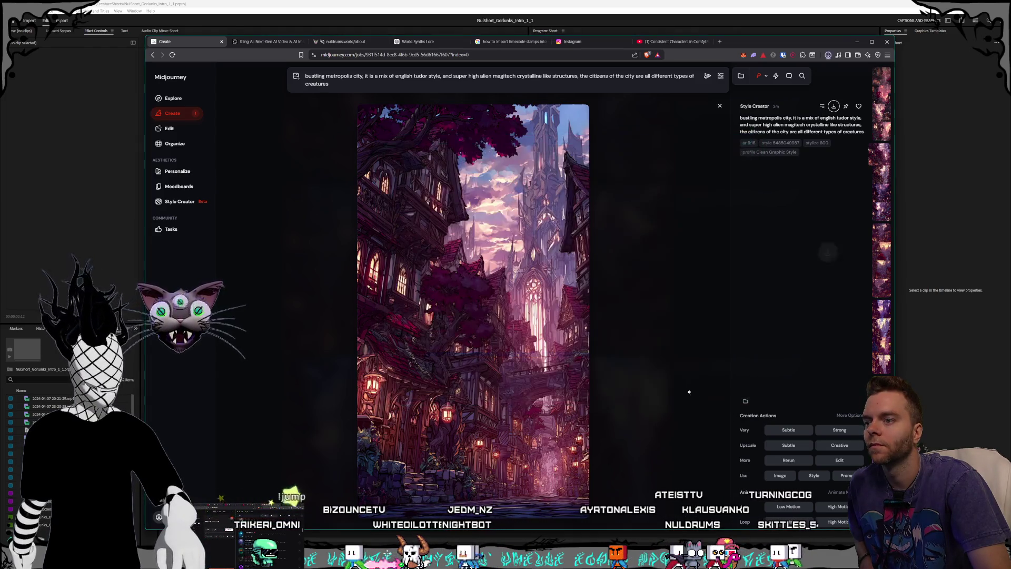
# - Browse a newer pink city batch's variations and save one as a PNG
pyautogui.press('Left')
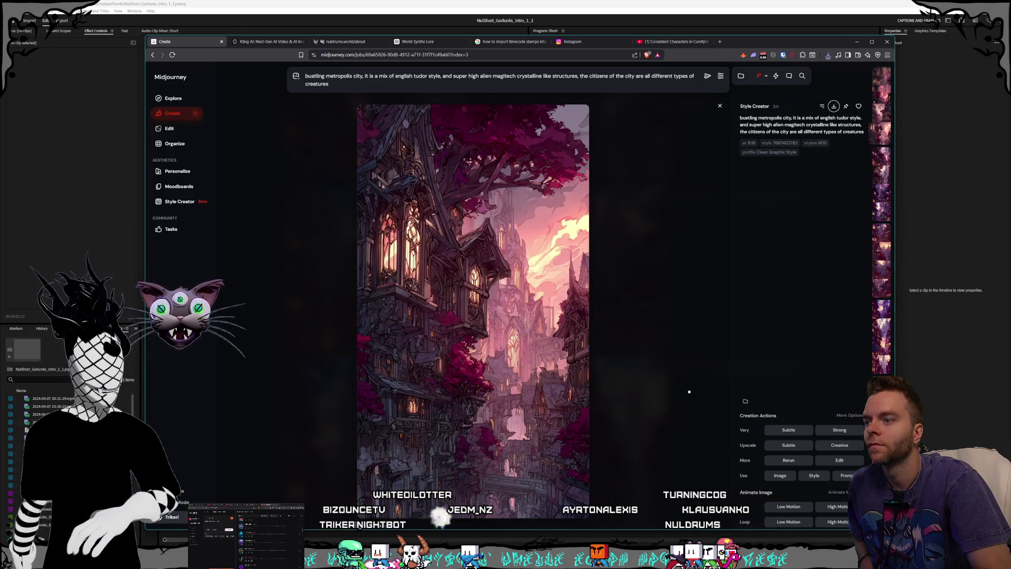
pyautogui.press('Left')
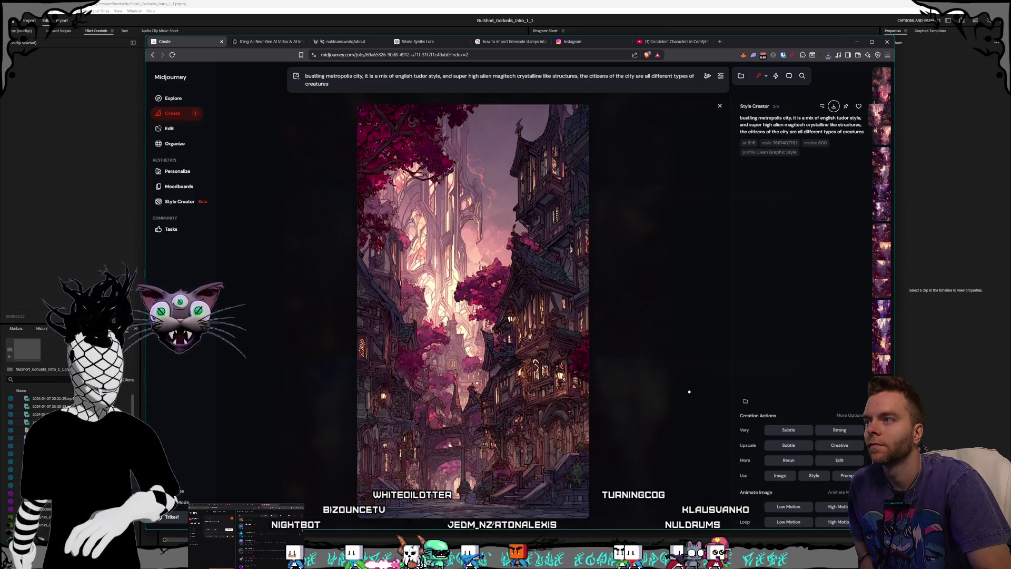
pyautogui.press('Left')
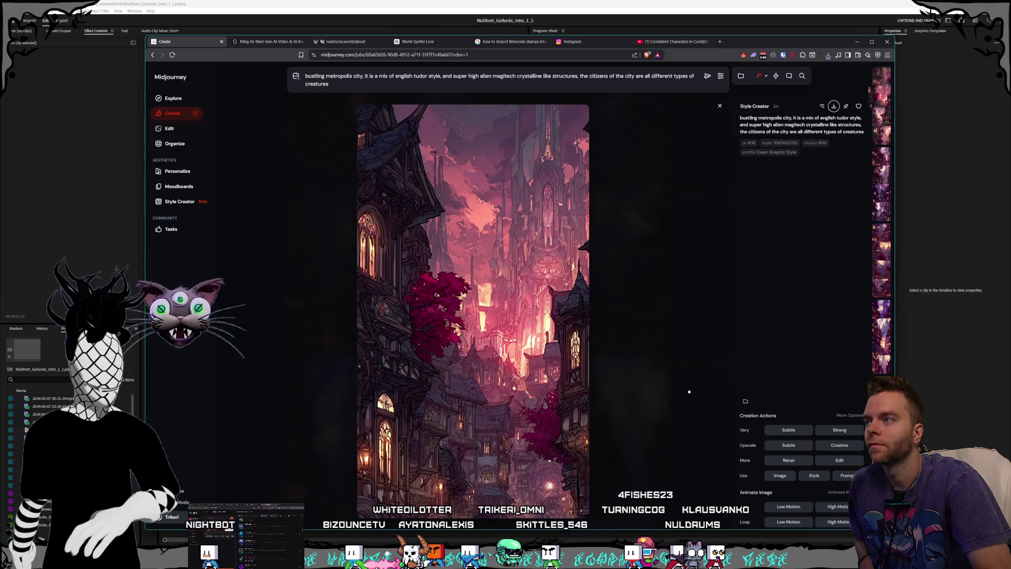
pyautogui.press('Left')
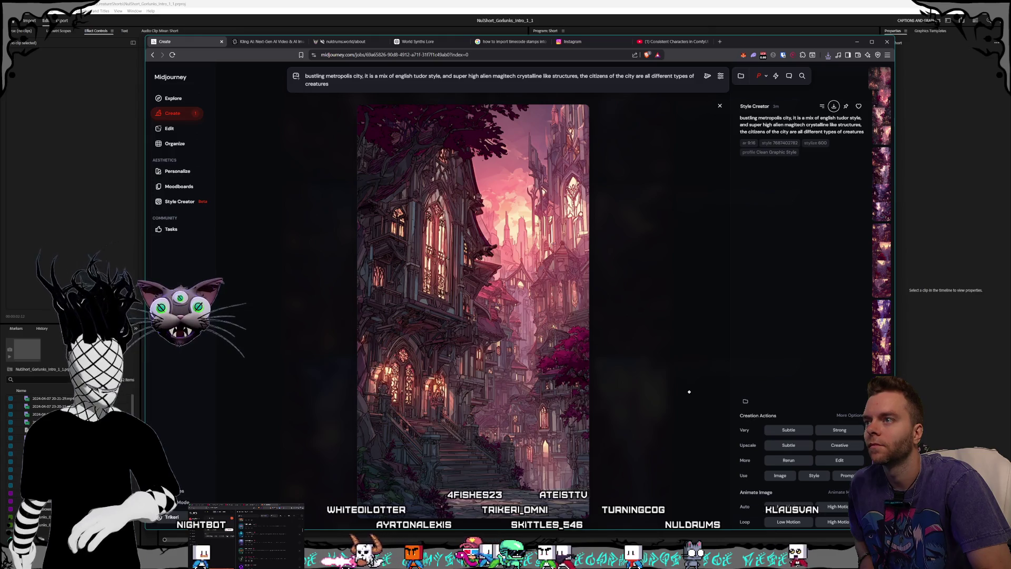
pyautogui.press('Right')
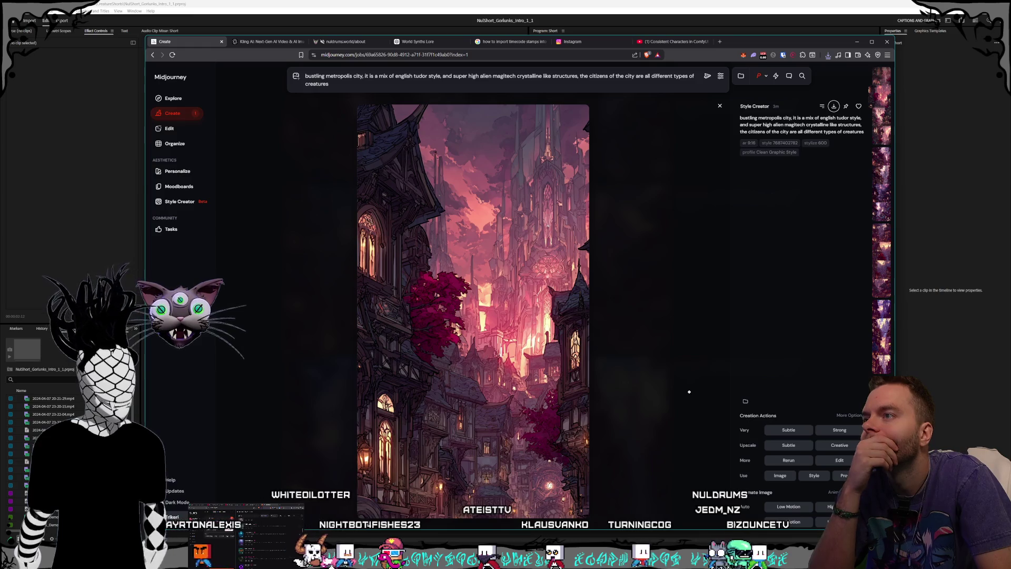
pyautogui.press('Right')
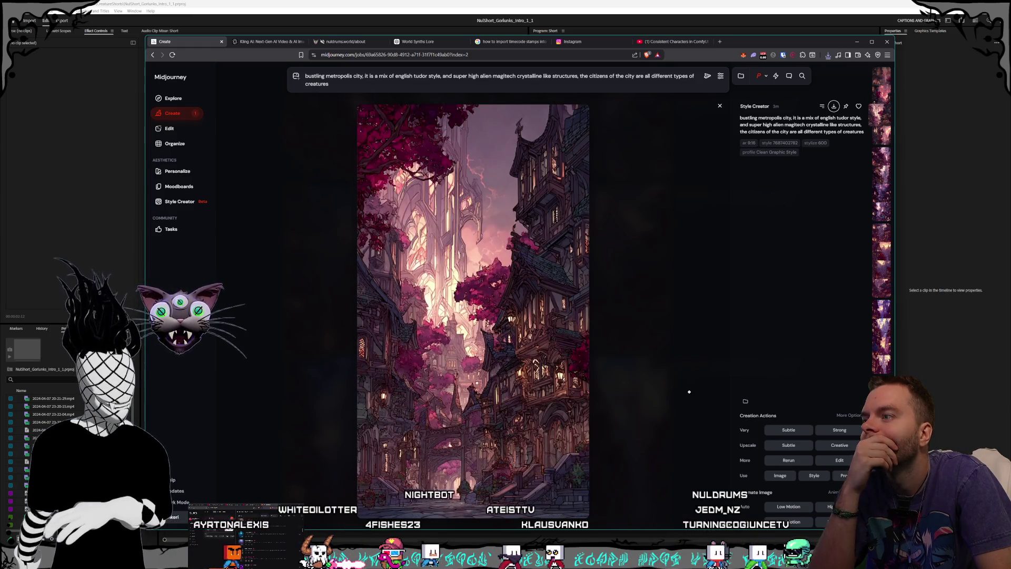
pyautogui.press('Left')
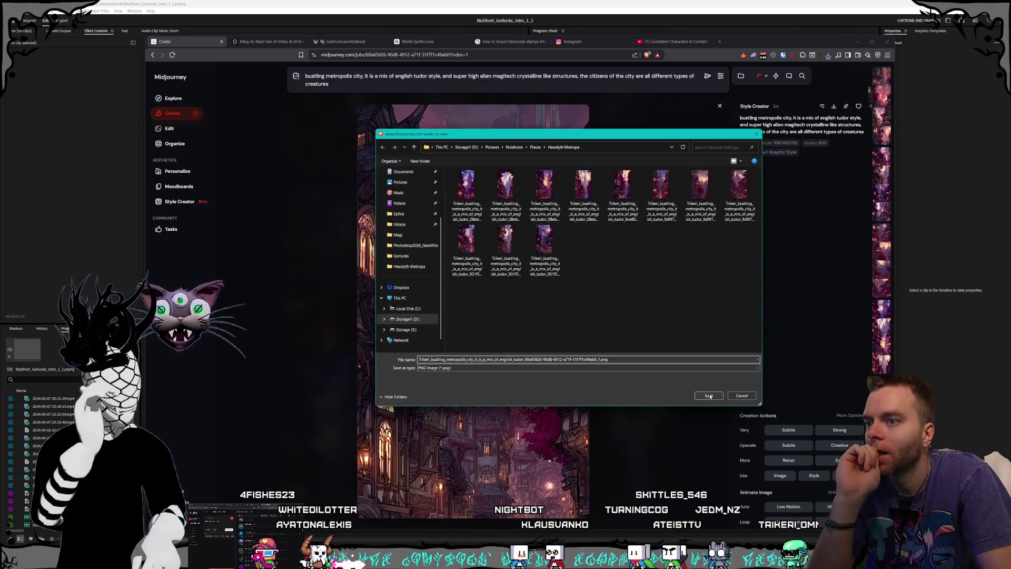
pyautogui.click(708, 395)
# - Save that batch's first variation as a PNG as well
pyautogui.press('Left')
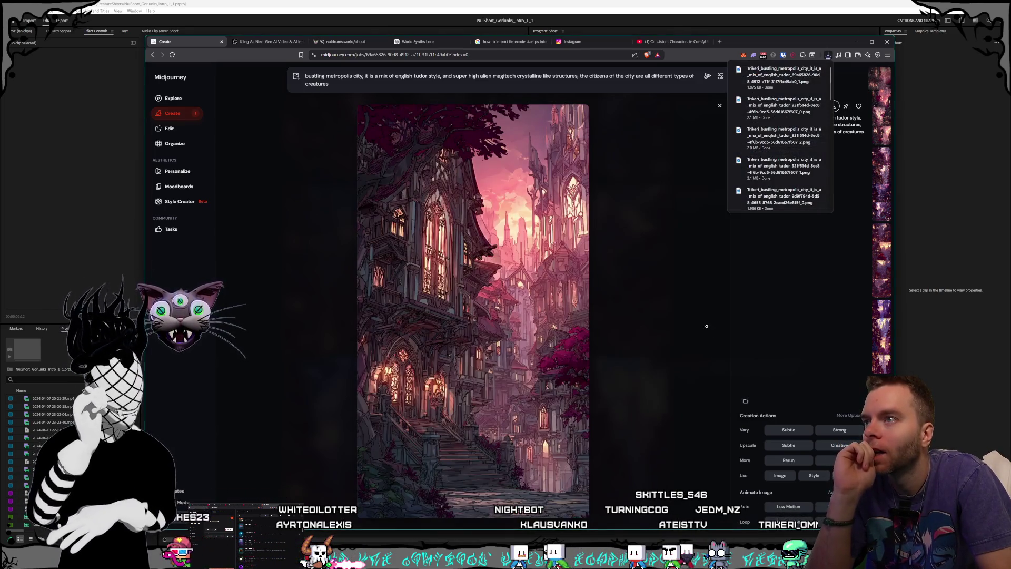
pyautogui.click(835, 108)
pyautogui.press('Return')
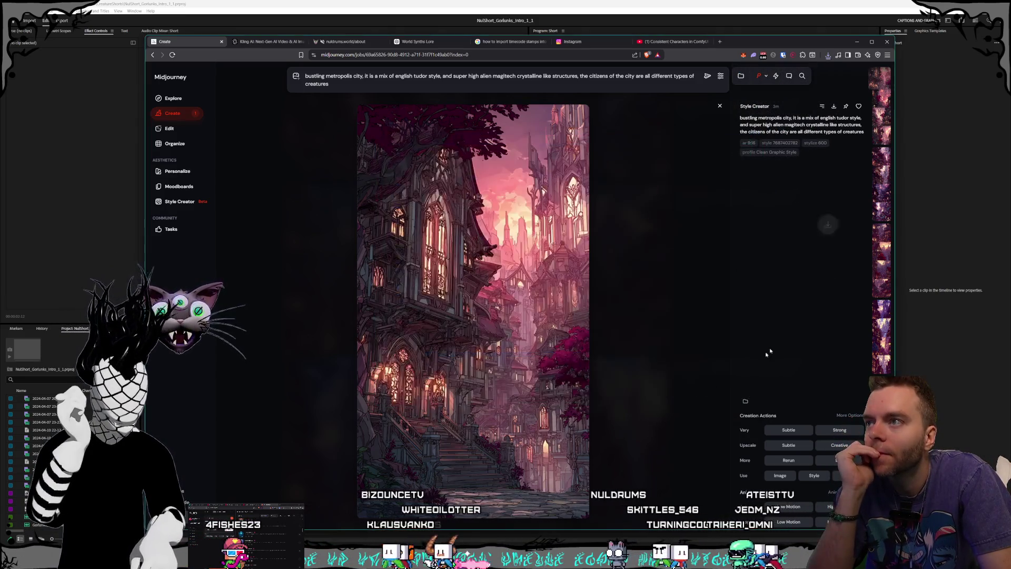
# - Scroll down to the giant tree-tower city image and save it as a PNG
pyautogui.scroll(-2, 865, 365)
pyautogui.scroll(-3, 866, 365)
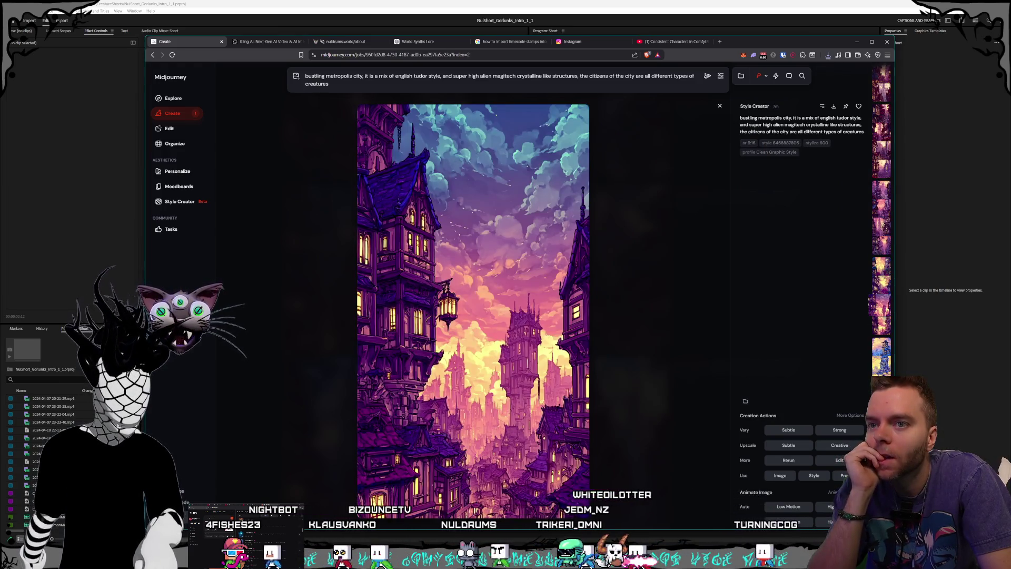
pyautogui.scroll(-1, 754, 336)
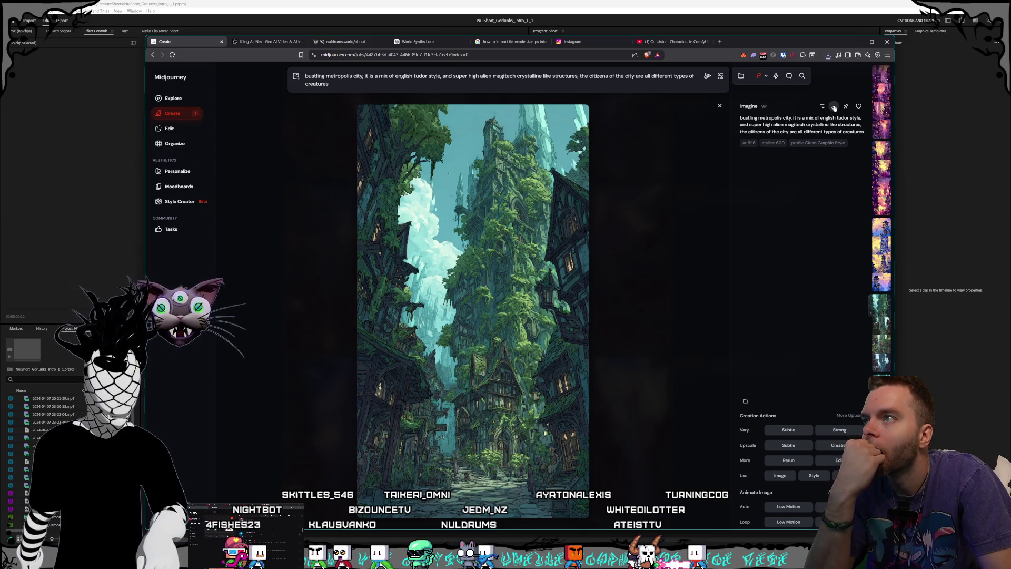
pyautogui.scroll(-1, 694, 331)
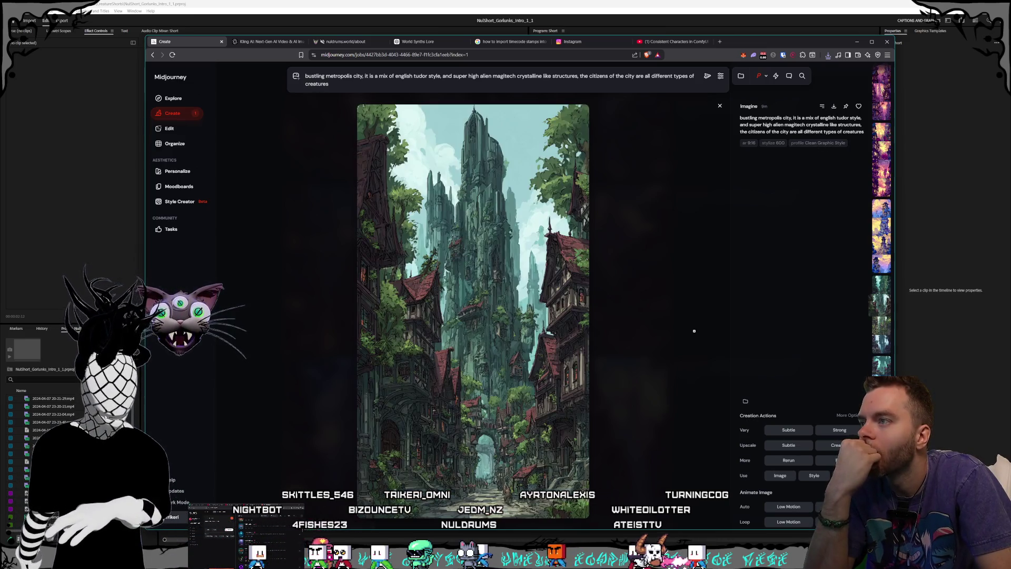
pyautogui.scroll(-1, 695, 331)
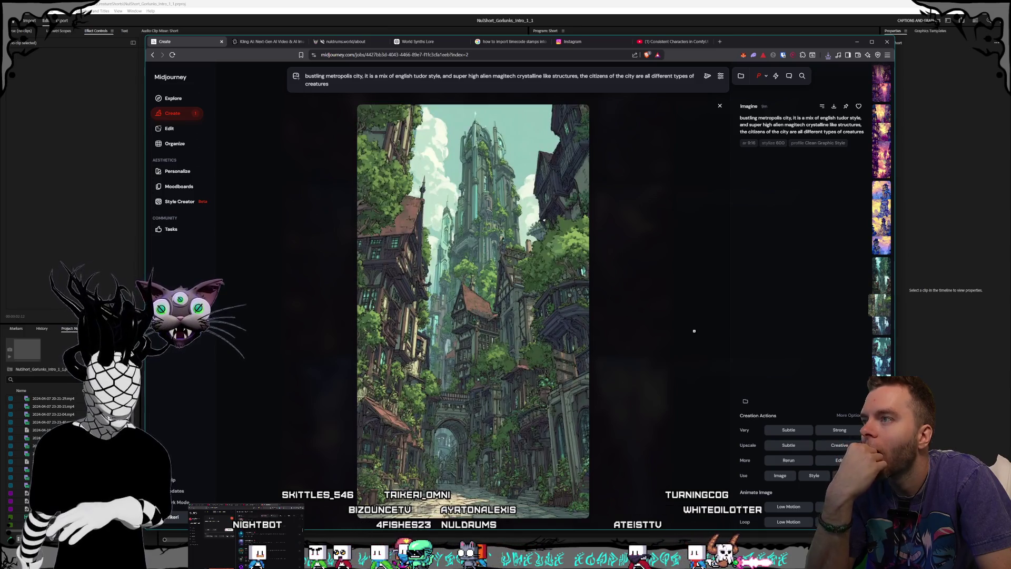
pyautogui.scroll(-1, 694, 331)
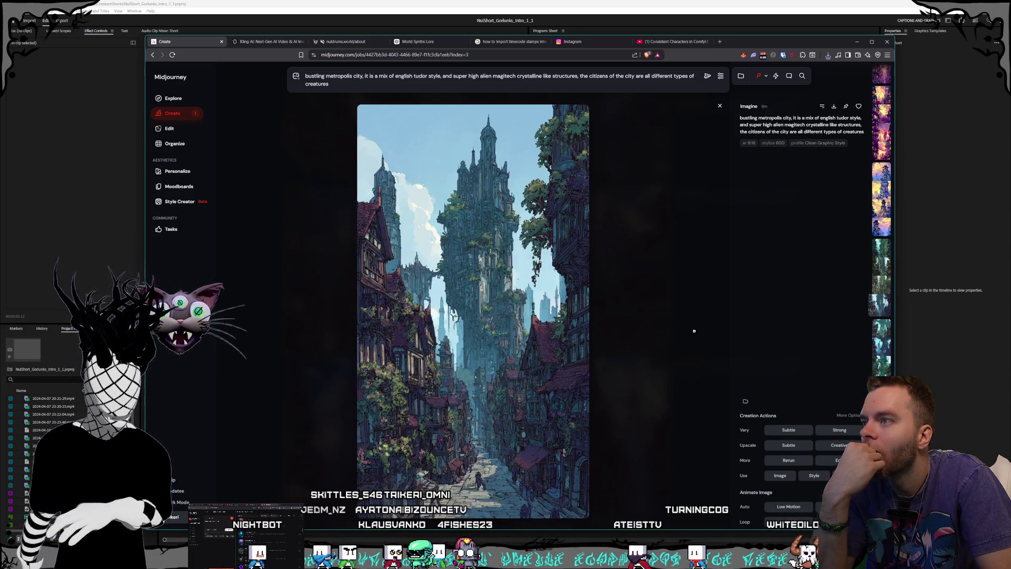
pyautogui.scroll(-1, 695, 331)
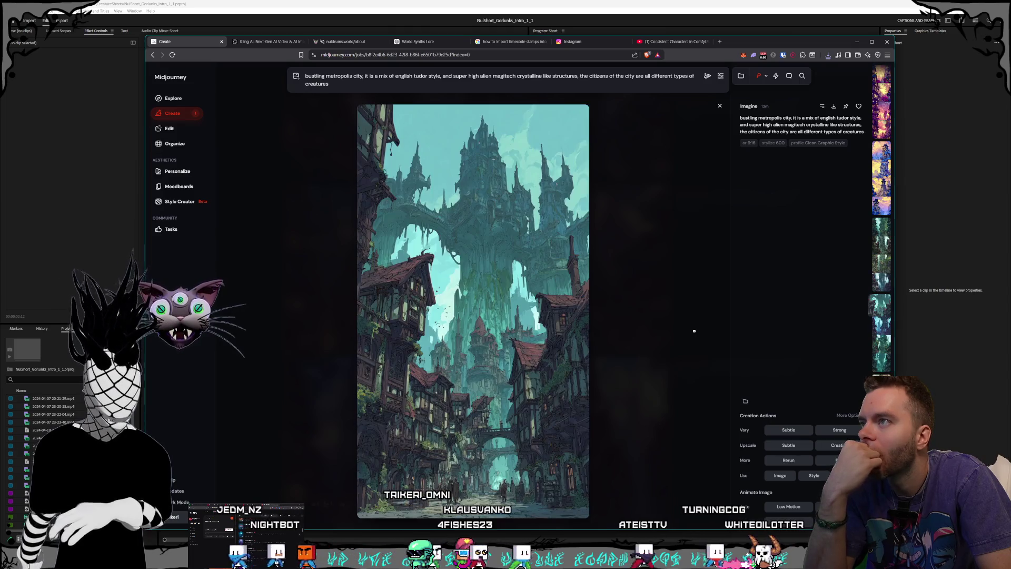
pyautogui.scroll(-1, 694, 331)
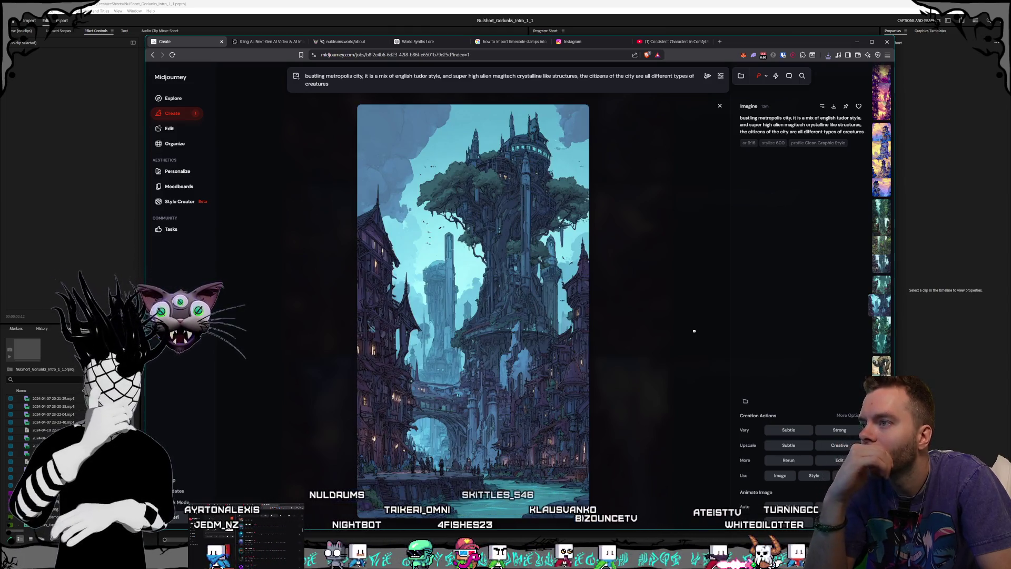
pyautogui.click(834, 107)
pyautogui.click(710, 395)
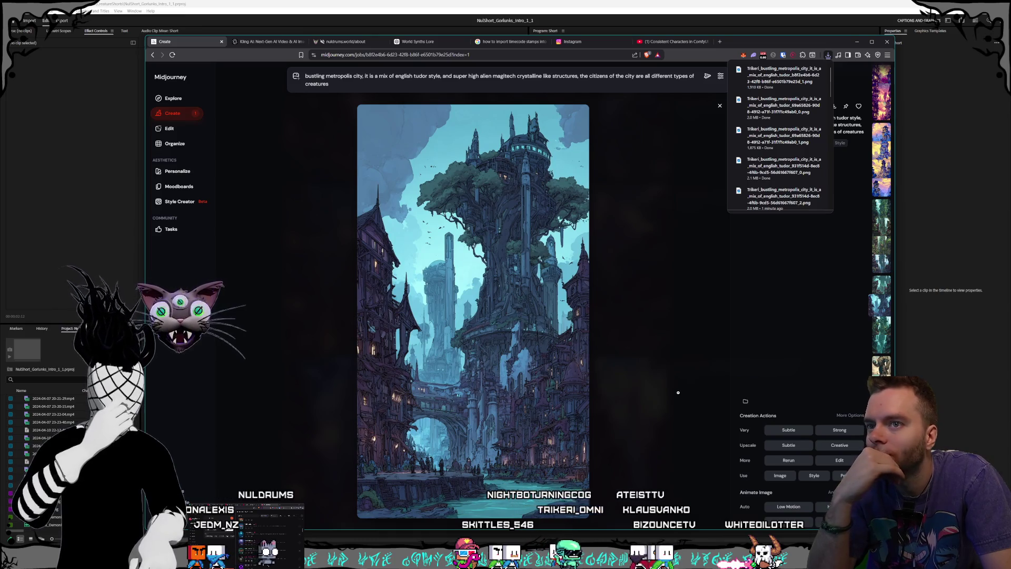
# - Save a later variation of the green overgrown city as a PNG
pyautogui.press('Right')
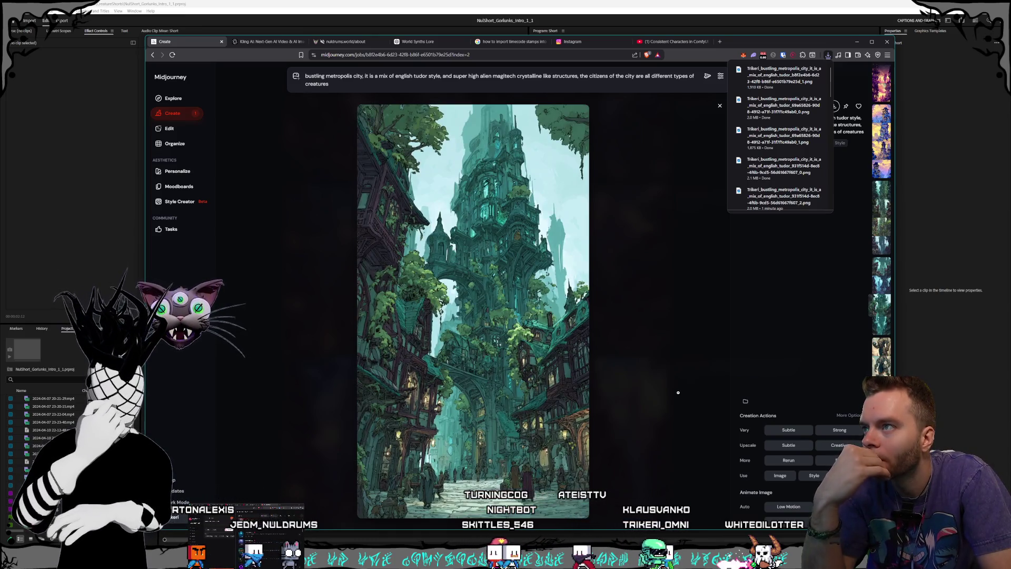
pyautogui.press('Right')
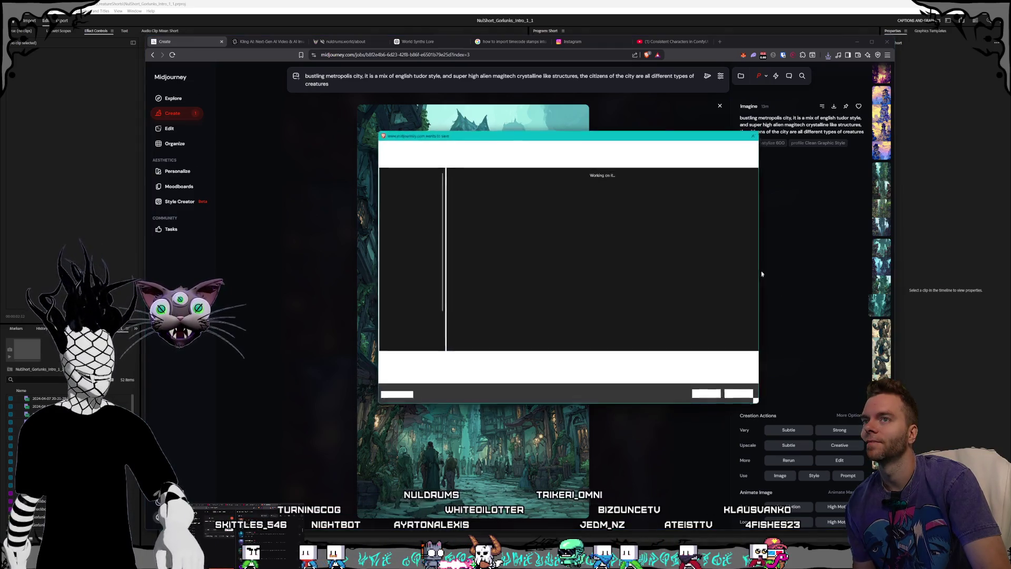
pyautogui.click(710, 396)
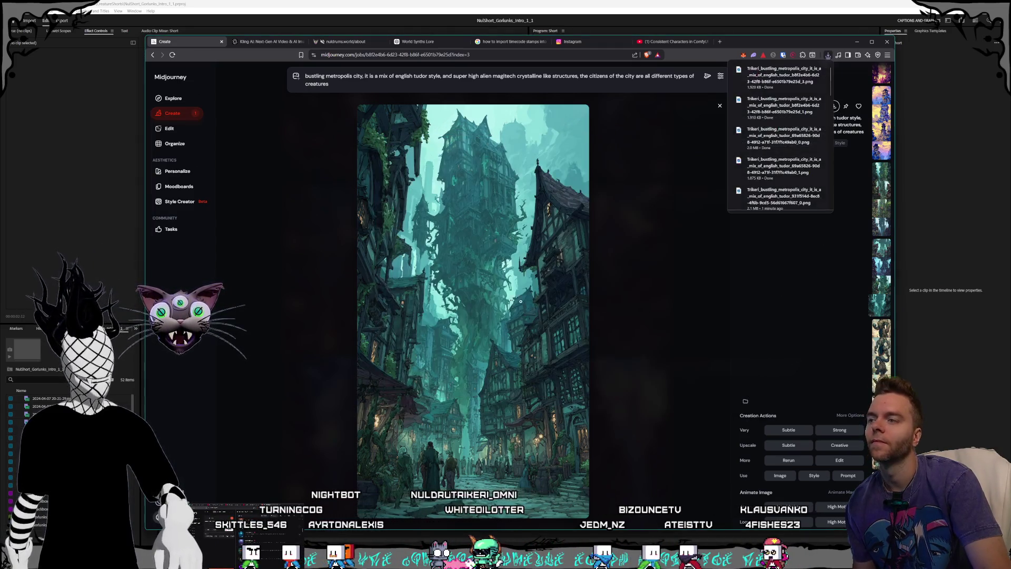
# - Return to the grid and open the green city image full-size
pyautogui.press('Escape')
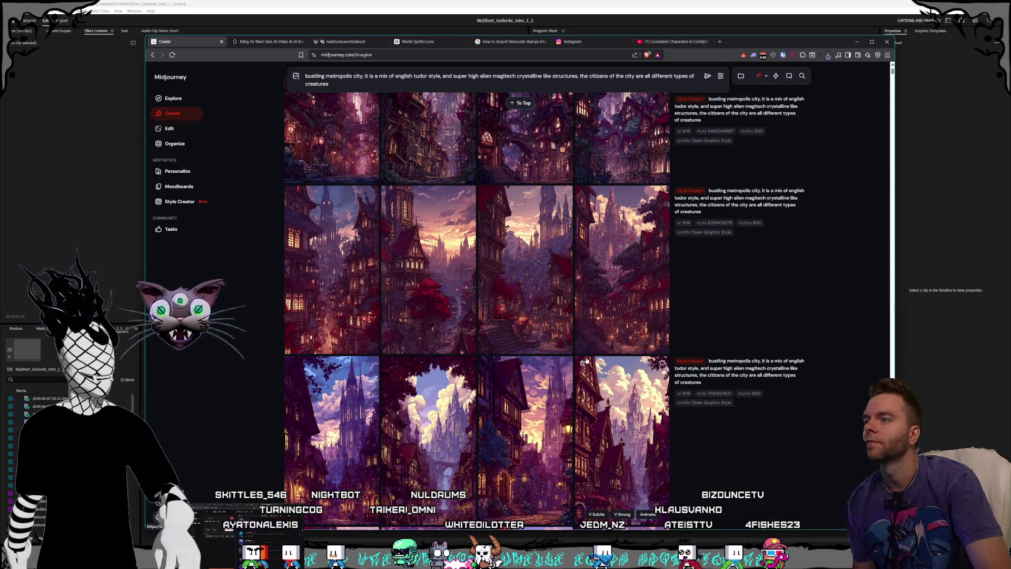
pyautogui.scroll(4, 587, 360)
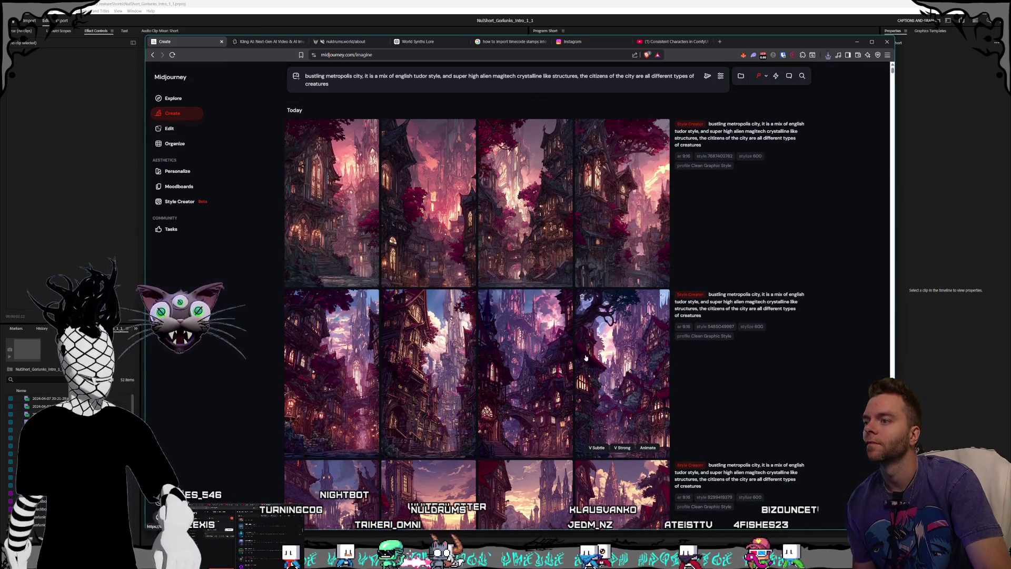
pyautogui.scroll(-5, 527, 348)
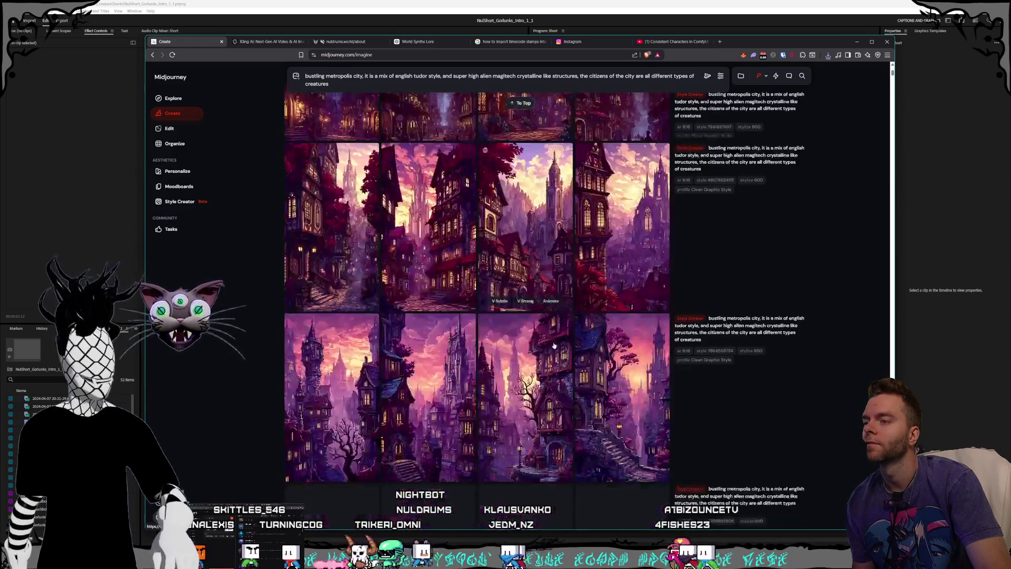
pyautogui.scroll(-4, 559, 343)
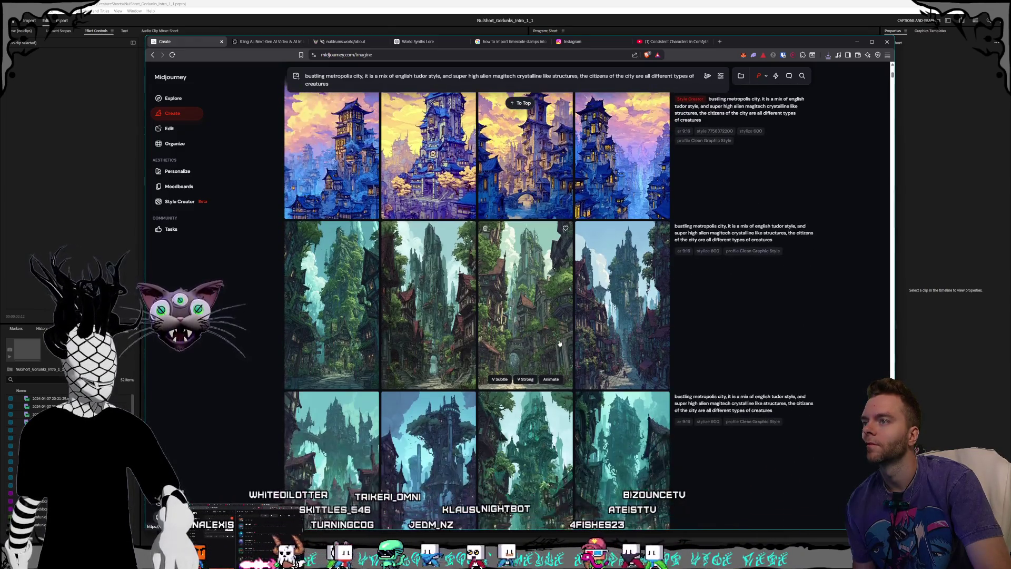
pyautogui.scroll(-1, 559, 344)
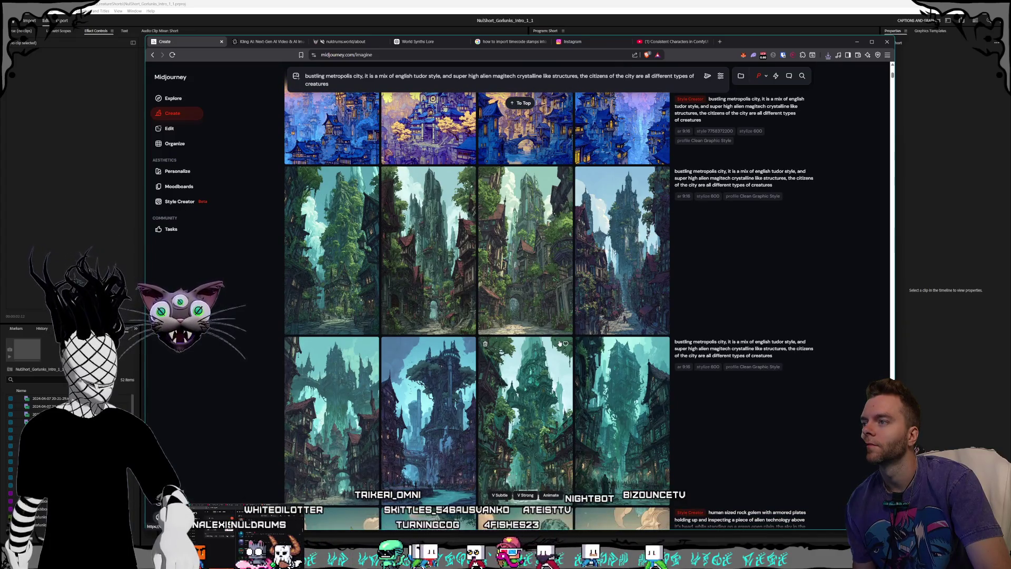
pyautogui.scroll(-2, 560, 343)
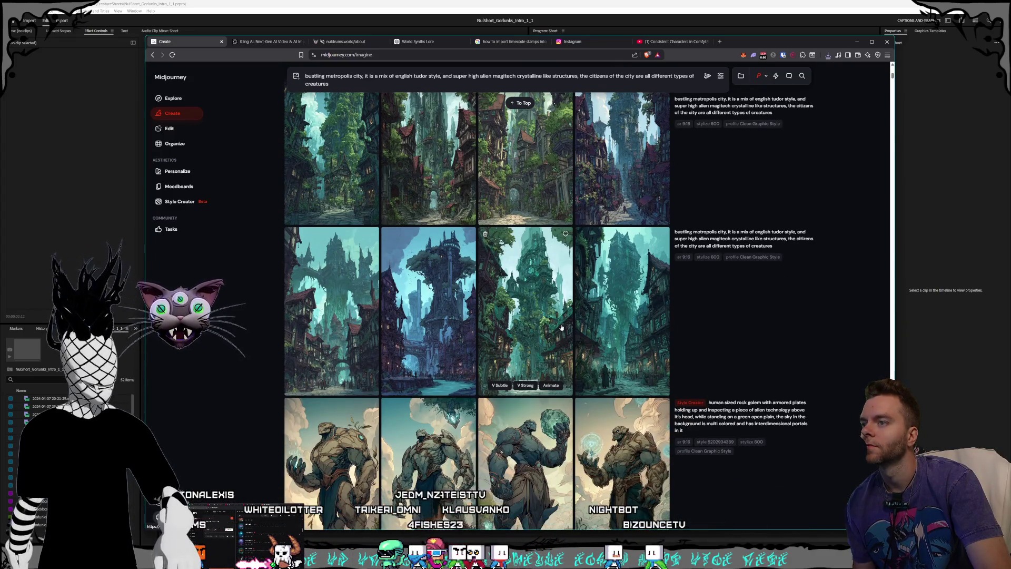
pyautogui.scroll(1, 417, 372)
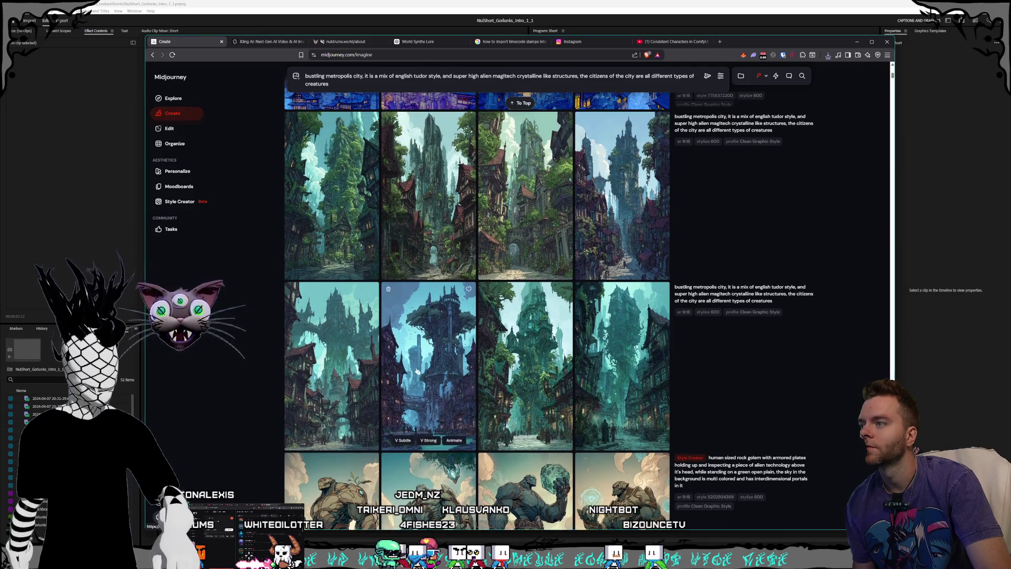
pyautogui.click(341, 369)
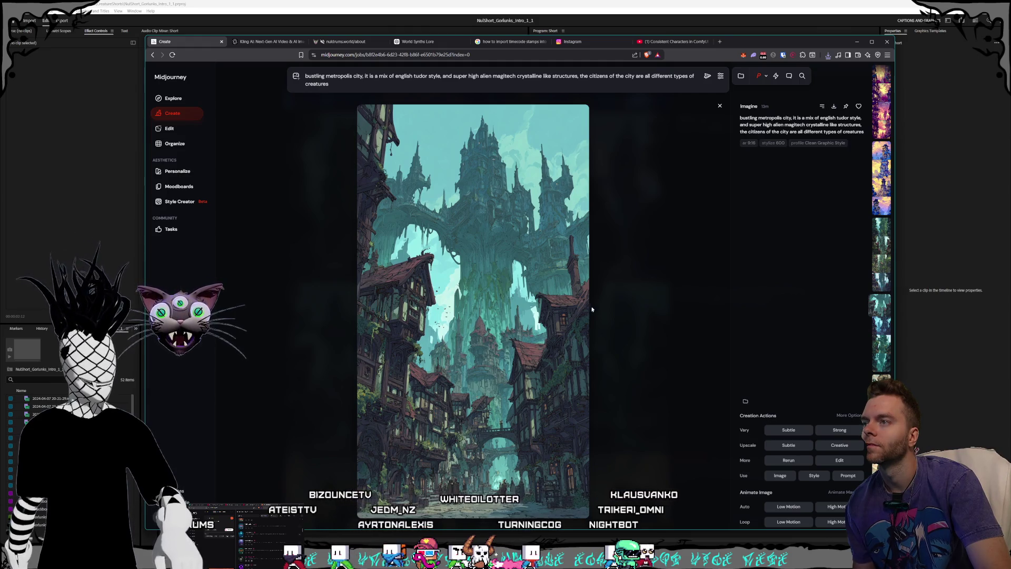
# - Save the image into Characters > Shorts > Gorlunks, then close the viewer
pyautogui.hotkey('ctrl', 's')
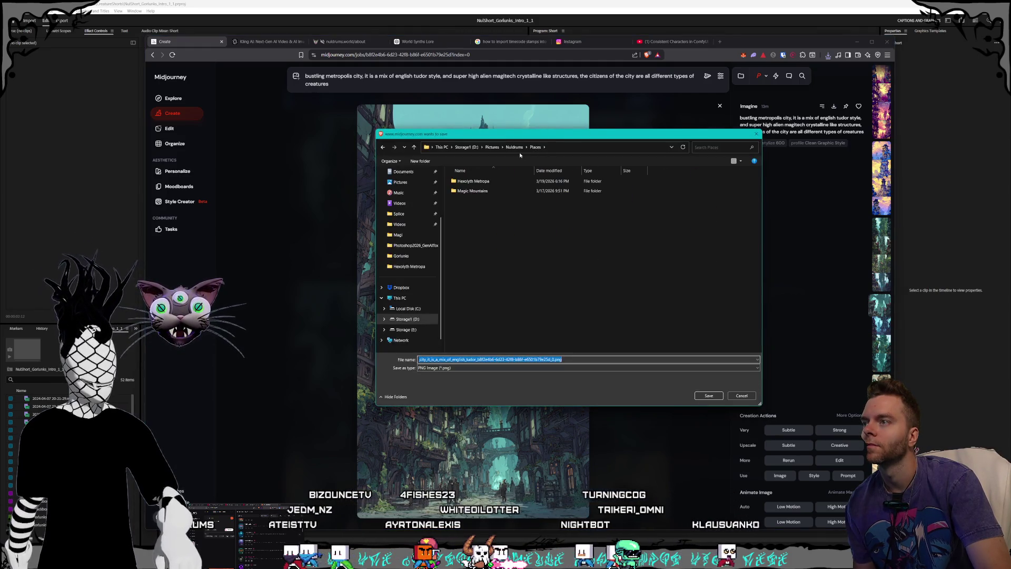
pyautogui.click(516, 148)
pyautogui.doubleClick(476, 220)
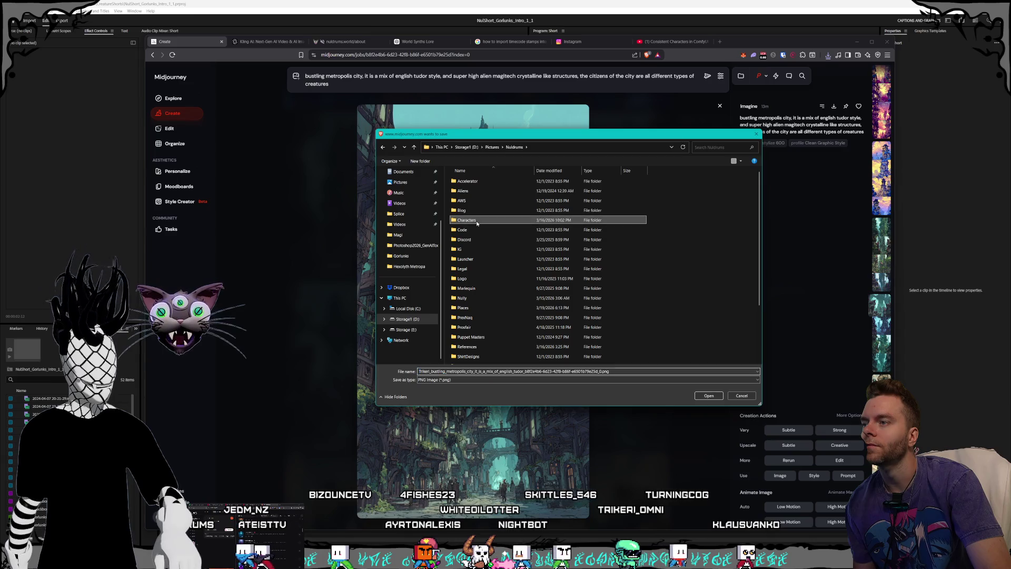
pyautogui.click(522, 148)
pyautogui.scroll(-5, 485, 255)
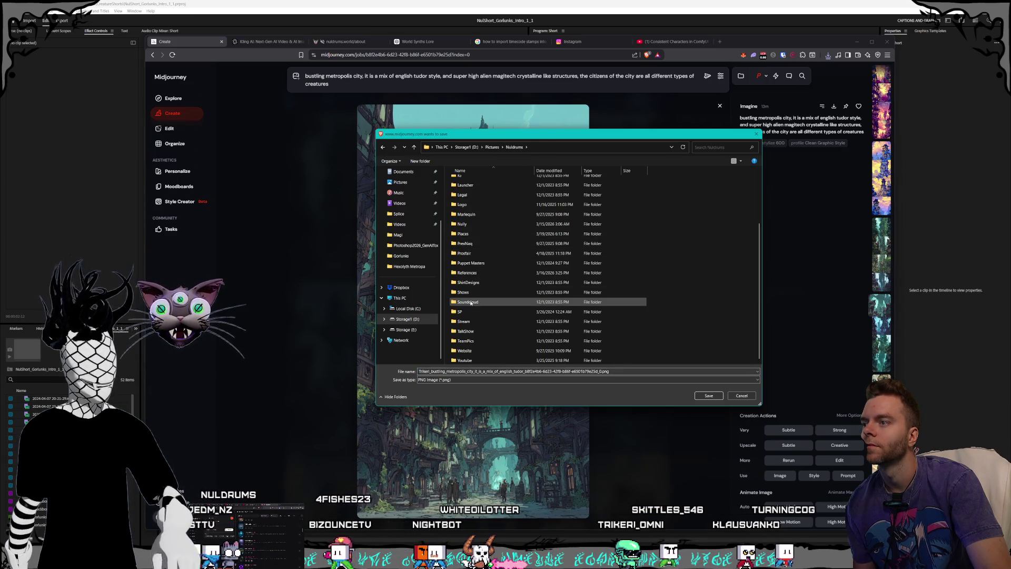
pyautogui.scroll(5, 475, 297)
pyautogui.doubleClick(473, 222)
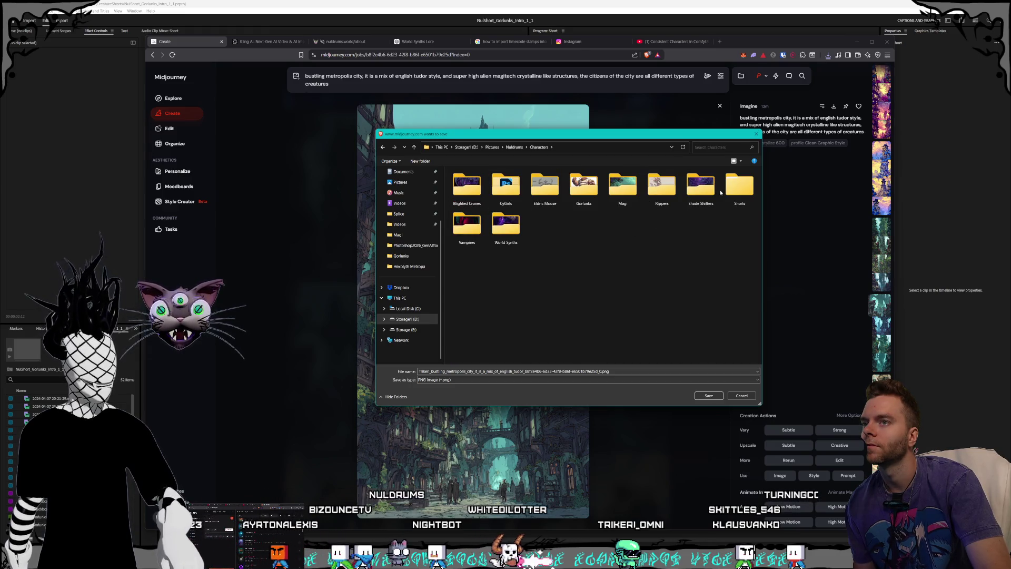
pyautogui.doubleClick(738, 187)
pyautogui.doubleClick(483, 201)
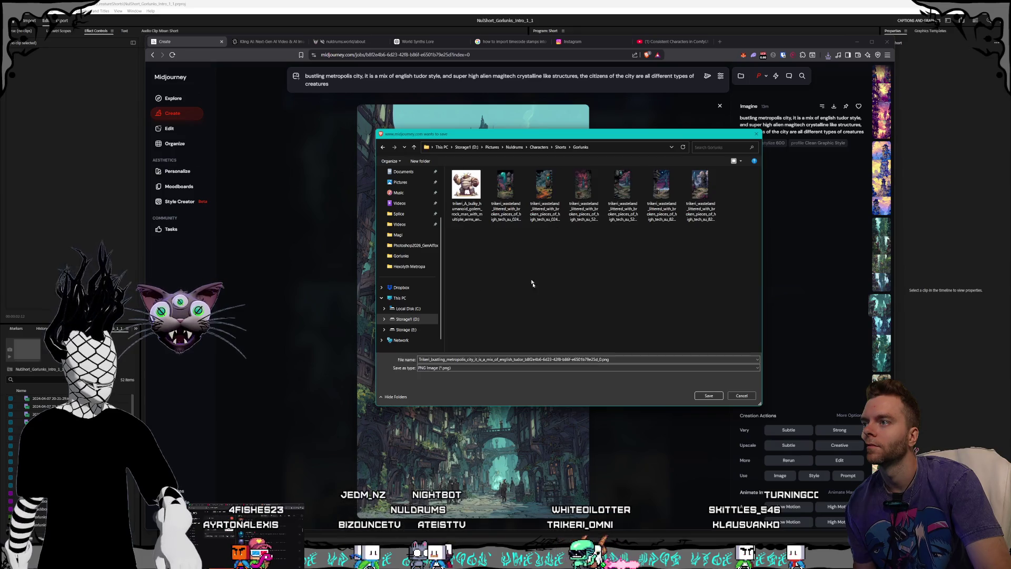
pyautogui.click(709, 395)
pyautogui.press('Escape')
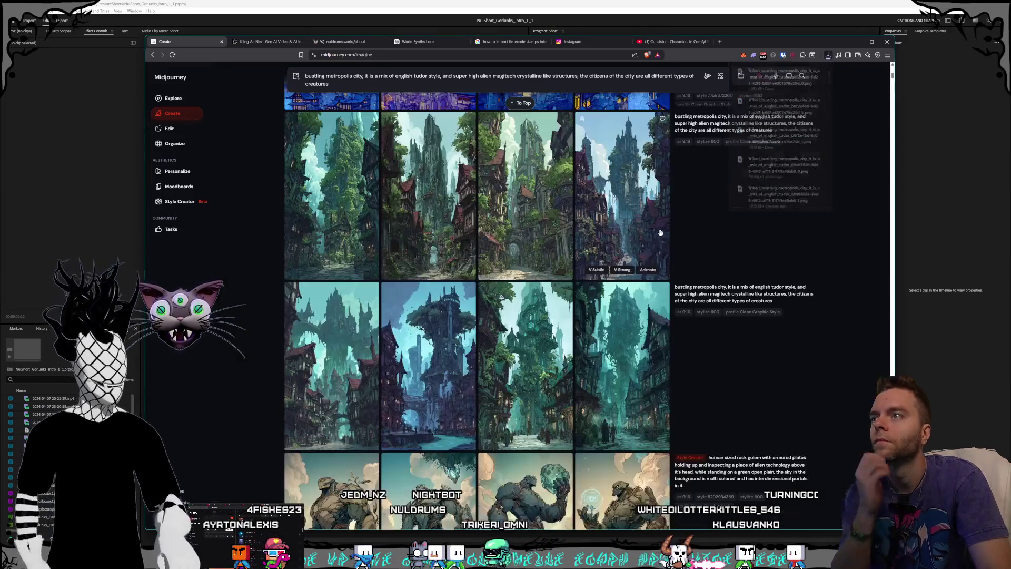
pyautogui.scroll(3, 527, 364)
pyautogui.click(526, 343)
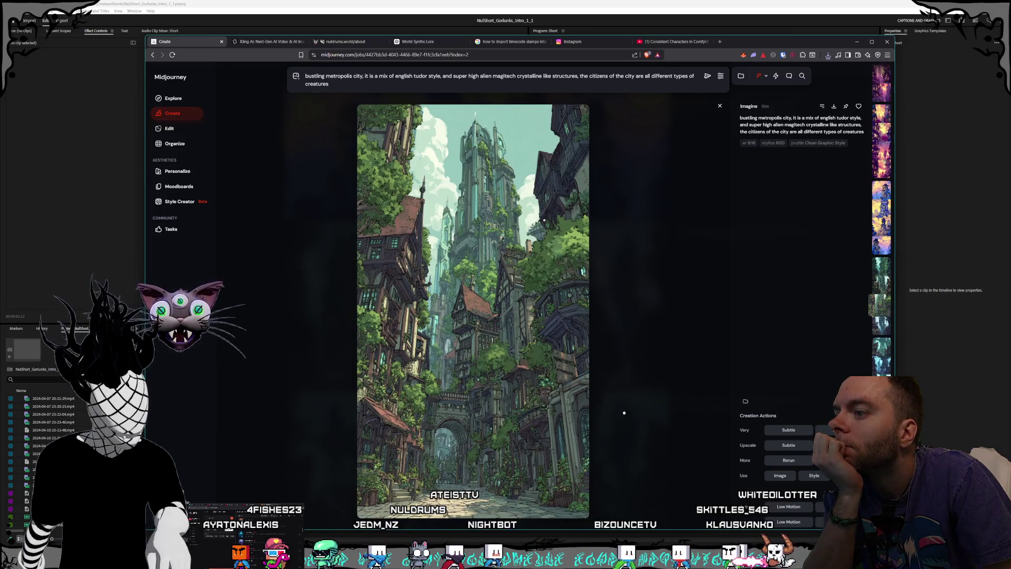
pyautogui.press('Escape')
pyautogui.scroll(10, 582, 400)
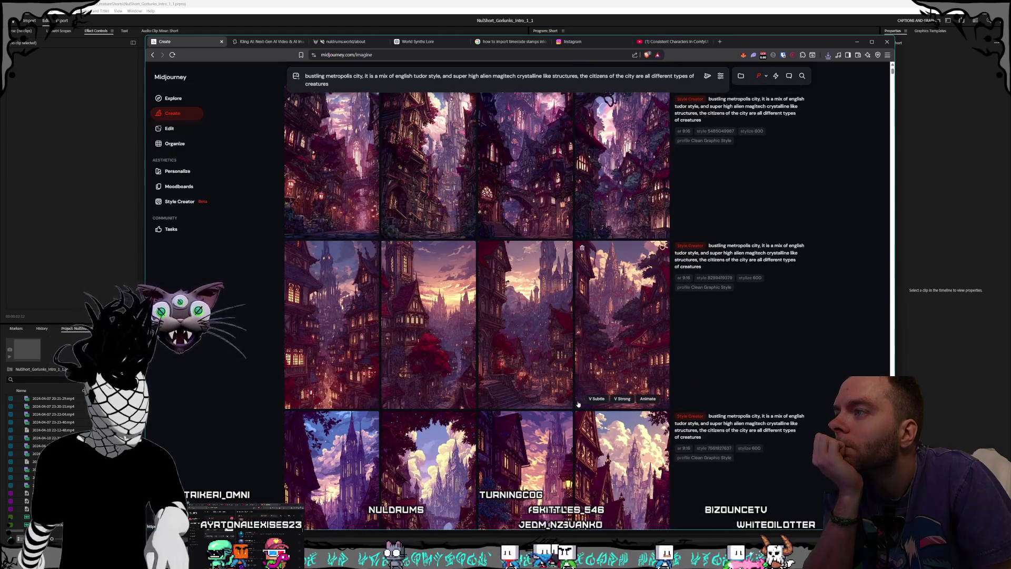
pyautogui.scroll(4, 579, 404)
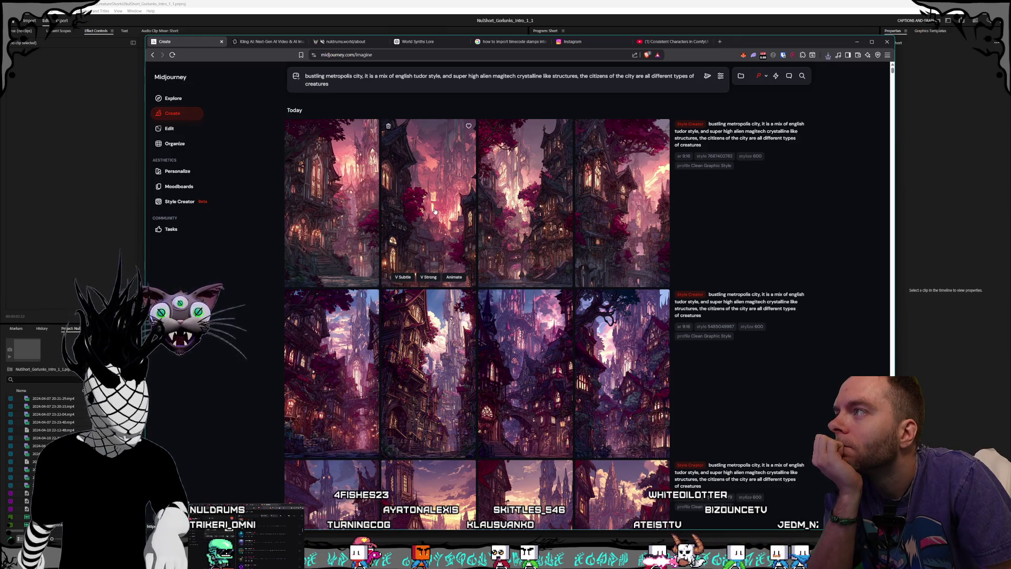
pyautogui.click(436, 212)
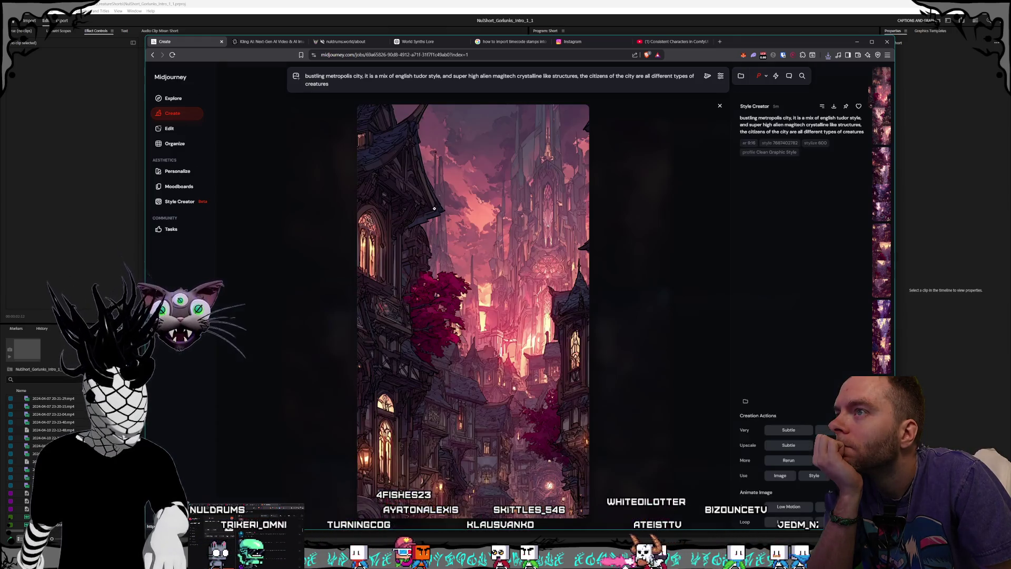
pyautogui.click(662, 319)
pyautogui.click(668, 391)
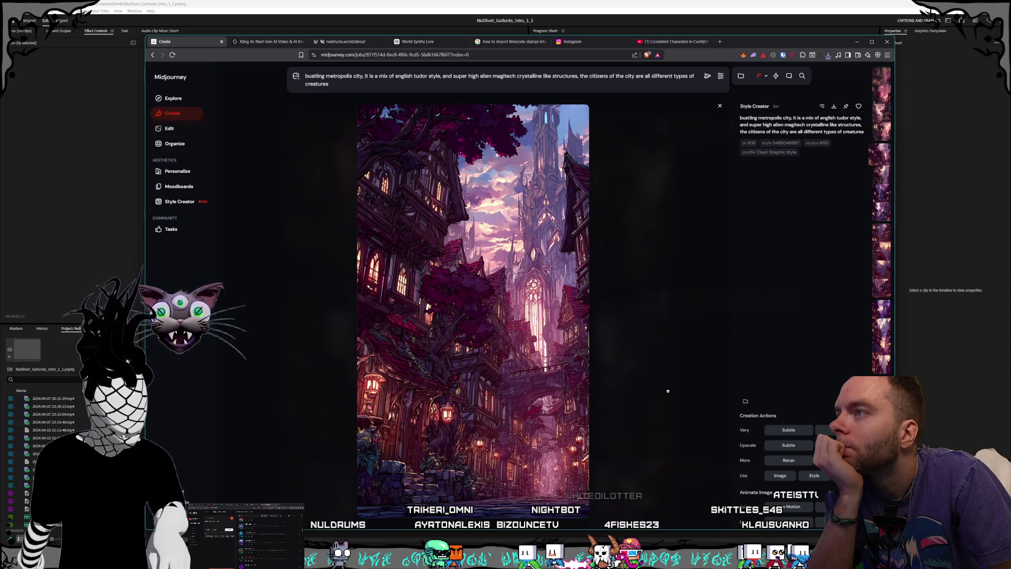
pyautogui.click(668, 391)
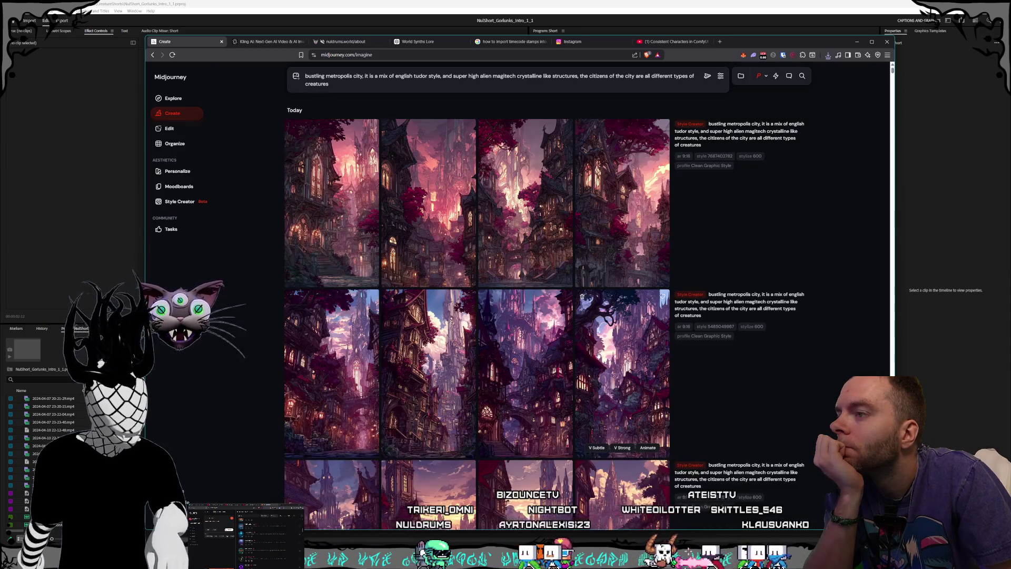
pyautogui.click(553, 369)
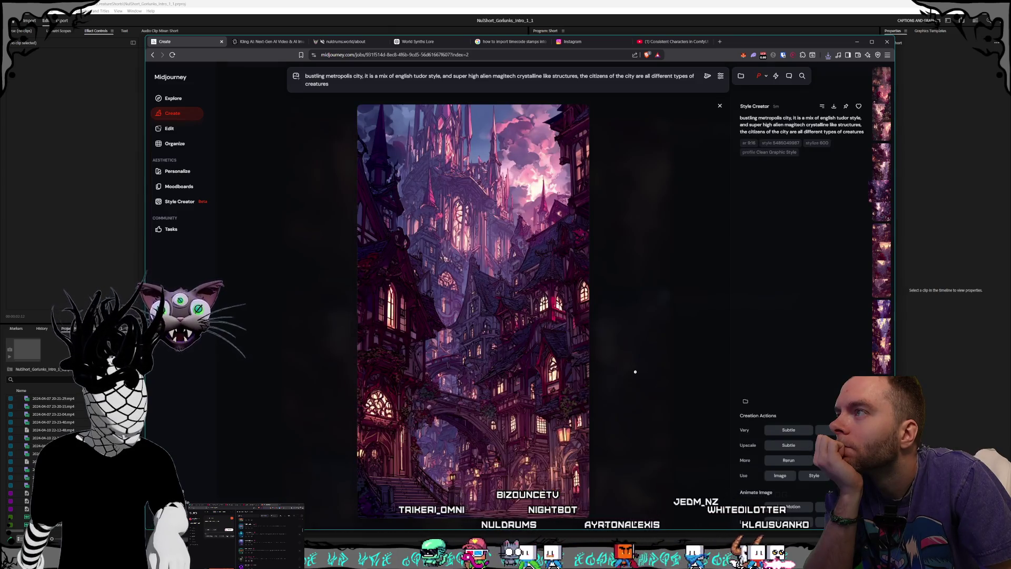
pyautogui.click(635, 372)
pyautogui.click(633, 371)
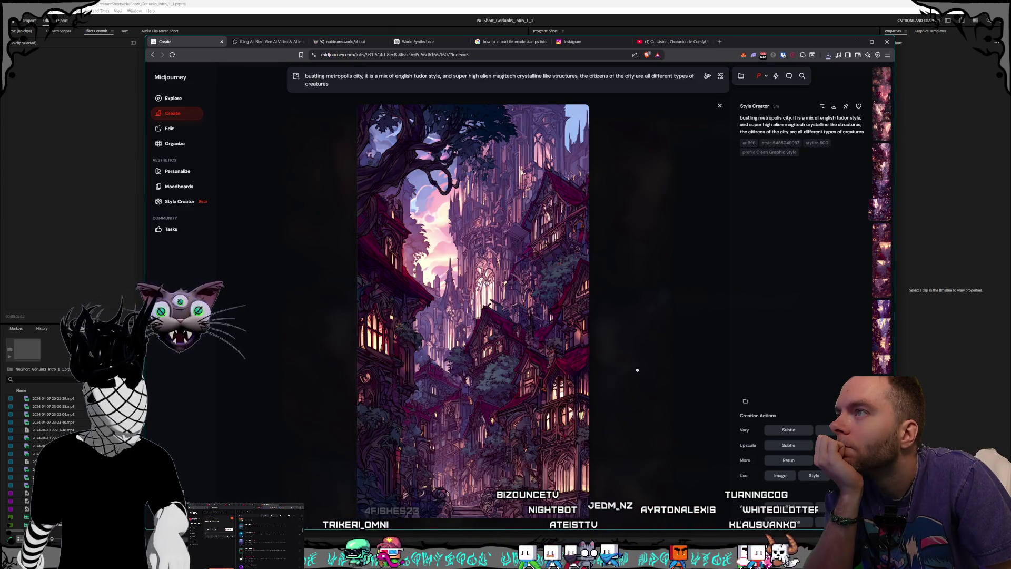
pyautogui.click(638, 370)
pyautogui.scroll(-5, 611, 363)
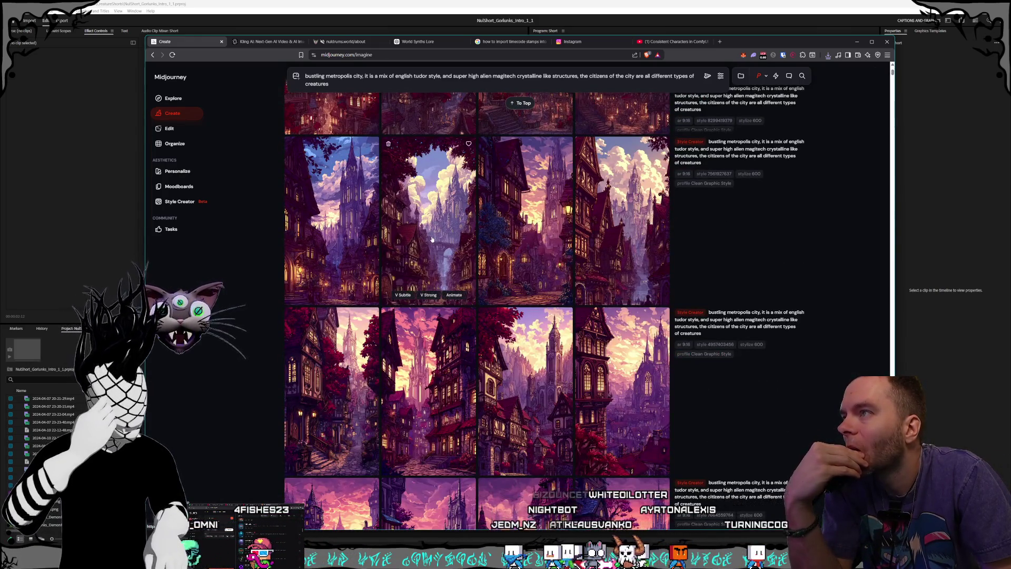
pyautogui.click(432, 240)
pyautogui.click(628, 327)
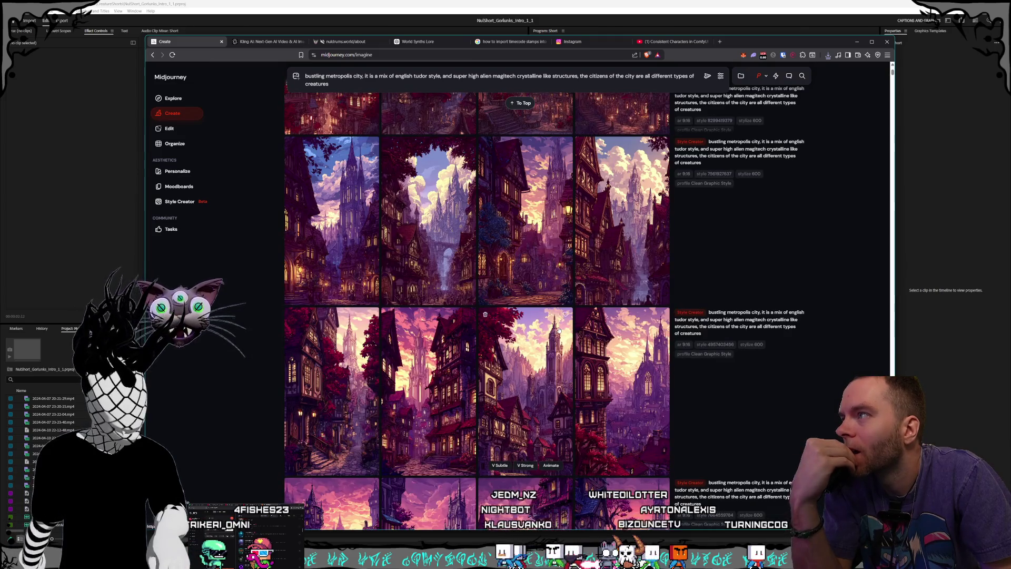
pyautogui.scroll(-7, 559, 330)
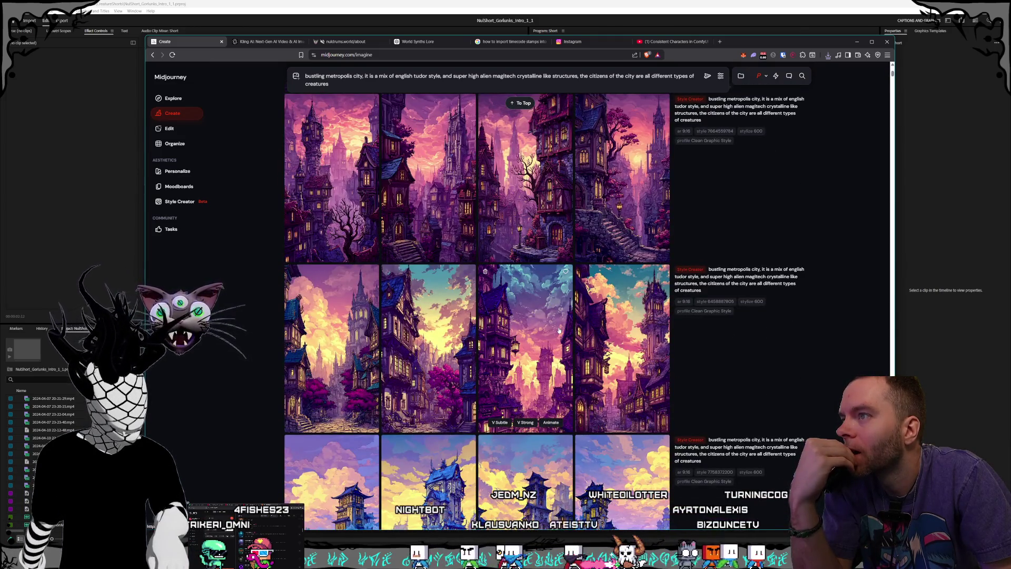
pyautogui.scroll(-12, 559, 330)
# - Replace the prompt with a giant alien-tech cathedral, protoss-like with some hint of gothic architecture, and submit
pyautogui.scroll(15, 560, 409)
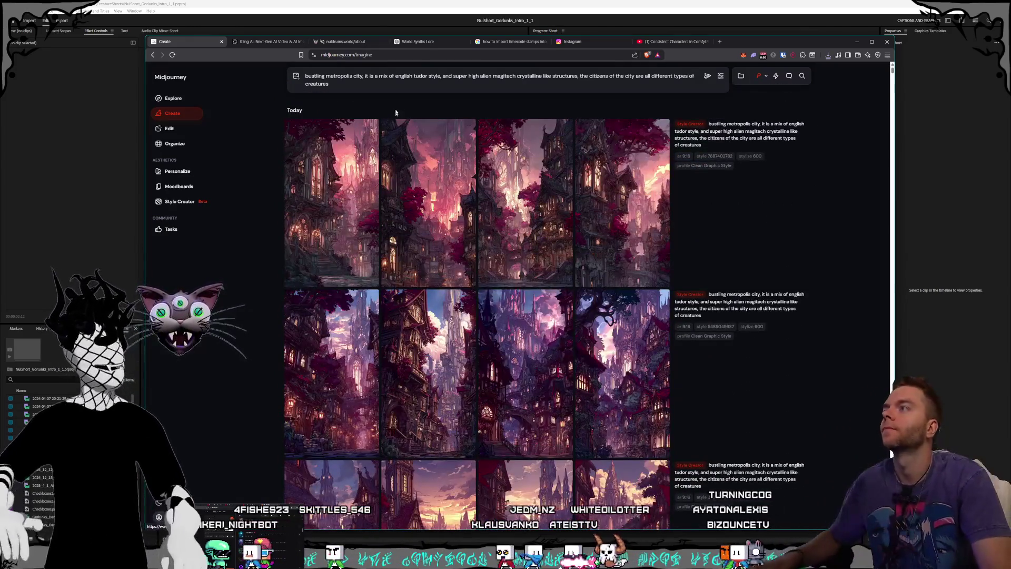
pyautogui.hotkey('ctrl', 'a')
pyautogui.write('gia')
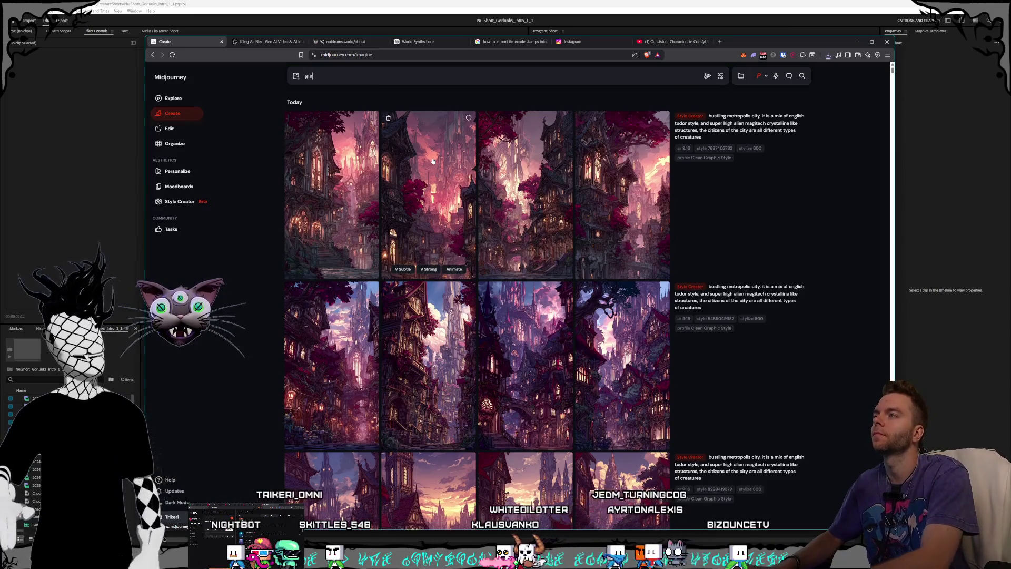
pyautogui.write('nt cathedr')
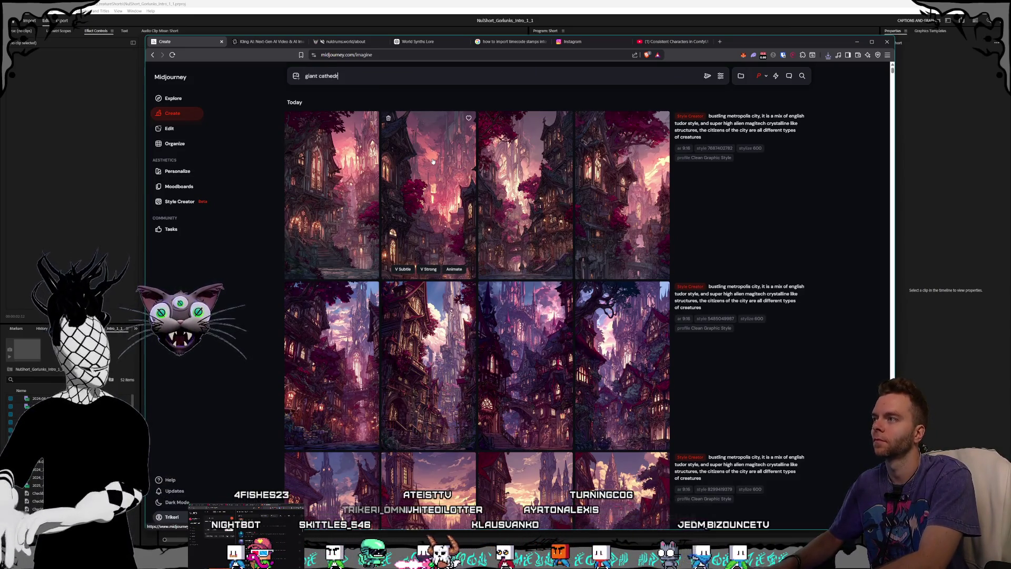
pyautogui.write('al')
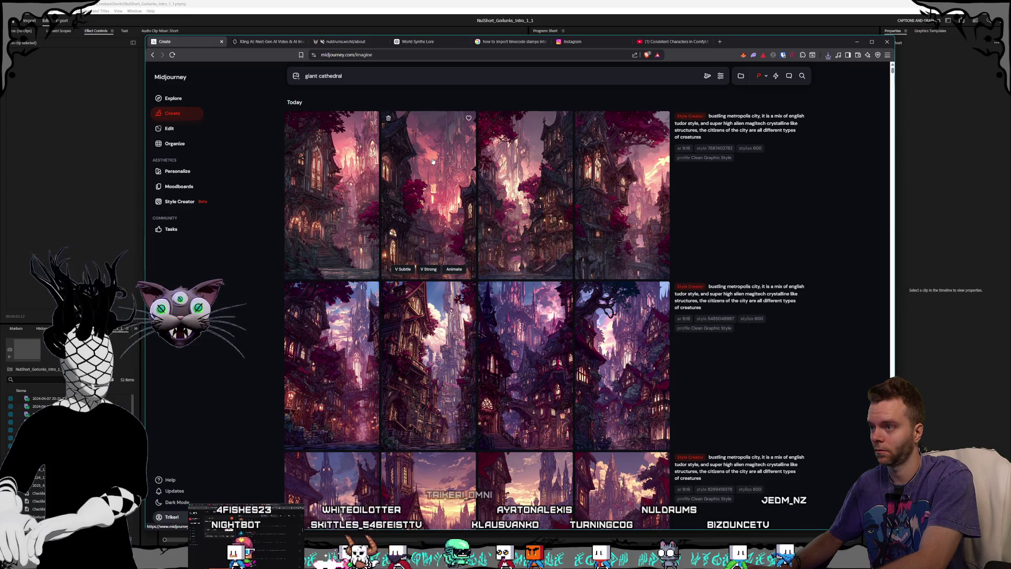
pyautogui.write(' towe')
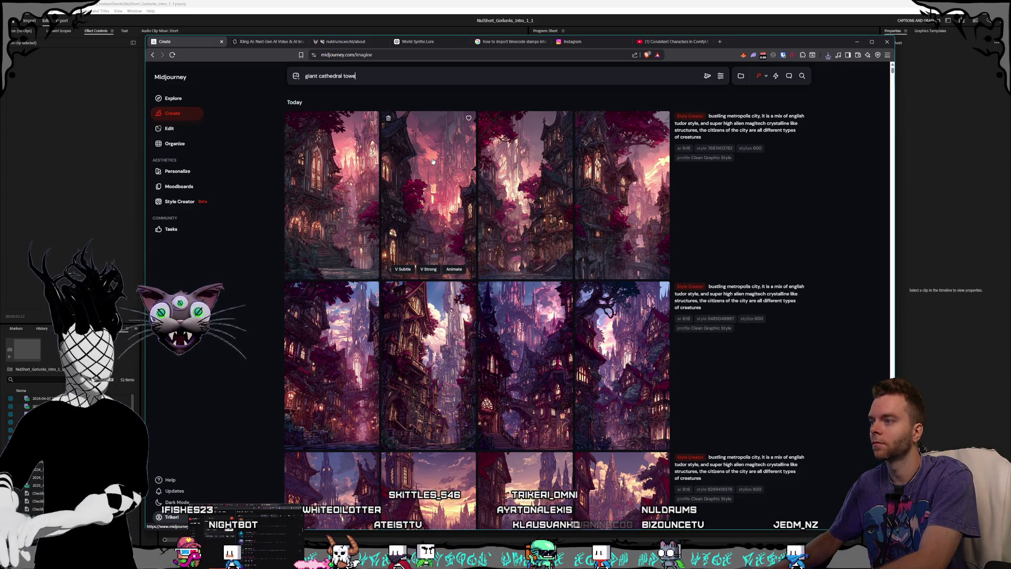
pyautogui.write('ring to the sky')
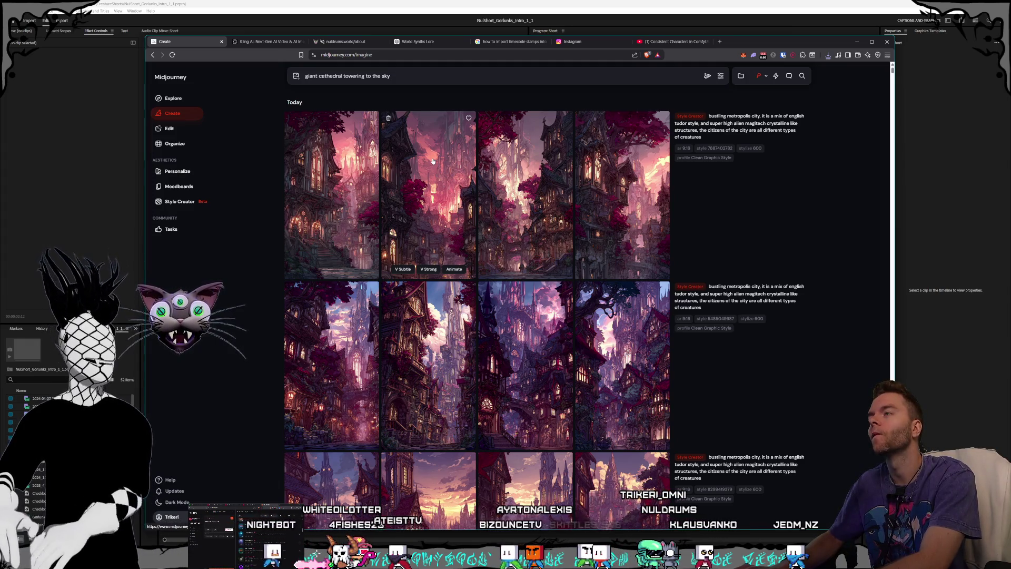
pyautogui.write(' that is made from al')
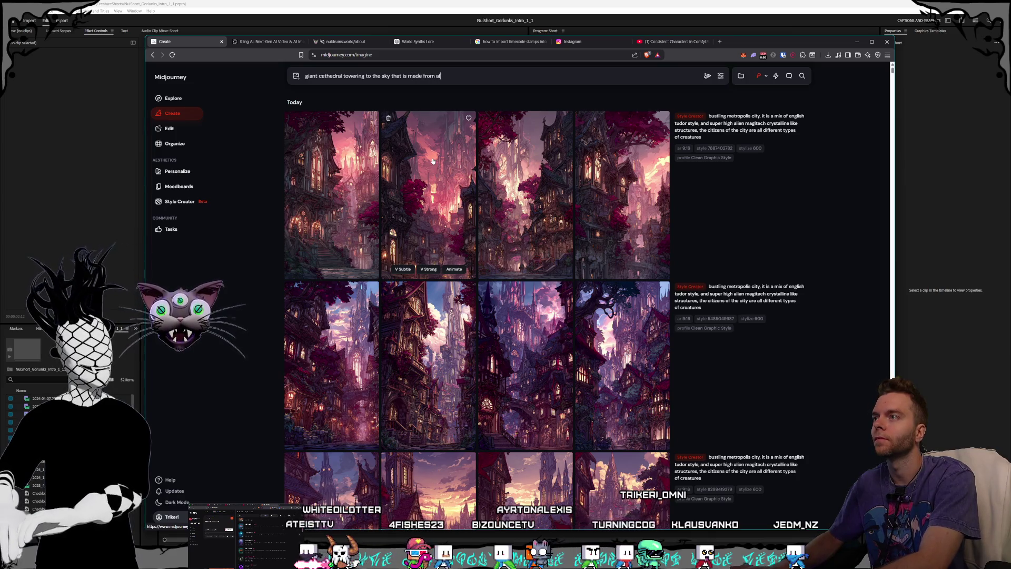
pyautogui.write('ien technology and looks like it could belong to ')
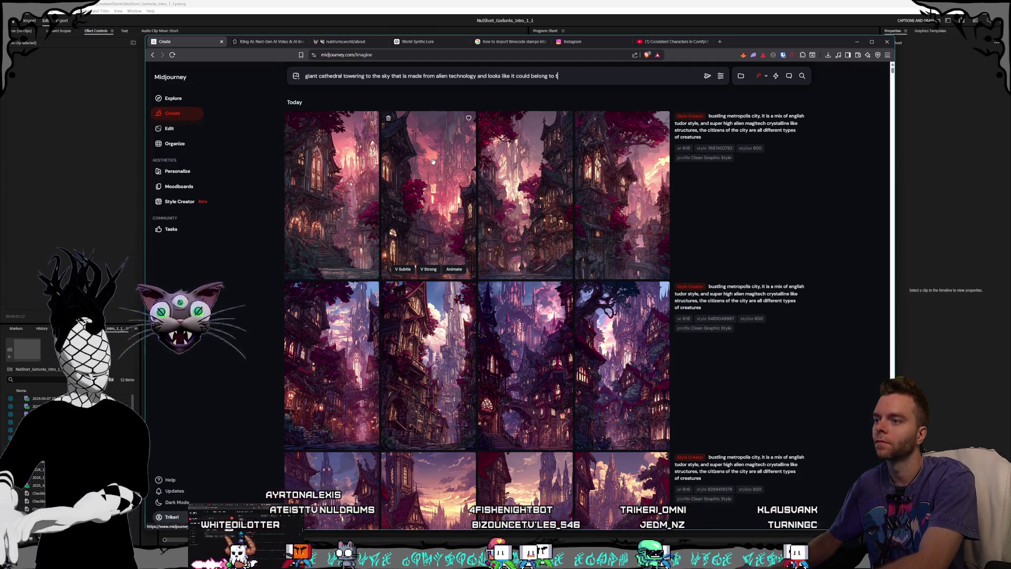
pyautogui.write('the protoss, with')
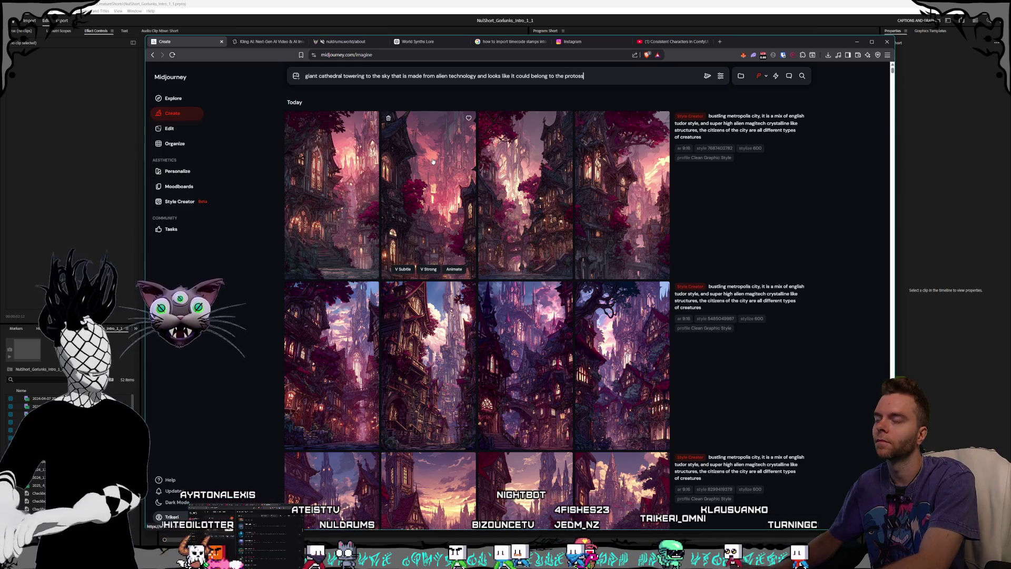
pyautogui.press('BackSpace')
pyautogui.press('BackSpace')
pyautogui.press('BackSpace')
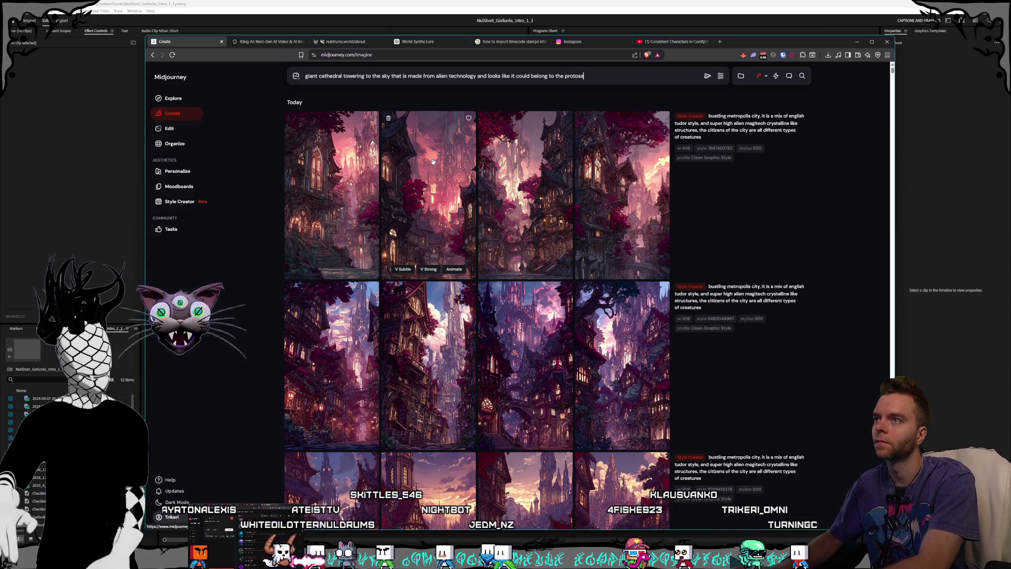
pyautogui.write(' with some hint of gothic architecture')
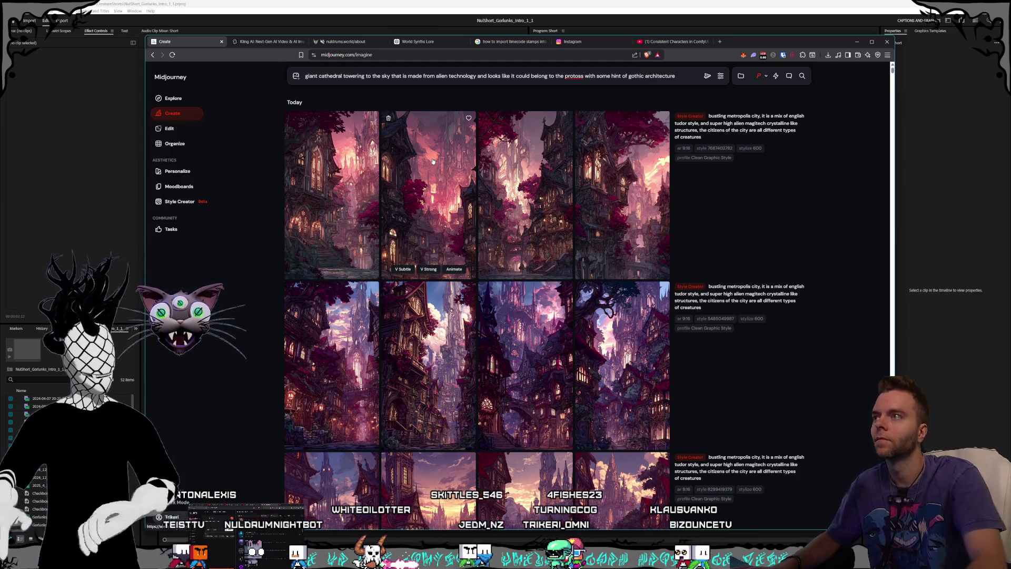
pyautogui.click(707, 77)
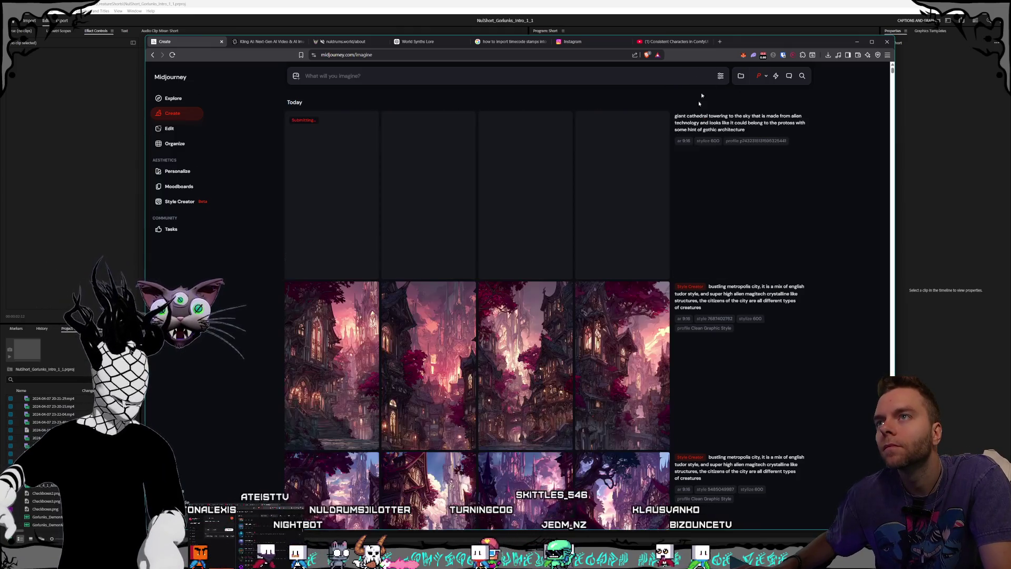
# - Check the generation settings beside the prompt bar while the cathedral batch renders
pyautogui.click(720, 74)
pyautogui.click(720, 75)
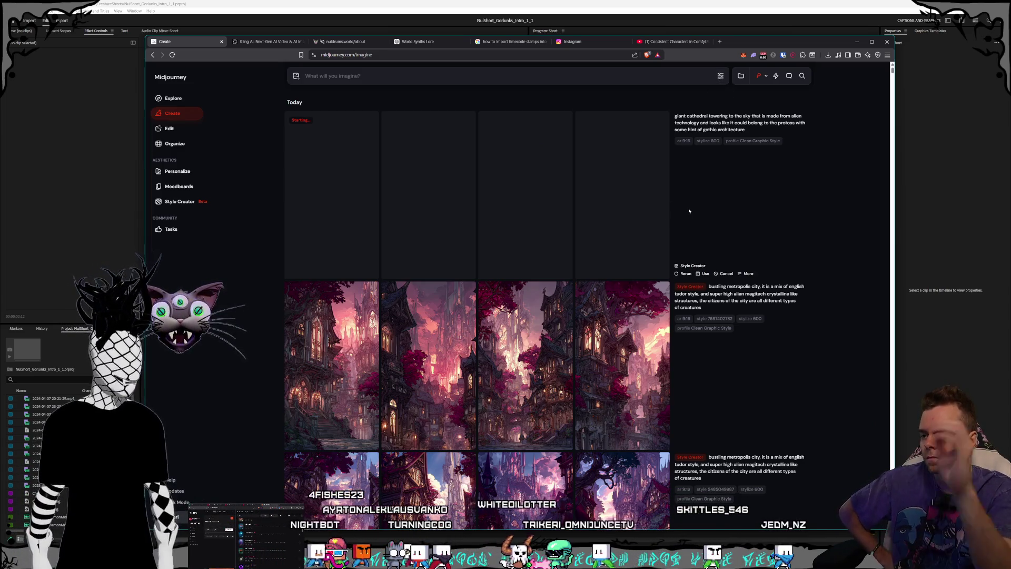
pyautogui.click(722, 76)
pyautogui.click(851, 183)
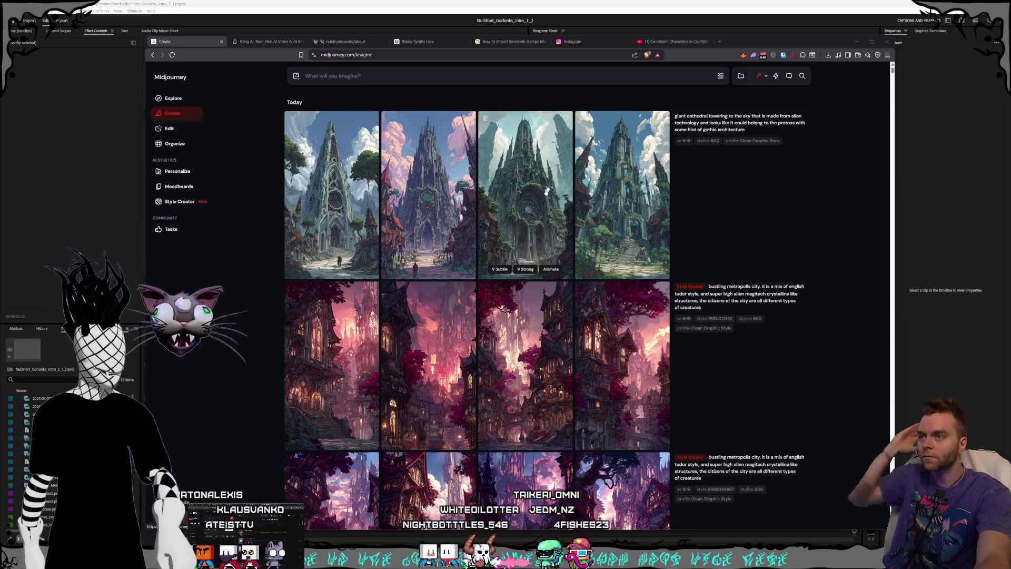
# - Browse the cathedral images up close, then copy their prompt back into the imagine bar
pyautogui.click(428, 195)
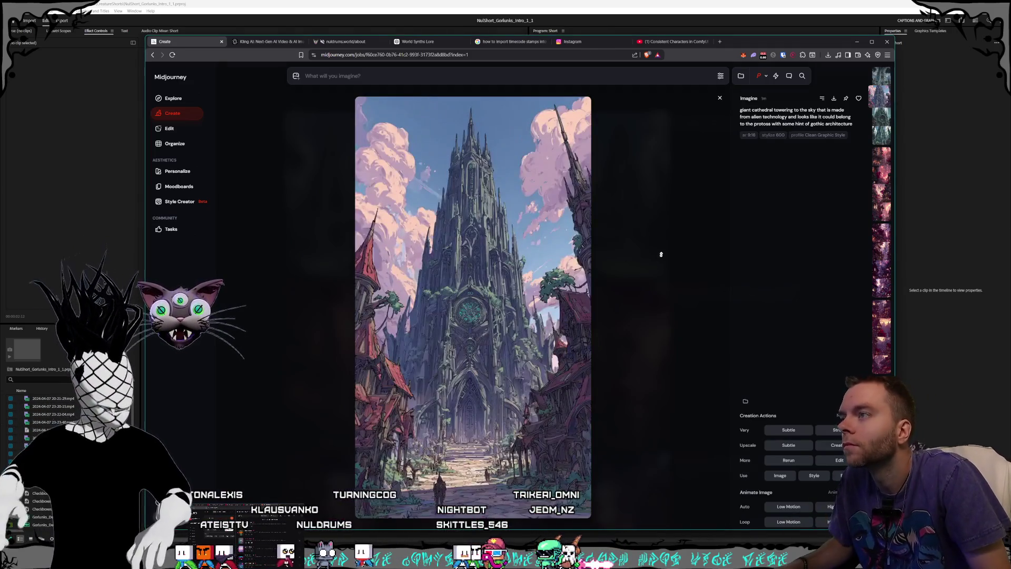
pyautogui.press('Left')
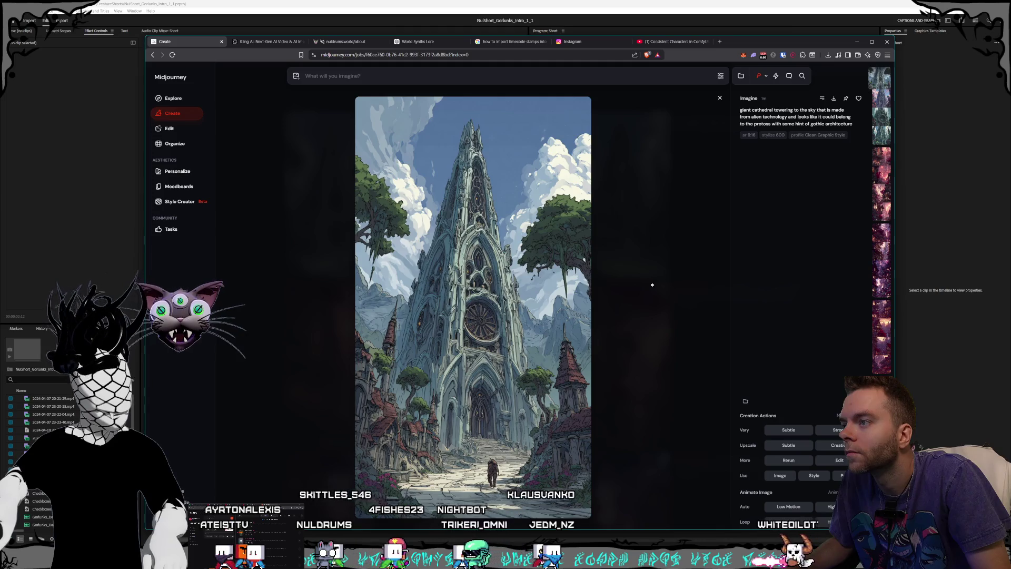
pyautogui.press('Left')
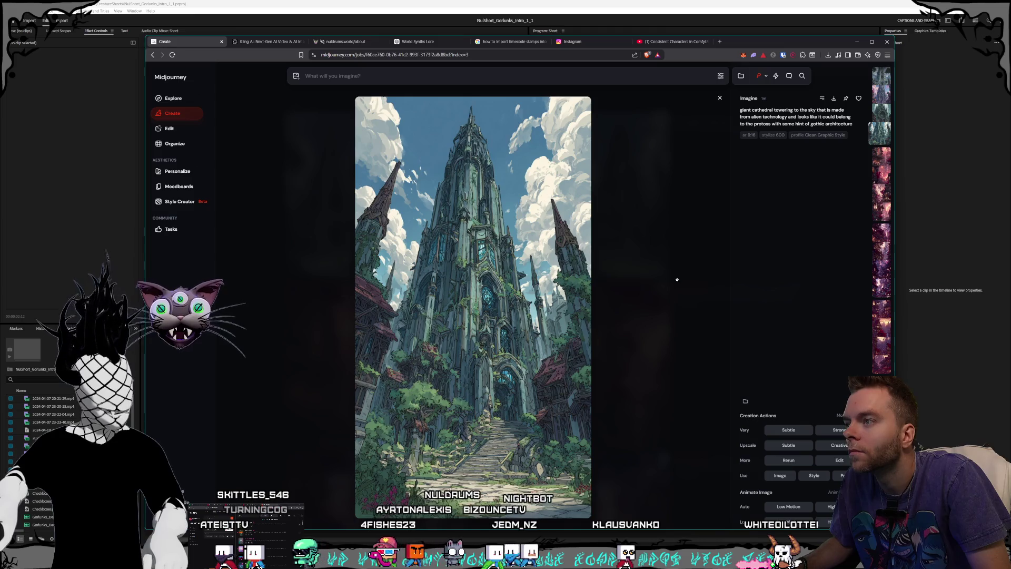
pyautogui.press('Escape')
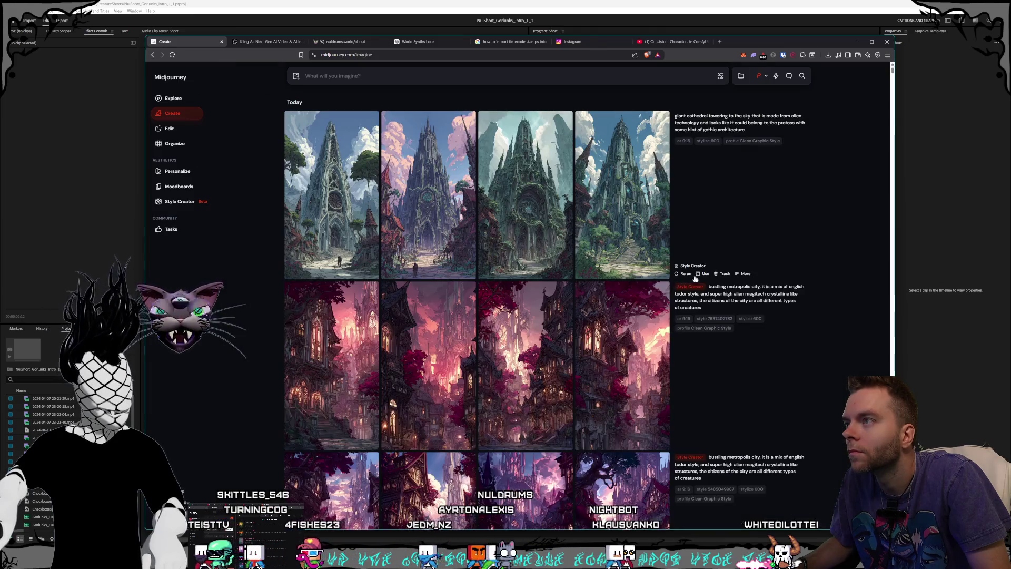
pyautogui.click(798, 126)
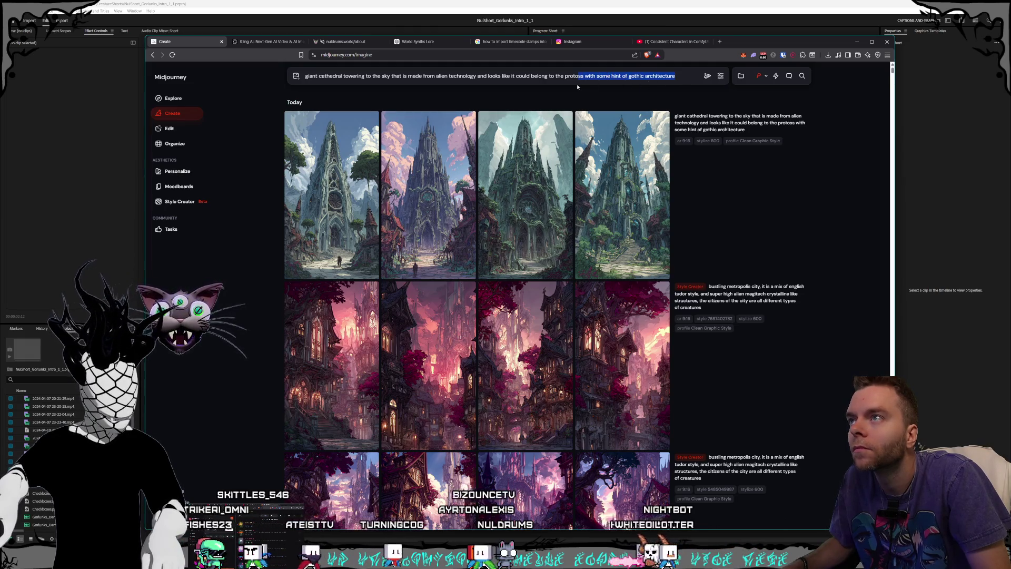
# - Submit the prompt minus the gothic phrase, inspect the new cathedrals, and reload that prompt
pyautogui.press('BackSpace')
pyautogui.click(709, 80)
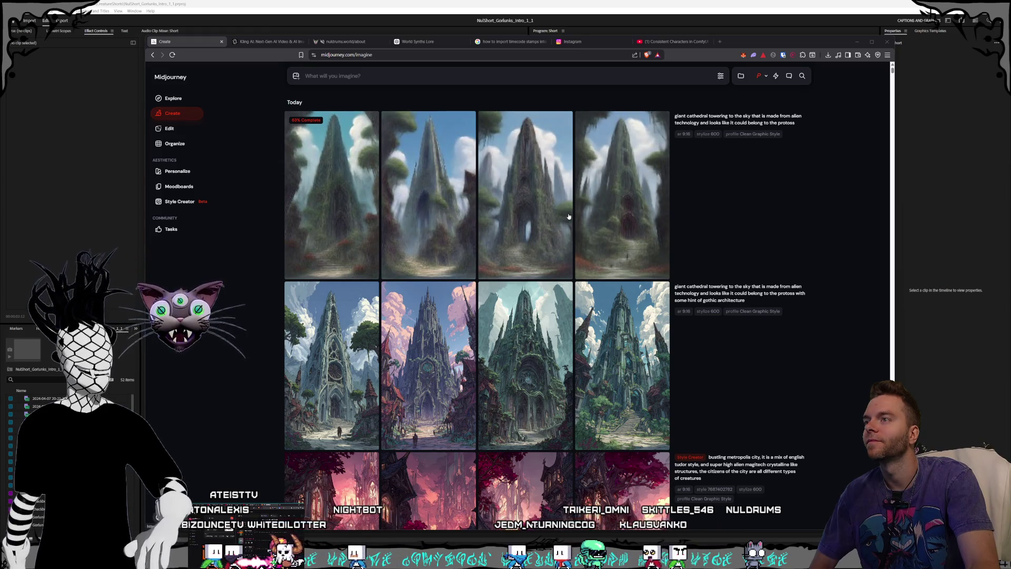
pyautogui.moveTo(680, 228)
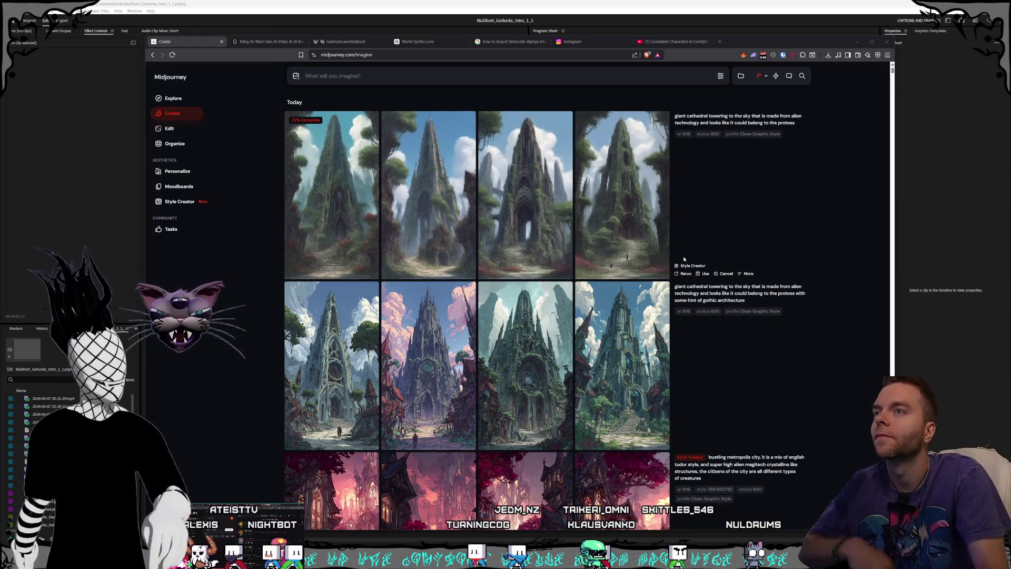
pyautogui.moveTo(799, 125)
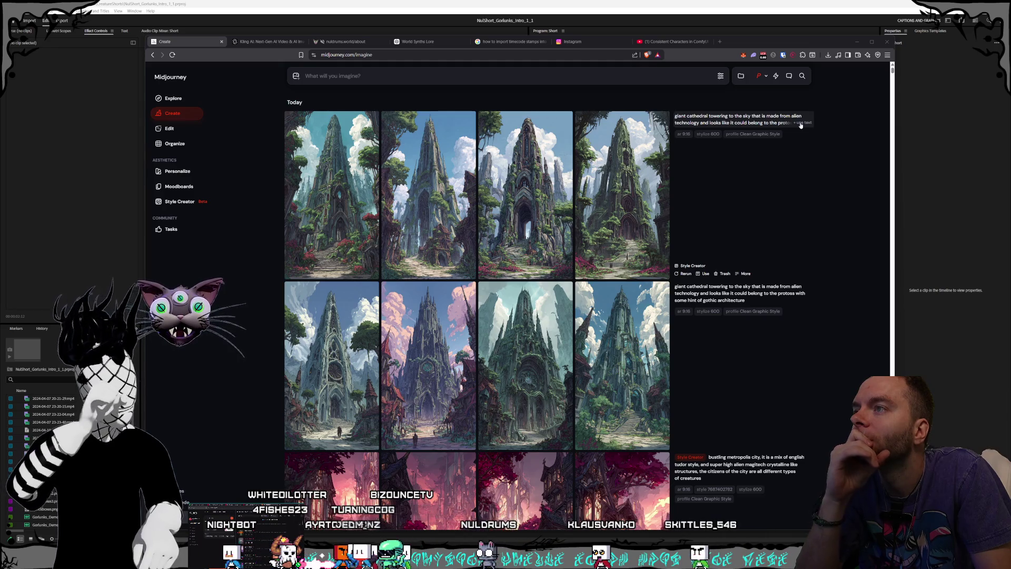
pyautogui.click(638, 248)
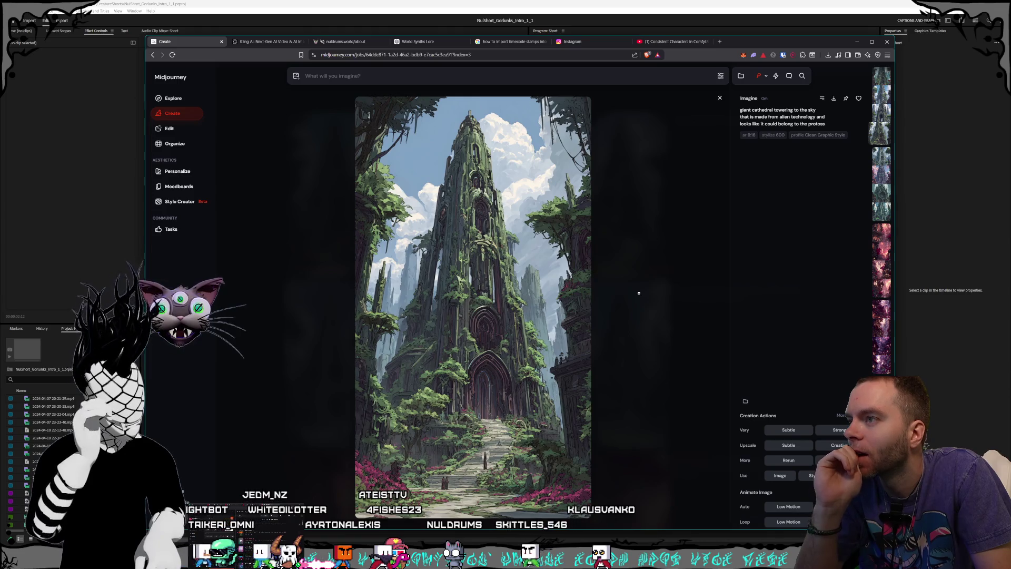
pyautogui.click(639, 293)
pyautogui.click(549, 248)
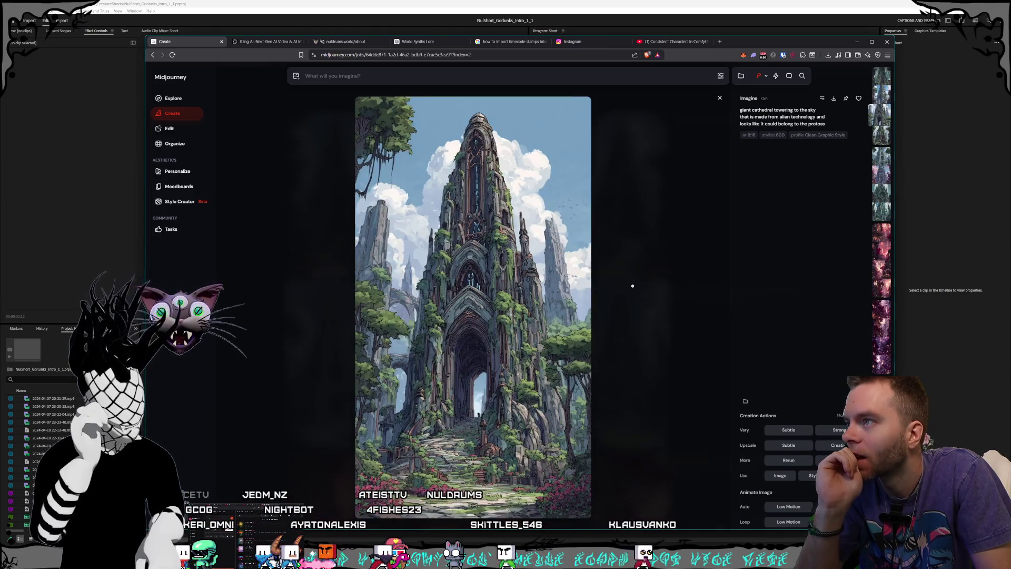
pyautogui.click(633, 285)
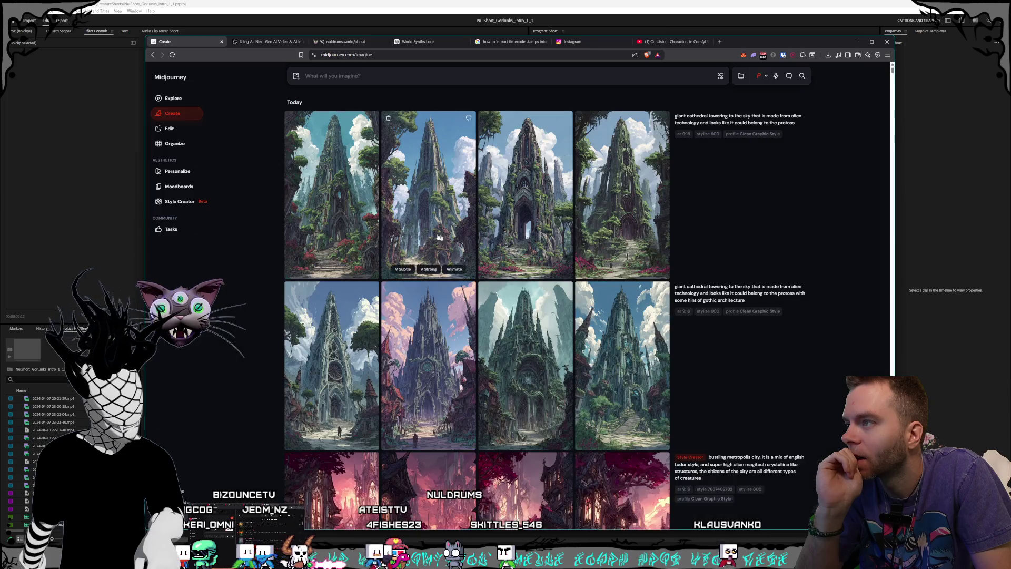
pyautogui.click(429, 248)
pyautogui.click(598, 271)
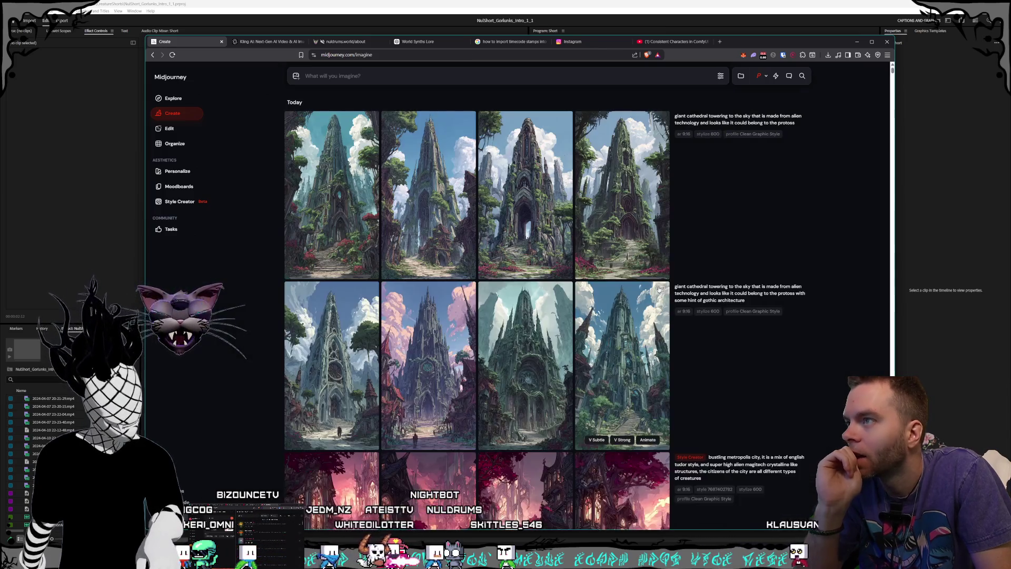
pyautogui.click(779, 122)
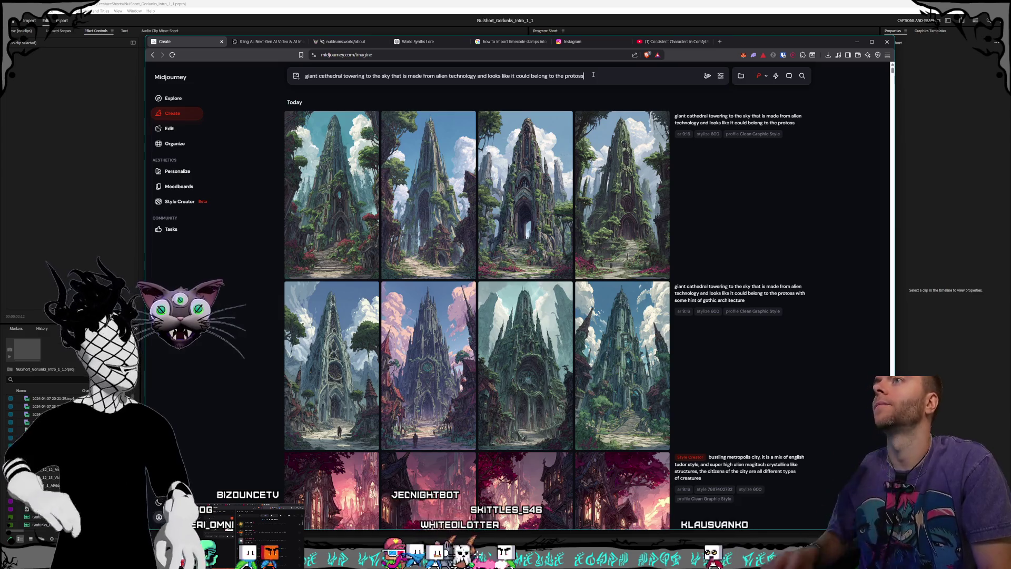
# - Submit the prompt ending ', no plants or greenery on it, glowing blue crystalline' and open the pink-cloud cathedral
pyautogui.press('BackSpace')
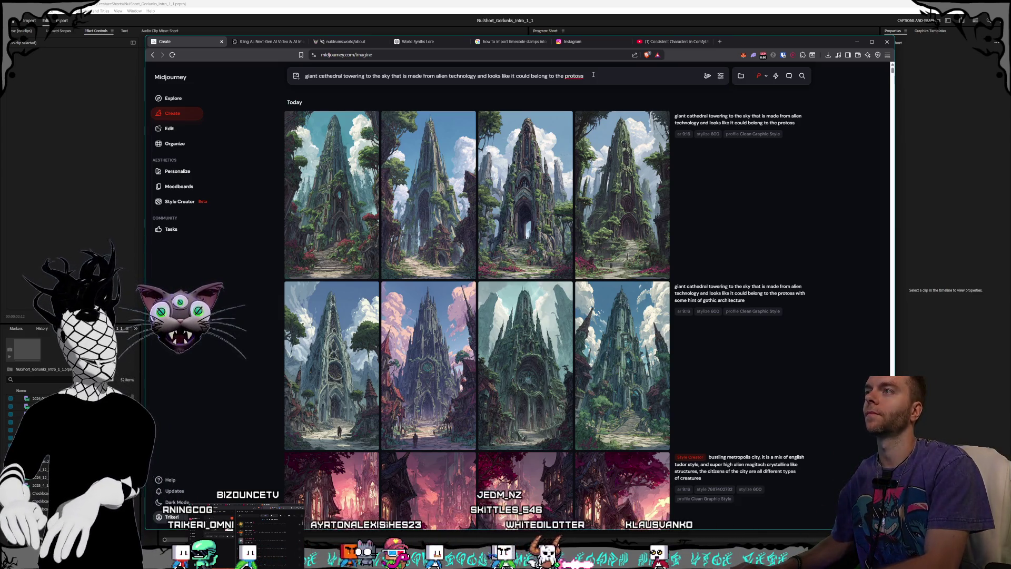
pyautogui.press('BackSpace')
pyautogui.press('BackSpace')
pyautogui.press('BackSpace')
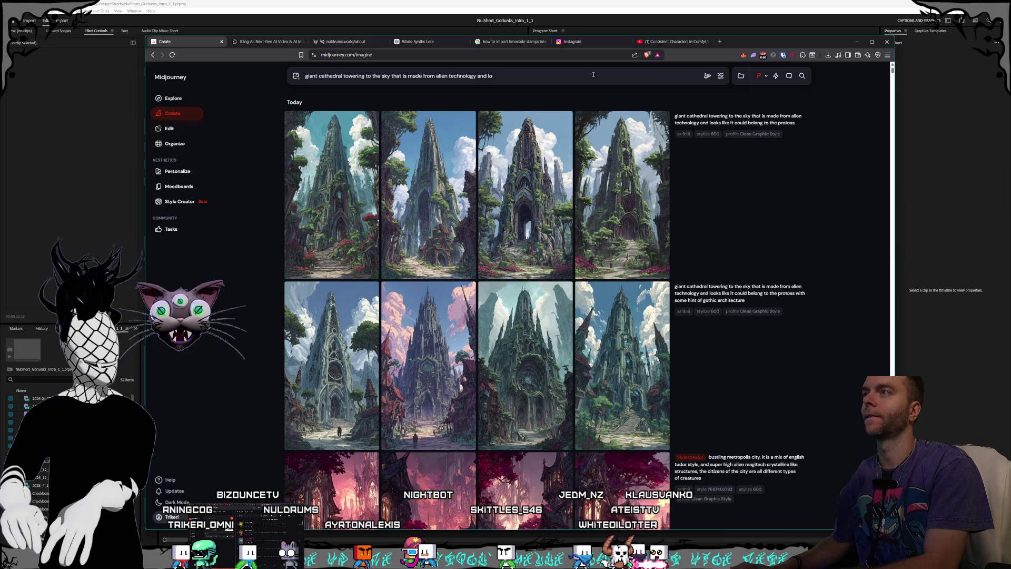
pyautogui.write(', no')
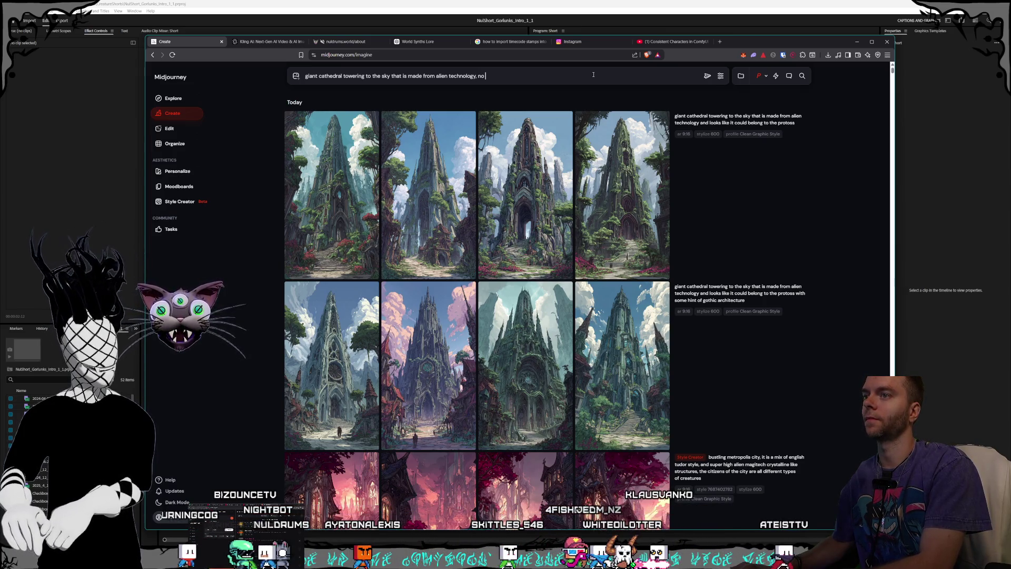
pyautogui.write(' plants or ')
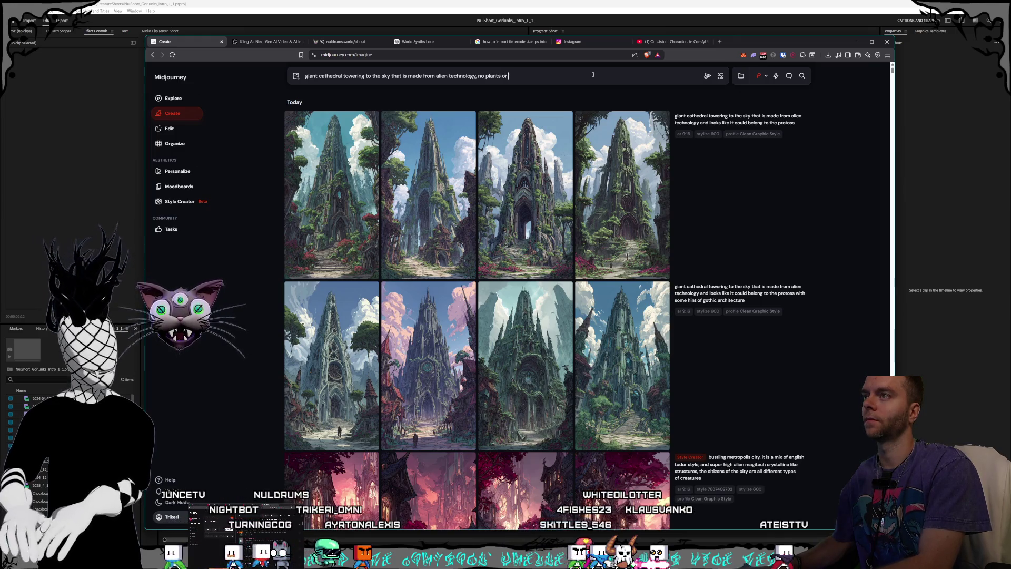
pyautogui.write('greenery on it')
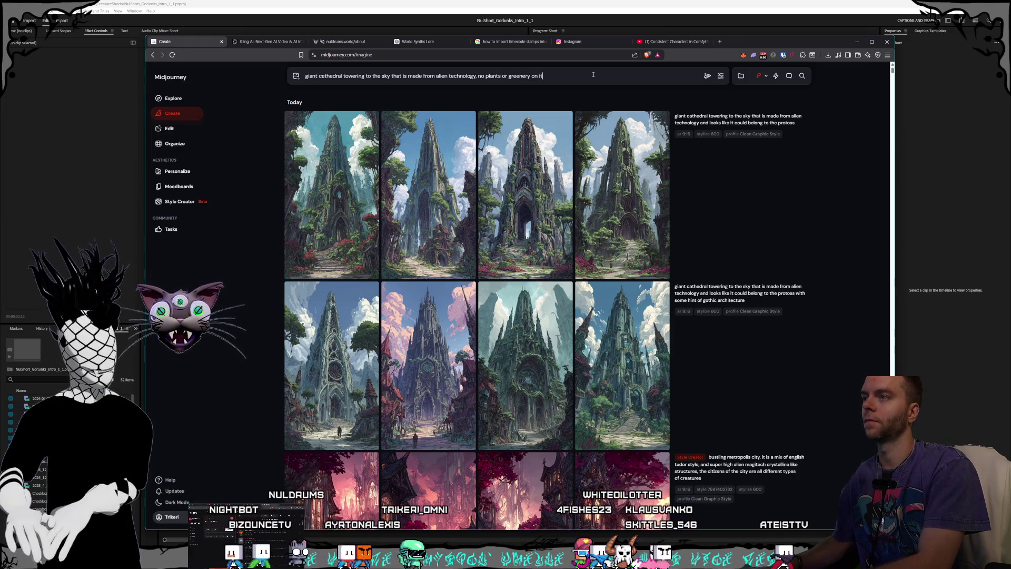
pyautogui.write(', glowing bl')
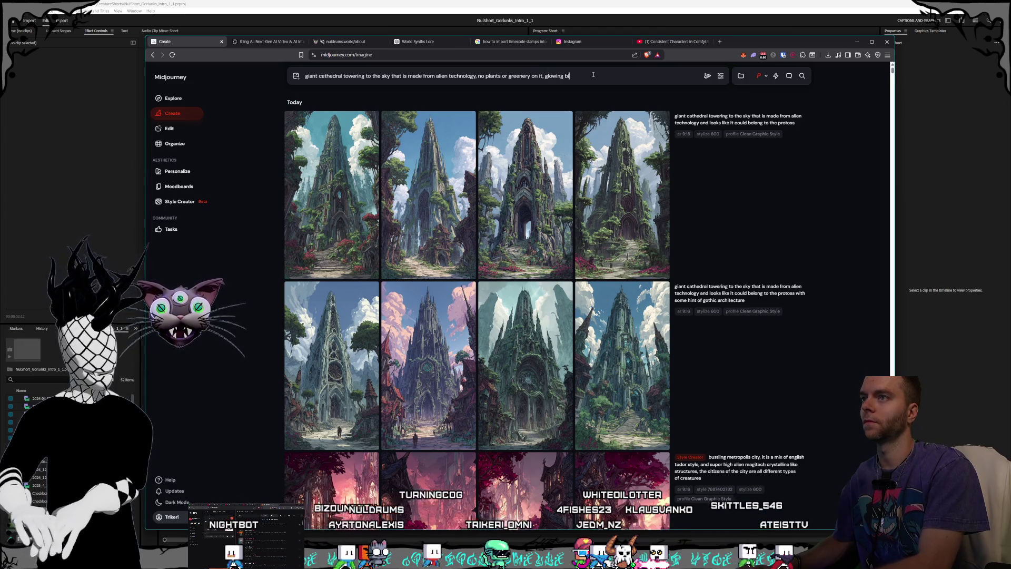
pyautogui.write('ue cs')
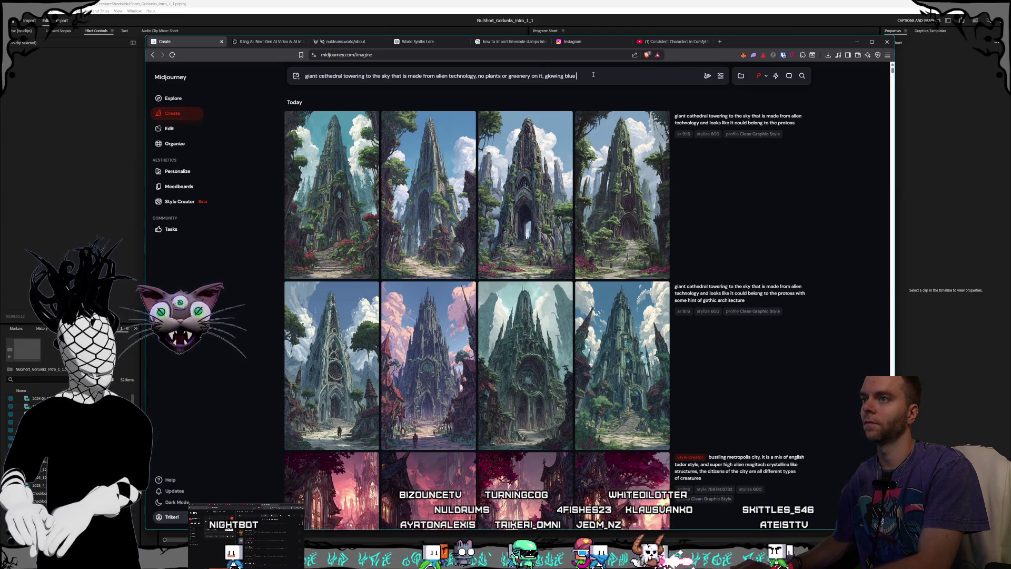
pyautogui.press('BackSpace')
pyautogui.write('rys')
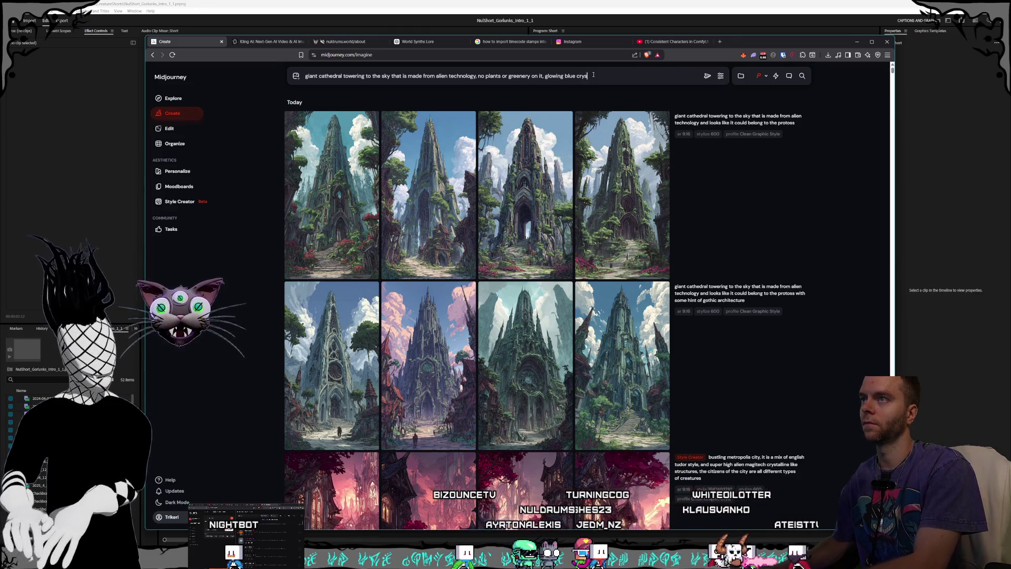
pyautogui.write('talline')
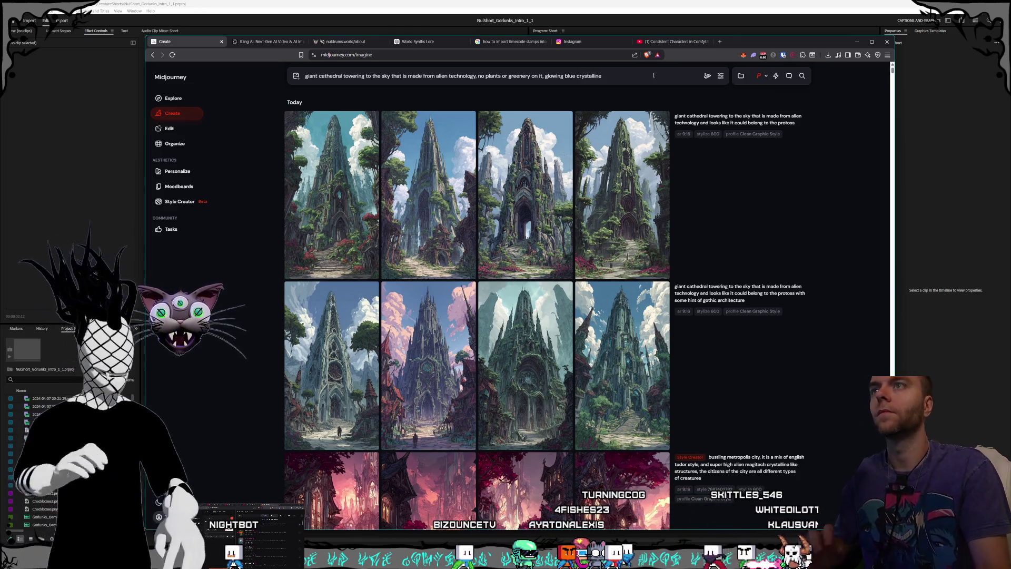
pyautogui.press('Return')
pyautogui.scroll(-3, 474, 316)
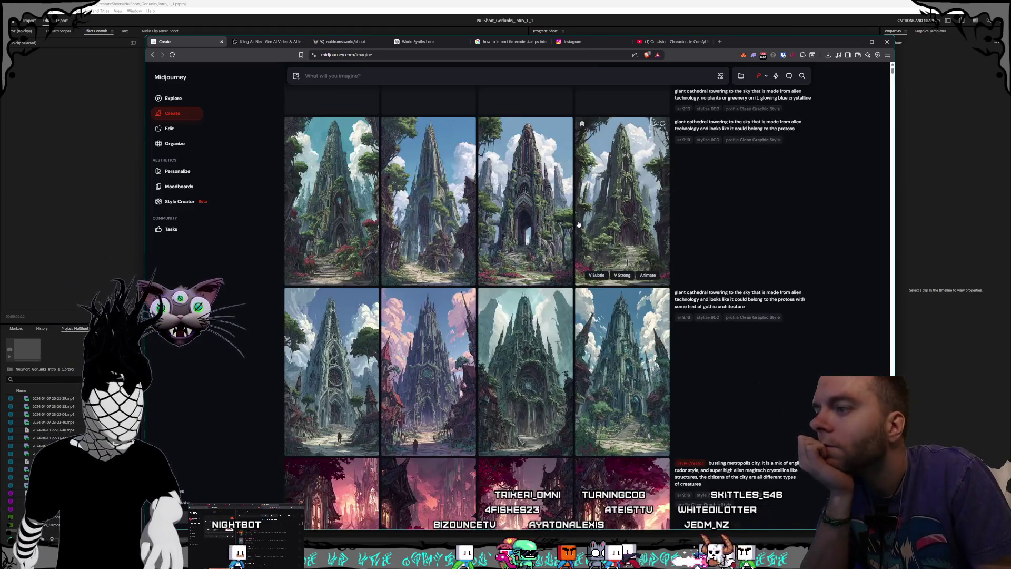
pyautogui.click(422, 374)
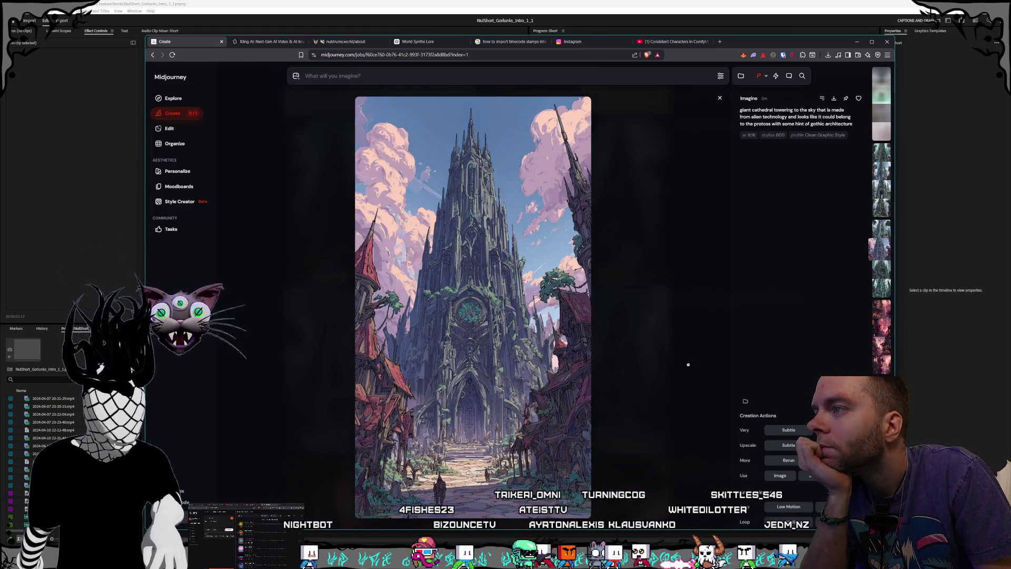